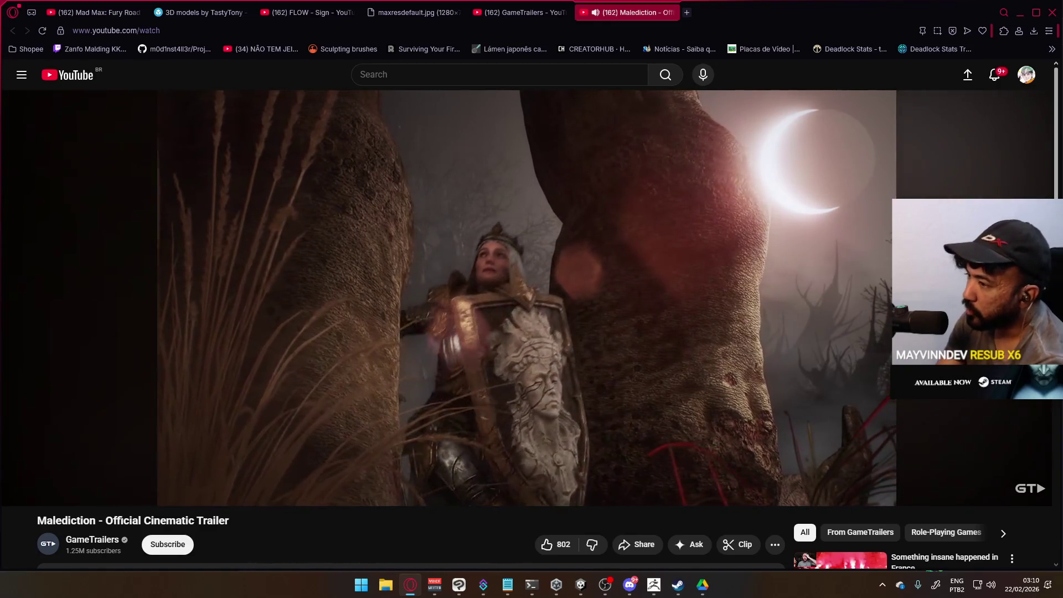
# Pause the Malediction cinematic trailer at 1:17.
pyautogui.click(736, 102)
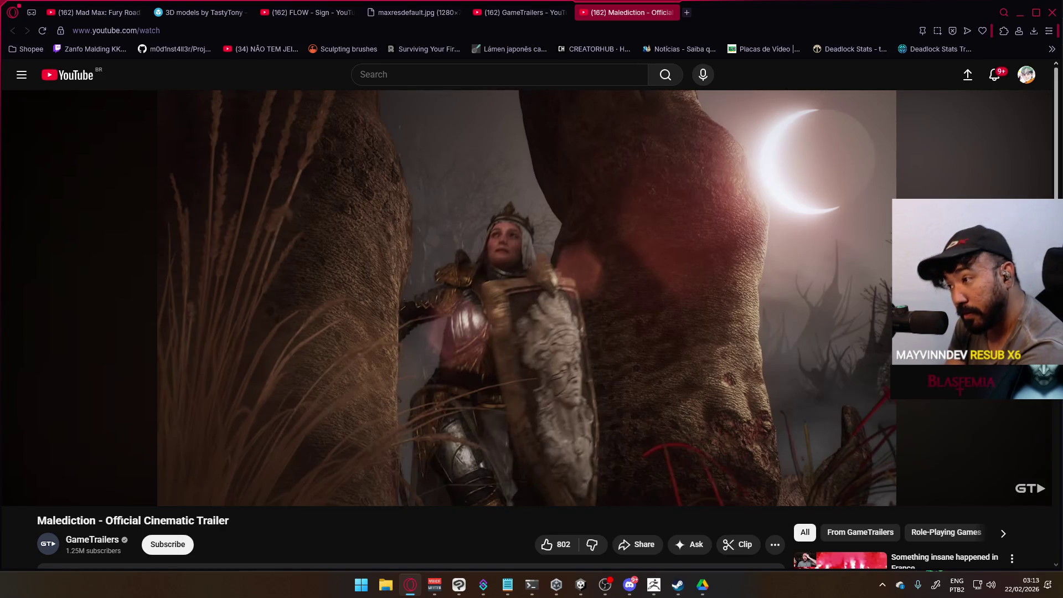
# Resume the Malediction trailer and pause it again on the closing miniatures card game promo.
pyautogui.click(737, 104)
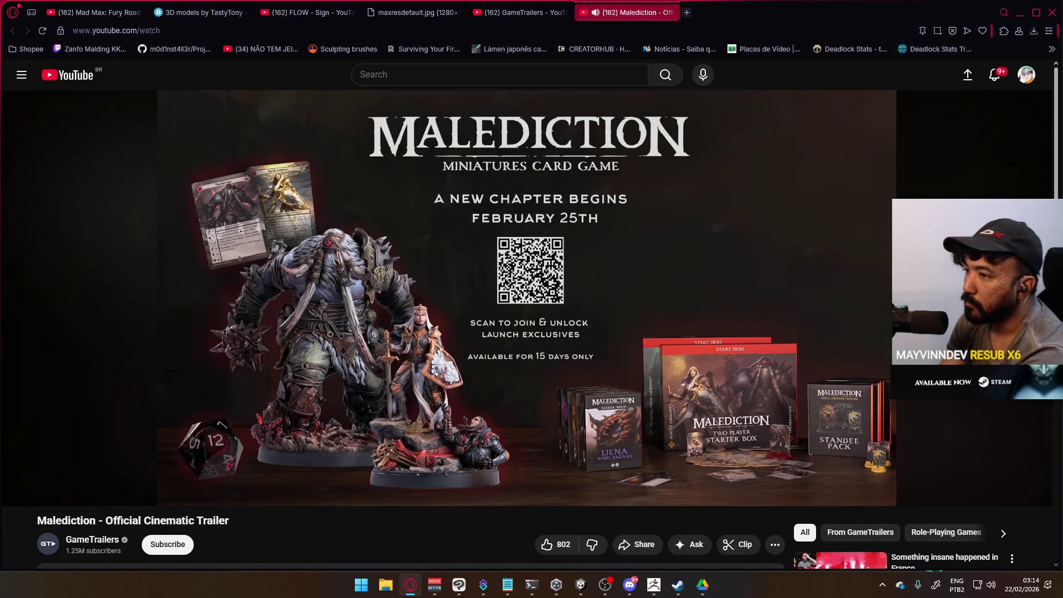
pyautogui.click(736, 107)
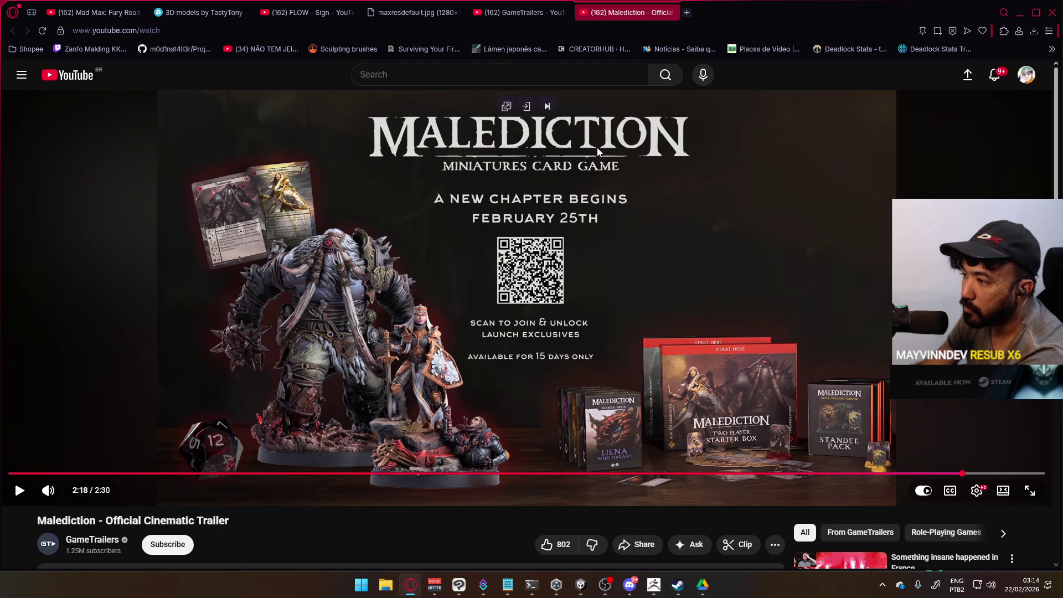
# Scroll down through the trailer's comments, back up, and close the Malediction tab.
pyautogui.scroll(-5, 627, 173)
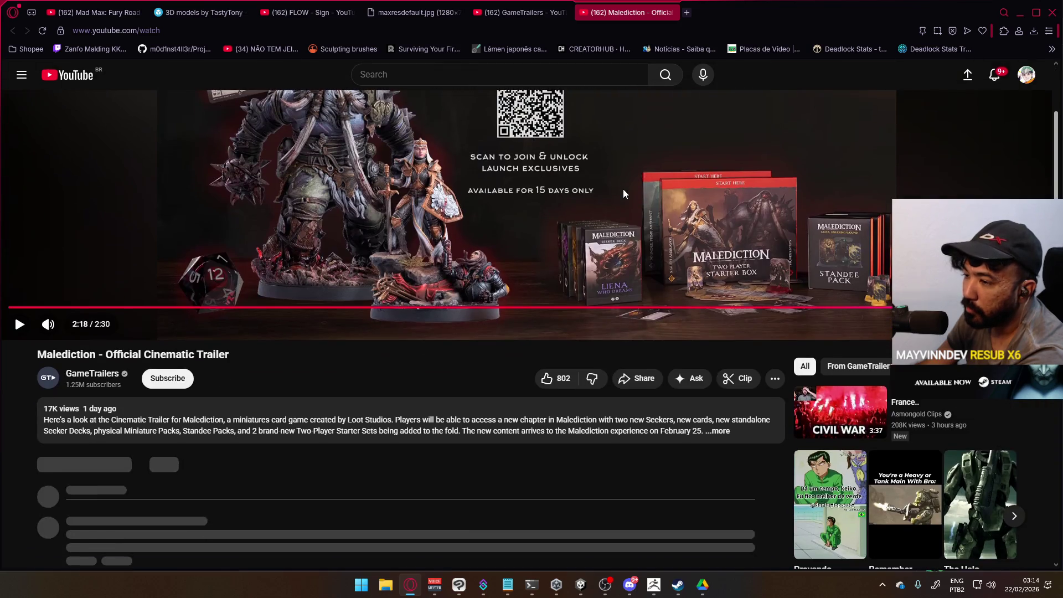
pyautogui.scroll(-2, 623, 200)
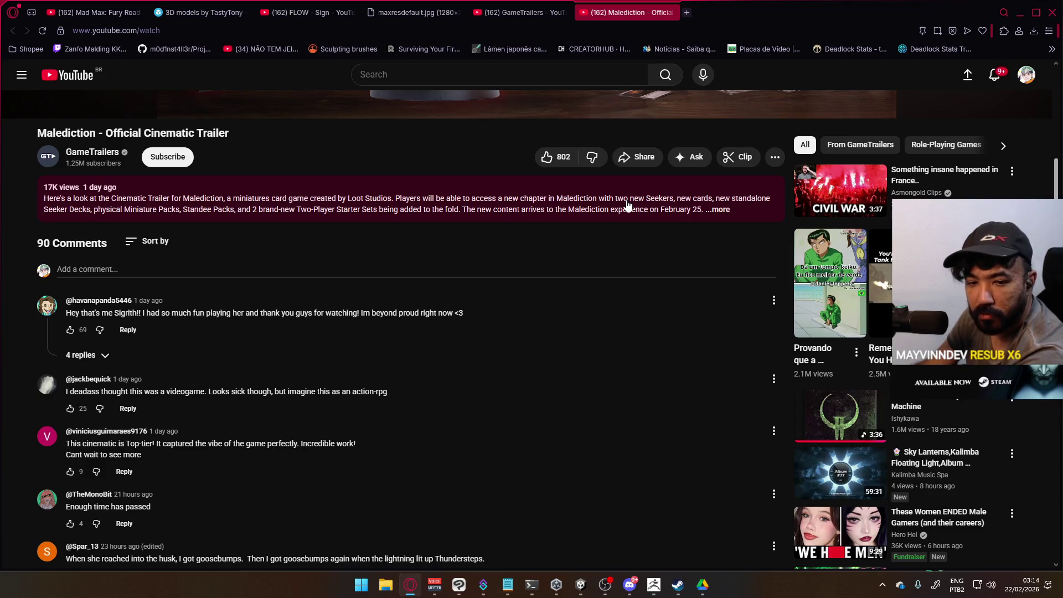
pyautogui.scroll(-5, 627, 206)
pyautogui.scroll(10, 627, 209)
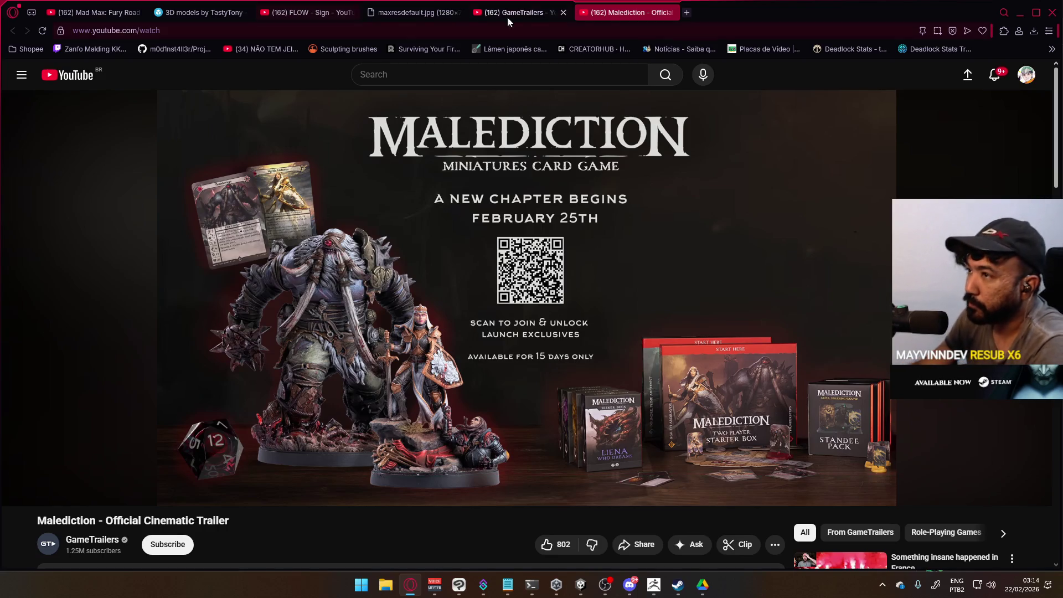
pyautogui.middleClick(666, 19)
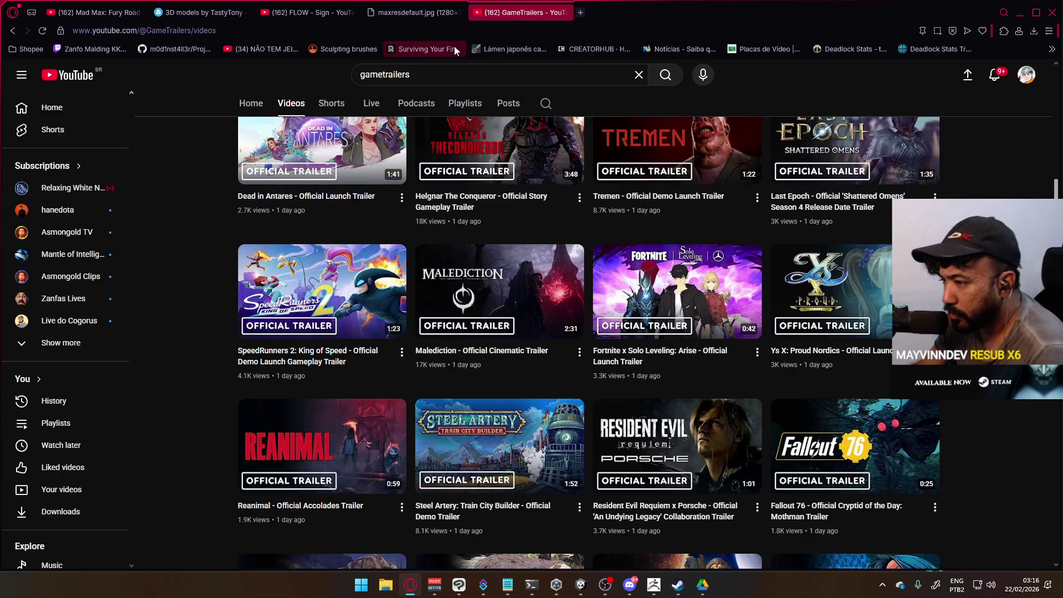
# Scroll down the GameTrailers channel's Videos list.
pyautogui.scroll(-4, 482, 232)
# Scroll through the GameTrailers trailer grid, then bring up the Google Drive sync window.
pyautogui.scroll(5, 397, 263)
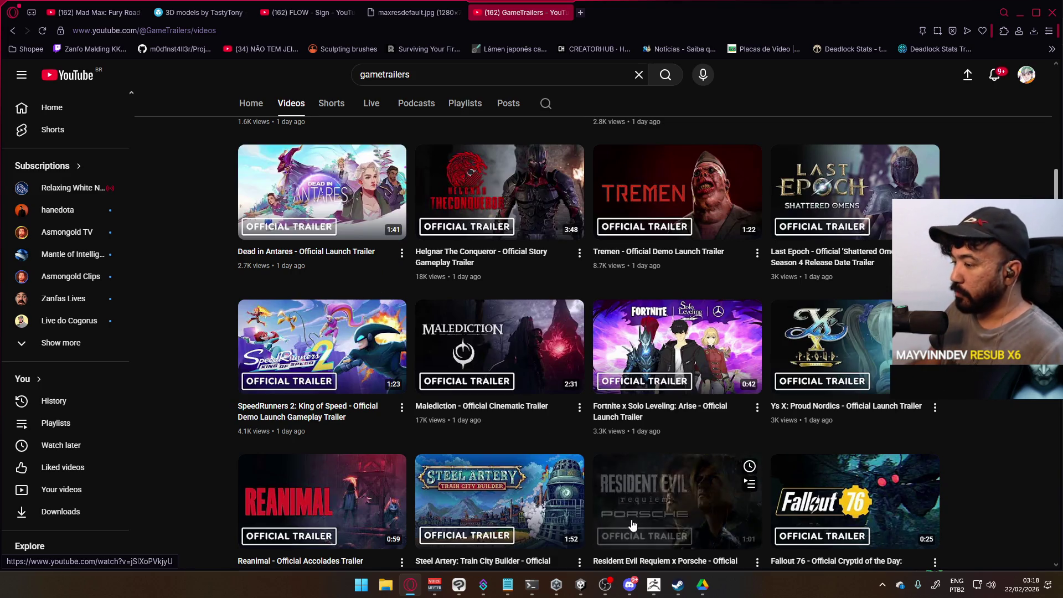
pyautogui.scroll(7, 425, 368)
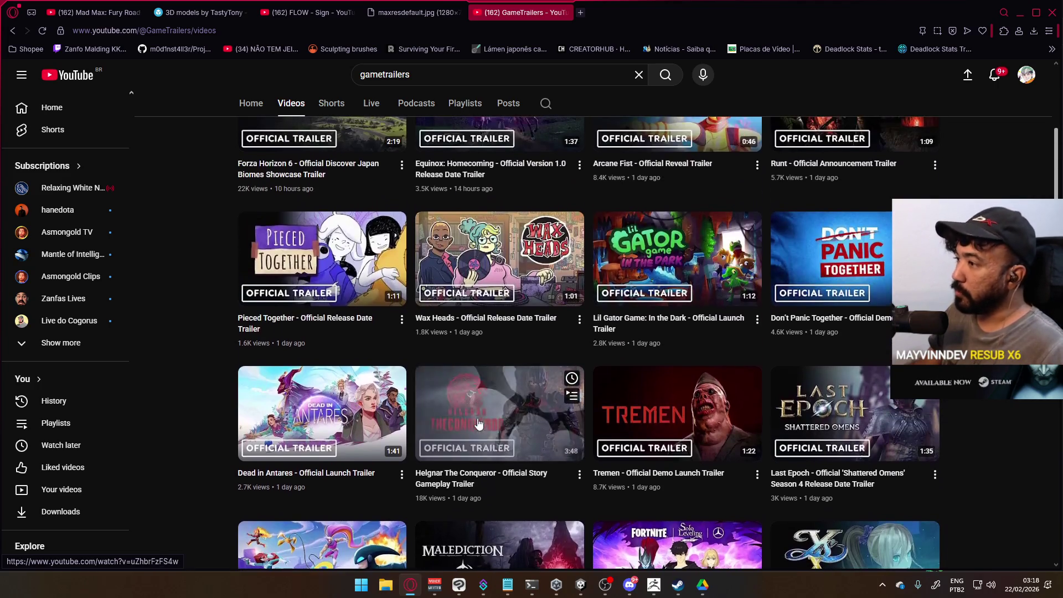
pyautogui.scroll(-8, 618, 239)
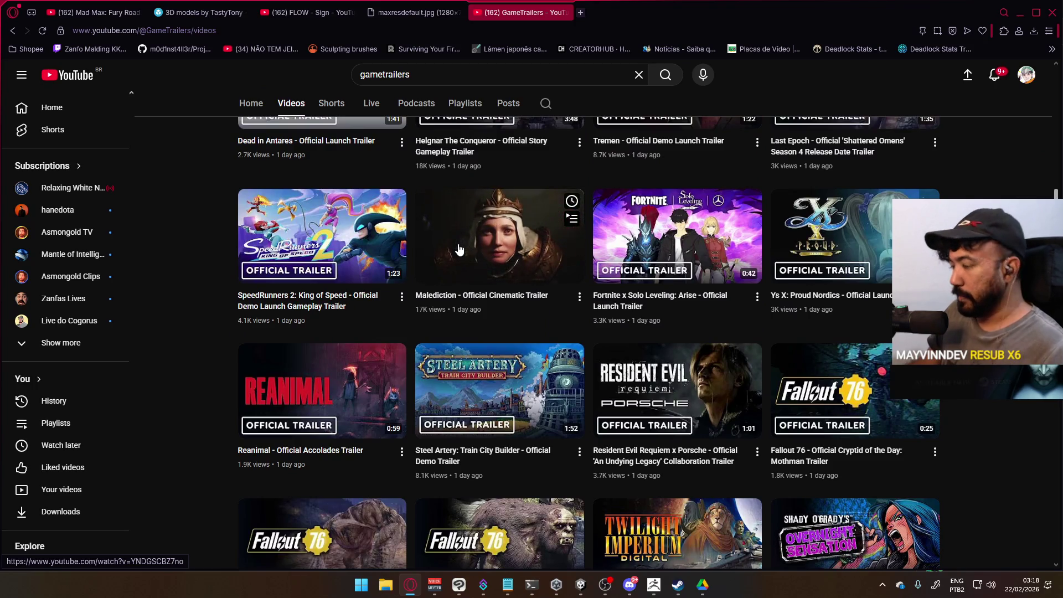
pyautogui.scroll(-7, 556, 366)
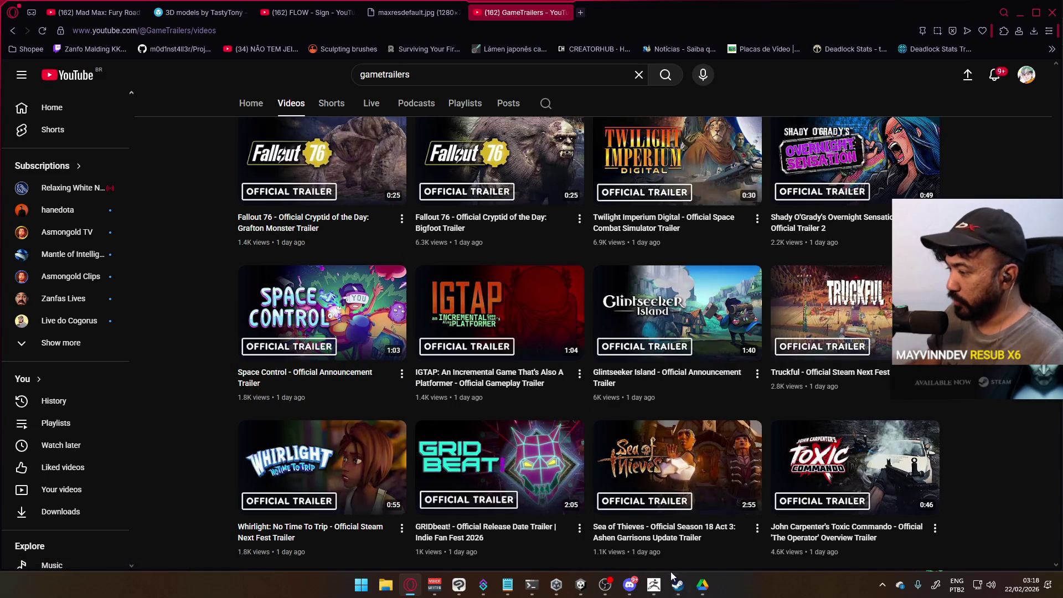
pyautogui.click(702, 584)
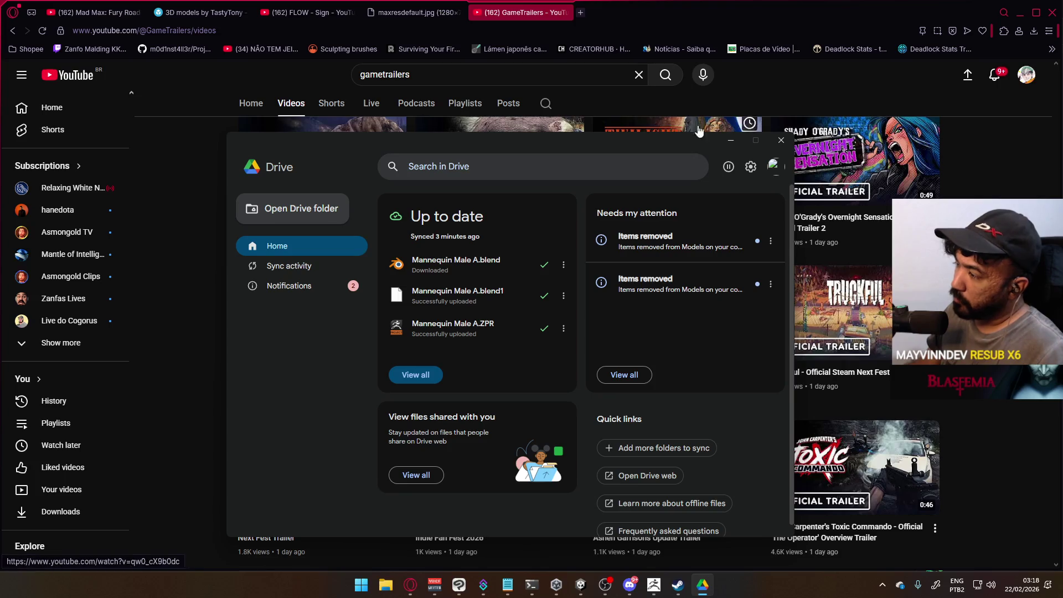
# In Blender, turn off the mesh wireframe overlay and save the file.
pyautogui.click(475, 267)
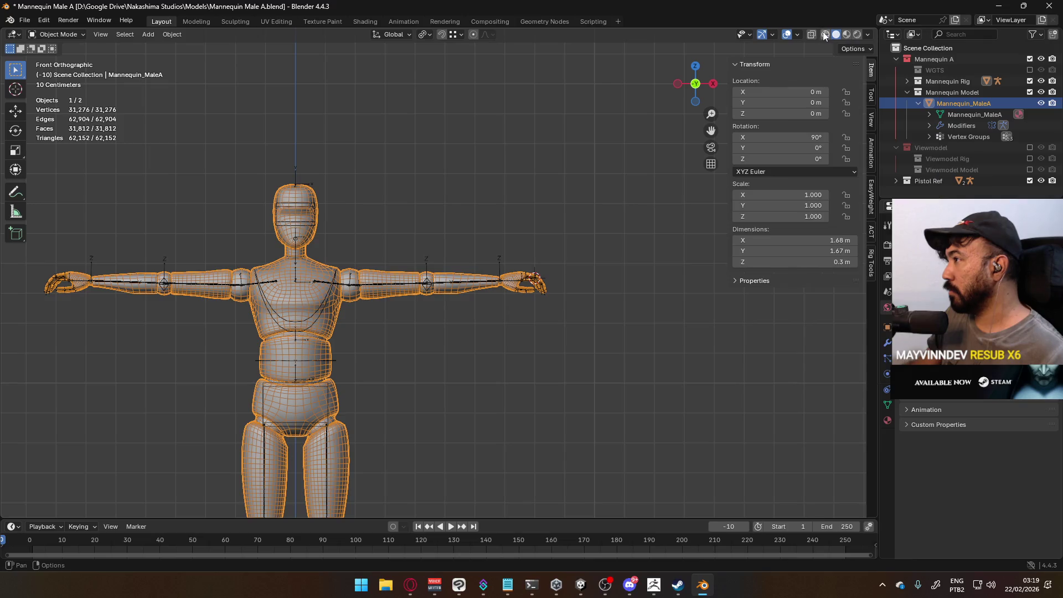
pyautogui.click(799, 32)
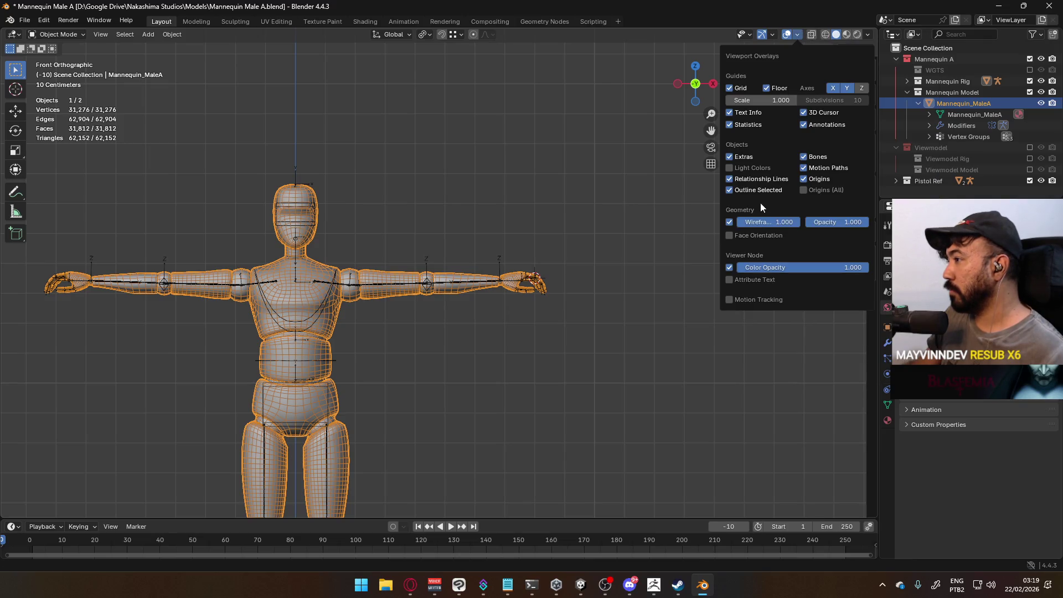
pyautogui.click(729, 222)
pyautogui.press('n')
pyautogui.click(432, 260)
pyautogui.scroll(3, 328, 251)
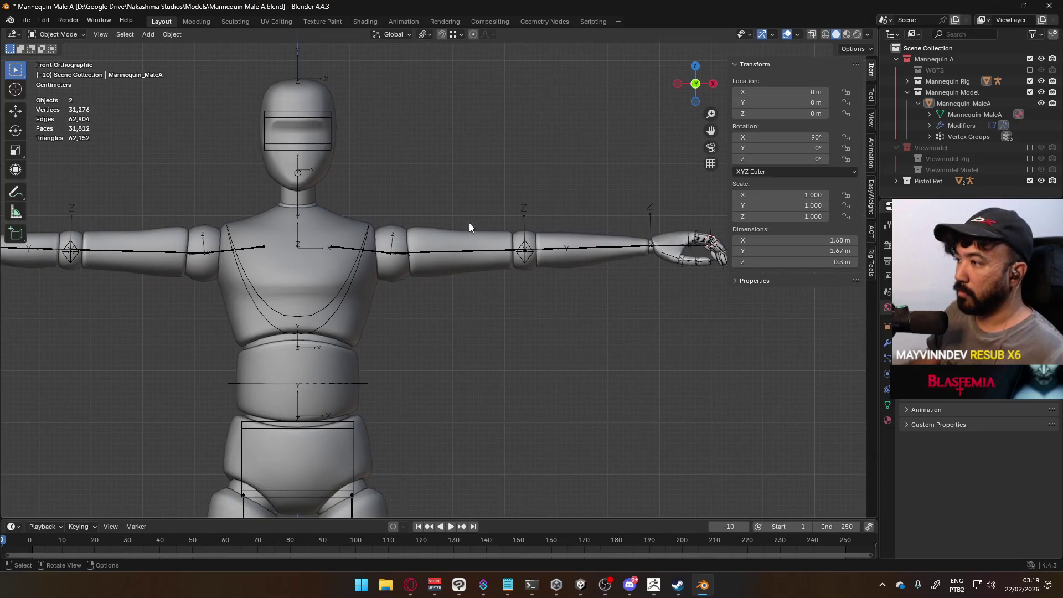
pyautogui.hotkey('ctrl', 's')
pyautogui.moveTo(593, 197); pyautogui.dragTo(548, 226, button='middle')
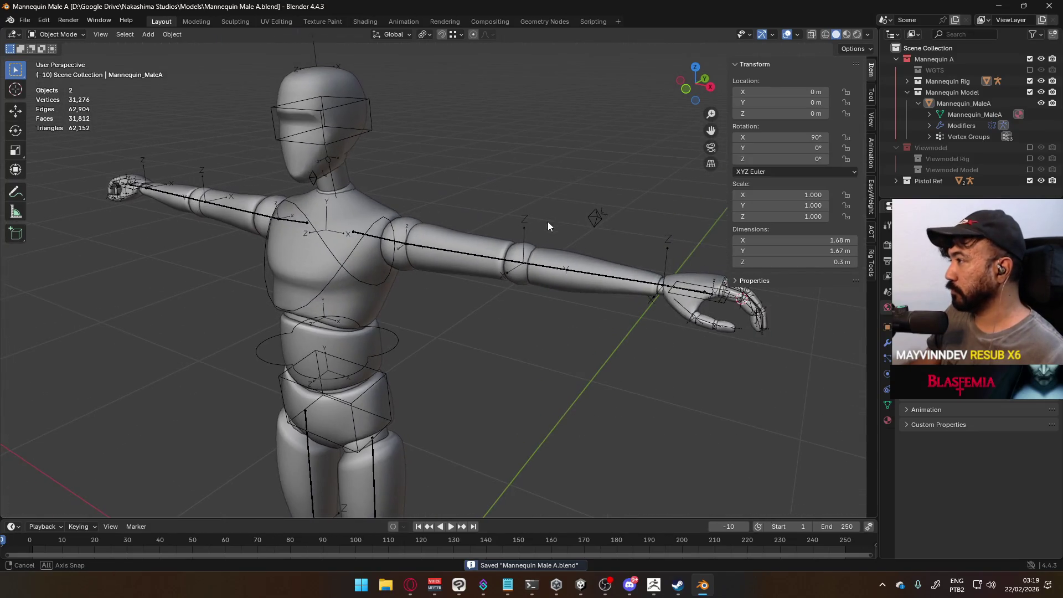
# Delete the Pistol Ref collection, frame the mannequin from the front, and save.
pyautogui.click(896, 181)
pyautogui.press('Delete')
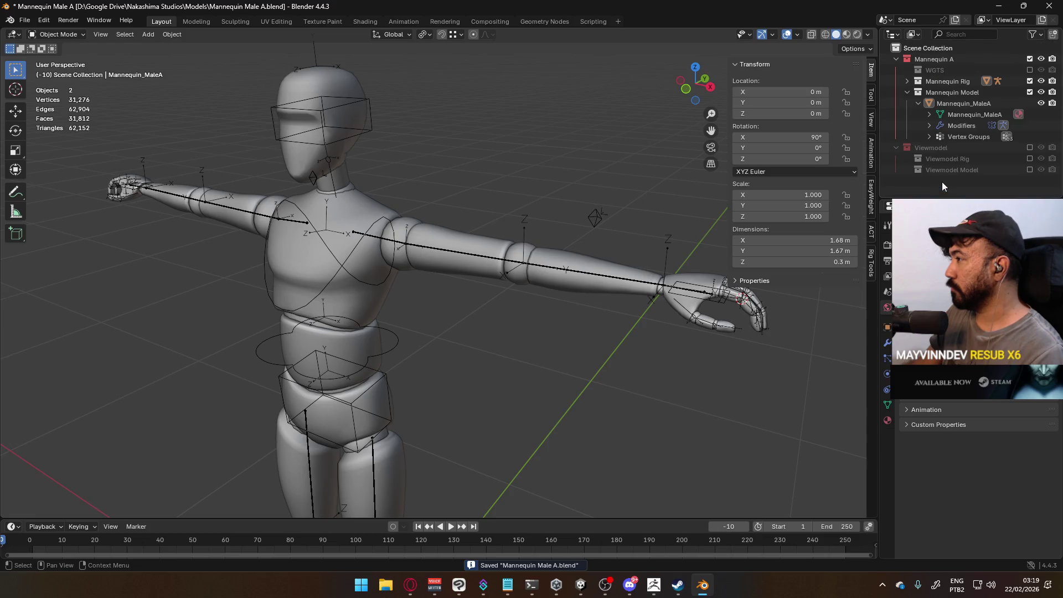
pyautogui.press('Home')
pyautogui.press('KP_1')
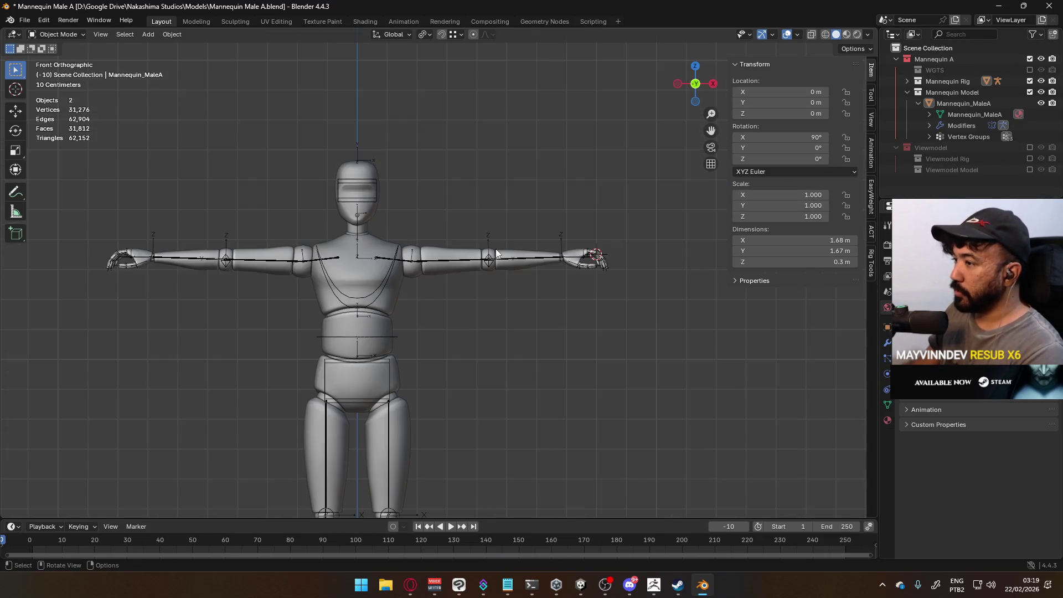
pyautogui.hotkey('ctrl', 's')
pyautogui.scroll(3, 554, 260)
# Zoom in on the mannequin's left hand and select the armature.
pyautogui.keyDown('shift'); pyautogui.moveTo(566, 277); pyautogui.dragTo(325, 285, button='middle'); pyautogui.keyUp('shift')
pyautogui.scroll(3, 325, 285)
pyautogui.moveTo(465, 265)
pyautogui.mouseDown(button='middle')
pyautogui.moveTo(401, 259)
pyautogui.moveTo(341, 298)
pyautogui.moveTo(442, 293)
pyautogui.moveTo(415, 276)
pyautogui.mouseUp(button='middle')
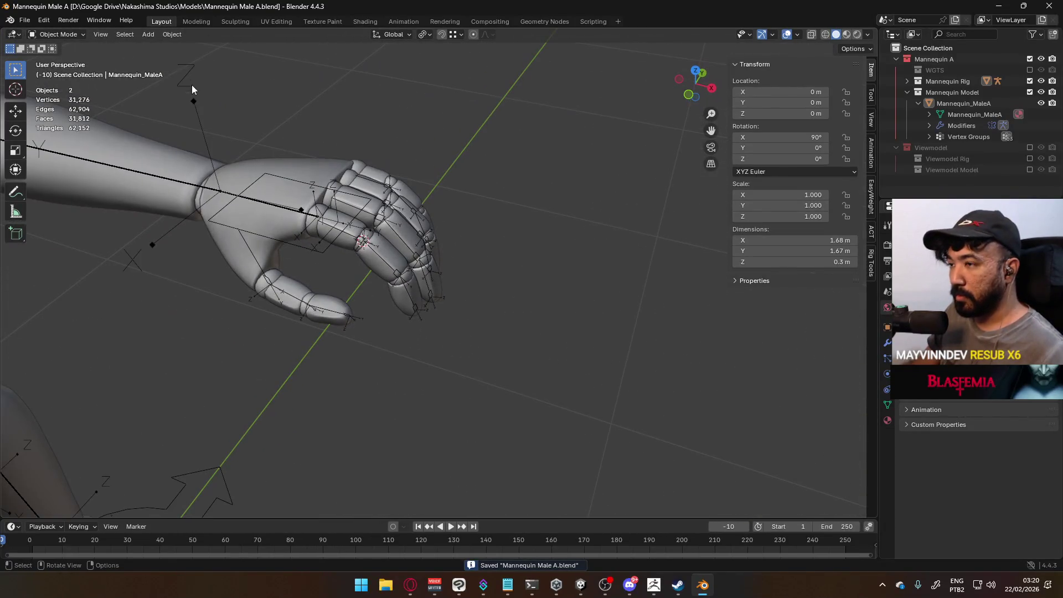
pyautogui.click(65, 38)
pyautogui.click(55, 150)
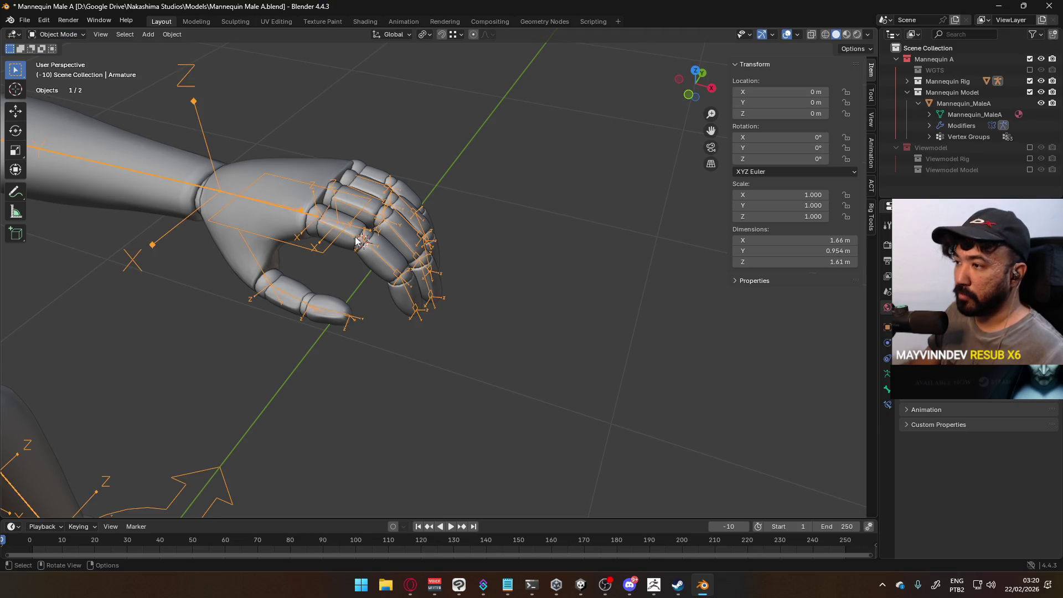
# Enter Pose Mode and curl the finger base joints around their local X axis.
pyautogui.click(61, 34)
pyautogui.click(59, 71)
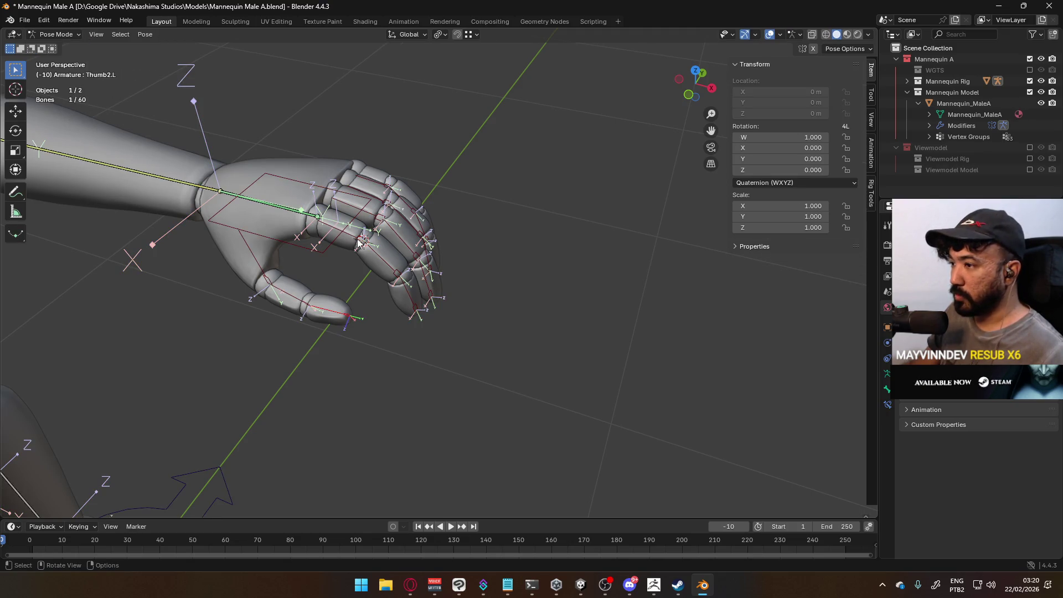
pyautogui.keyDown('shift'); pyautogui.click(386, 203); pyautogui.keyUp('shift')
pyautogui.keyDown('shift'); pyautogui.click(380, 184); pyautogui.keyUp('shift')
pyautogui.press('r')
pyautogui.press('x')
pyautogui.press('x')
pyautogui.click(407, 234)
# Curl the four fingers' second joints around their local X axis.
pyautogui.moveTo(406, 235)
pyautogui.mouseDown(button='middle')
pyautogui.moveTo(365, 127)
pyautogui.moveTo(379, 356)
pyautogui.mouseUp(button='middle')
pyautogui.click(393, 359)
pyautogui.keyDown('shift'); pyautogui.click(412, 387); pyautogui.keyUp('shift')
pyautogui.keyDown('shift'); pyautogui.click(442, 387); pyautogui.keyUp('shift')
pyautogui.keyDown('shift'); pyautogui.click(457, 387); pyautogui.keyUp('shift')
pyautogui.moveTo(487, 321); pyautogui.dragTo(529, 358, button='middle')
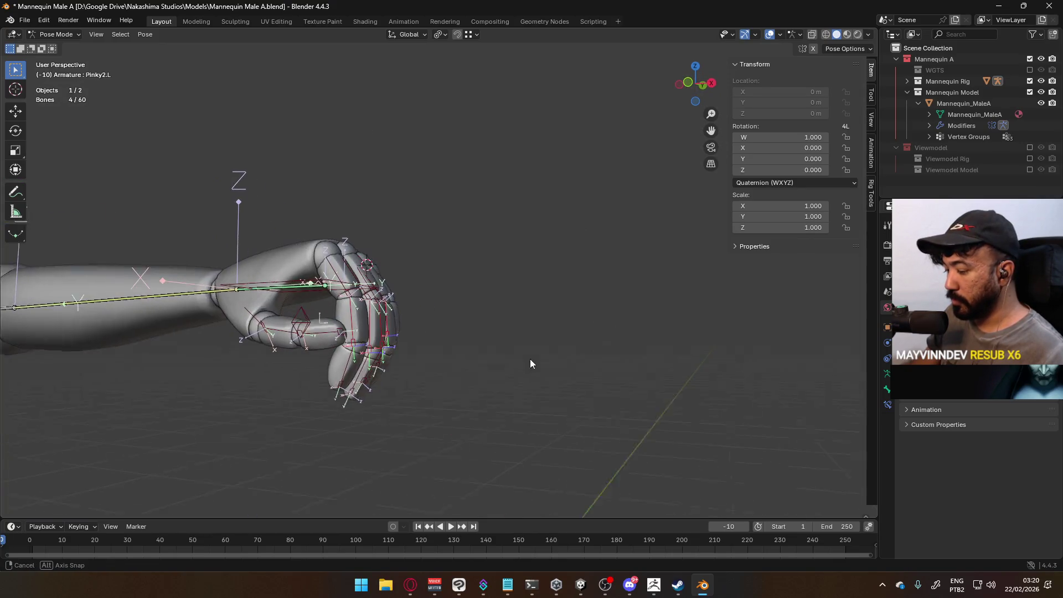
pyautogui.press('r')
pyautogui.press('x')
pyautogui.press('x')
pyautogui.click(433, 344)
# Curl the pointer and pinky fingertip joints around local X into a fist.
pyautogui.moveTo(433, 345)
pyautogui.mouseDown(button='middle')
pyautogui.moveTo(480, 204)
pyautogui.moveTo(415, 168)
pyautogui.mouseUp(button='middle')
pyautogui.click(391, 227)
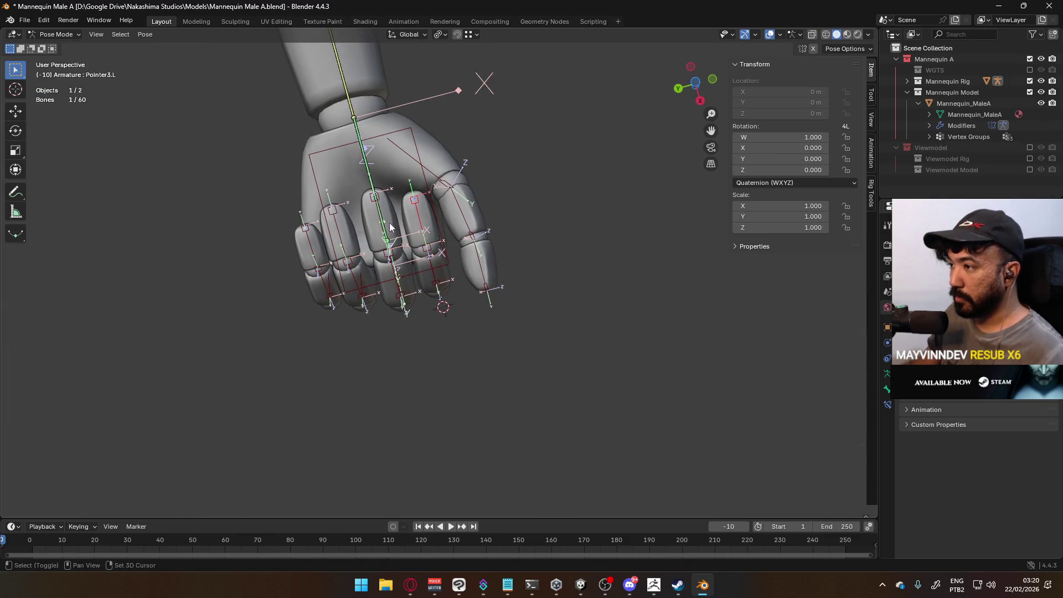
pyautogui.keyDown('shift'); pyautogui.click(322, 246); pyautogui.keyUp('shift')
pyautogui.moveTo(322, 247); pyautogui.dragTo(421, 265, button='middle')
pyautogui.press('r')
pyautogui.press('x')
pyautogui.press('x')
pyautogui.click(431, 356)
pyautogui.moveTo(432, 356)
pyautogui.mouseDown(button='middle')
pyautogui.moveTo(474, 299)
pyautogui.moveTo(347, 290)
pyautogui.moveTo(439, 295)
pyautogui.mouseUp(button='middle')
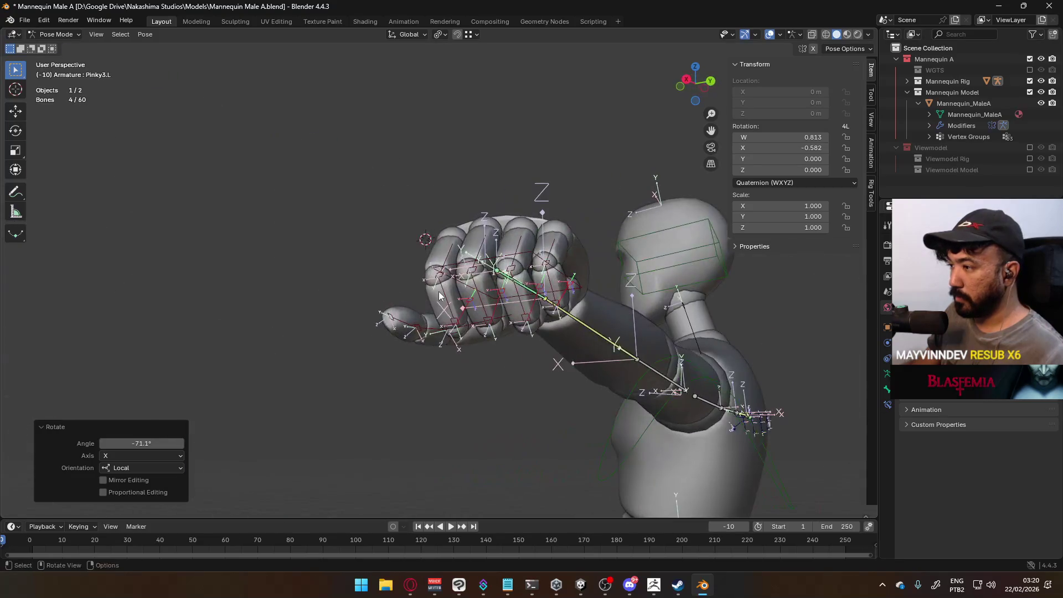
# Give the pointer and pinky second joints an extra local-X curl.
pyautogui.click(487, 302)
pyautogui.keyDown('shift'); pyautogui.click(515, 306); pyautogui.keyUp('shift')
pyautogui.press('z')
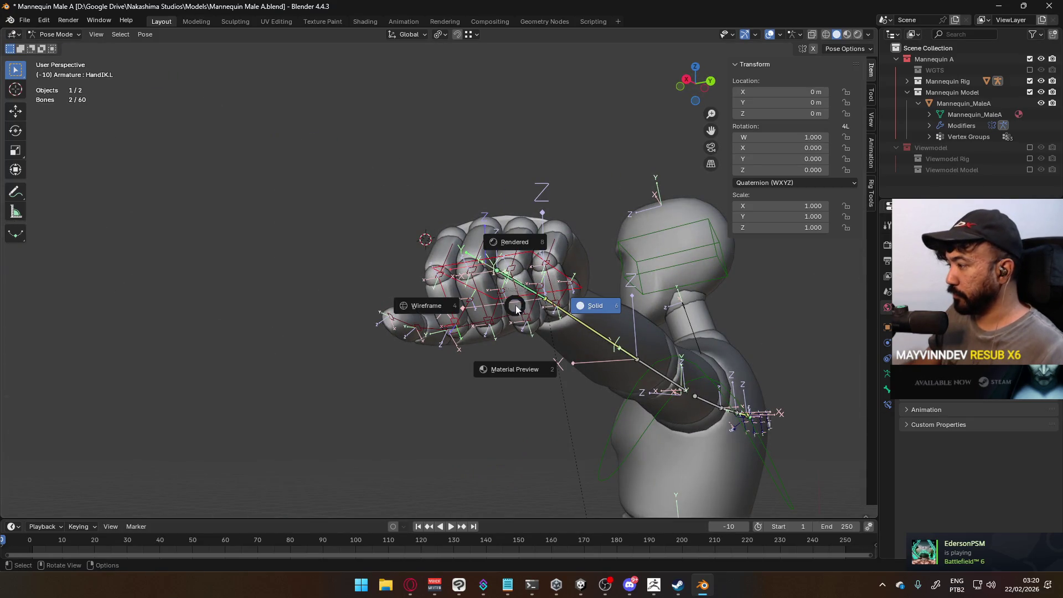
pyautogui.press('Escape')
pyautogui.moveTo(514, 306); pyautogui.dragTo(476, 297, button='middle')
pyautogui.click(449, 310)
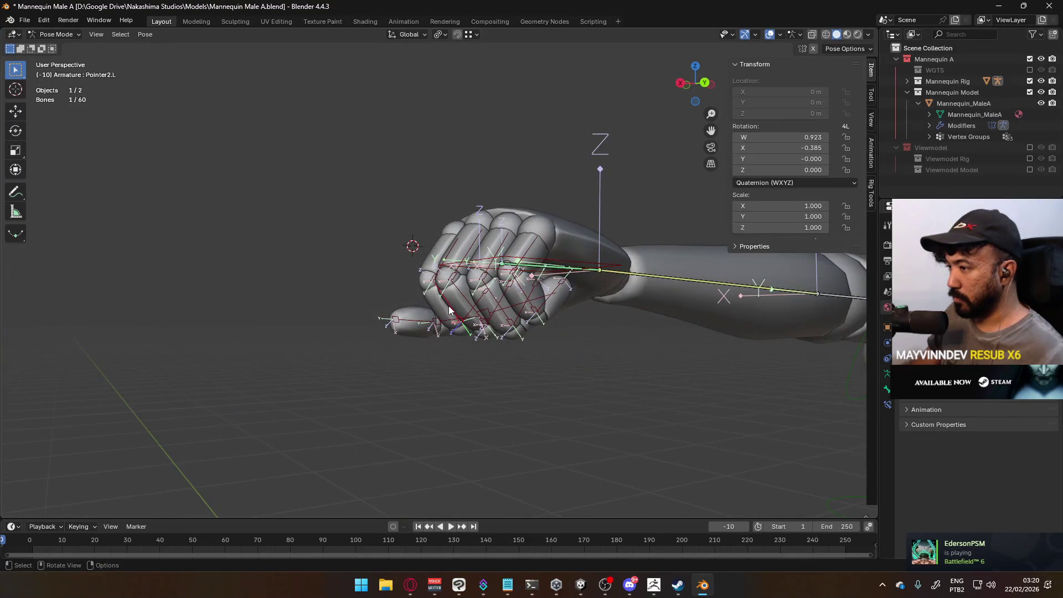
pyautogui.keyDown('shift'); pyautogui.click(513, 319); pyautogui.keyUp('shift')
pyautogui.press('r')
pyautogui.press('x')
pyautogui.press('x')
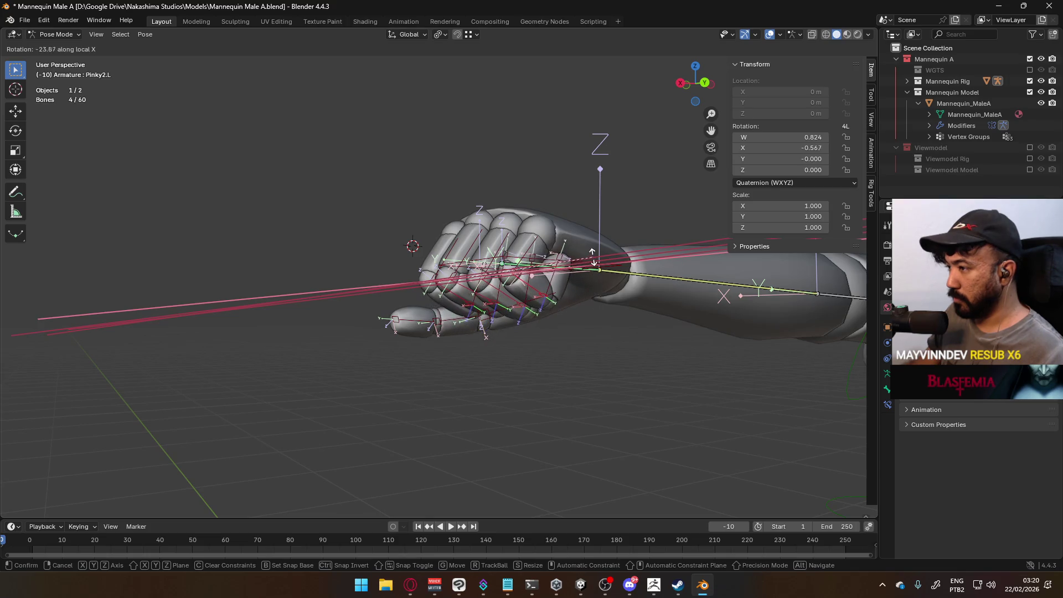
pyautogui.click(593, 260)
pyautogui.moveTo(593, 261)
pyautogui.mouseDown(button='middle')
pyautogui.moveTo(669, 253)
pyautogui.moveTo(592, 261)
pyautogui.moveTo(429, 233)
pyautogui.moveTo(400, 208)
pyautogui.moveTo(386, 235)
pyautogui.moveTo(398, 242)
pyautogui.moveTo(384, 205)
pyautogui.moveTo(389, 219)
pyautogui.moveTo(502, 260)
pyautogui.moveTo(552, 250)
pyautogui.moveTo(509, 277)
pyautogui.moveTo(668, 269)
pyautogui.mouseUp(button='middle')
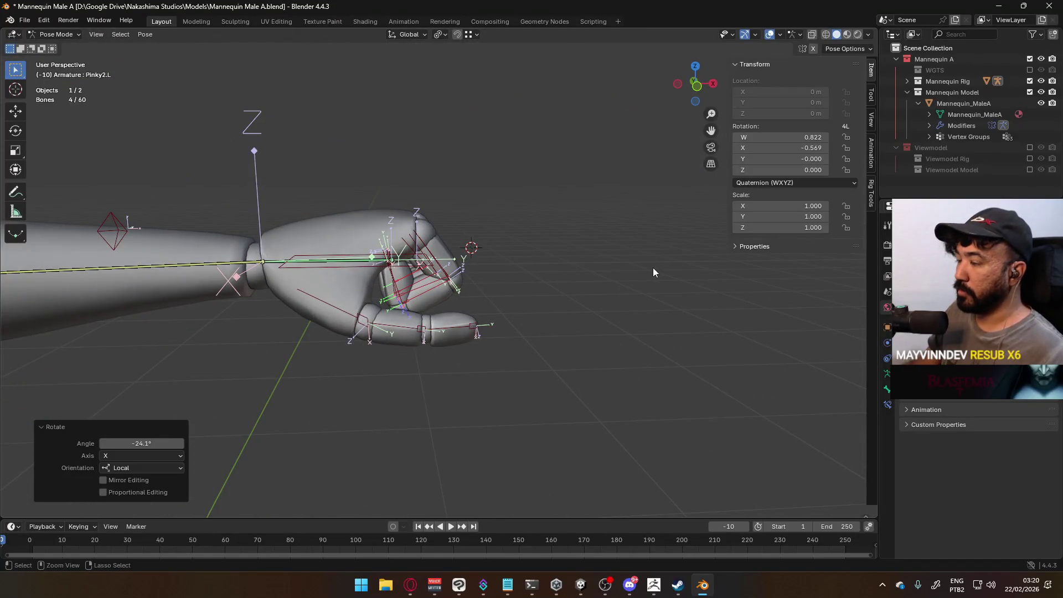
# Circle-select the finger bones and clear their rotation with Alt+R.
pyautogui.moveTo(498, 252); pyautogui.dragTo(471, 270, button='middle')
pyautogui.press('c')
pyautogui.click(472, 271)
pyautogui.moveTo(471, 270); pyautogui.dragTo(487, 231)
pyautogui.press('Escape')
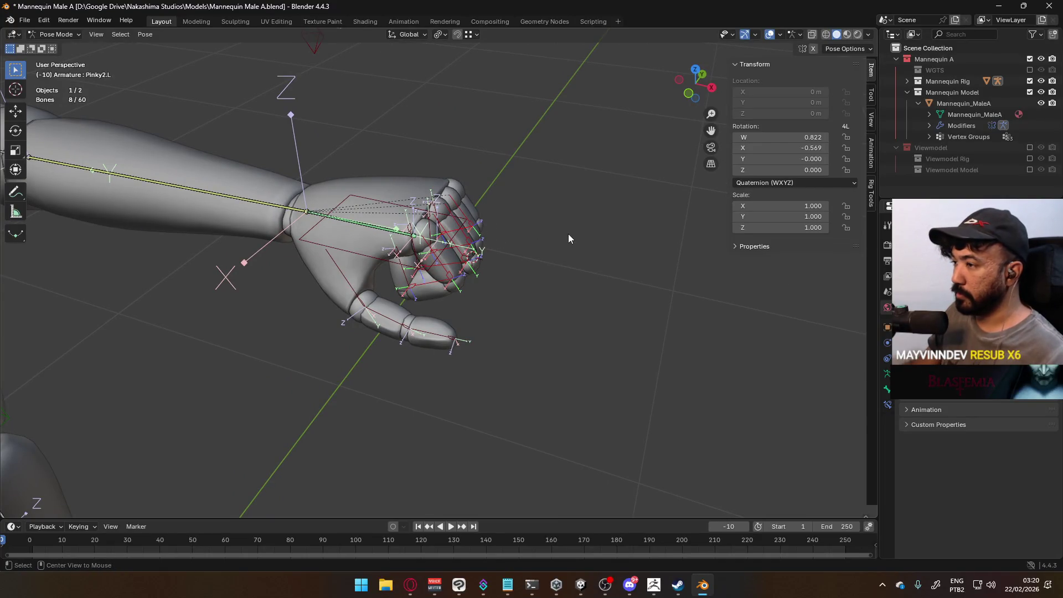
pyautogui.hotkey('alt', 'r')
# Circle-select the remaining finger bones, then deselect all bones.
pyautogui.press('c')
pyautogui.moveTo(487, 300)
pyautogui.mouseDown()
pyautogui.moveTo(520, 224)
pyautogui.moveTo(502, 270)
pyautogui.mouseUp()
pyautogui.press('Escape')
pyautogui.hotkey('alt', 'a')
pyautogui.moveTo(574, 275)
pyautogui.mouseDown(button='middle')
pyautogui.moveTo(563, 297)
pyautogui.moveTo(617, 238)
pyautogui.moveTo(596, 242)
pyautogui.mouseUp(button='middle')
pyautogui.press('KP_1')
# Check the arm pose, select the left elbow IK control, and save the file.
pyautogui.scroll(4, 396, 322)
pyautogui.press('Tab')
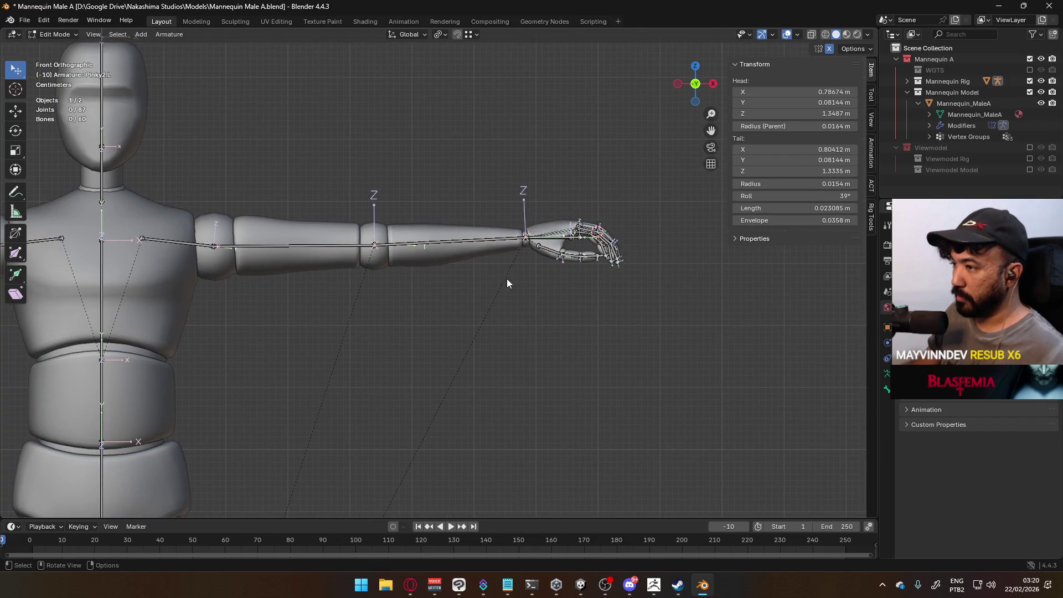
pyautogui.press('Tab')
pyautogui.scroll(-5, 441, 272)
pyautogui.scroll(6, 432, 280)
pyautogui.click(383, 251)
pyautogui.scroll(-4, 399, 277)
pyautogui.moveTo(398, 276); pyautogui.dragTo(420, 320, button='middle')
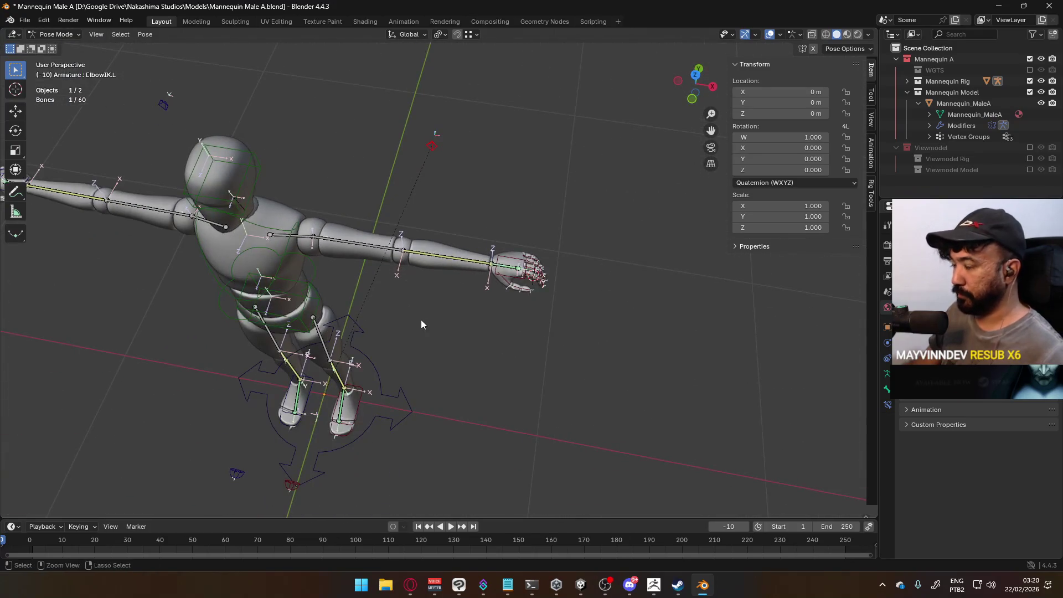
pyautogui.hotkey('ctrl', 's')
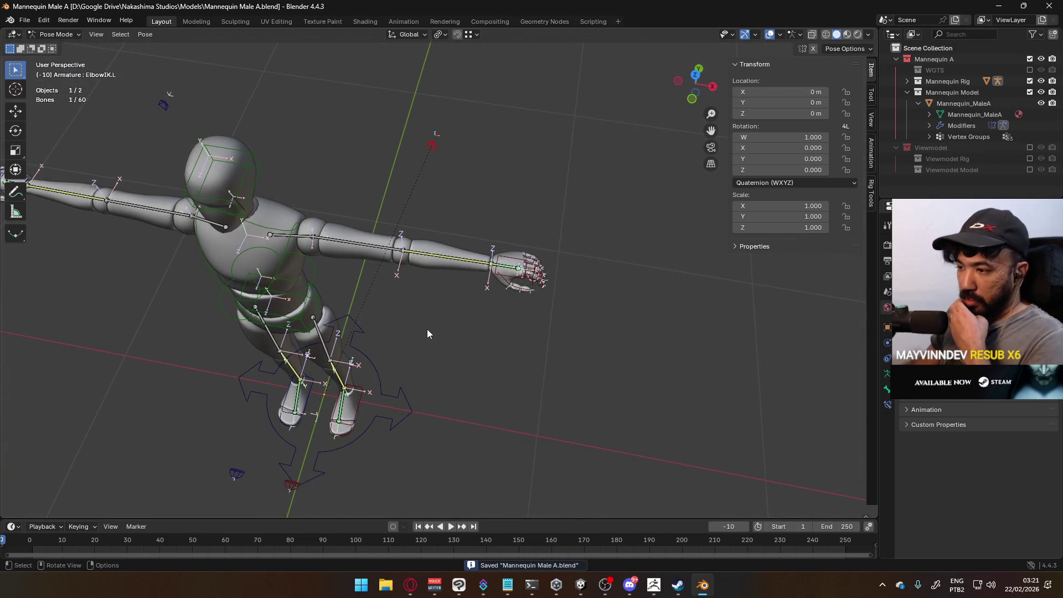
pyautogui.scroll(-3, 426, 329)
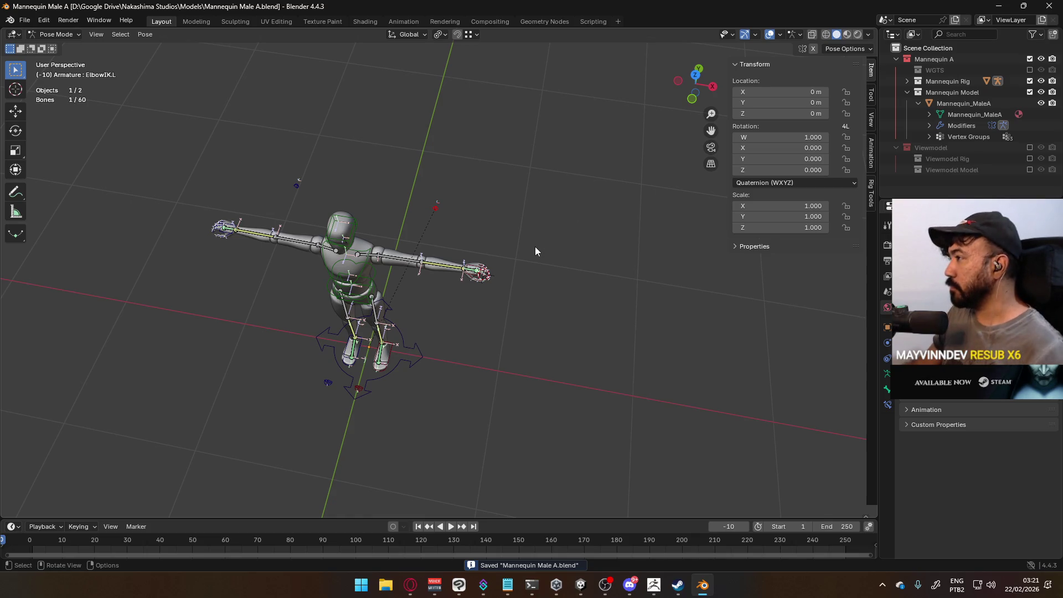
pyautogui.press('KP_1')
# Duplicate the rig and mesh into the Viewmodel collection, excluding Mannequin A from the scene.
pyautogui.press('Tab')
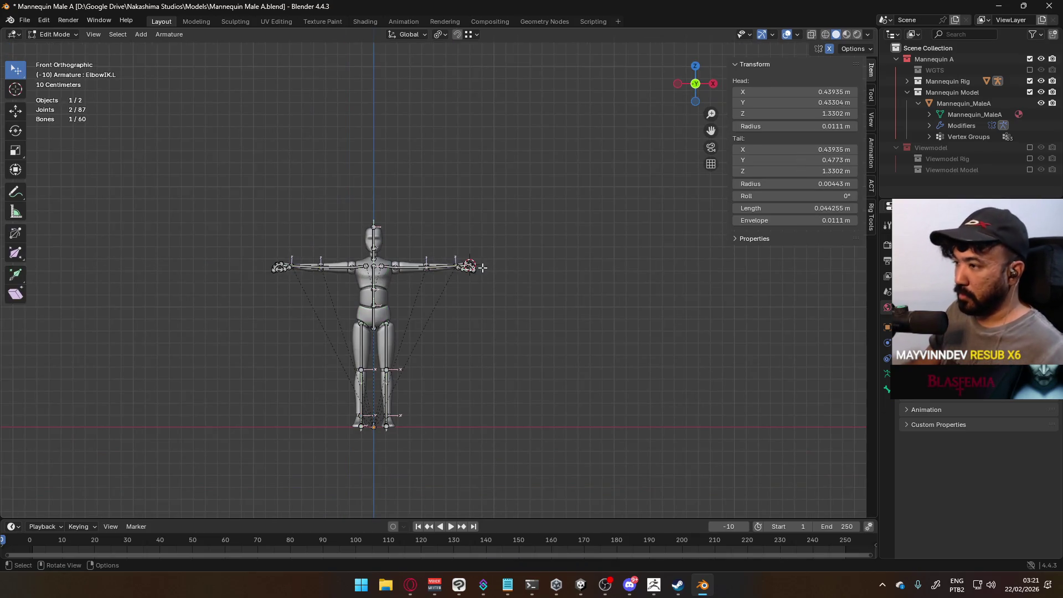
pyautogui.click(67, 34)
pyautogui.click(56, 48)
pyautogui.press('a')
pyautogui.scroll(2, 442, 301)
pyautogui.hotkey('shift', 'd')
pyautogui.press('Escape')
pyautogui.press('m')
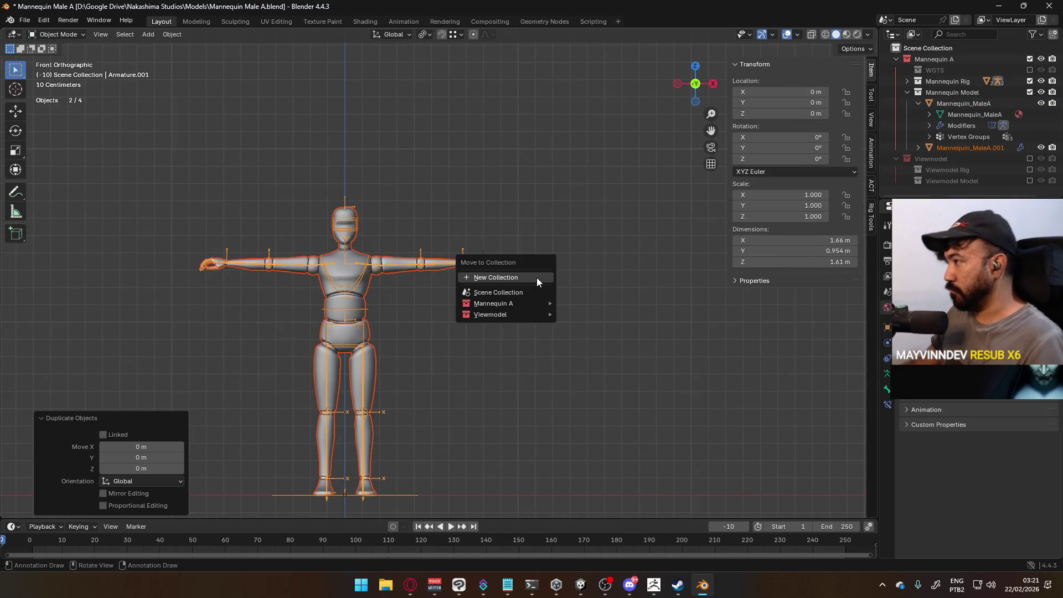
pyautogui.moveTo(523, 313)
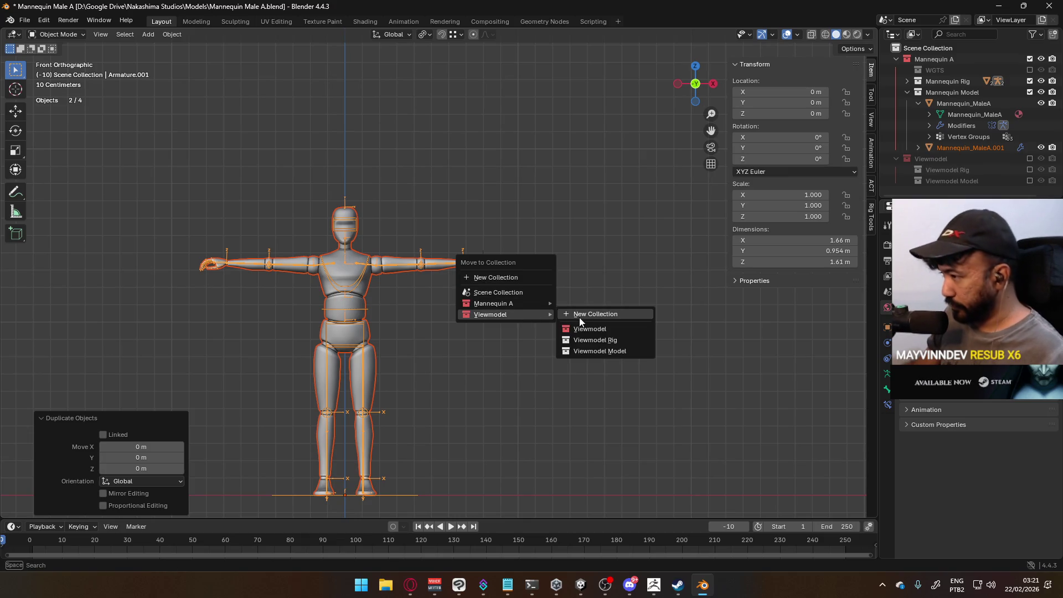
pyautogui.click(603, 328)
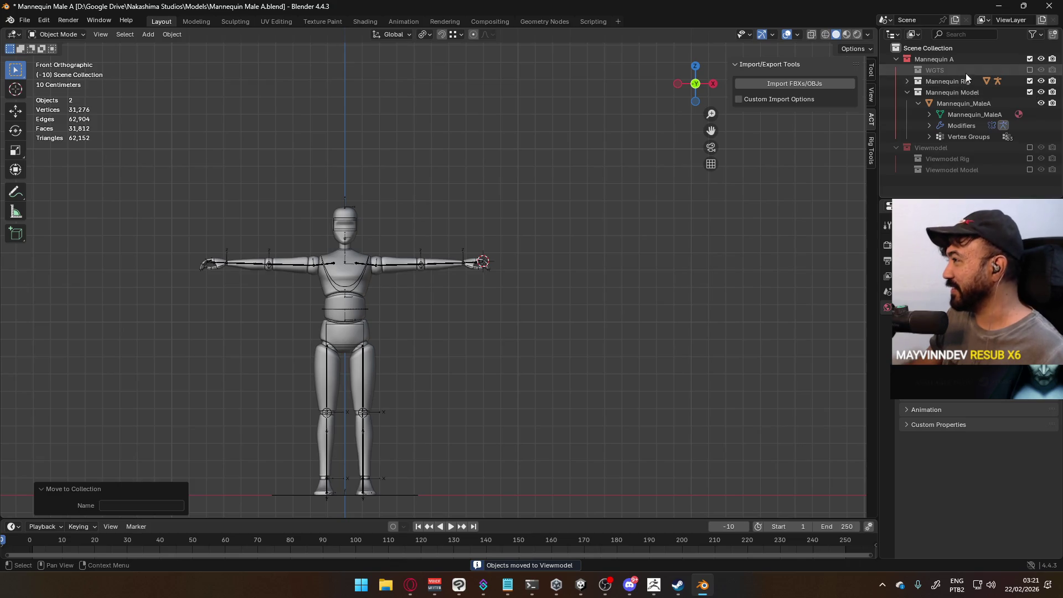
pyautogui.click(1029, 59)
pyautogui.click(1029, 103)
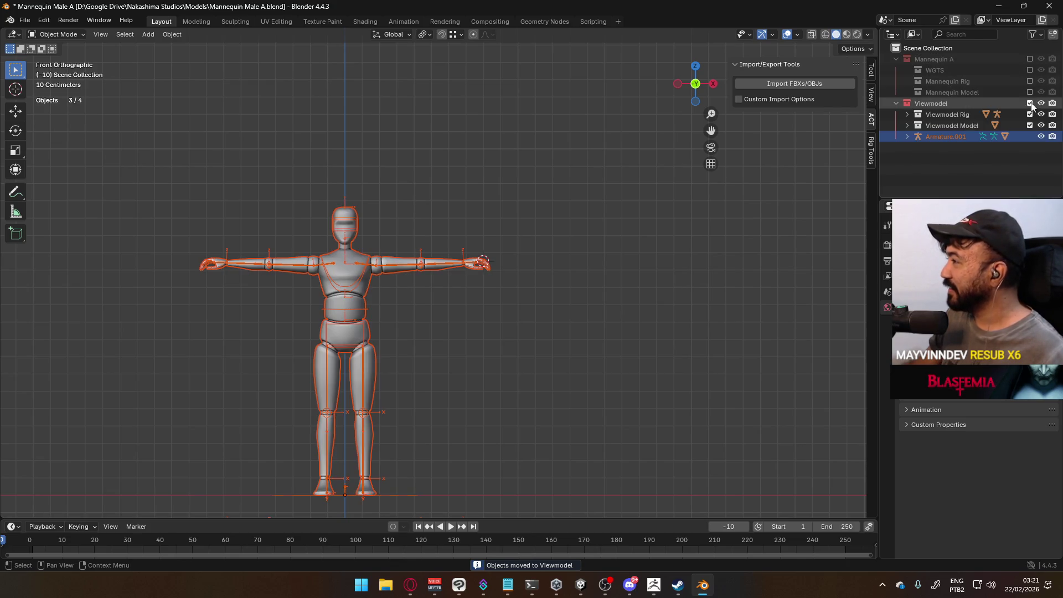
# In Armature.001's Edit Mode, select the leg bones and the two floating leg IK bones.
pyautogui.click(358, 282)
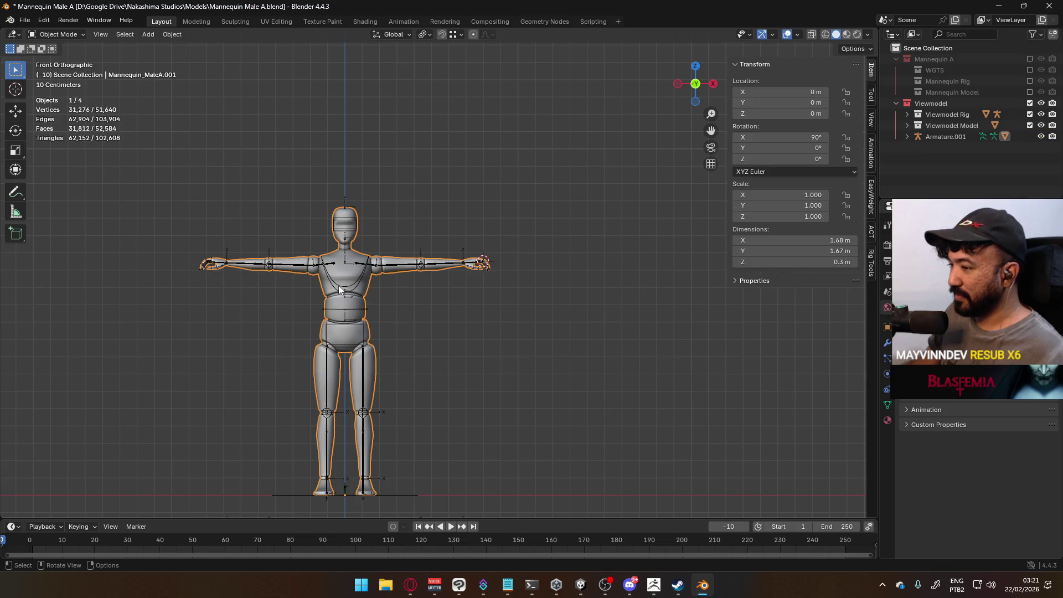
pyautogui.click(339, 288)
pyautogui.scroll(-3, 339, 288)
pyautogui.scroll(7, 443, 211)
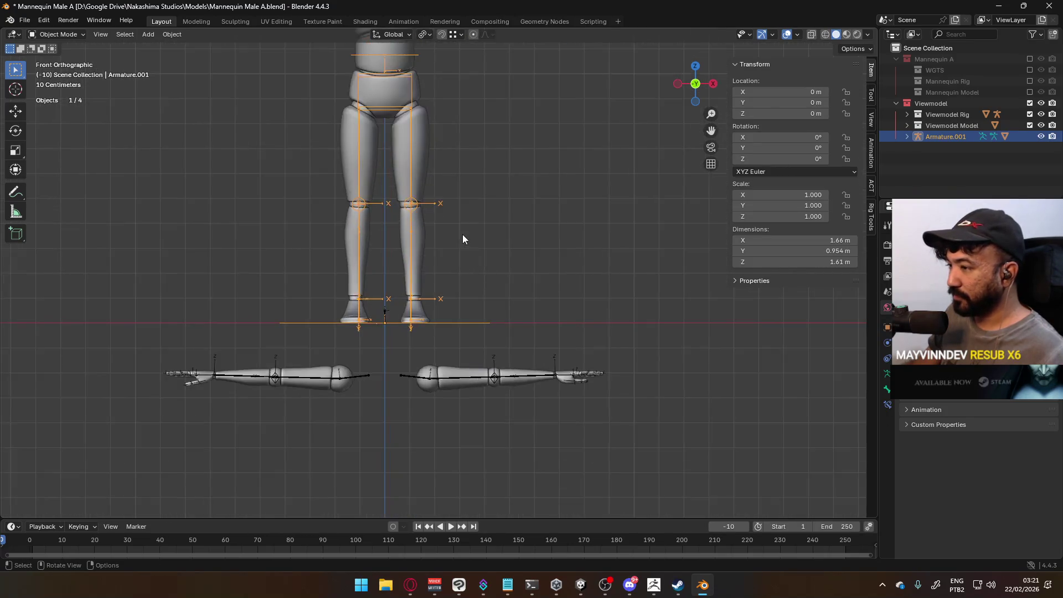
pyautogui.scroll(-4, 463, 239)
pyautogui.scroll(2, 463, 240)
pyautogui.press('Tab')
pyautogui.moveTo(548, 254); pyautogui.dragTo(469, 294, button='middle')
pyautogui.click(468, 294)
pyautogui.keyDown('shift'); pyautogui.click(469, 349); pyautogui.keyUp('shift')
pyautogui.keyDown('shift'); pyautogui.click(433, 343); pyautogui.keyUp('shift')
pyautogui.keyDown('shift'); pyautogui.click(432, 277); pyautogui.keyUp('shift')
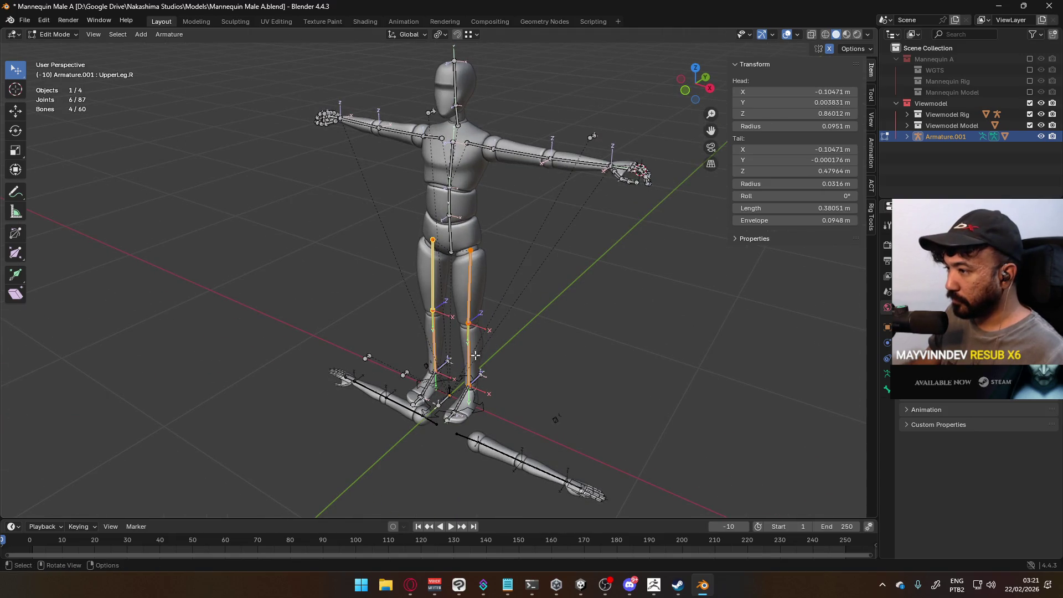
pyautogui.scroll(2, 475, 353)
pyautogui.keyDown('shift'); pyautogui.moveTo(474, 353); pyautogui.dragTo(251, 254, button='middle'); pyautogui.keyUp('shift')
pyautogui.keyDown('shift'); pyautogui.moveTo(254, 244); pyautogui.dragTo(344, 291); pyautogui.keyUp('shift')
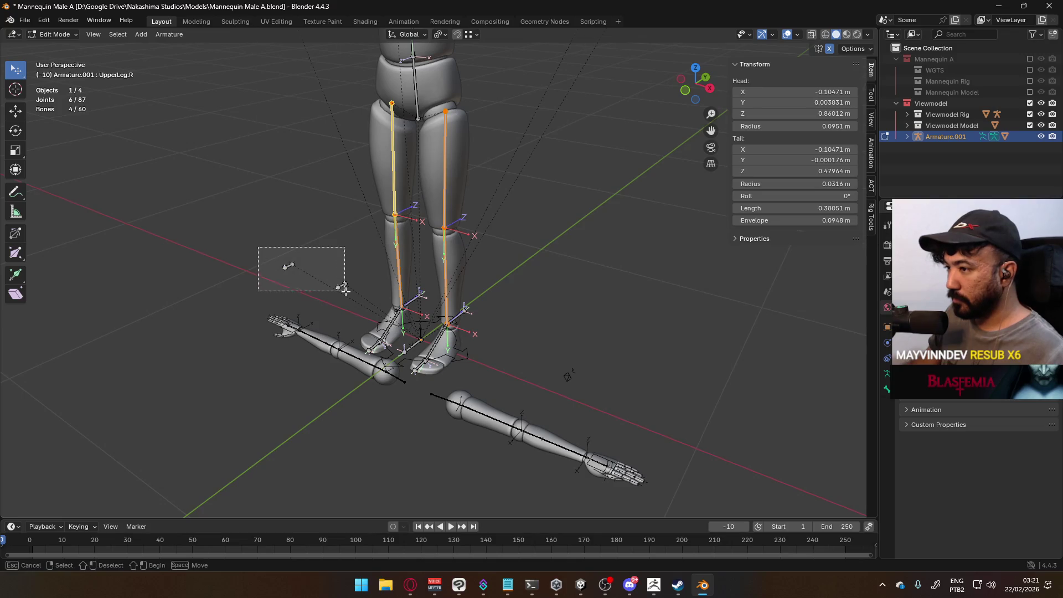
# Add the right foot, right toe, left foot and left foot IK bones to the selection.
pyautogui.moveTo(412, 302); pyautogui.dragTo(409, 326, button='middle')
pyautogui.keyDown('shift'); pyautogui.click(409, 327); pyautogui.keyUp('shift')
pyautogui.keyDown('shift'); pyautogui.click(384, 345); pyautogui.keyUp('shift')
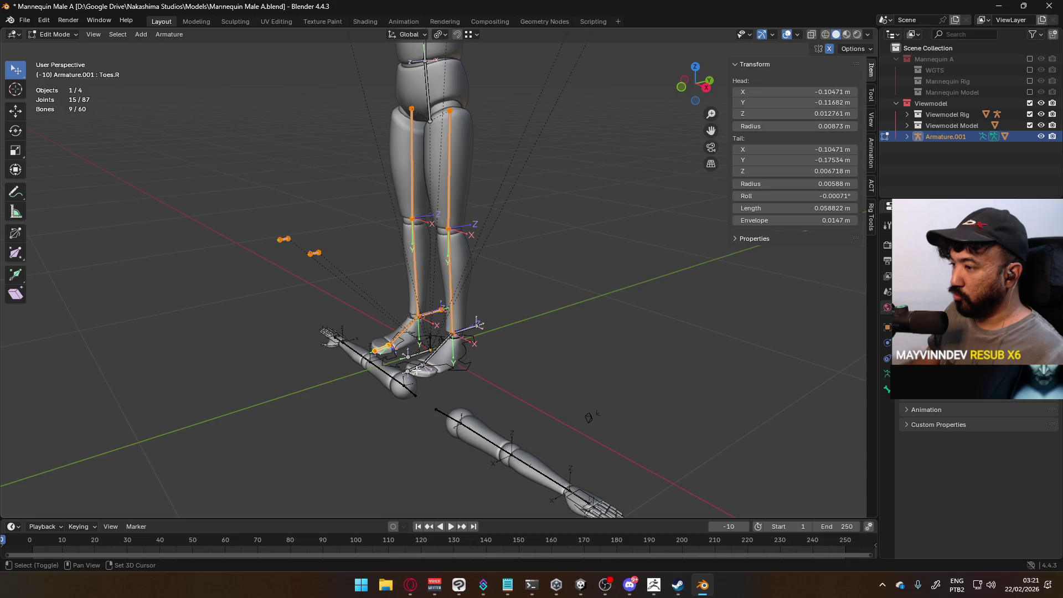
pyautogui.keyDown('shift'); pyautogui.click(445, 347); pyautogui.keyUp('shift')
pyautogui.keyDown('shift'); pyautogui.click(474, 325); pyautogui.keyUp('shift')
pyautogui.scroll(-3, 474, 325)
pyautogui.moveTo(474, 325); pyautogui.dragTo(476, 360, button='middle')
pyautogui.scroll(3, 478, 398)
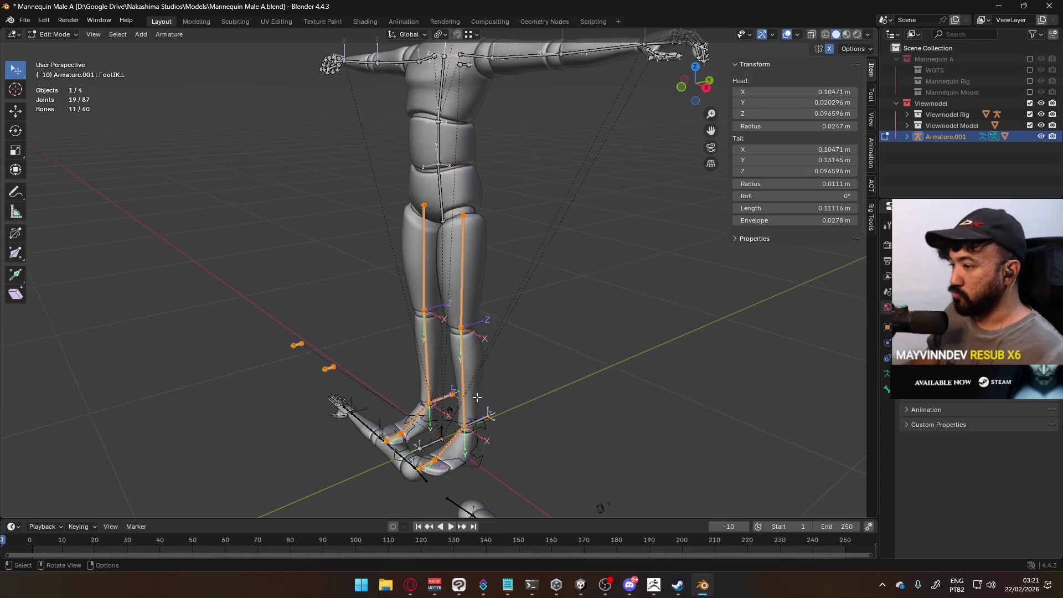
pyautogui.scroll(-3, 508, 222)
pyautogui.scroll(2, 507, 235)
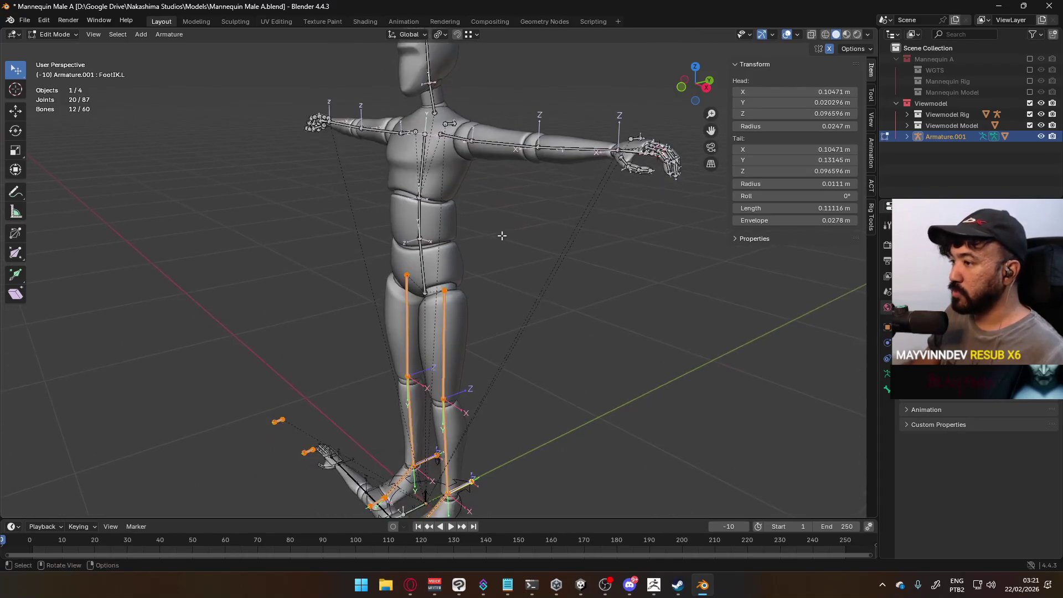
# Delete the copied rig's leg bones, then pause the song playing in YouTube.
pyautogui.press('x')
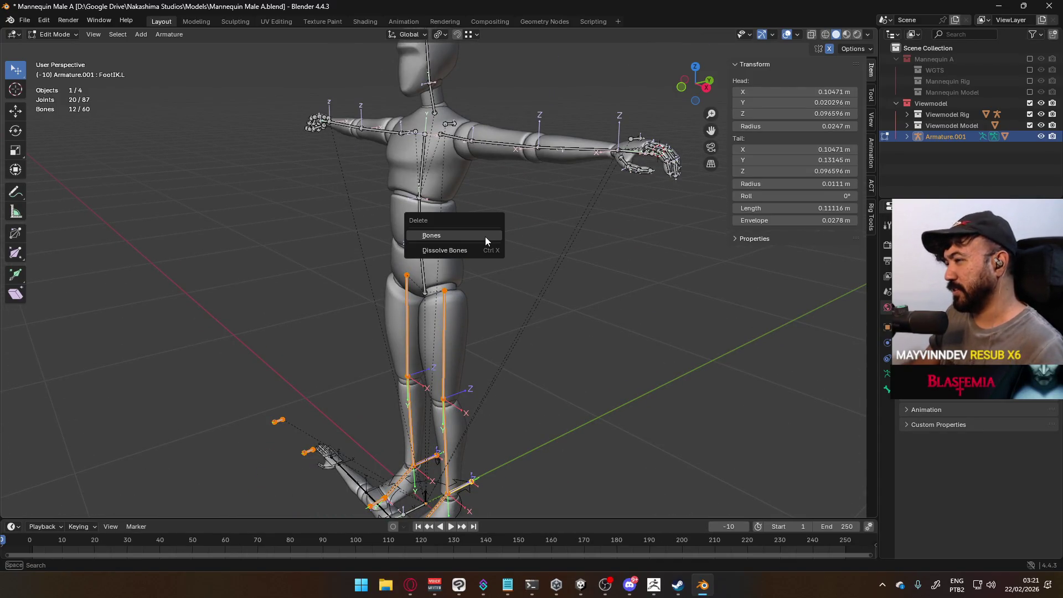
pyautogui.click(485, 236)
pyautogui.hotkey('alt', 'Tab')
pyautogui.press('f')
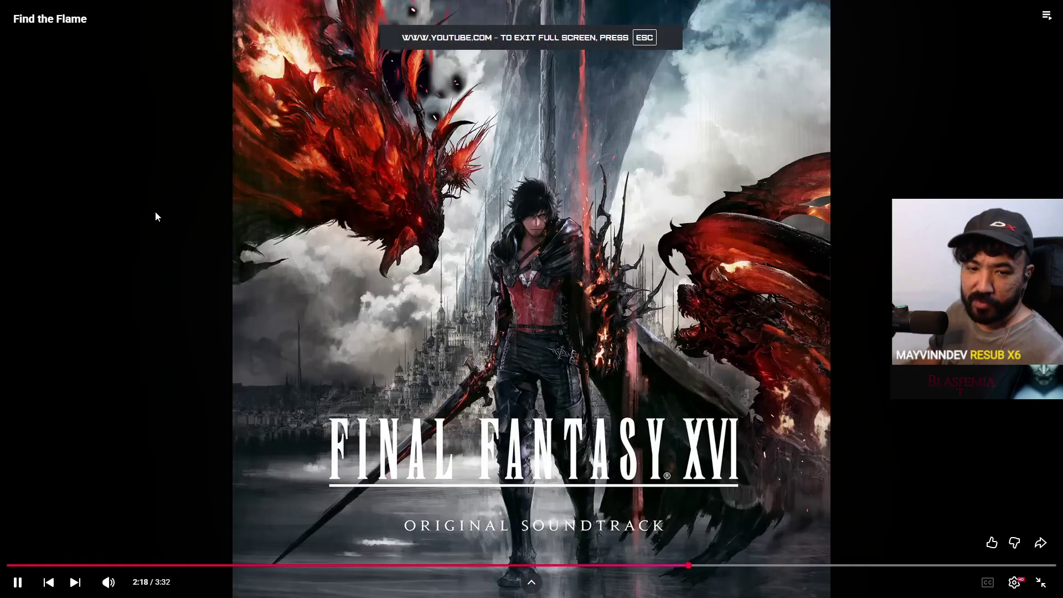
pyautogui.click(418, 217)
pyautogui.press('Escape')
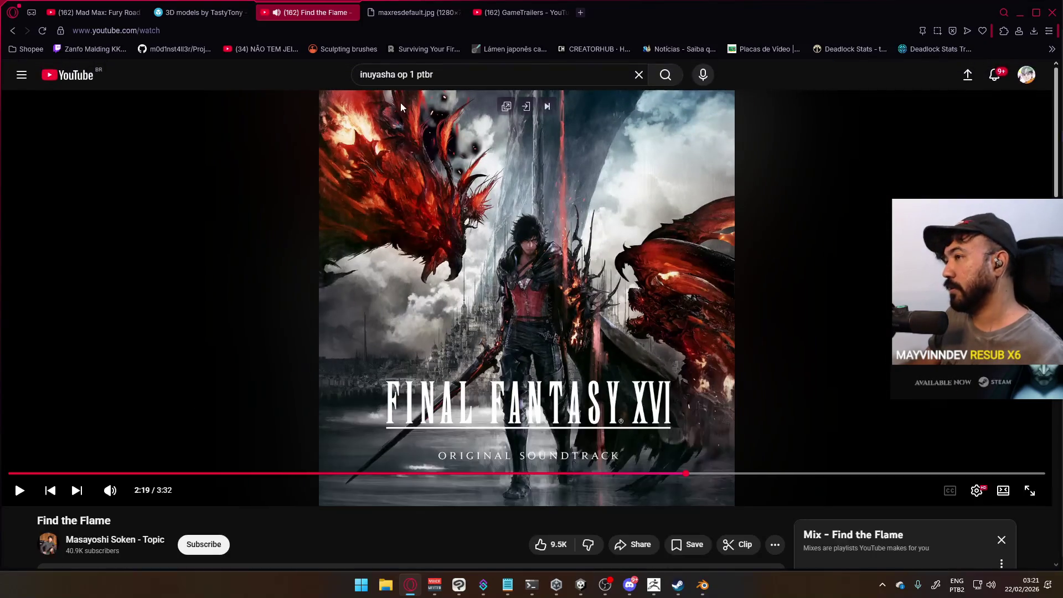
# Search YouTube for 'overwatch ost' and play the Overwatch Music playlist.
pyautogui.click(433, 77)
pyautogui.hotkey('ctrl', 'a')
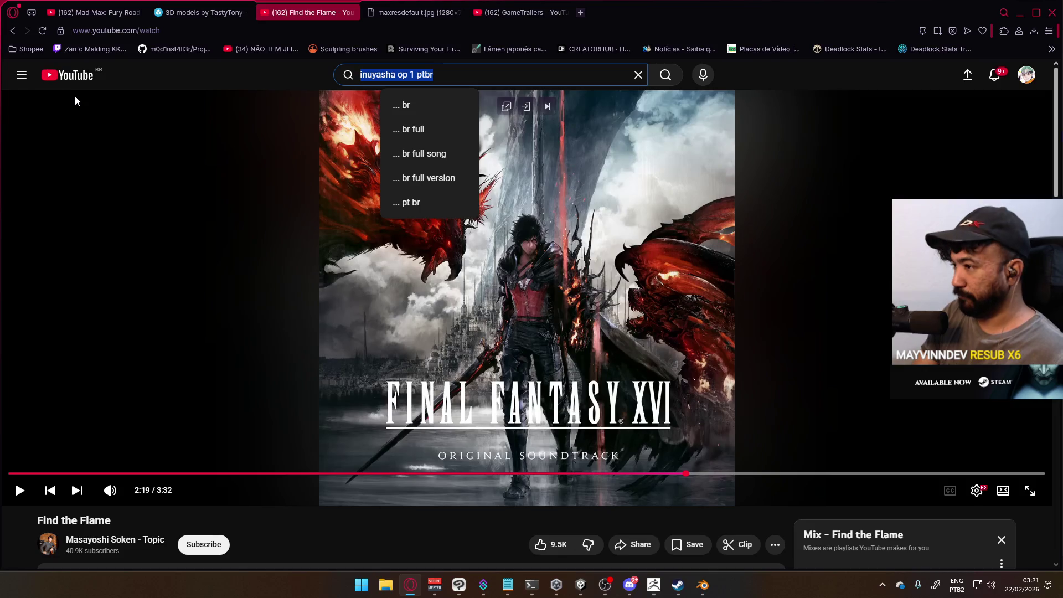
pyautogui.write('overwatch')
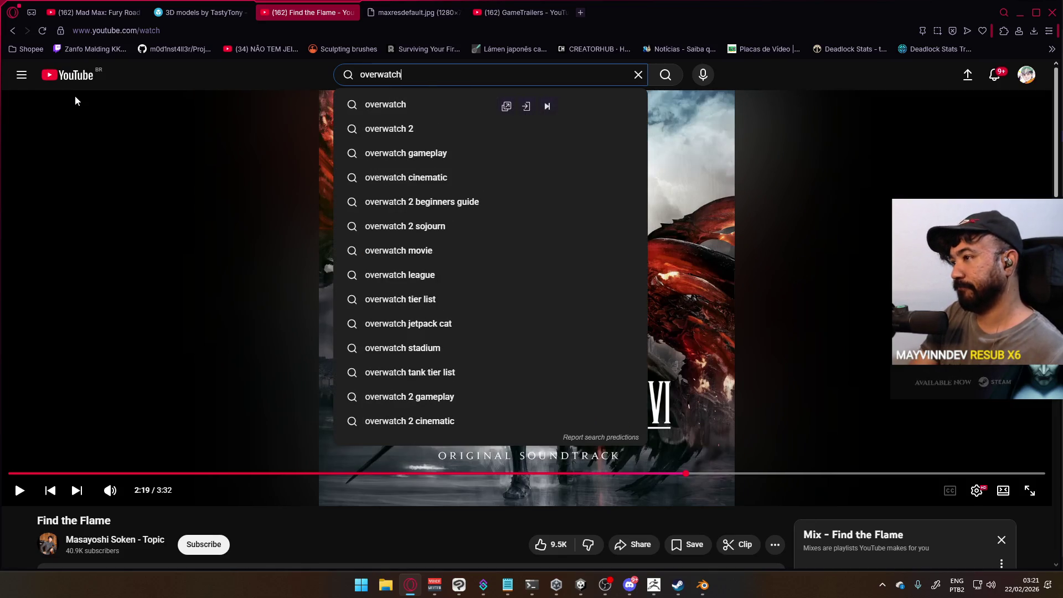
pyautogui.write(' os')
pyautogui.write('t')
pyautogui.press('Return')
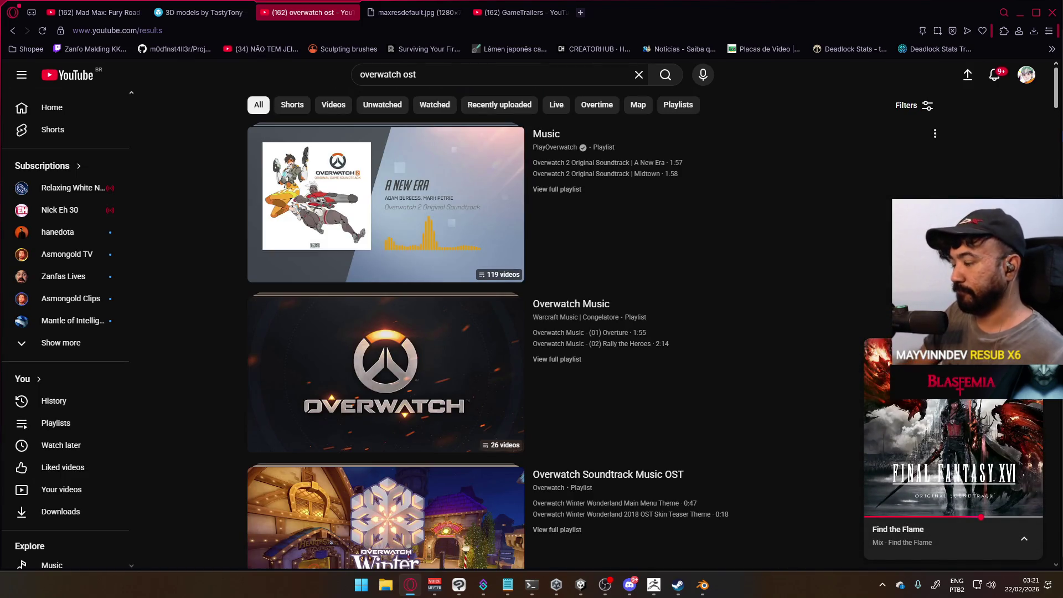
pyautogui.scroll(-9, 434, 242)
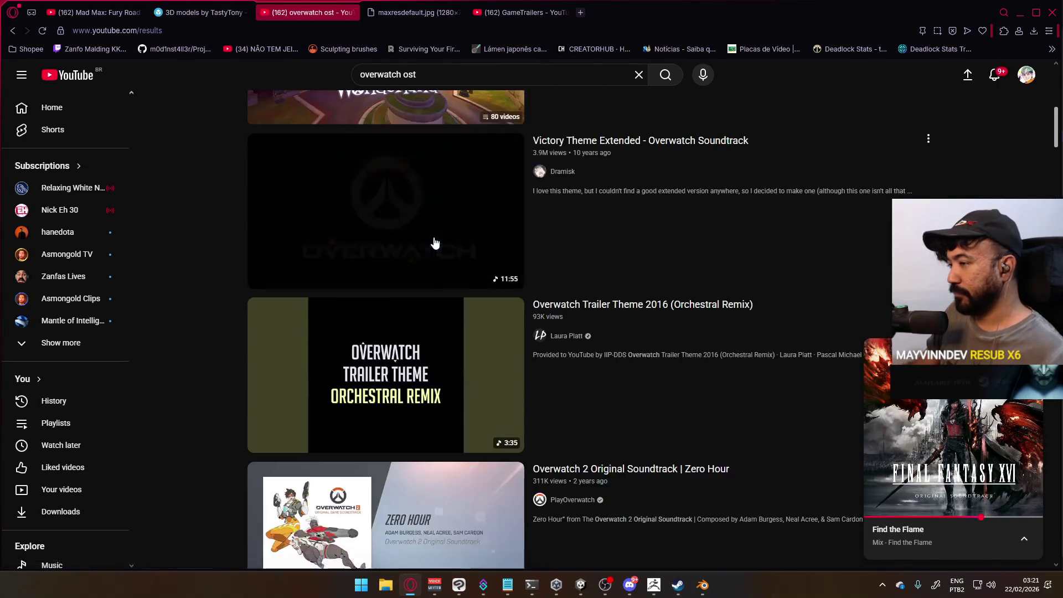
pyautogui.scroll(8, 434, 242)
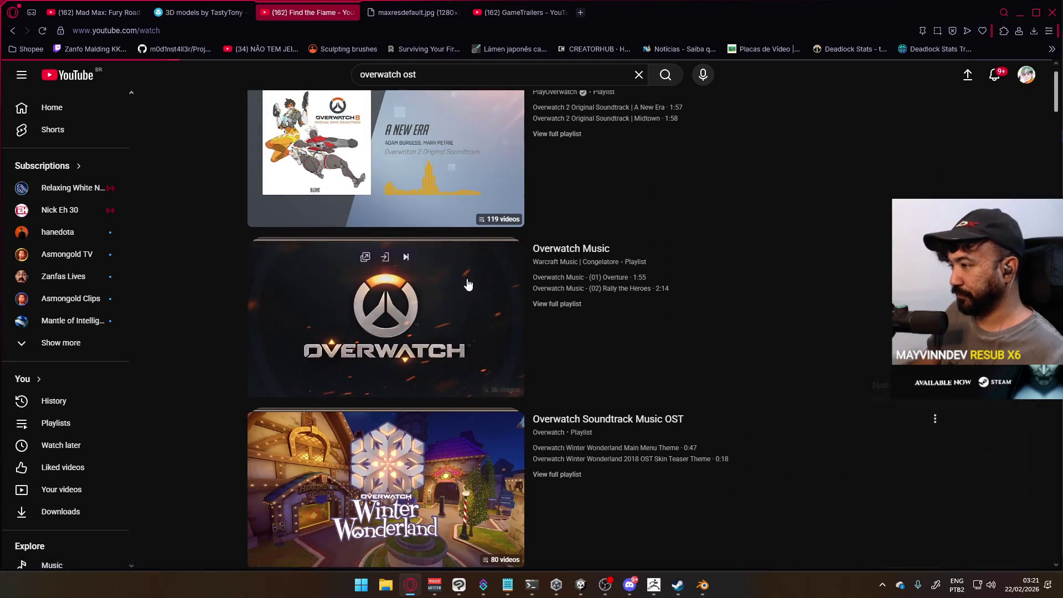
pyautogui.click(467, 283)
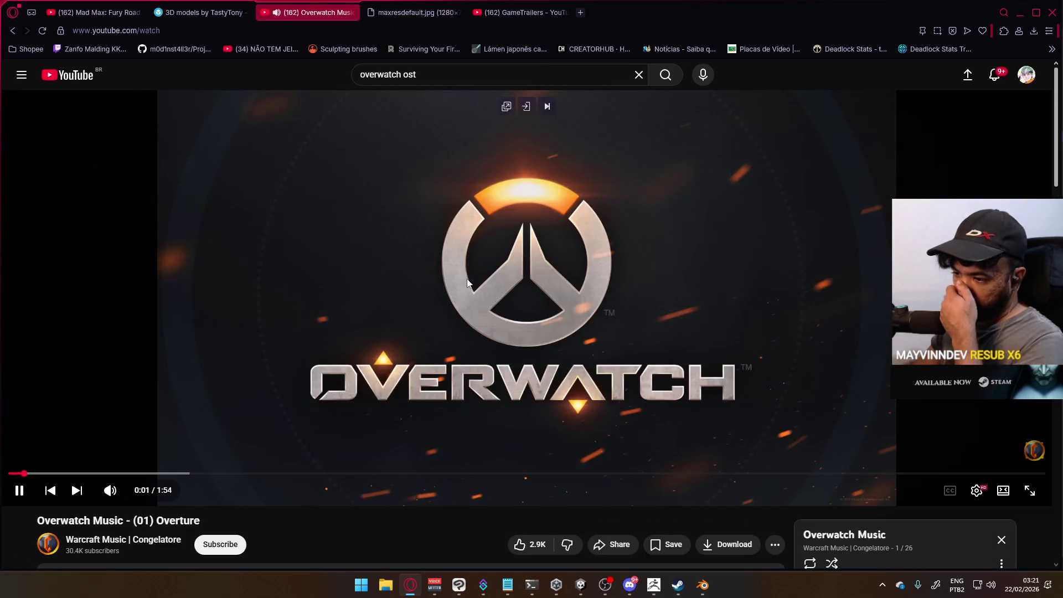
# Minimize the browser and return to the mannequin rig in Blender.
pyautogui.scroll(-5, 427, 294)
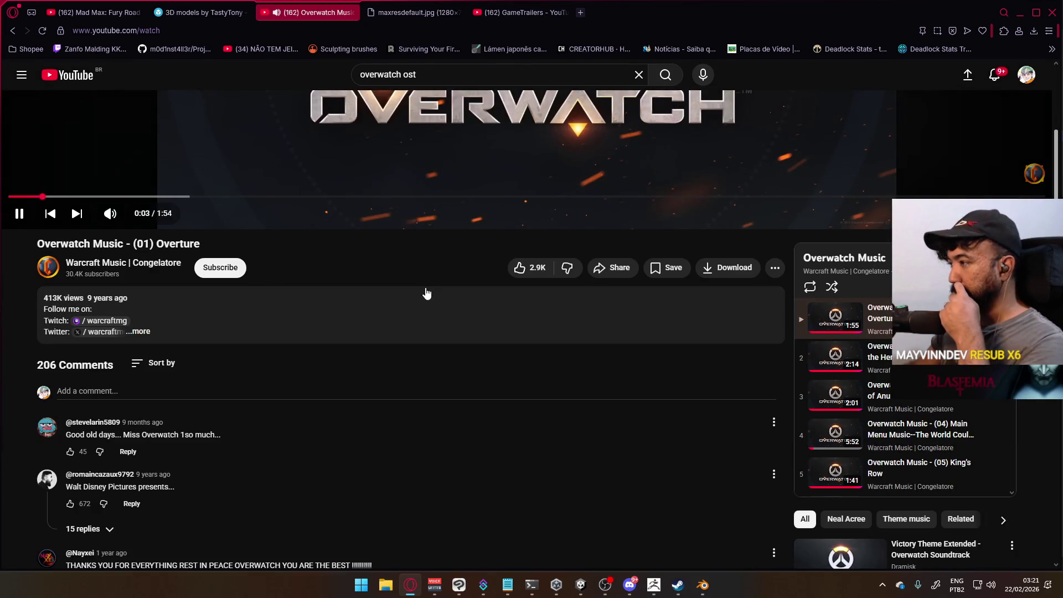
pyautogui.scroll(5, 410, 267)
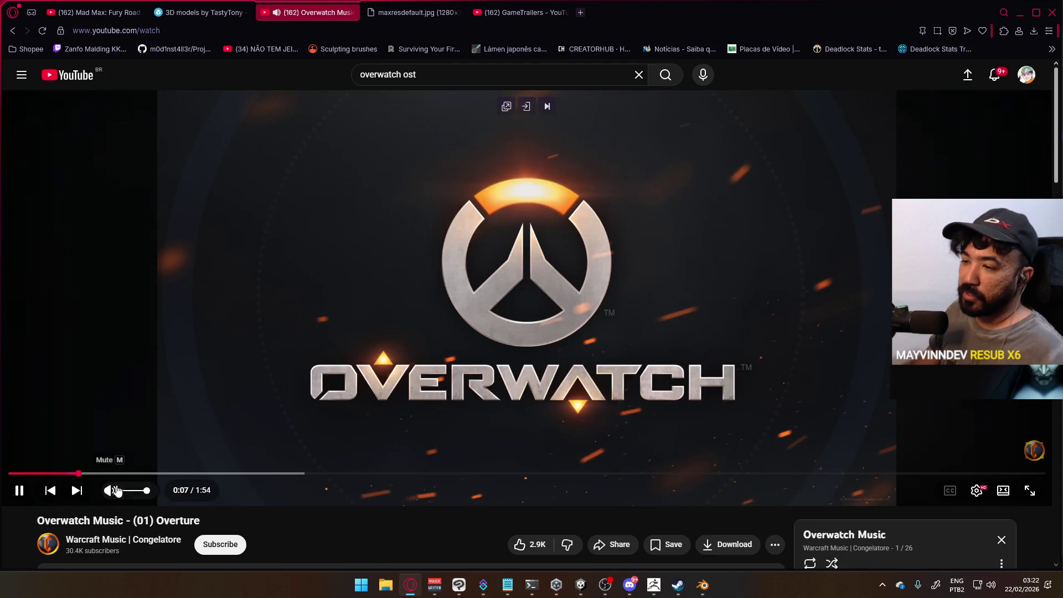
pyautogui.scroll(-4, 452, 385)
pyautogui.scroll(4, 452, 386)
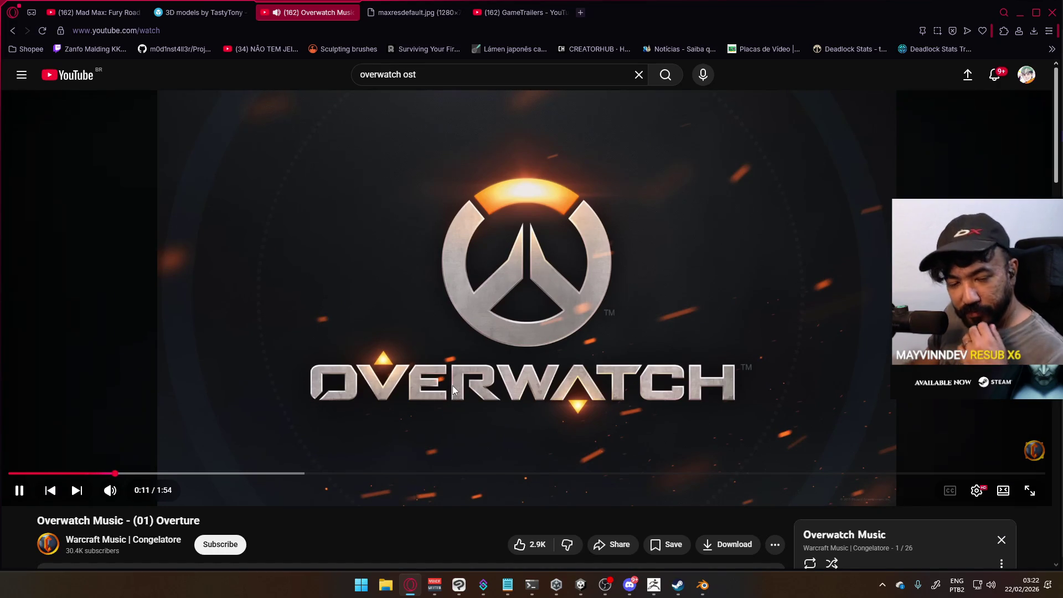
pyautogui.click(1021, 17)
pyautogui.moveTo(567, 287)
pyautogui.mouseDown(button='middle')
pyautogui.moveTo(522, 288)
pyautogui.moveTo(498, 258)
pyautogui.moveTo(508, 272)
pyautogui.mouseUp(button='middle')
# From the front view, select the hips, spine and chest bones.
pyautogui.press('KP_1')
pyautogui.scroll(4, 505, 264)
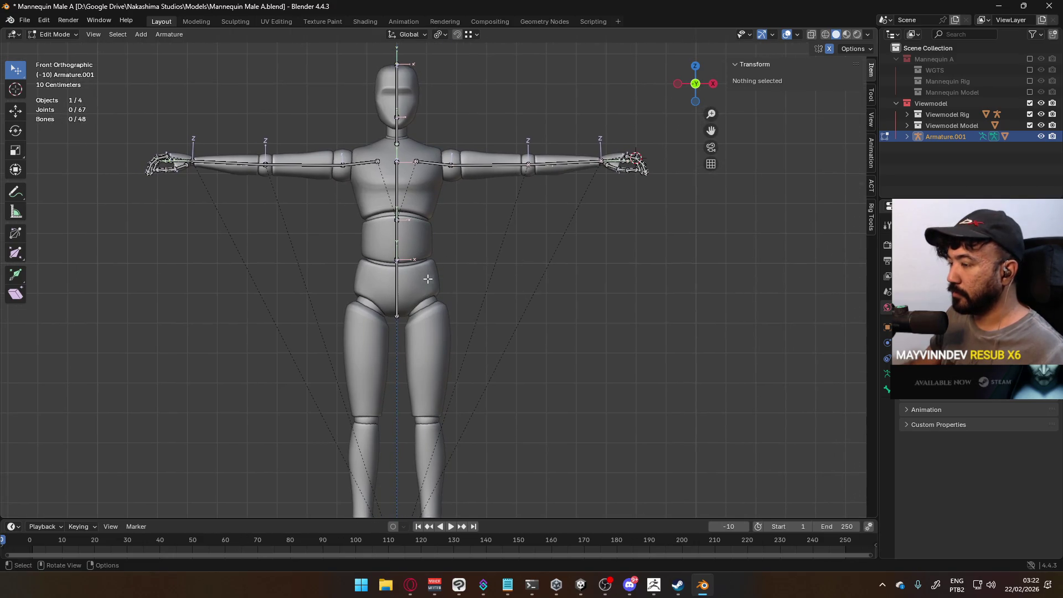
pyautogui.click(396, 288)
pyautogui.keyDown('ctrl'); pyautogui.click(397, 188); pyautogui.keyUp('ctrl')
pyautogui.keyDown('shift'); pyautogui.moveTo(429, 190); pyautogui.dragTo(448, 252, button='middle'); pyautogui.keyUp('shift')
pyautogui.scroll(2, 449, 251)
# Add the Neck and Head bones to the selection, then switch to the browser's new tab.
pyautogui.keyDown('shift'); pyautogui.click(409, 163); pyautogui.keyUp('shift')
pyautogui.keyDown('shift'); pyautogui.click(408, 101); pyautogui.keyUp('shift')
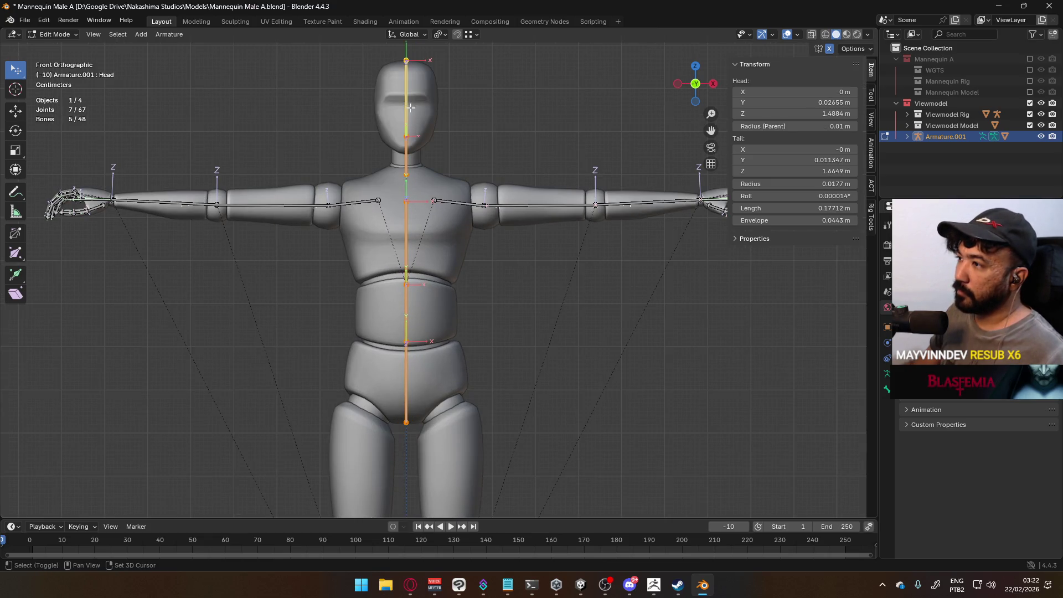
pyautogui.scroll(-3, 443, 155)
pyautogui.keyDown('shift'); pyautogui.moveTo(506, 219); pyautogui.dragTo(407, 216, button='middle'); pyautogui.keyUp('shift')
pyautogui.scroll(1, 406, 215)
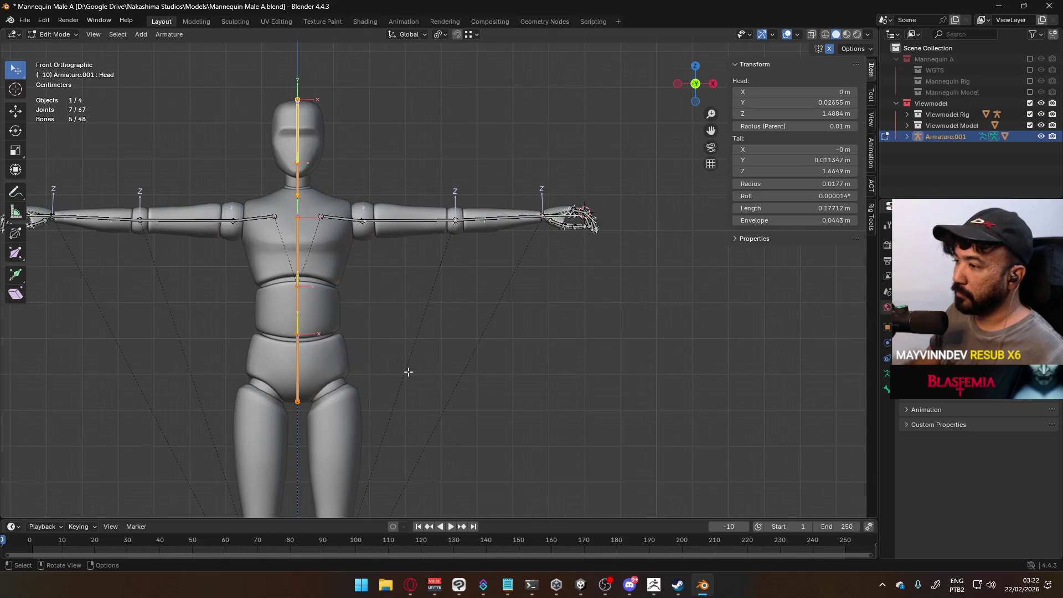
pyautogui.click(410, 584)
pyautogui.click(579, 13)
# Go to steamdb.info and view Overwatch's player chart over its full history.
pyautogui.write('steamdb.info')
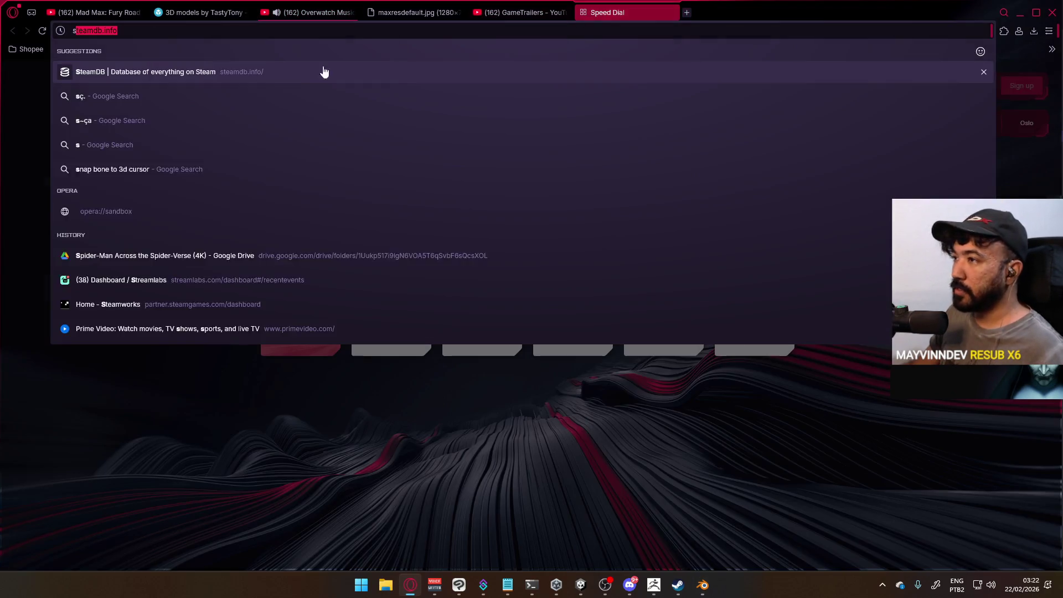
pyautogui.press('Return')
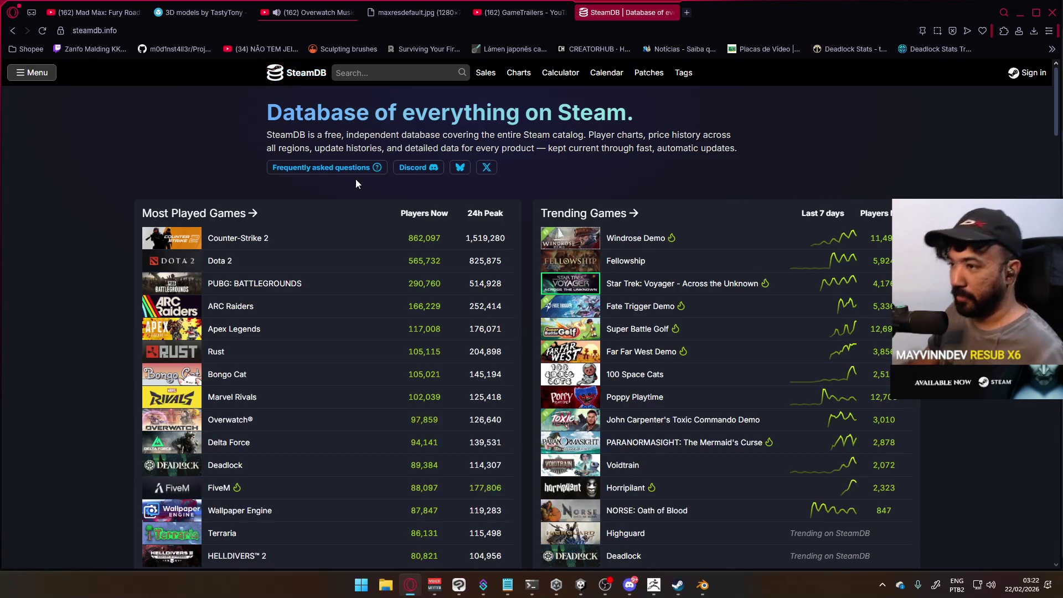
pyautogui.scroll(-1, 438, 232)
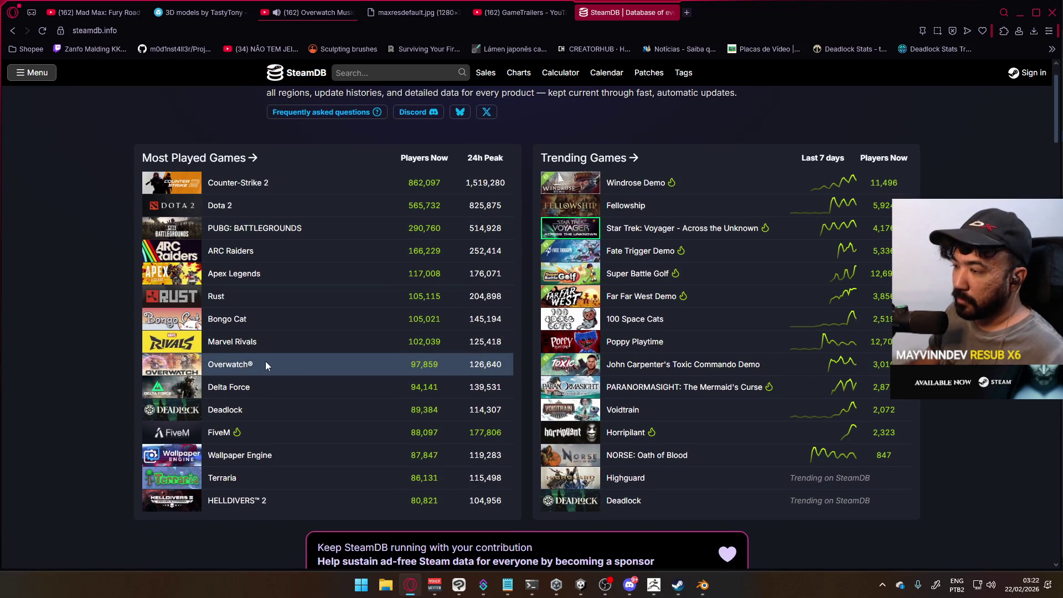
pyautogui.click(270, 366)
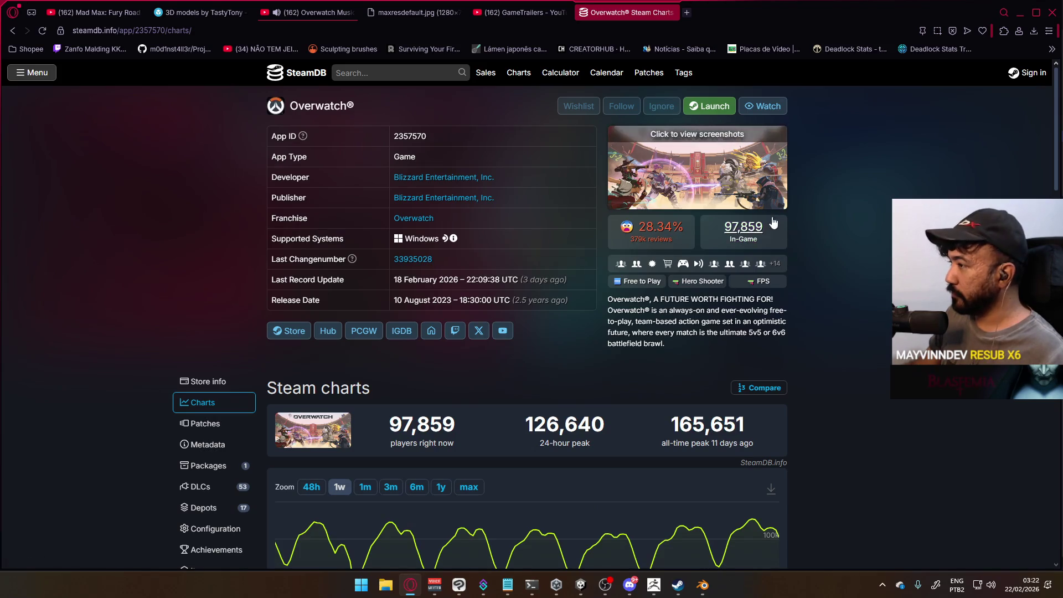
pyautogui.scroll(-3, 510, 395)
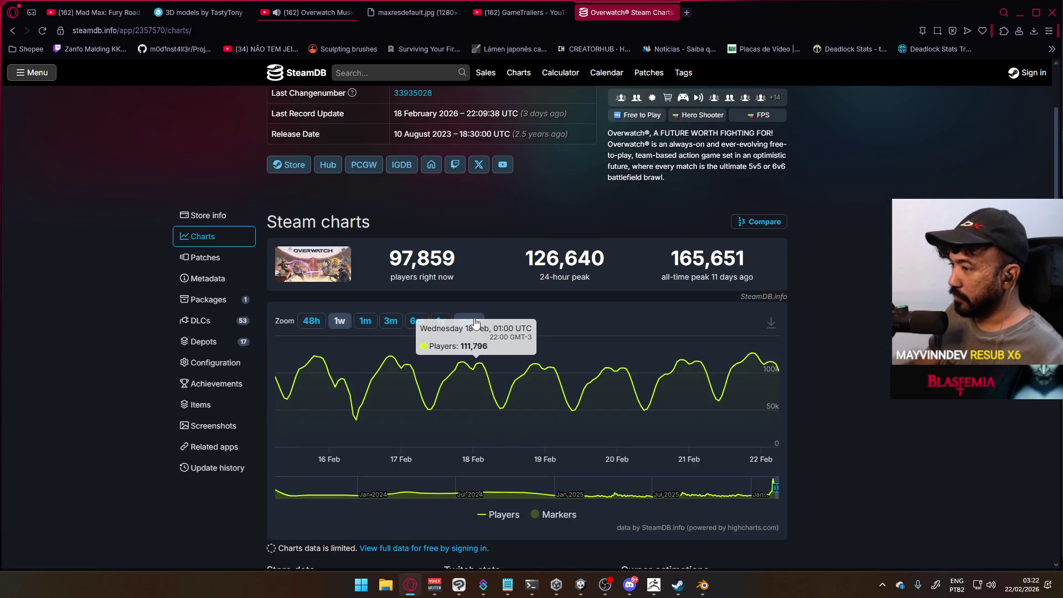
pyautogui.click(474, 322)
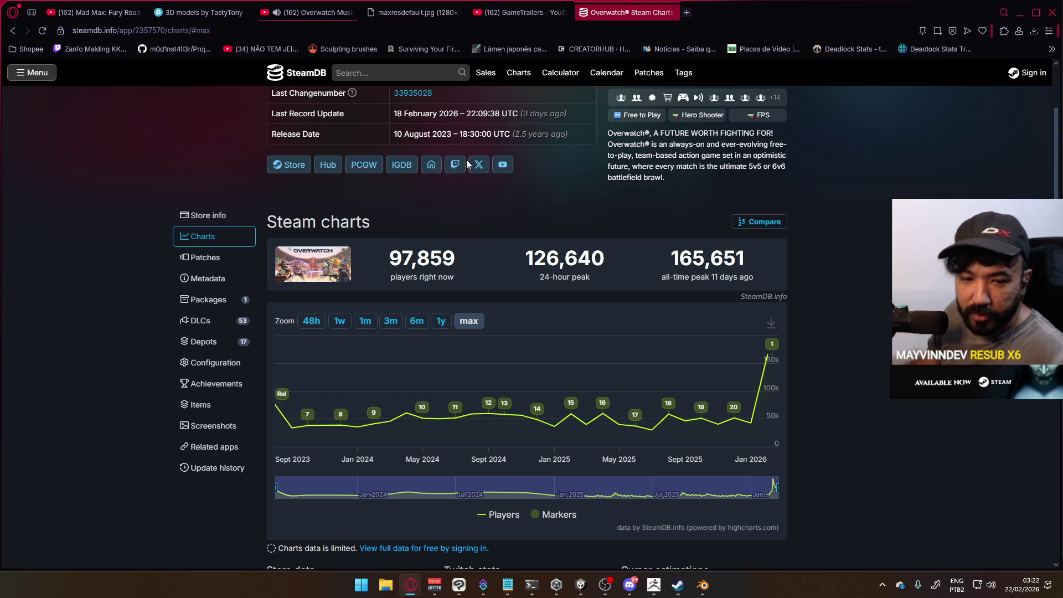
# Close the SteamDB Overwatch tab and minimise Opera.
pyautogui.click(670, 13)
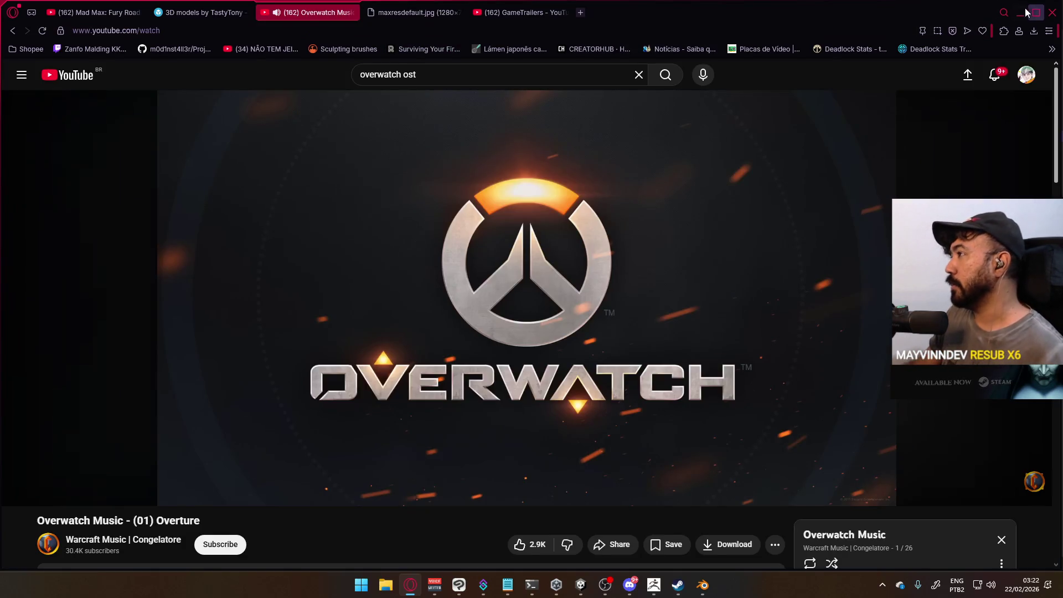
pyautogui.click(1018, 12)
pyautogui.scroll(-2, 455, 278)
# Delete the selected head and torso bones from Armature.001.
pyautogui.moveTo(446, 328)
pyautogui.mouseDown(button='middle')
pyautogui.moveTo(458, 185)
pyautogui.moveTo(479, 164)
pyautogui.moveTo(453, 221)
pyautogui.moveTo(379, 311)
pyautogui.moveTo(448, 289)
pyautogui.mouseUp(button='middle')
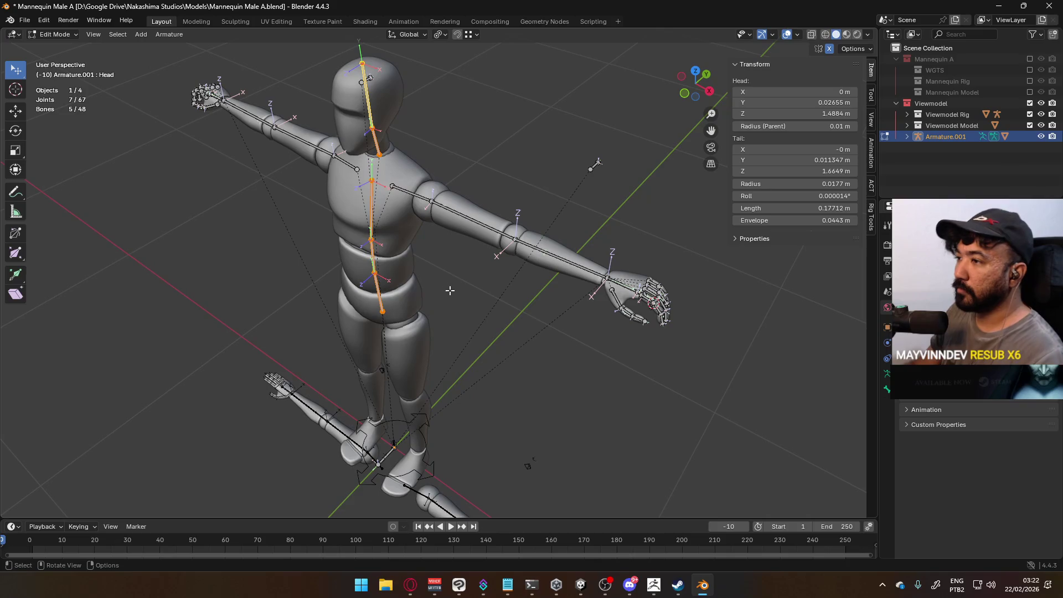
pyautogui.moveTo(402, 232)
pyautogui.mouseDown(button='middle')
pyautogui.moveTo(387, 254)
pyautogui.moveTo(407, 239)
pyautogui.mouseUp(button='middle')
pyautogui.press('x')
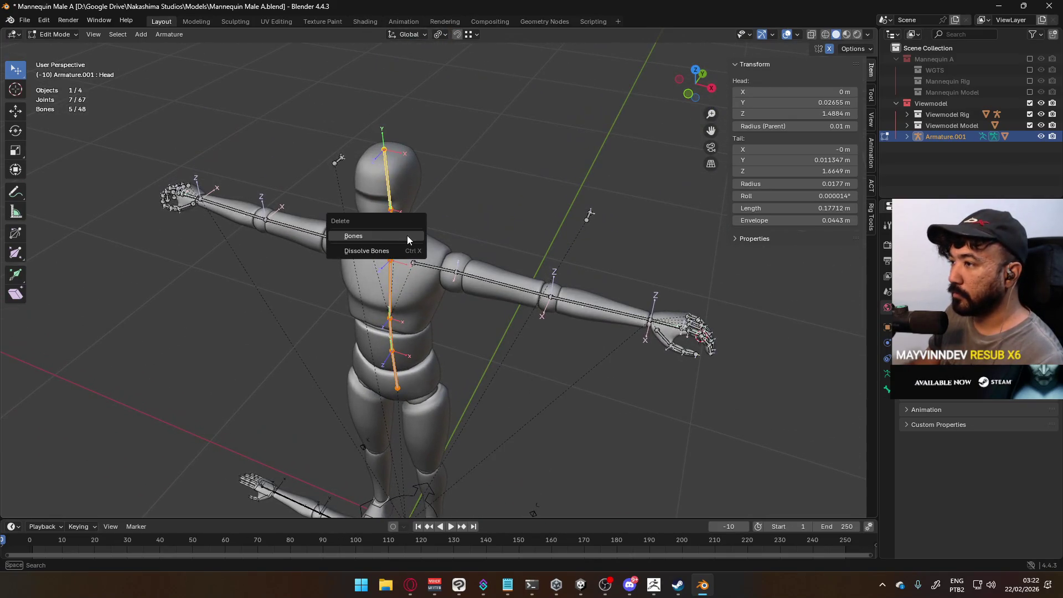
pyautogui.click(407, 235)
# Check the rig from side and front views and select the root bone at the feet.
pyautogui.press('KP_1')
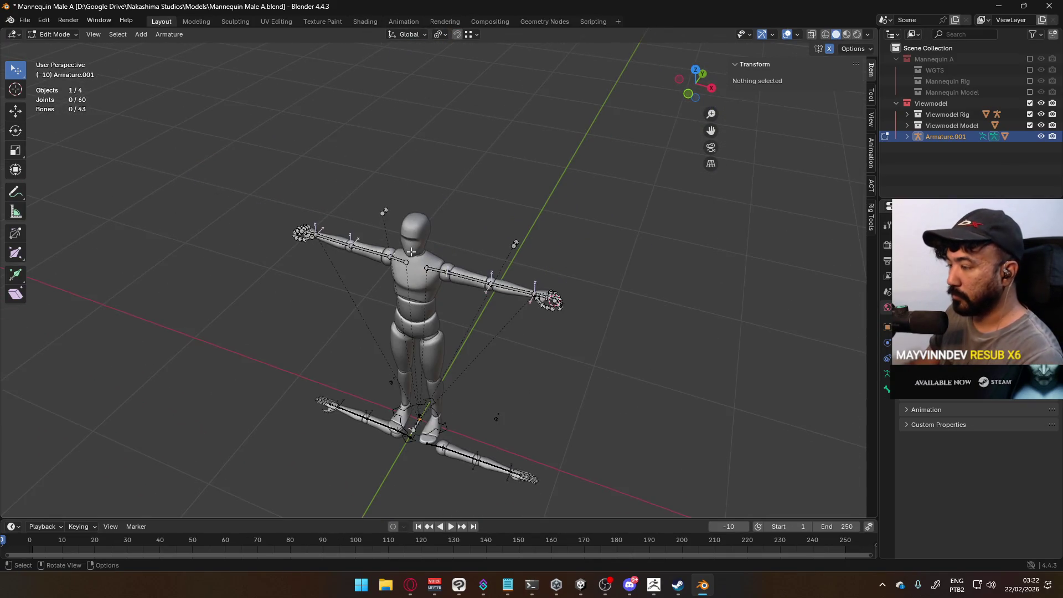
pyautogui.press('KP_3')
pyautogui.scroll(3, 415, 199)
pyautogui.moveTo(415, 199)
pyautogui.mouseDown(button='middle')
pyautogui.moveTo(408, 166)
pyautogui.moveTo(419, 240)
pyautogui.moveTo(449, 282)
pyautogui.mouseUp(button='middle')
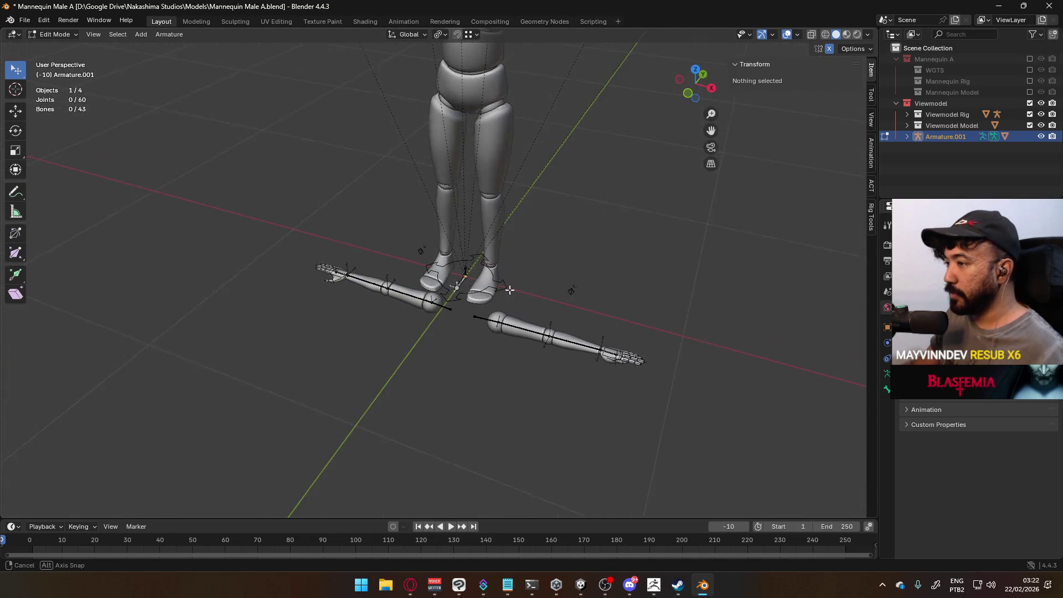
pyautogui.click(458, 289)
pyautogui.scroll(-4, 493, 292)
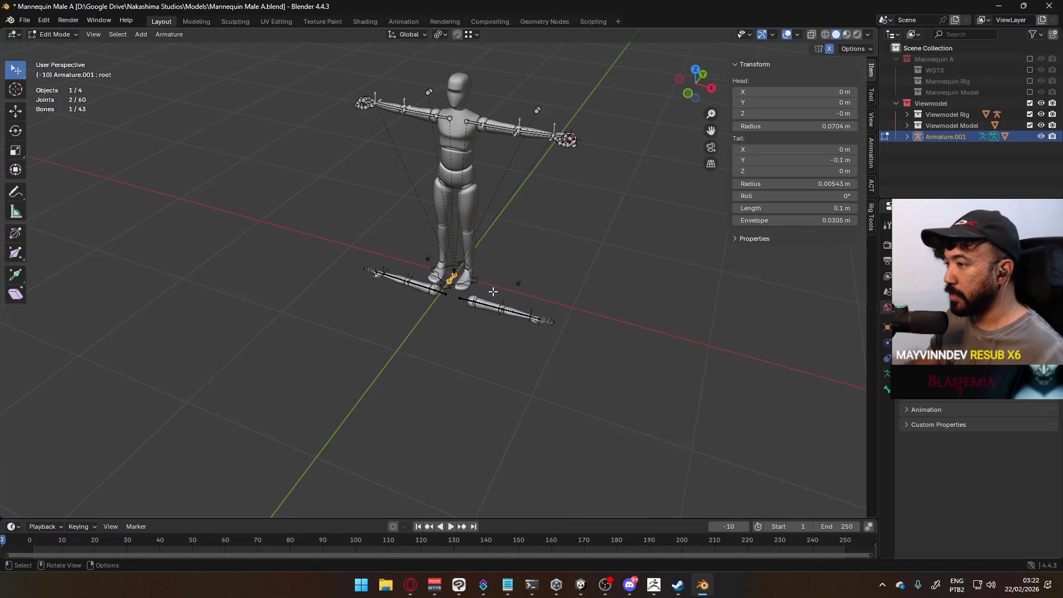
pyautogui.press('KP_1')
pyautogui.scroll(2, 483, 179)
# Leave armature editing, put the mannequin mesh in Edit Mode and clear its selection.
pyautogui.press('Tab')
pyautogui.click(473, 160)
pyautogui.press('Tab')
pyautogui.keyDown('shift'); pyautogui.moveTo(473, 160); pyautogui.dragTo(472, 268, button='middle'); pyautogui.keyUp('shift')
pyautogui.scroll(1, 538, 265)
pyautogui.hotkey('alt', 'a')
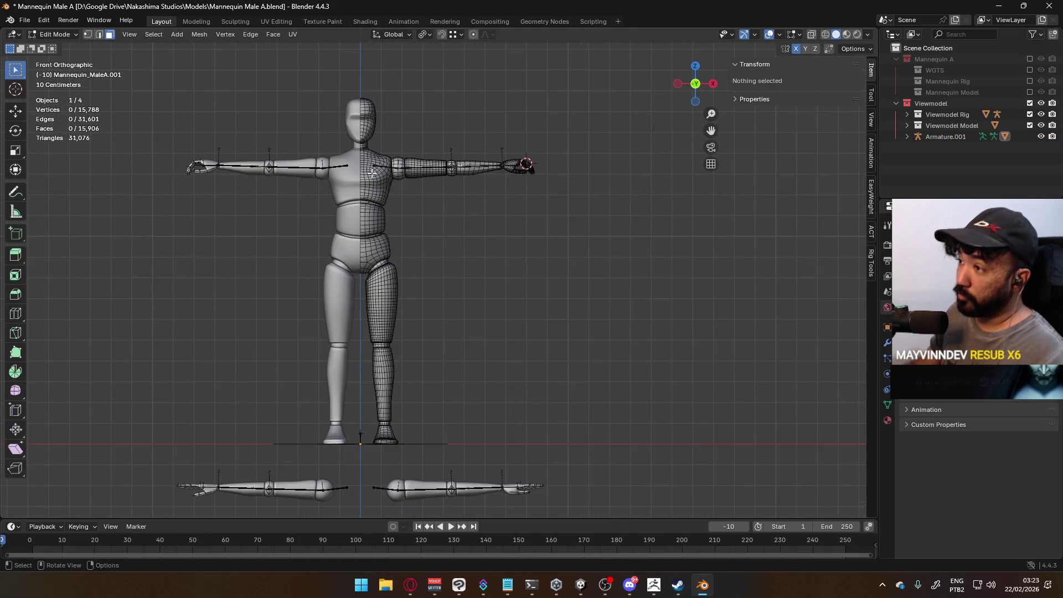
# Select the chest, abdomen, pelvis, head, leg and foot islands of the mesh.
pyautogui.press('l')
pyautogui.press('l')
pyautogui.moveTo(443, 213); pyautogui.dragTo(393, 227, button='middle')
pyautogui.press('l')
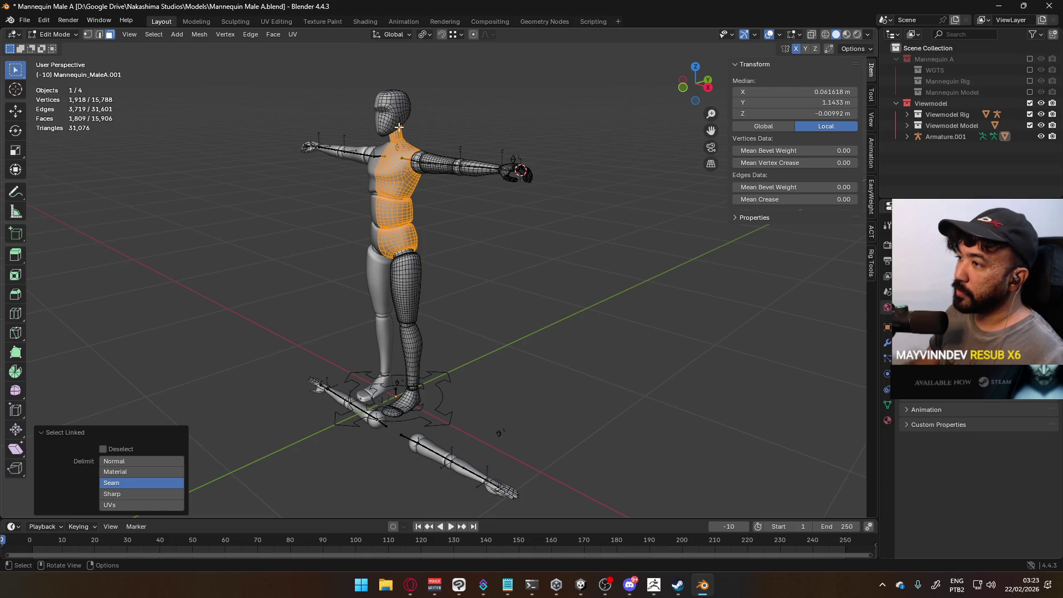
pyautogui.press('l')
pyautogui.moveTo(473, 256); pyautogui.dragTo(414, 266, button='middle')
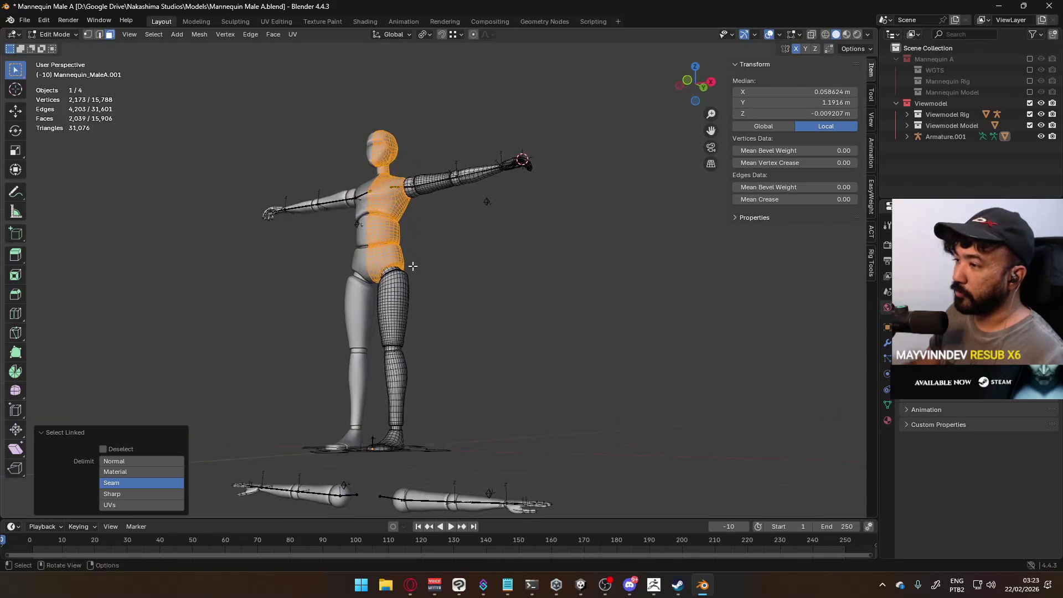
pyautogui.press('l')
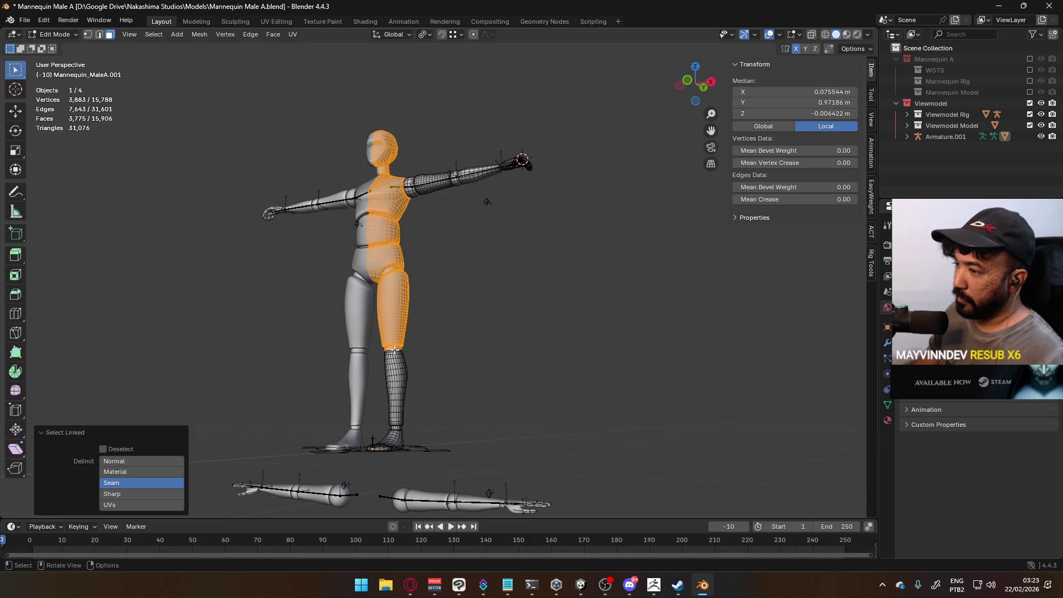
pyautogui.press('l')
pyautogui.press('l')
pyautogui.moveTo(396, 428)
pyautogui.mouseDown(button='middle')
pyautogui.moveTo(361, 476)
pyautogui.moveTo(354, 468)
pyautogui.moveTo(408, 429)
pyautogui.mouseUp(button='middle')
pyautogui.scroll(5, 360, 476)
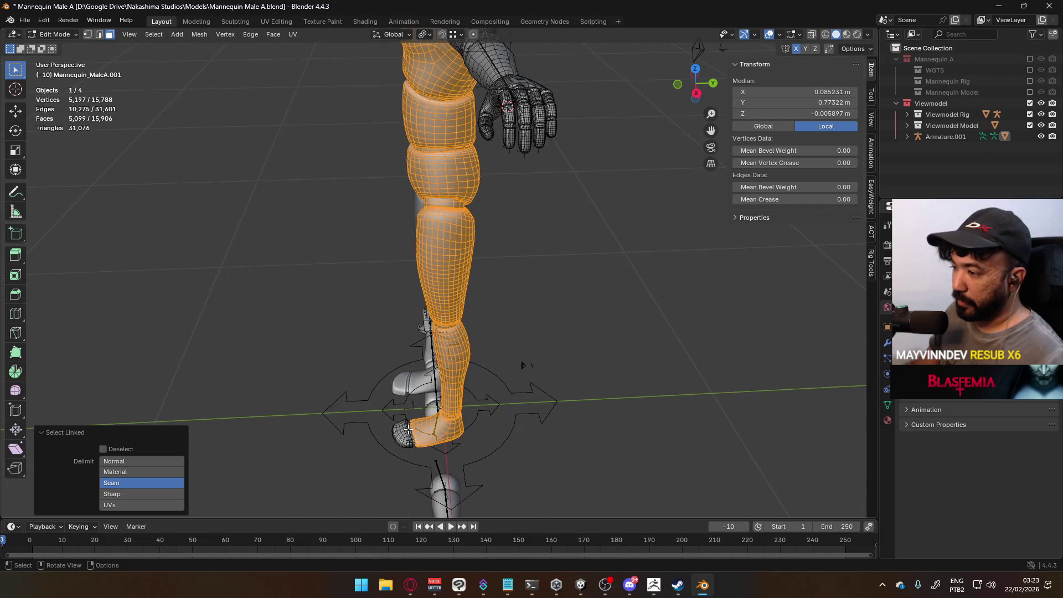
pyautogui.press('l')
# Delete the selected body parts so only the arms remain.
pyautogui.scroll(-5, 505, 340)
pyautogui.moveTo(505, 339); pyautogui.dragTo(526, 317, button='middle')
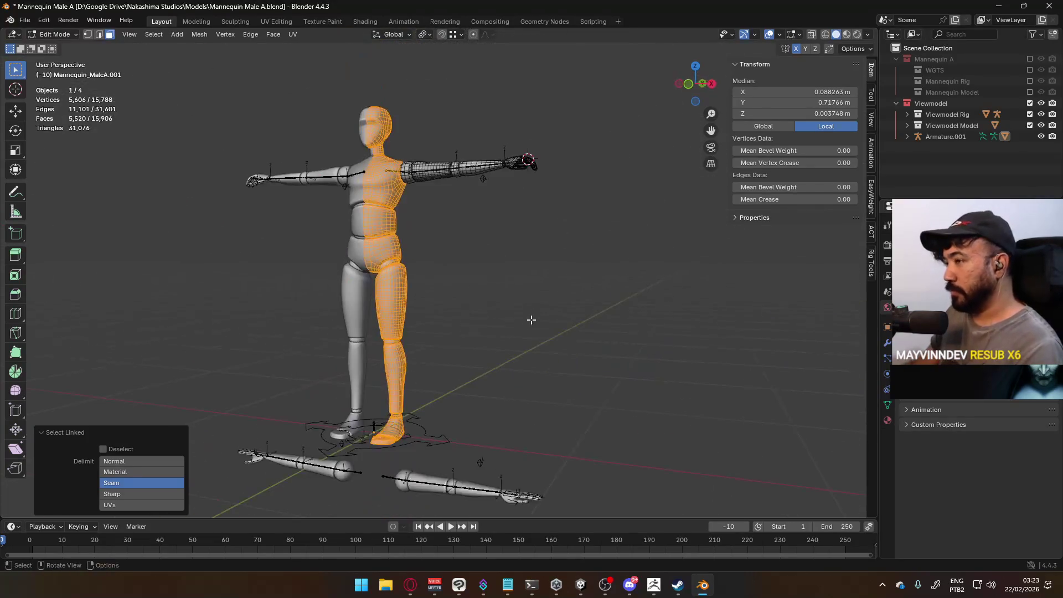
pyautogui.scroll(-2, 459, 274)
pyautogui.rightClick(450, 259)
pyautogui.press('h')
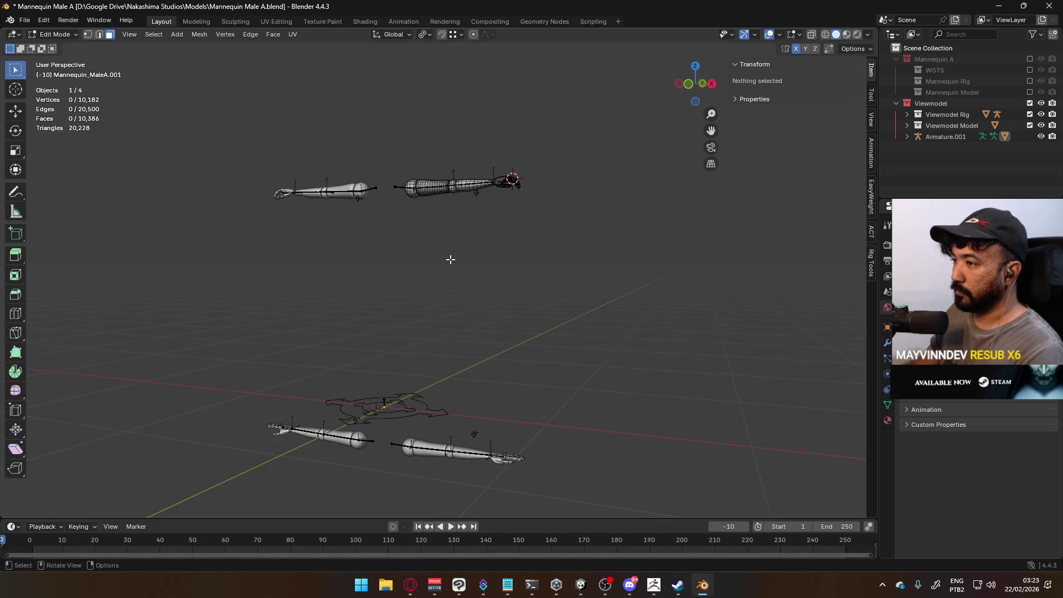
# Return to Object Mode and select the Viewmodel Rig armature at the origin.
pyautogui.press('KP_1')
pyautogui.press('Tab')
pyautogui.moveTo(393, 237); pyautogui.dragTo(404, 314, button='middle')
pyautogui.click(406, 319)
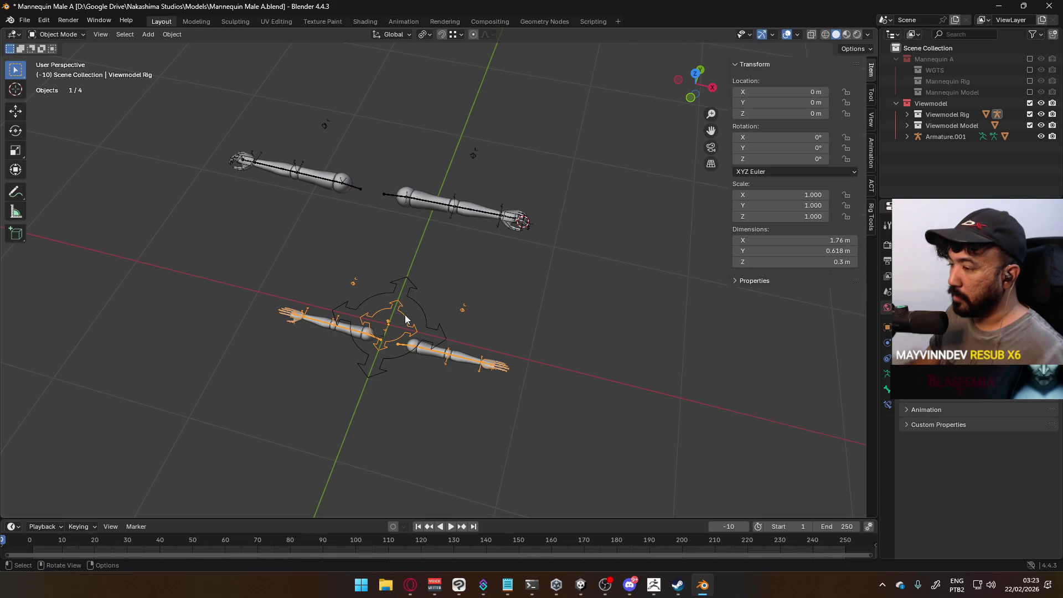
# Select the upper pair of arms mesh together with Armature.001.
pyautogui.click(400, 202)
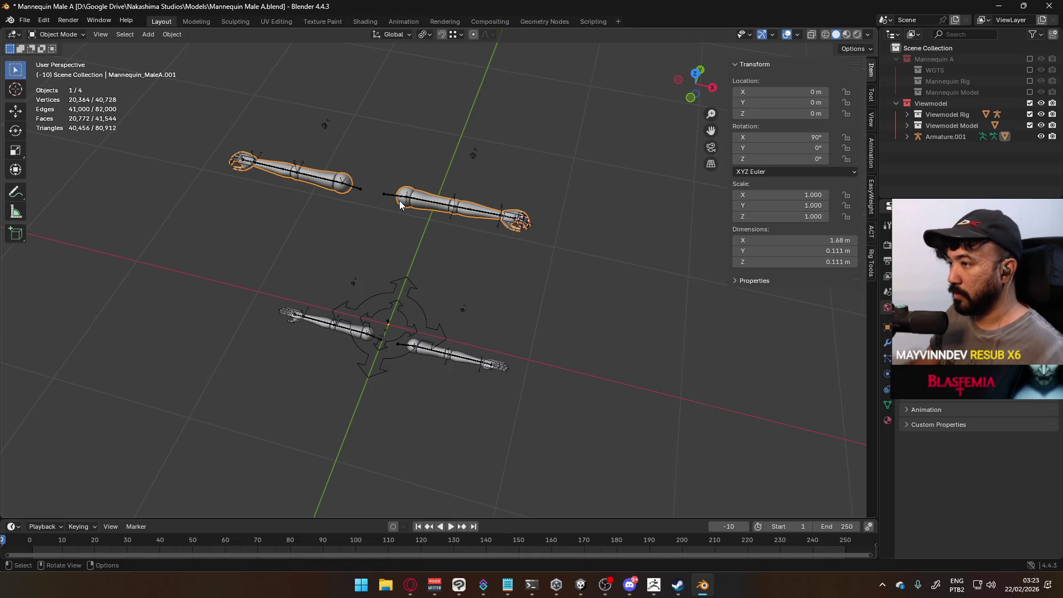
pyautogui.keyDown('shift'); pyautogui.click(416, 201); pyautogui.keyUp('shift')
pyautogui.moveTo(424, 199); pyautogui.dragTo(406, 207, button='middle')
pyautogui.scroll(-2, 399, 216)
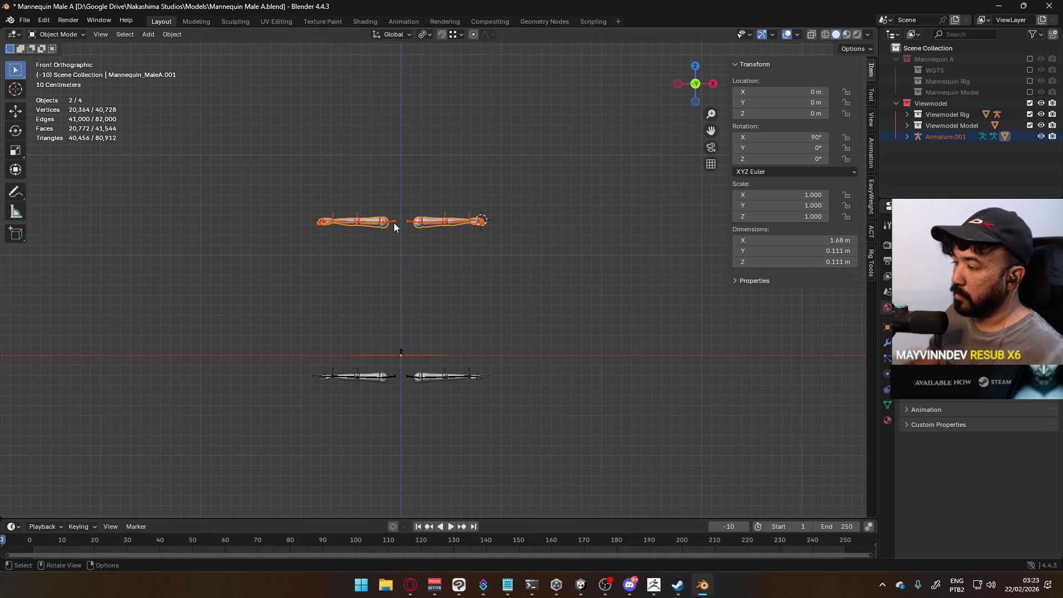
pyautogui.scroll(2, 467, 260)
pyautogui.press('Tab')
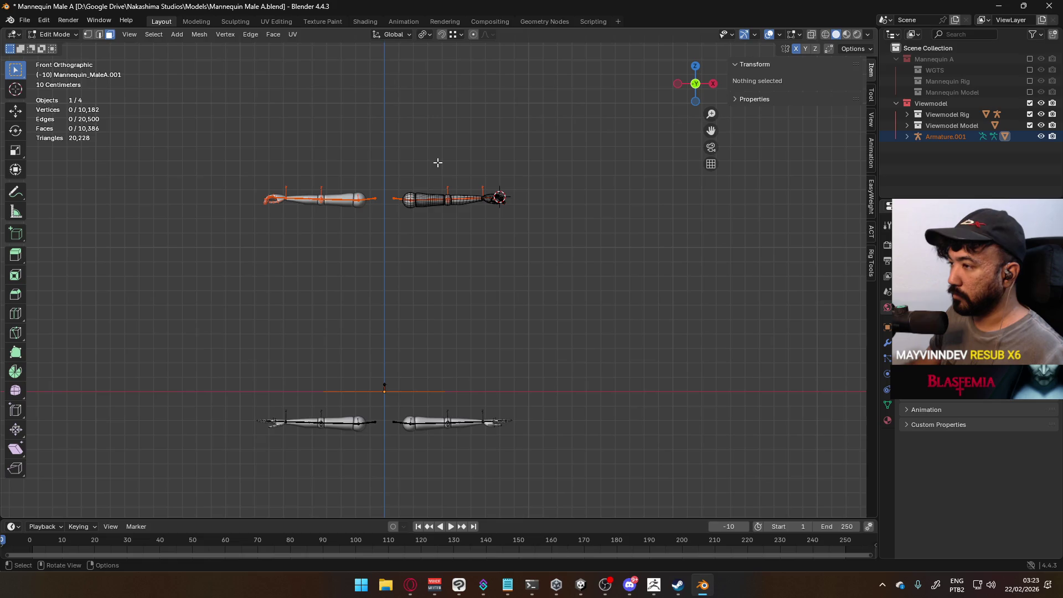
pyautogui.press('Tab')
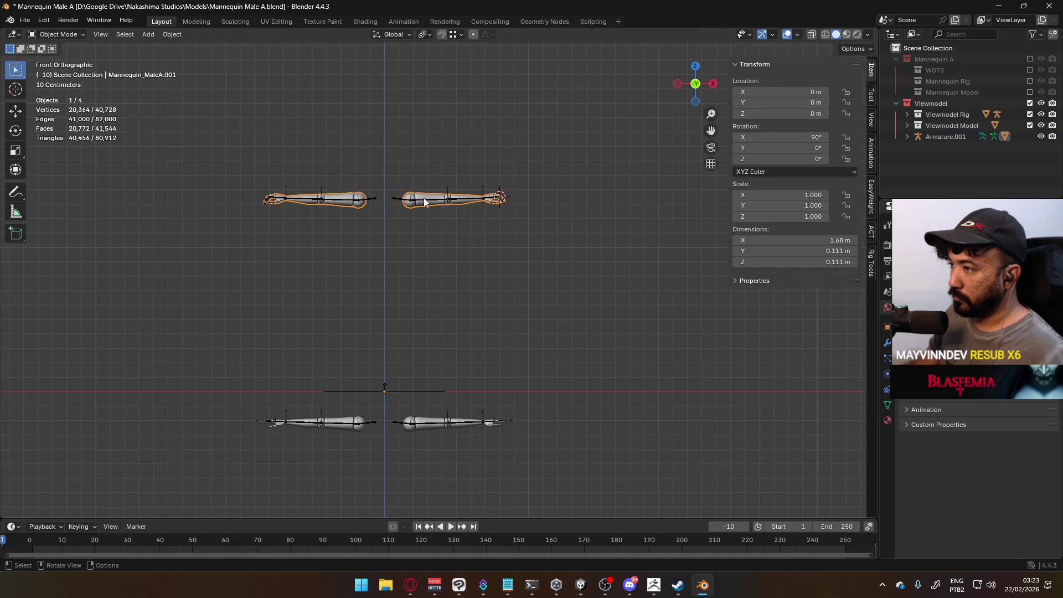
# Enter Armature.001's Edit Mode, box-select the right arm bones and start moving them.
pyautogui.click(433, 201)
pyautogui.press('Tab')
pyautogui.moveTo(402, 162); pyautogui.dragTo(526, 221)
pyautogui.scroll(-2, 509, 232)
pyautogui.press('g')
pyautogui.press('Escape')
# Try a Z-locked move of the selected bones, then cancel it.
pyautogui.press('g')
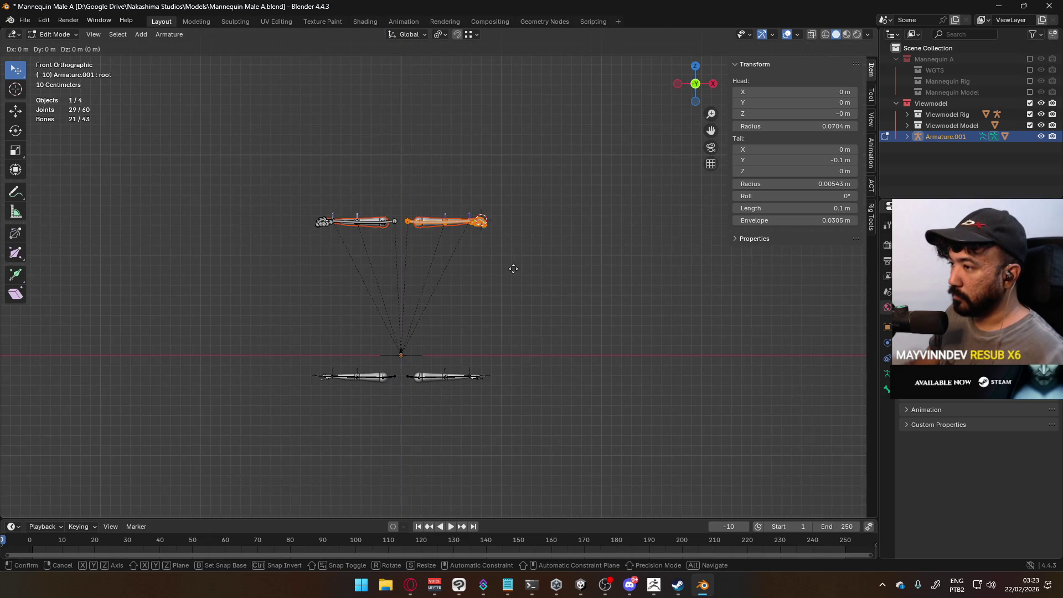
pyautogui.press('Escape')
pyautogui.press('g')
pyautogui.press('z')
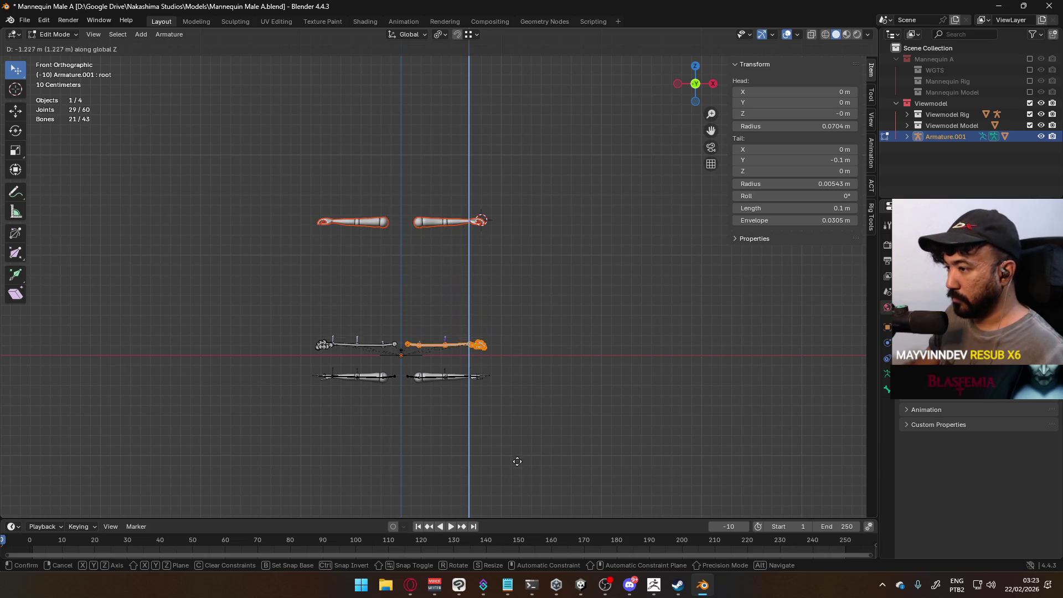
pyautogui.press('Escape')
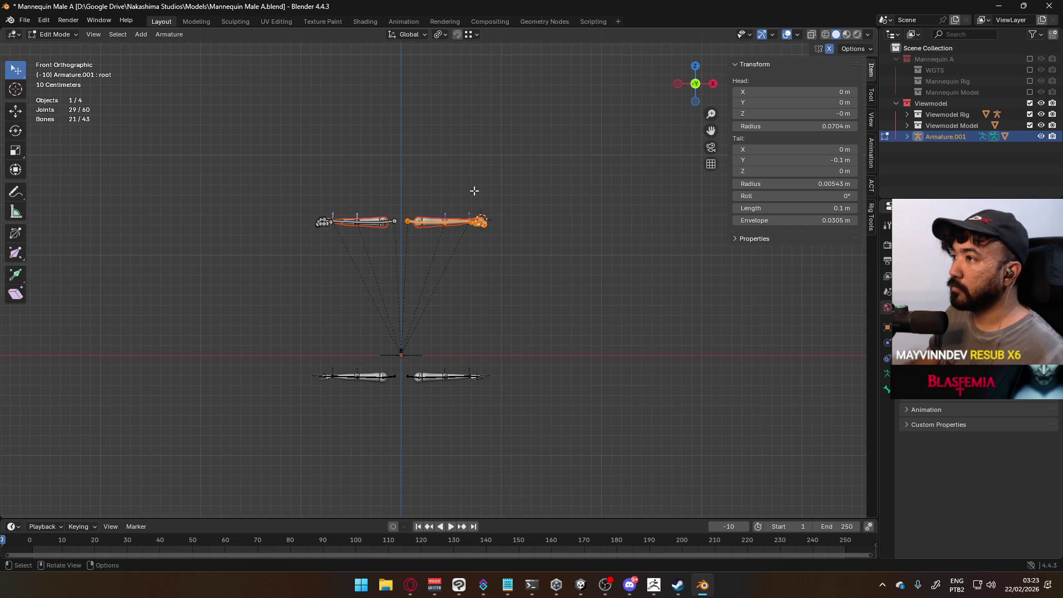
pyautogui.scroll(3, 472, 330)
pyautogui.moveTo(472, 329)
pyautogui.keyDown('shift'); pyautogui.mouseDown(button='middle')
pyautogui.moveTo(463, 161)
pyautogui.moveTo(439, 121)
pyautogui.moveTo(459, 186)
pyautogui.mouseUp(button='middle'); pyautogui.keyUp('shift')
# Set the pivot point to Active Element and lower the bones 1.6 m.
pyautogui.click(473, 34)
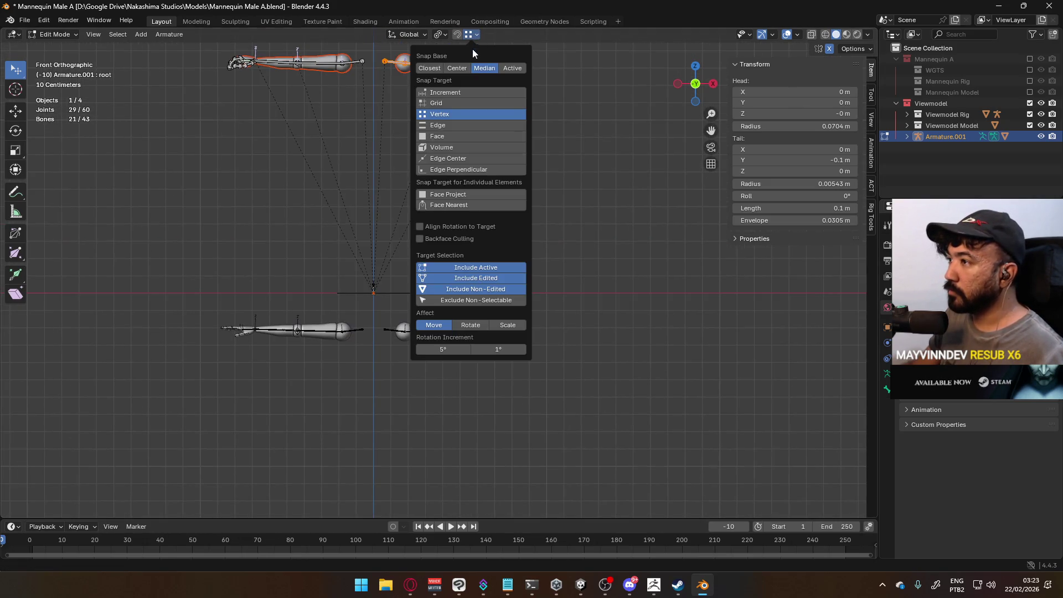
pyautogui.click(443, 35)
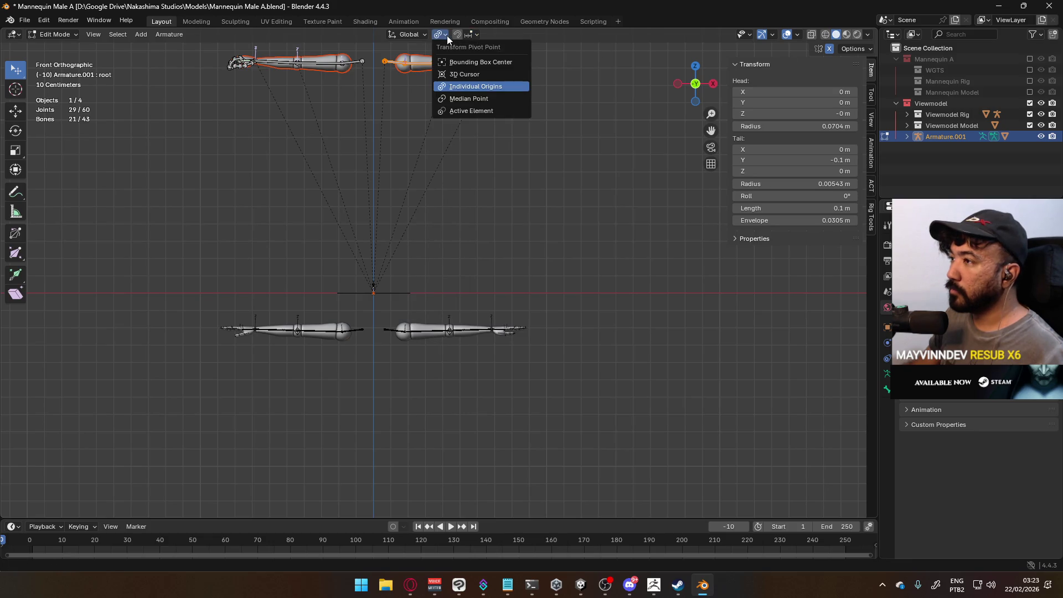
pyautogui.click(476, 111)
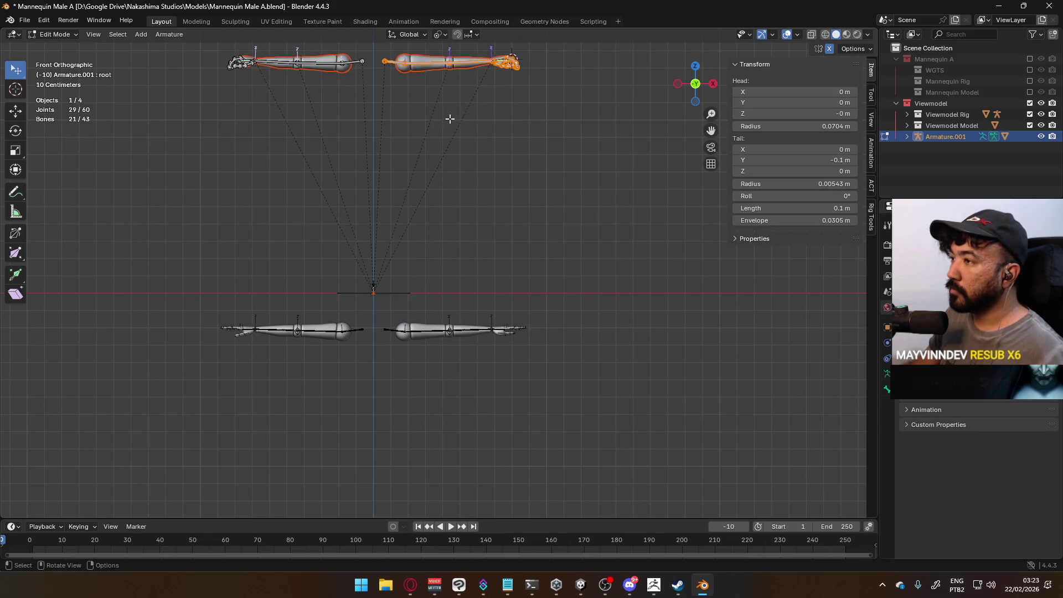
pyautogui.press('g')
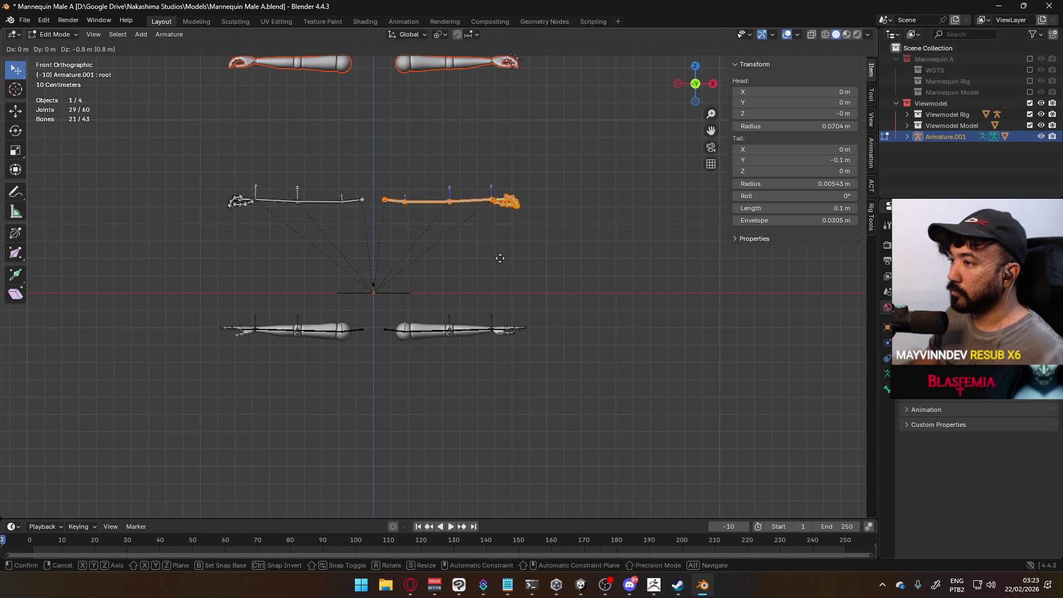
pyautogui.click(502, 392)
# Raise the bones 0.05 m, deselect them and return to Object Mode.
pyautogui.scroll(5, 432, 387)
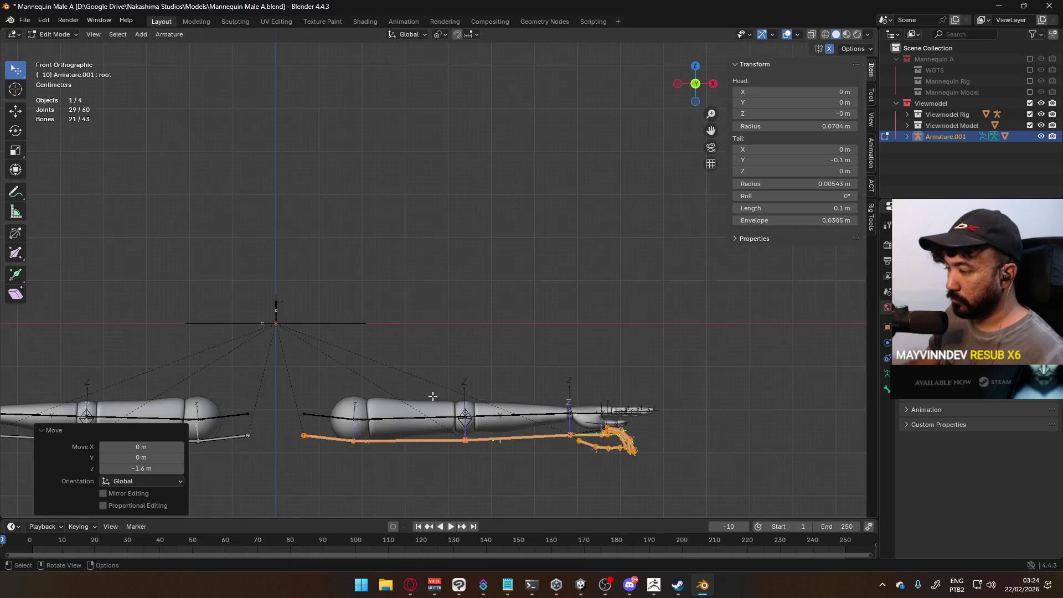
pyautogui.keyDown('shift'); pyautogui.moveTo(431, 387); pyautogui.dragTo(471, 254, button='middle'); pyautogui.keyUp('shift')
pyautogui.scroll(2, 472, 254)
pyautogui.press('g')
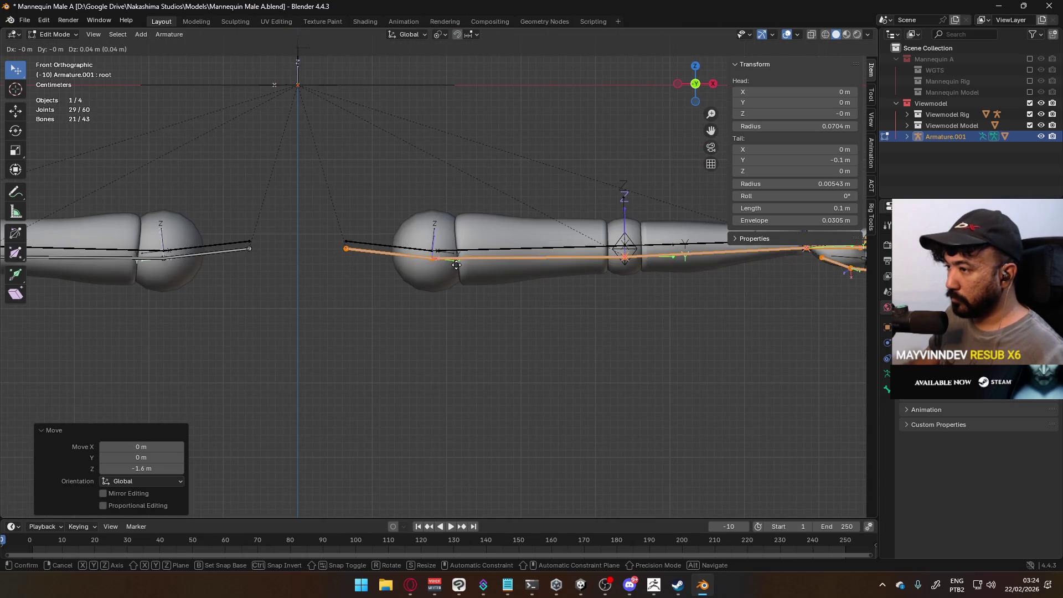
pyautogui.click(456, 262)
pyautogui.scroll(-5, 464, 256)
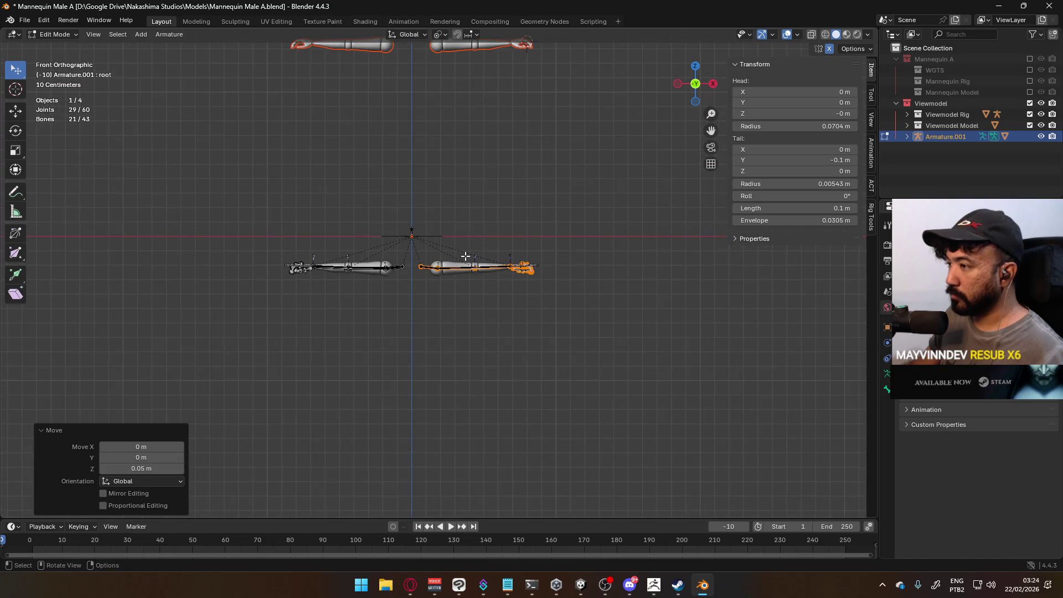
pyautogui.scroll(2, 465, 256)
pyautogui.keyDown('shift'); pyautogui.moveTo(482, 161); pyautogui.dragTo(443, 237, button='middle'); pyautogui.keyUp('shift')
pyautogui.click(436, 134)
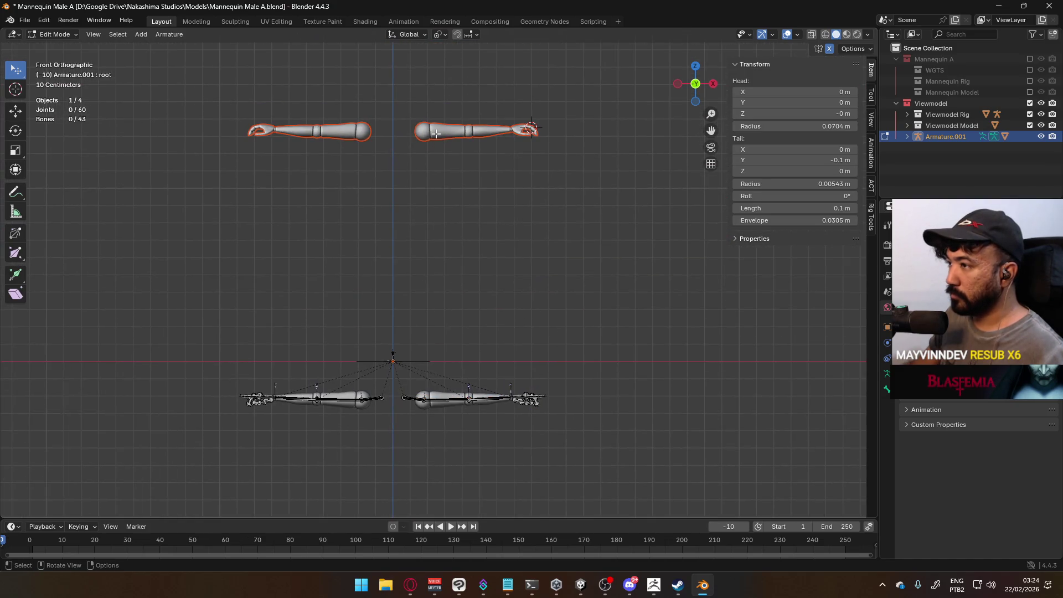
pyautogui.press('Tab')
pyautogui.click(436, 134)
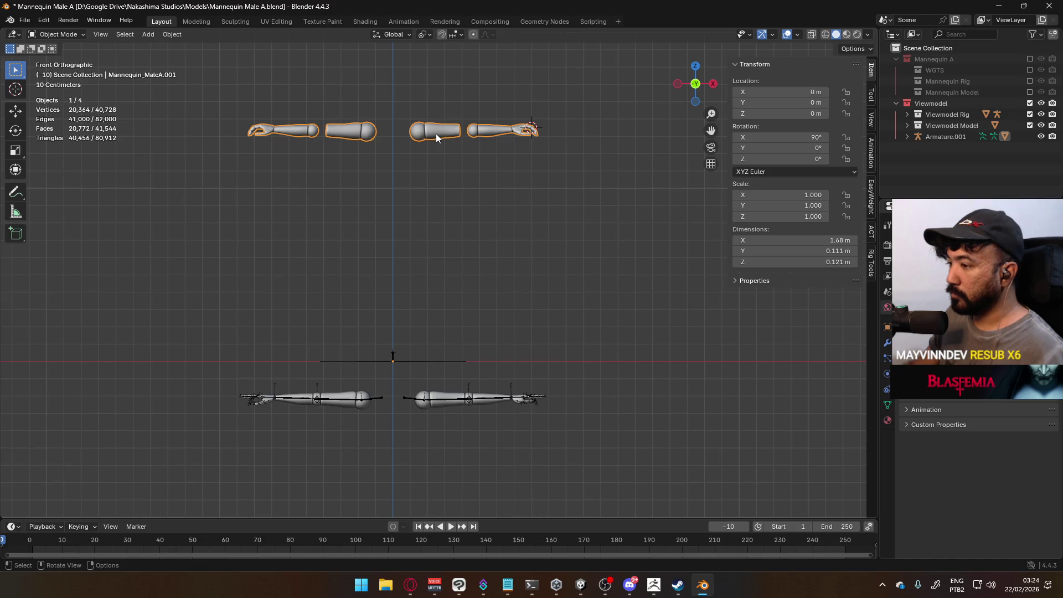
# Undo the earlier bone move in Armature.001's Edit Mode.
pyautogui.click(457, 154)
pyautogui.press('Tab')
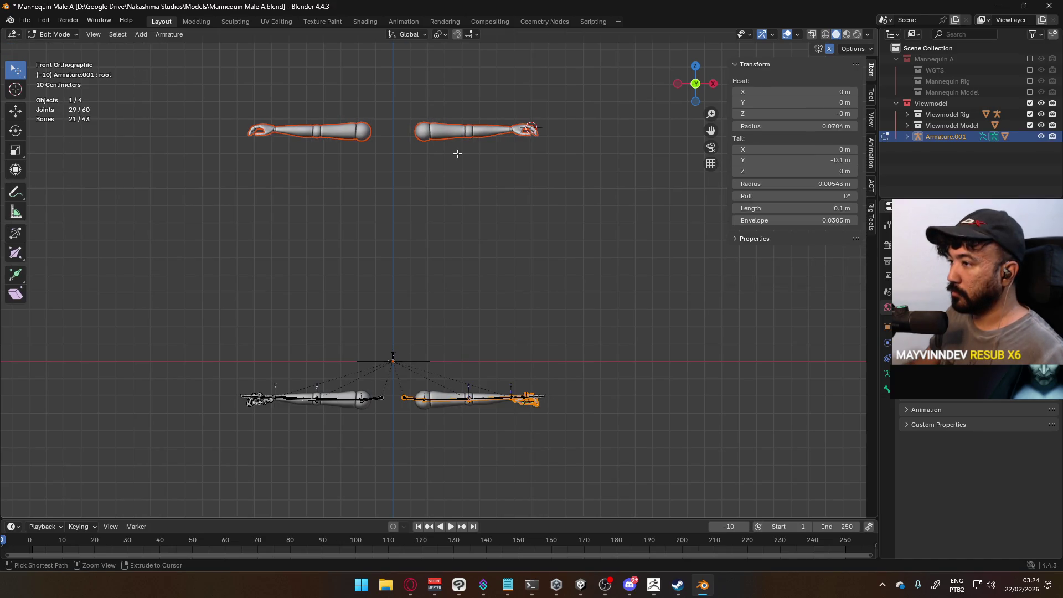
pyautogui.hotkey('ctrl', 'z')
pyautogui.press('Tab')
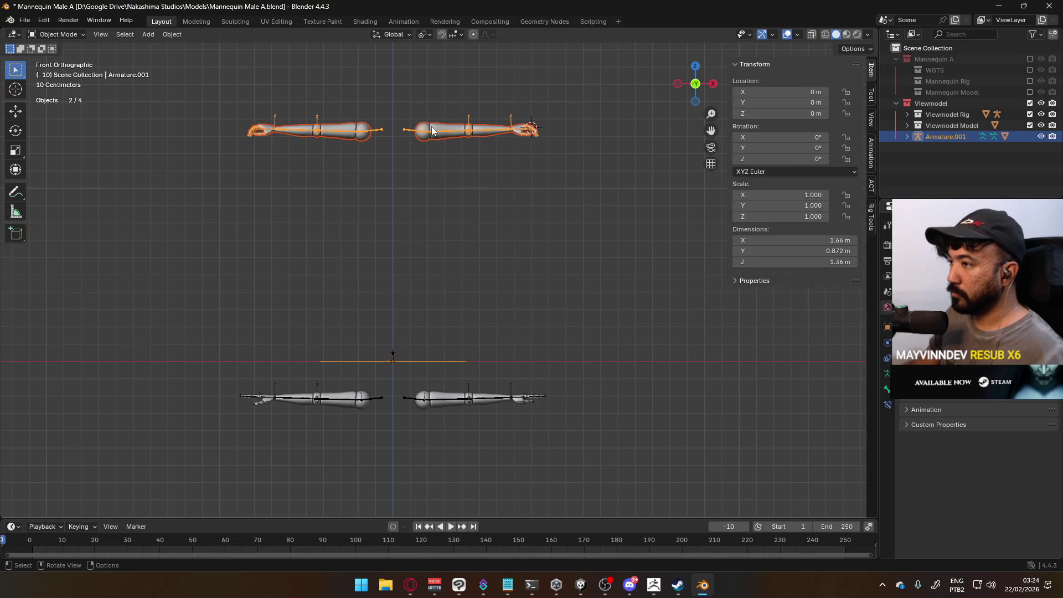
# Move Armature.001 down 1.5 m along Z in Object Mode.
pyautogui.press('g')
pyautogui.press('z')
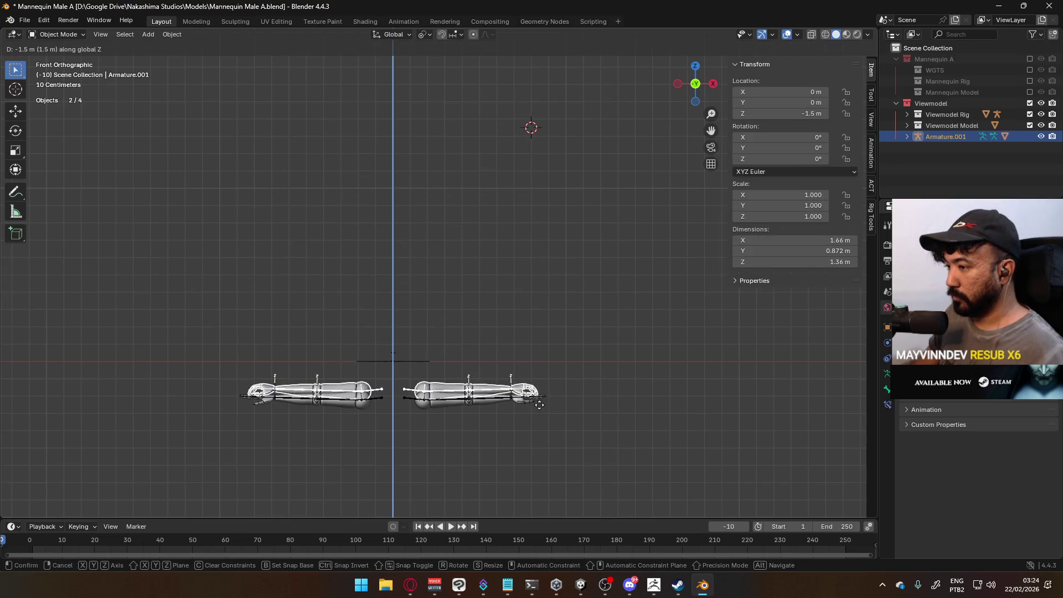
pyautogui.click(539, 413)
pyautogui.moveTo(539, 413)
pyautogui.keyDown('shift'); pyautogui.mouseDown(button='middle')
pyautogui.moveTo(510, 212)
pyautogui.moveTo(489, 360)
pyautogui.mouseUp(button='middle'); pyautogui.keyUp('shift')
pyautogui.scroll(4, 510, 212)
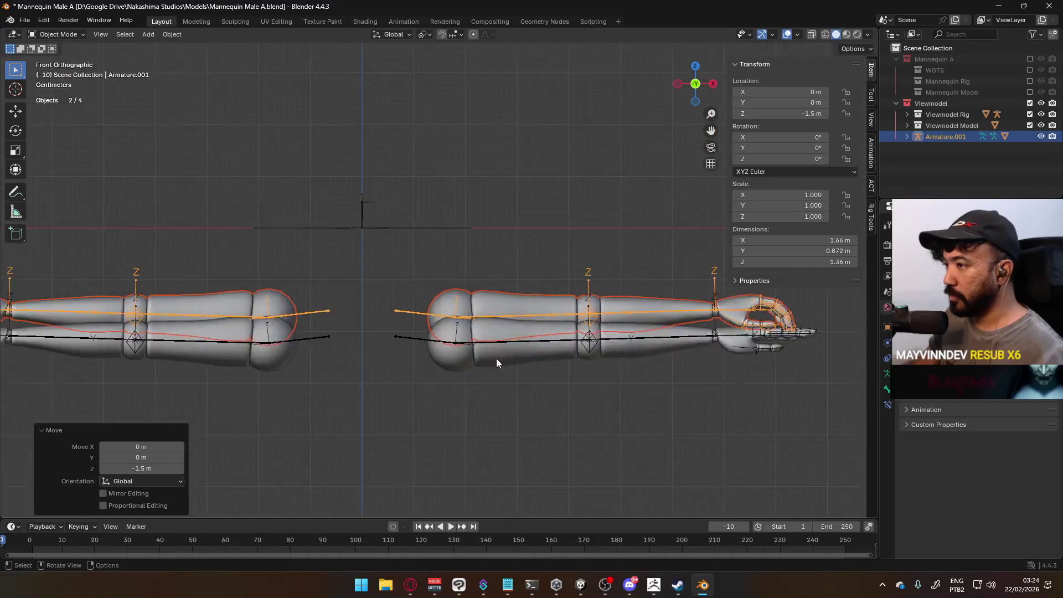
pyautogui.scroll(4, 555, 327)
# Lower the armature another 0.05 m on Z, then re-enter its Edit Mode.
pyautogui.press('g')
pyautogui.press('z')
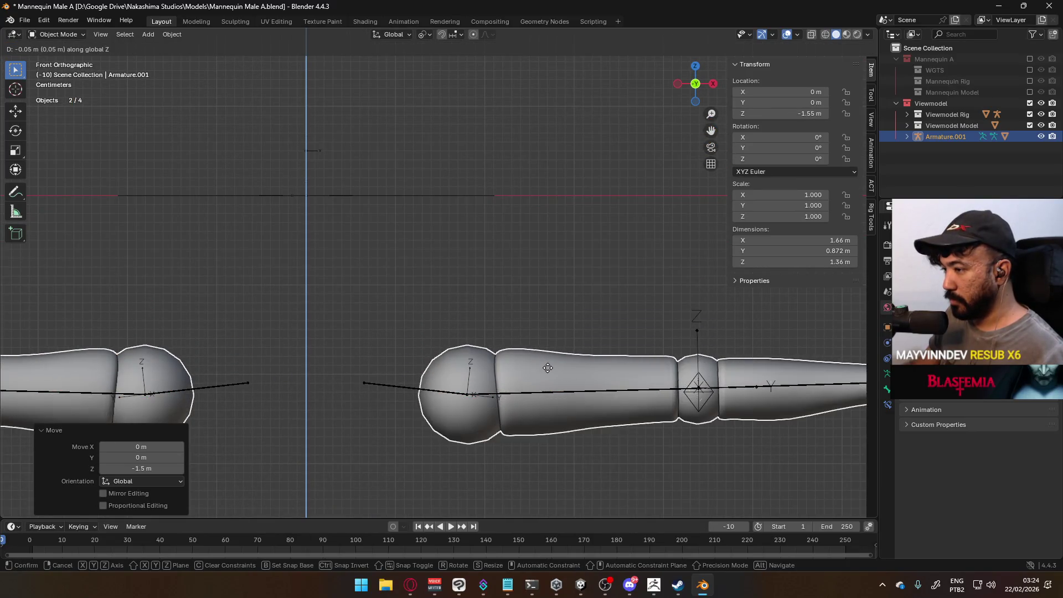
pyautogui.click(548, 359)
pyautogui.scroll(-8, 513, 347)
pyautogui.scroll(-4, 513, 348)
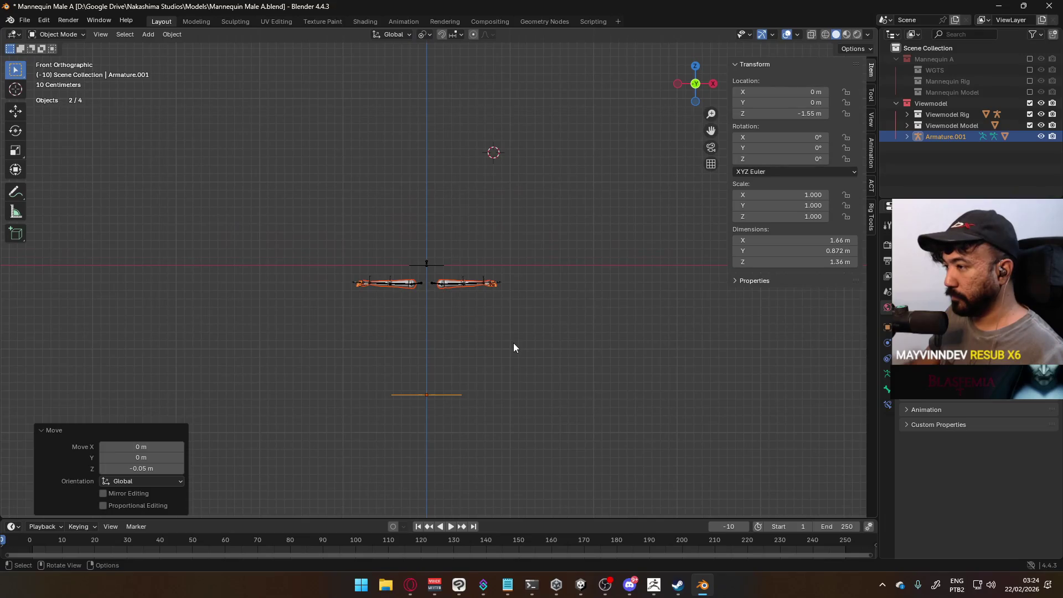
pyautogui.click(464, 393)
pyautogui.press('Tab')
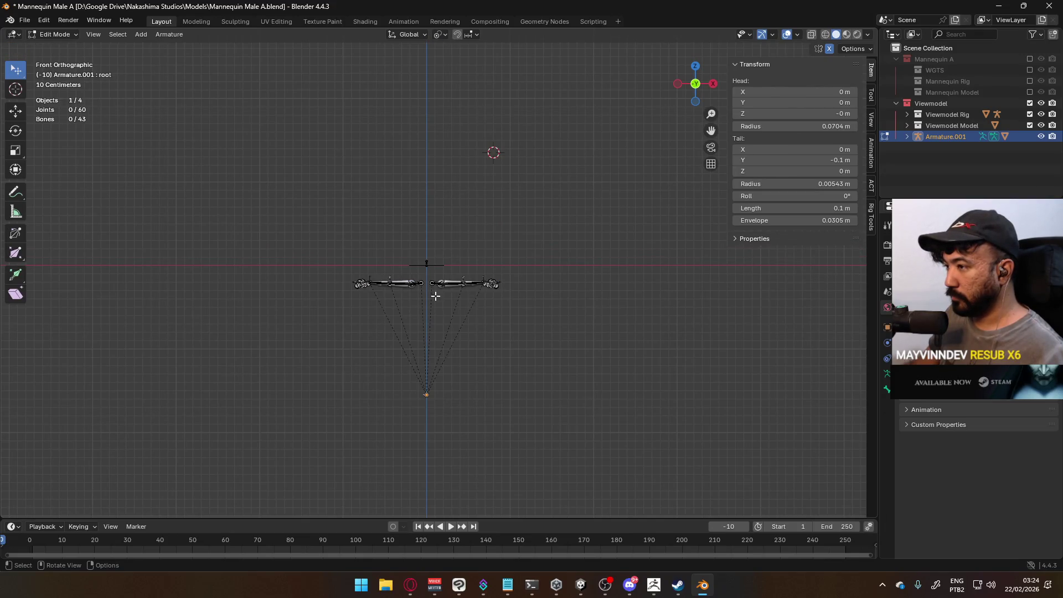
# Box-select the root bone below the arms and move it up along Z.
pyautogui.scroll(2, 434, 298)
pyautogui.moveTo(366, 422); pyautogui.dragTo(480, 483)
pyautogui.press('g')
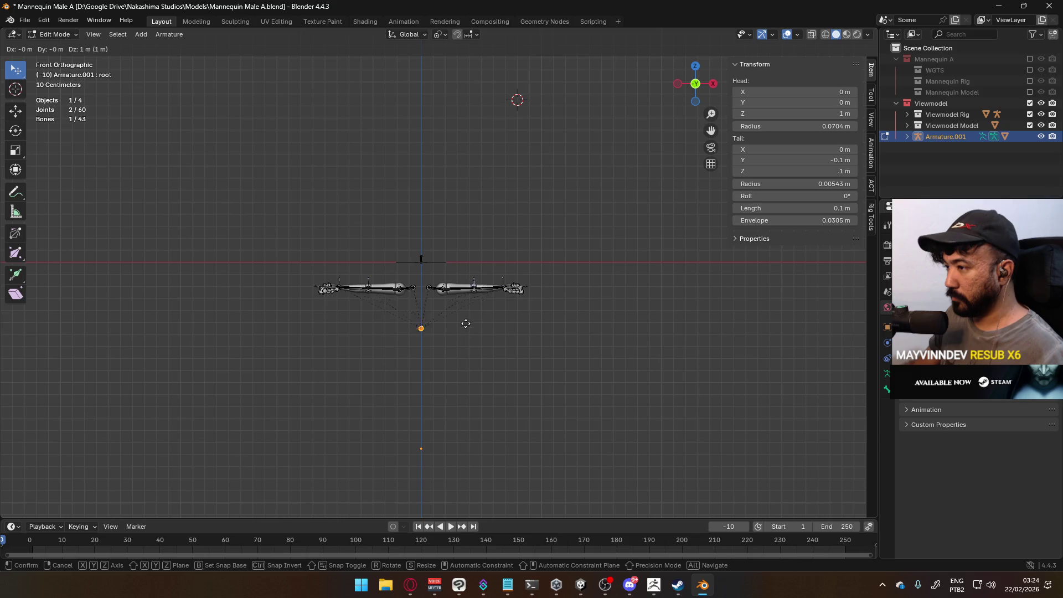
pyautogui.click(468, 269)
# Try zeroing the root bone's head height and tail Y, undoing both edits.
pyautogui.click(802, 114)
pyautogui.write('0')
pyautogui.press('Return')
pyautogui.hotkey('ctrl', 'z')
pyautogui.press('KP_3')
pyautogui.scroll(5, 506, 265)
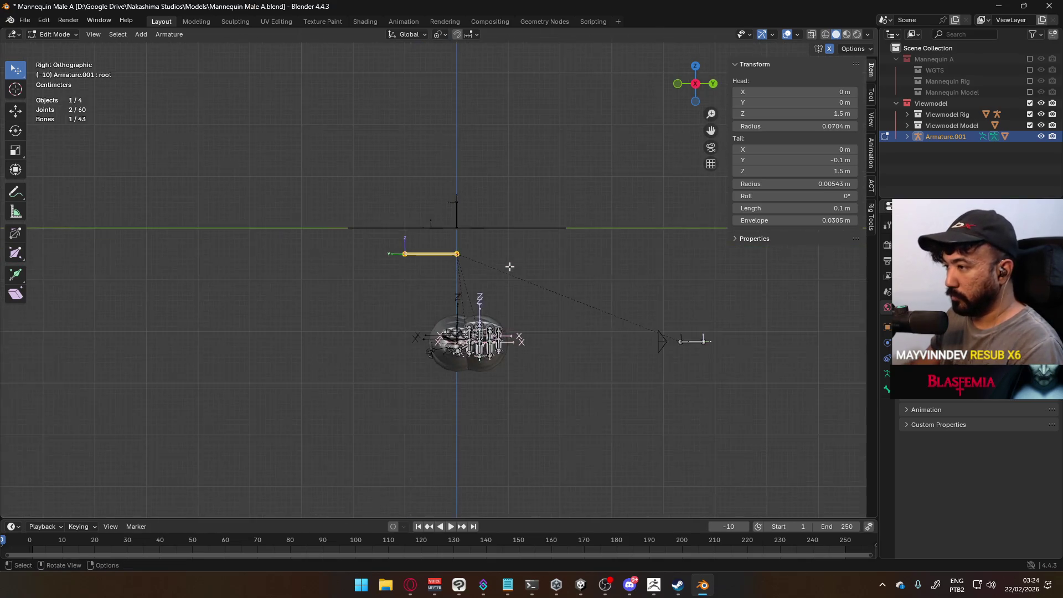
pyautogui.click(463, 245)
pyautogui.click(819, 160)
pyautogui.write('0')
pyautogui.press('Return')
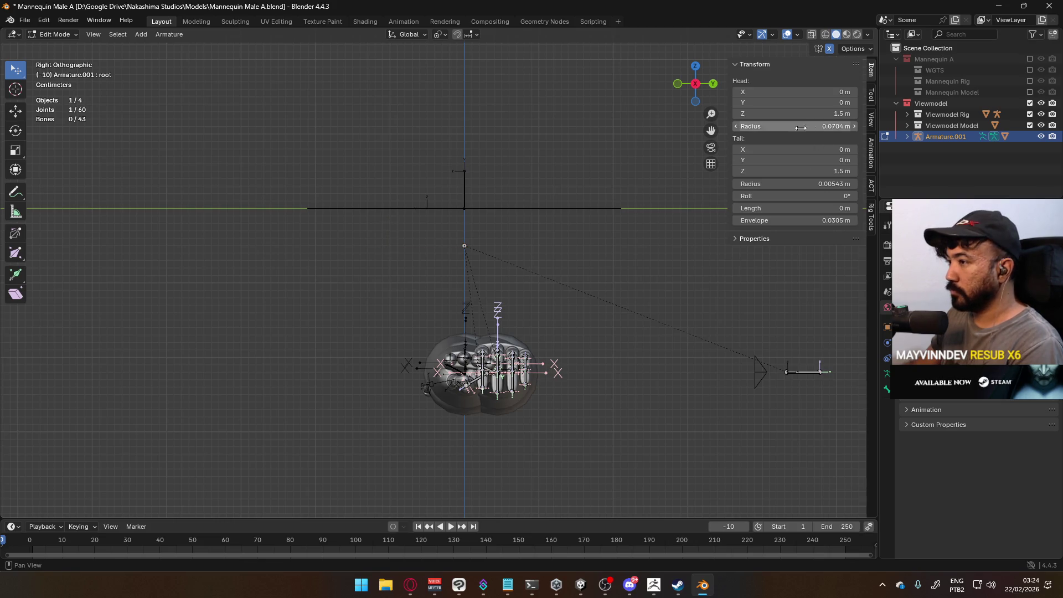
pyautogui.hotkey('ctrl', 'z')
# Set the root bone's head Z to 1.5 m, check it from the side, and return to Object Mode.
pyautogui.scroll(-3, 555, 256)
pyautogui.moveTo(546, 257)
pyautogui.mouseDown(button='middle')
pyautogui.moveTo(478, 265)
pyautogui.moveTo(407, 253)
pyautogui.mouseUp(button='middle')
pyautogui.scroll(3, 407, 253)
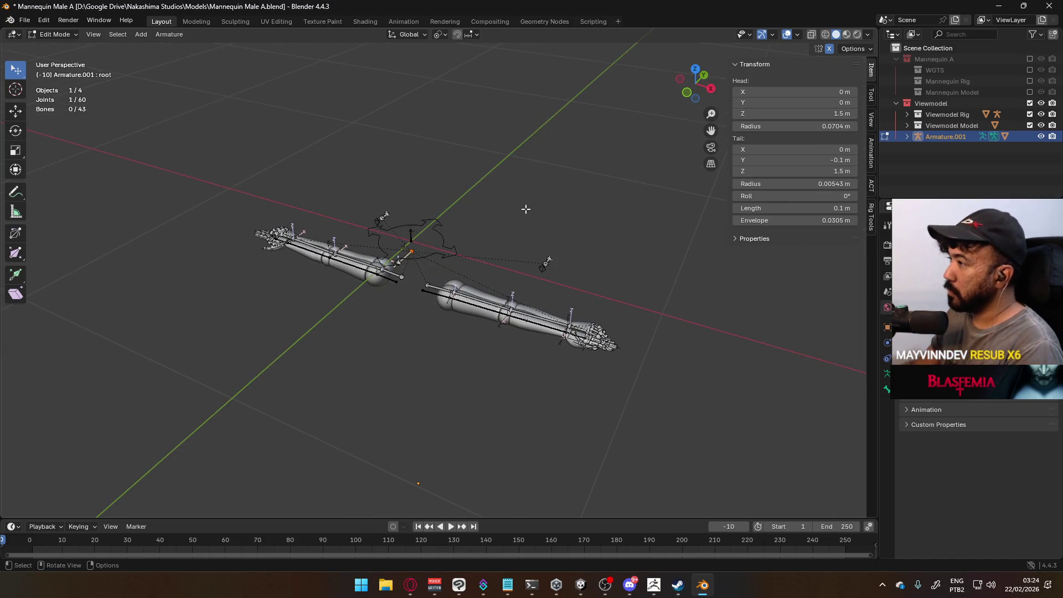
pyautogui.press('KP_3')
pyautogui.scroll(5, 476, 221)
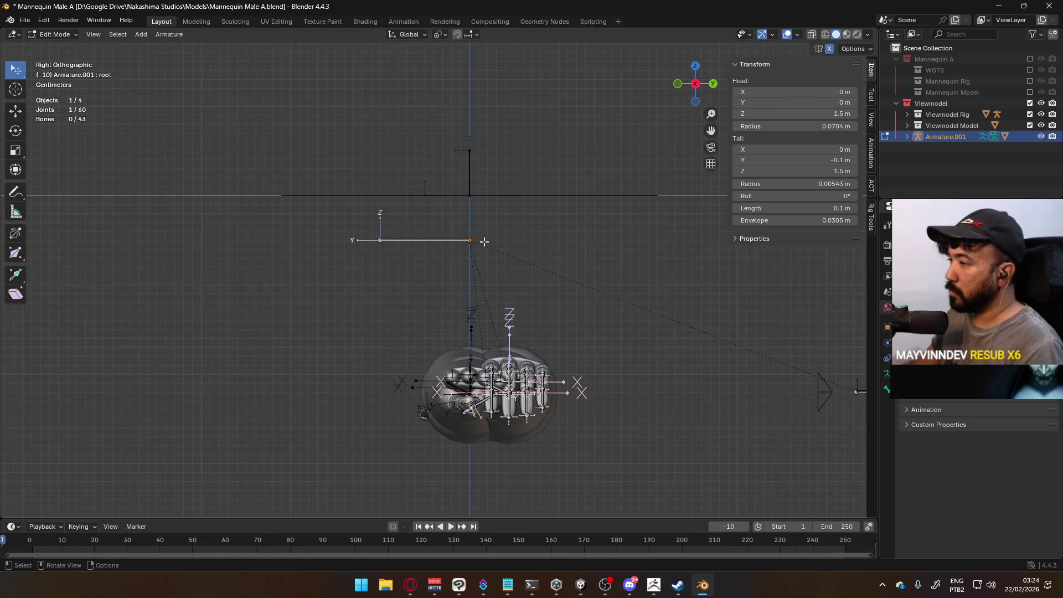
pyautogui.press('g')
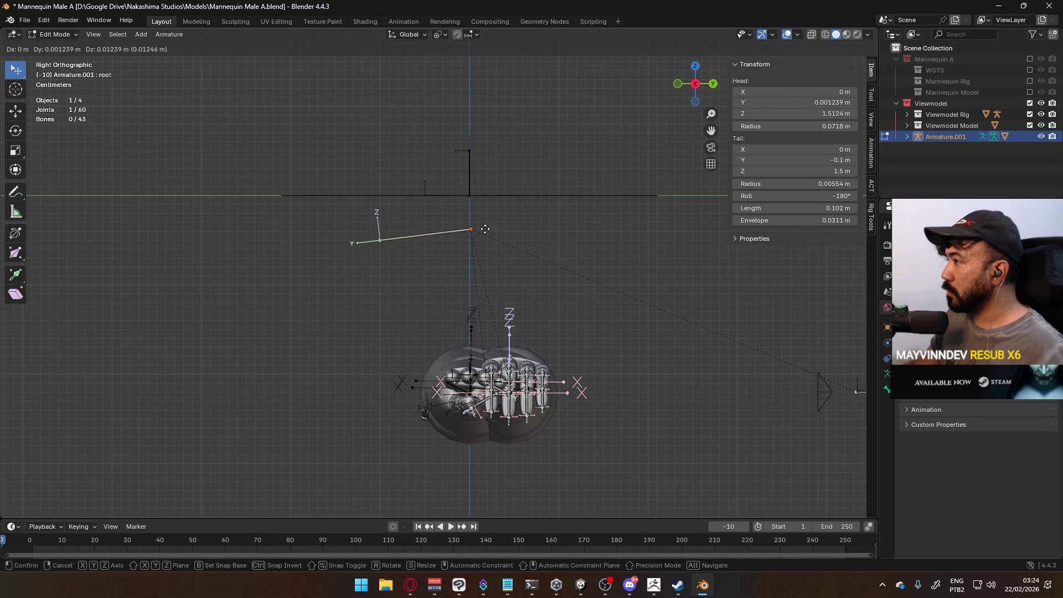
pyautogui.press('Escape')
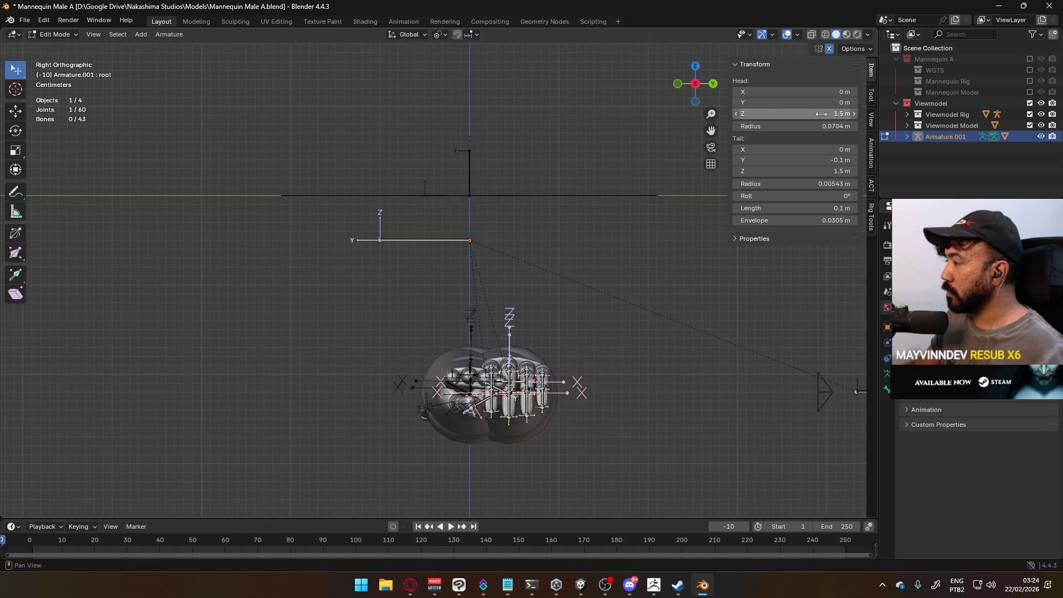
pyautogui.click(736, 114)
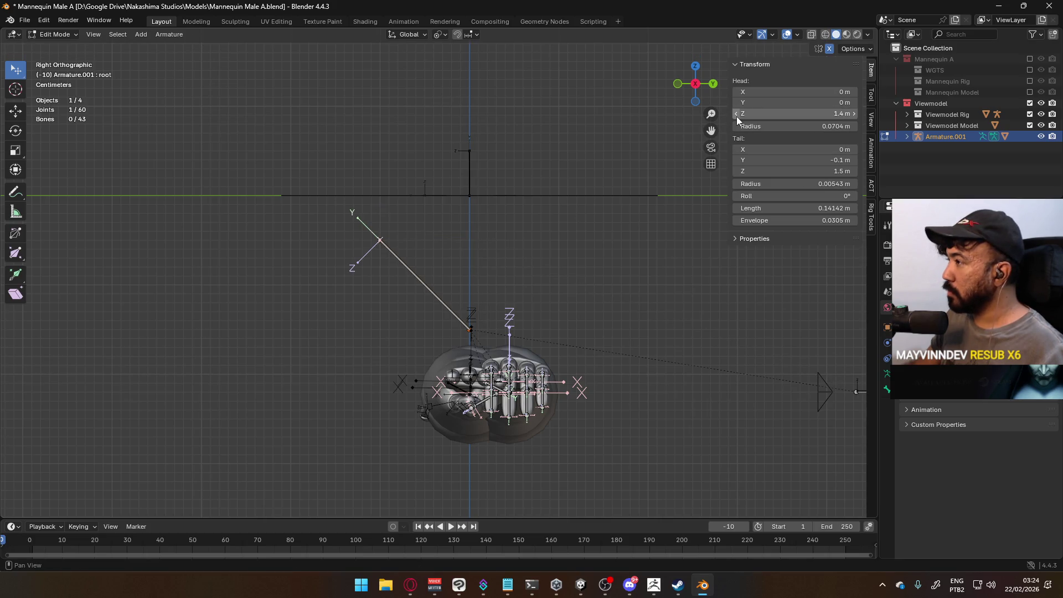
pyautogui.click(857, 113)
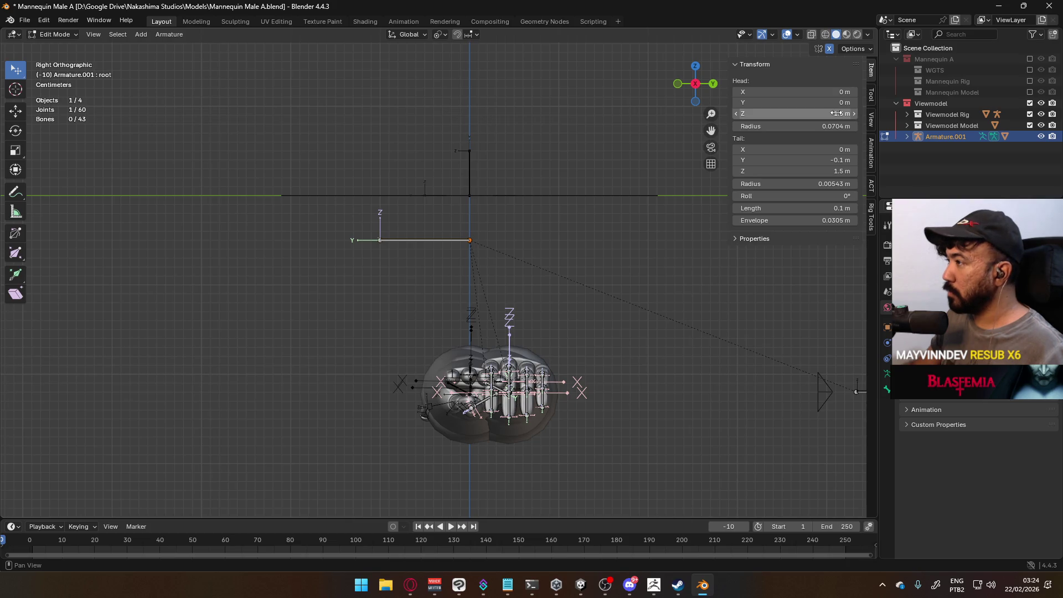
pyautogui.moveTo(603, 178)
pyautogui.mouseDown(button='middle')
pyautogui.moveTo(439, 231)
pyautogui.moveTo(553, 257)
pyautogui.moveTo(480, 272)
pyautogui.mouseUp(button='middle')
pyautogui.scroll(-4, 481, 272)
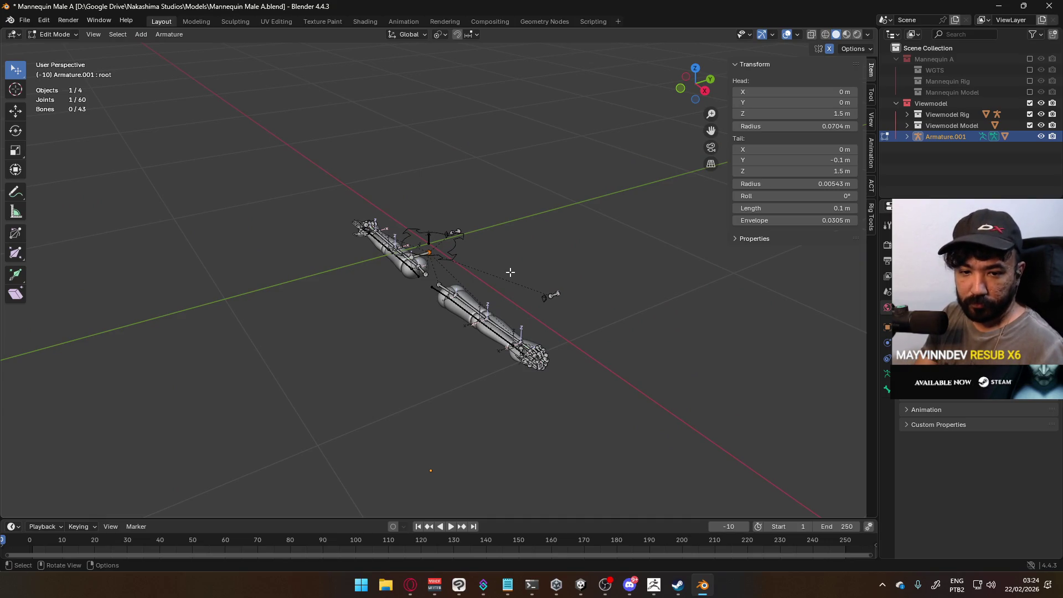
pyautogui.press('Tab')
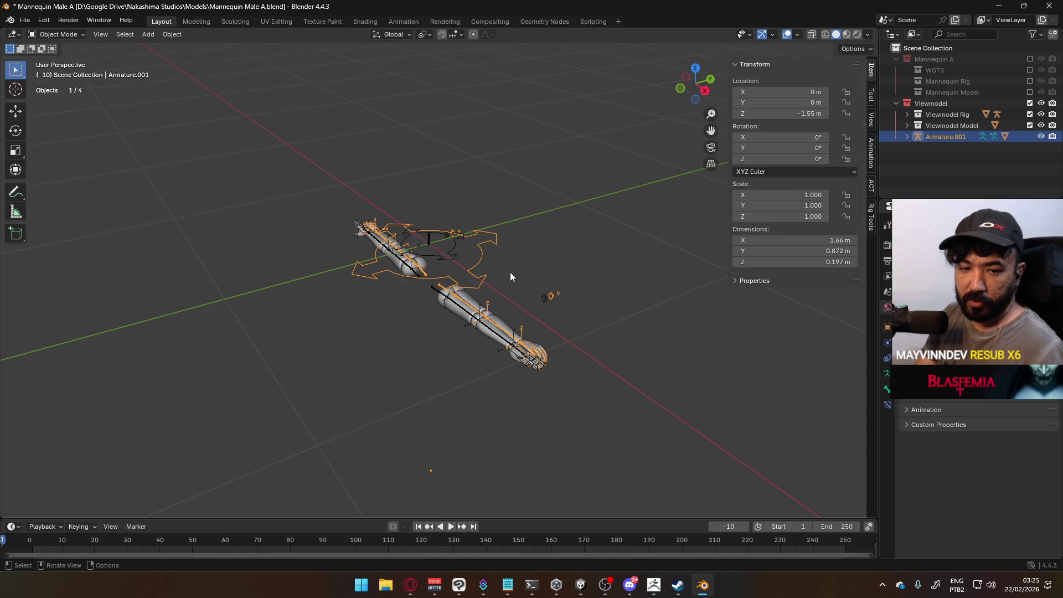
# Snap the 3D cursor to the world origin.
pyautogui.press('F3')
pyautogui.write('cir')
pyautogui.press('BackSpace')
pyautogui.press('BackSpace')
pyautogui.write('ursor')
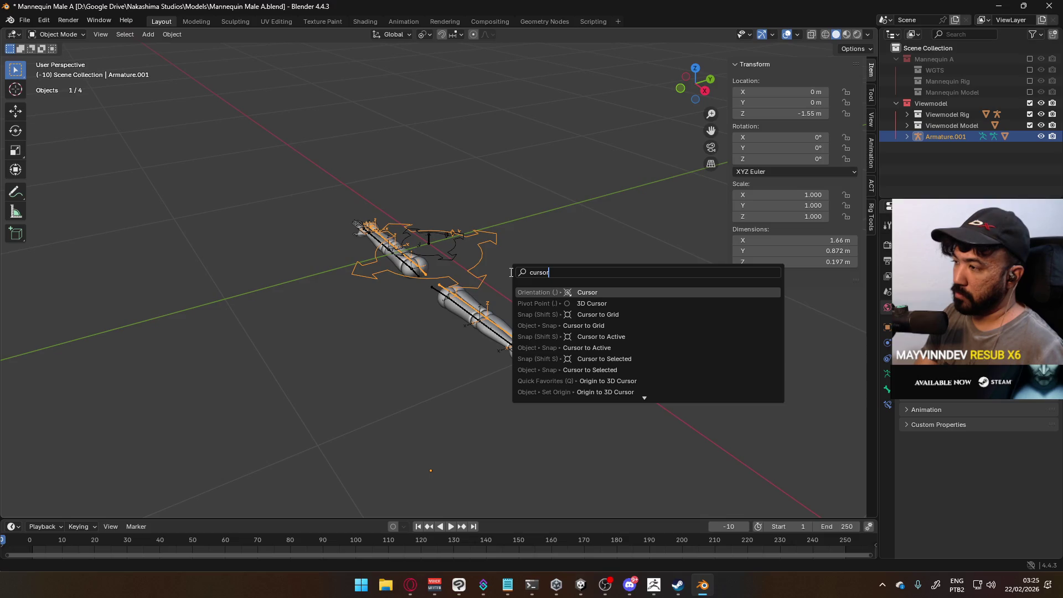
pyautogui.write(' to wo')
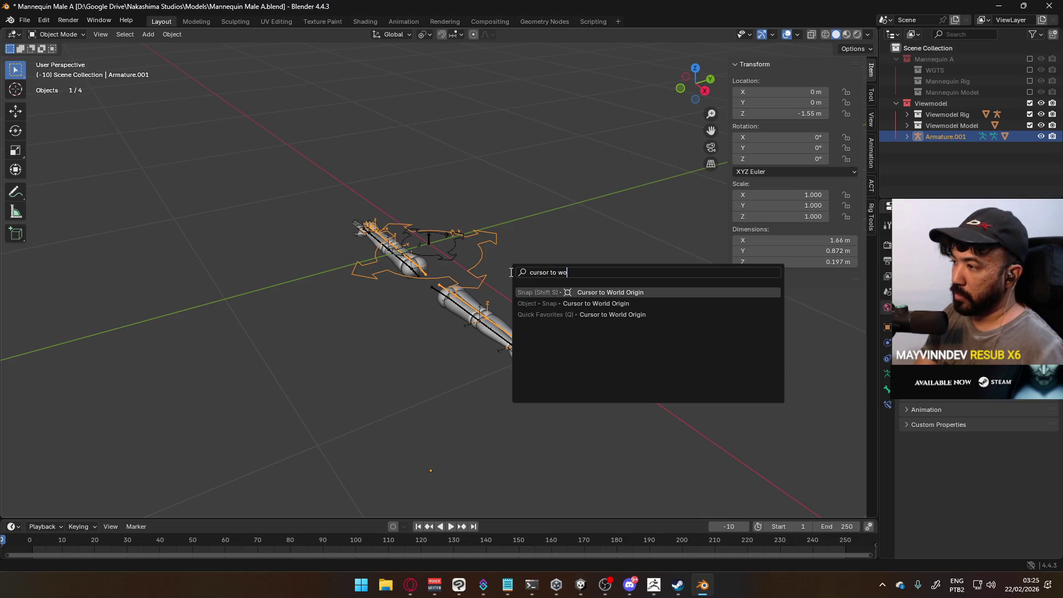
pyautogui.press('Return')
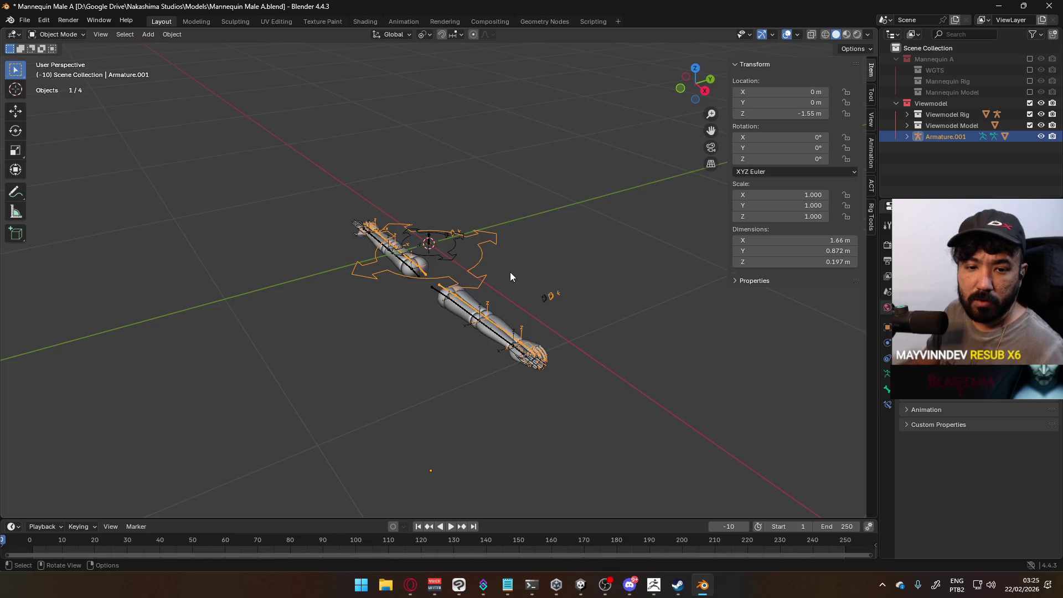
pyautogui.scroll(2, 296, 282)
pyautogui.press('q')
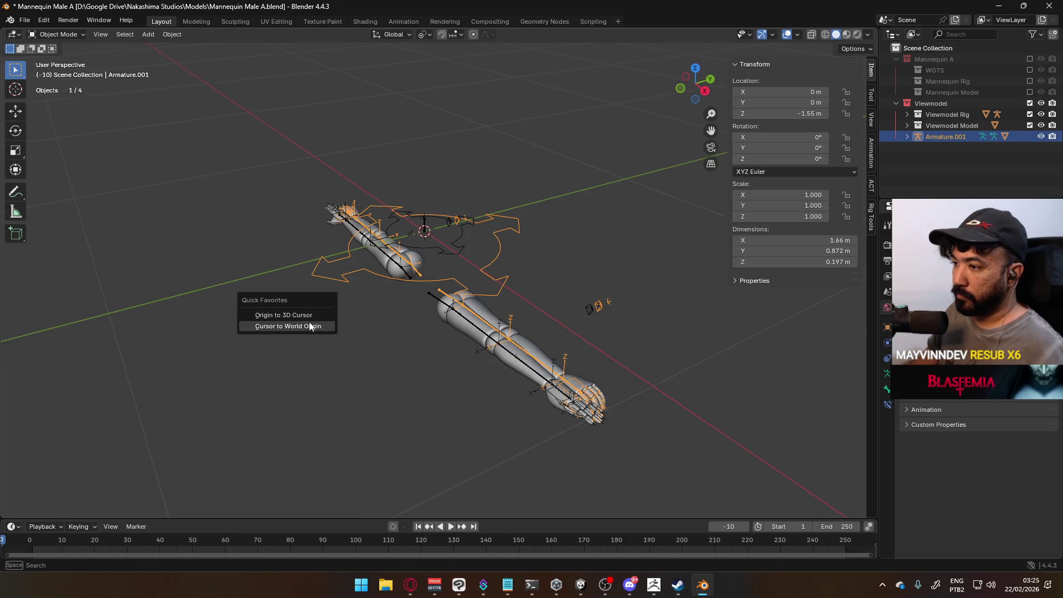
pyautogui.click(311, 327)
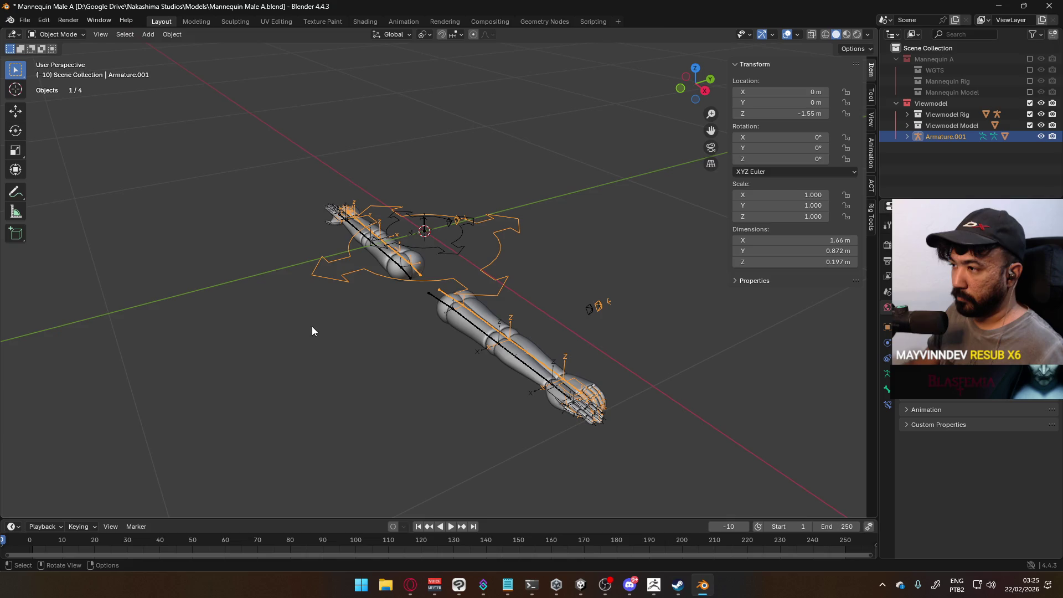
# Move Armature.001's origin to the 3D cursor.
pyautogui.press('q')
pyautogui.click(340, 284)
pyautogui.scroll(2, 462, 282)
pyautogui.moveTo(459, 288)
pyautogui.mouseDown(button='middle')
pyautogui.moveTo(446, 300)
pyautogui.moveTo(480, 304)
pyautogui.mouseUp(button='middle')
pyautogui.scroll(3, 460, 282)
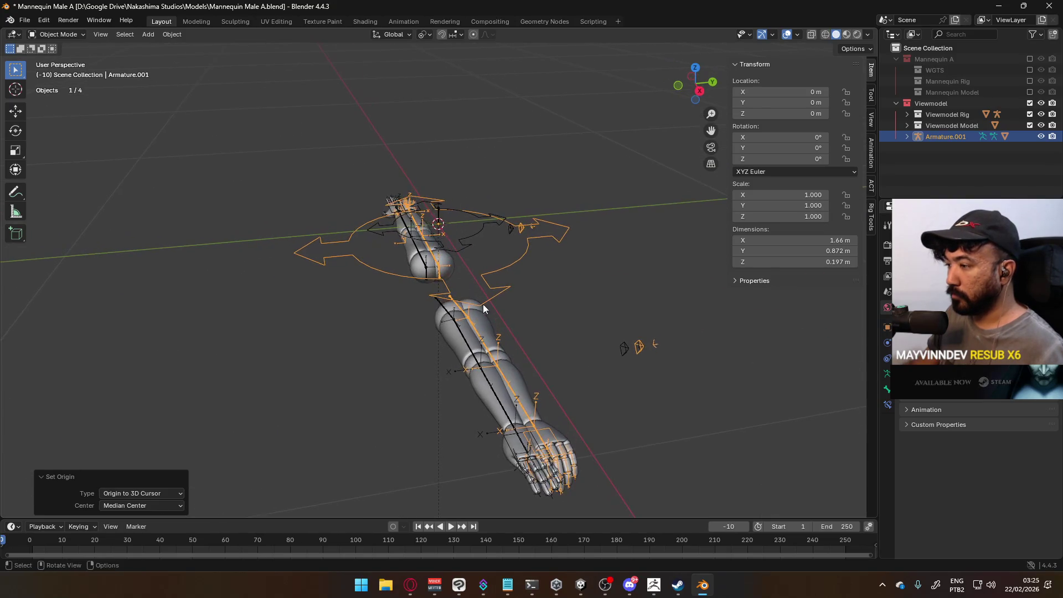
# Apply the arm mesh's location.
pyautogui.click(479, 320)
pyautogui.hotkey('ctrl', 'a')
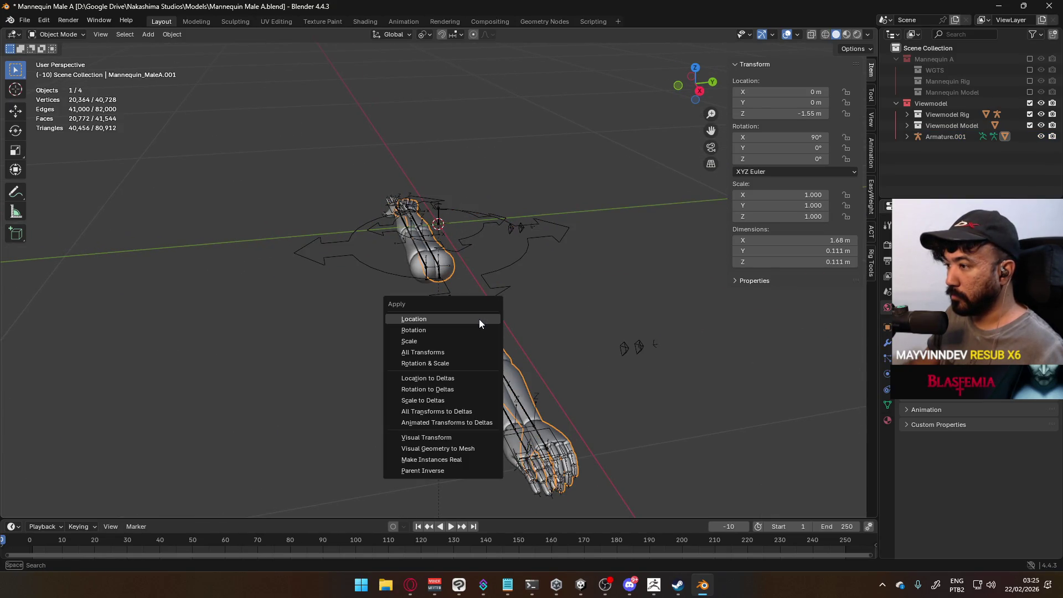
pyautogui.click(479, 319)
pyautogui.moveTo(479, 318)
pyautogui.mouseDown(button='middle')
pyautogui.moveTo(497, 257)
pyautogui.moveTo(523, 257)
pyautogui.moveTo(479, 272)
pyautogui.moveTo(511, 233)
pyautogui.moveTo(431, 248)
pyautogui.mouseUp(button='middle')
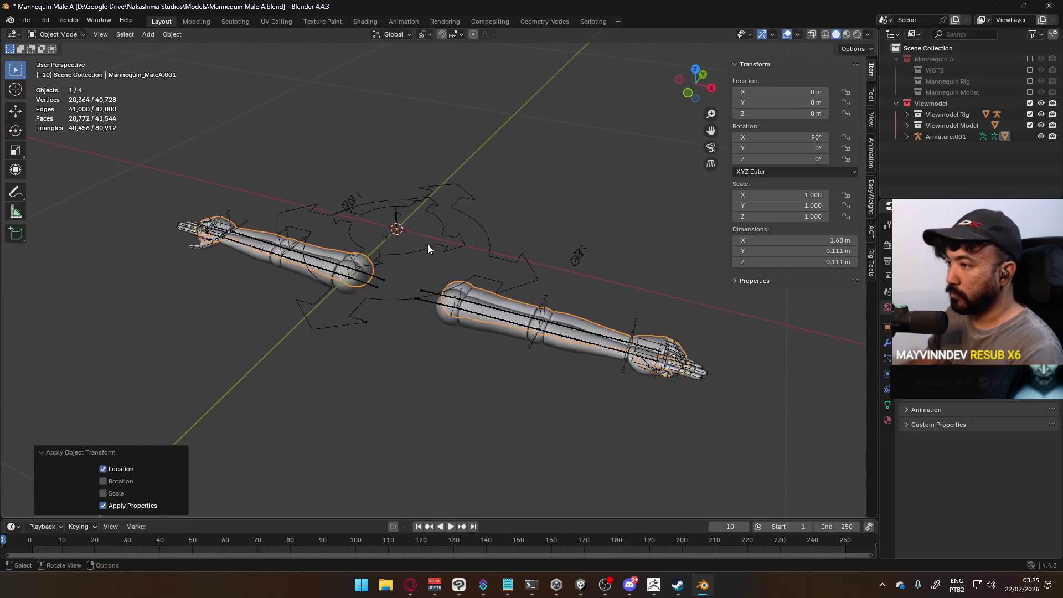
# Delete the leftover duplicate mannequin object.
pyautogui.press('KP_1')
pyautogui.moveTo(451, 308)
pyautogui.mouseDown(button='middle')
pyautogui.moveTo(484, 318)
pyautogui.moveTo(485, 363)
pyautogui.mouseUp(button='middle')
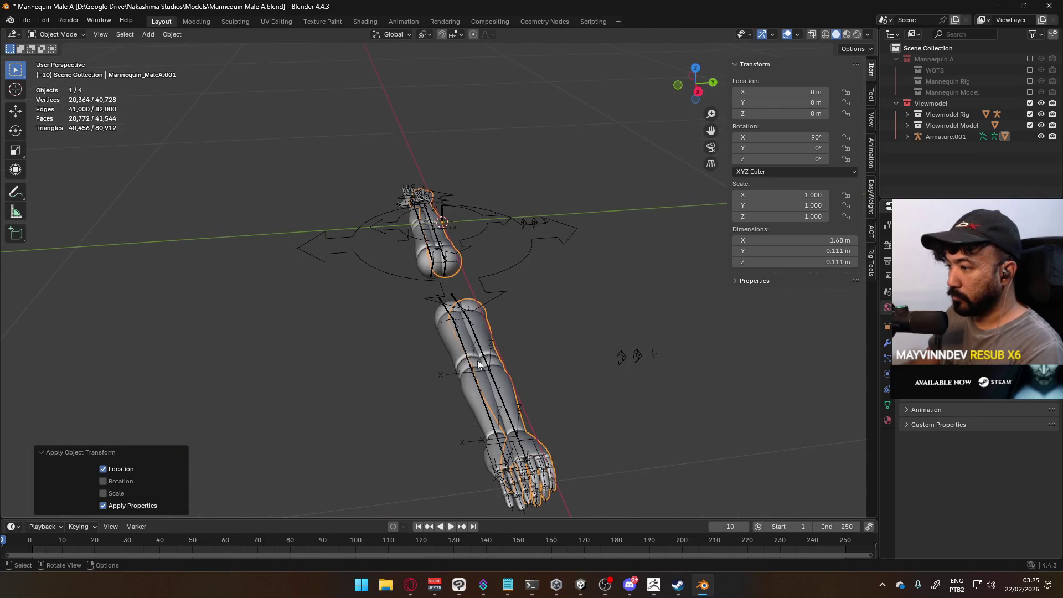
pyautogui.press('Delete')
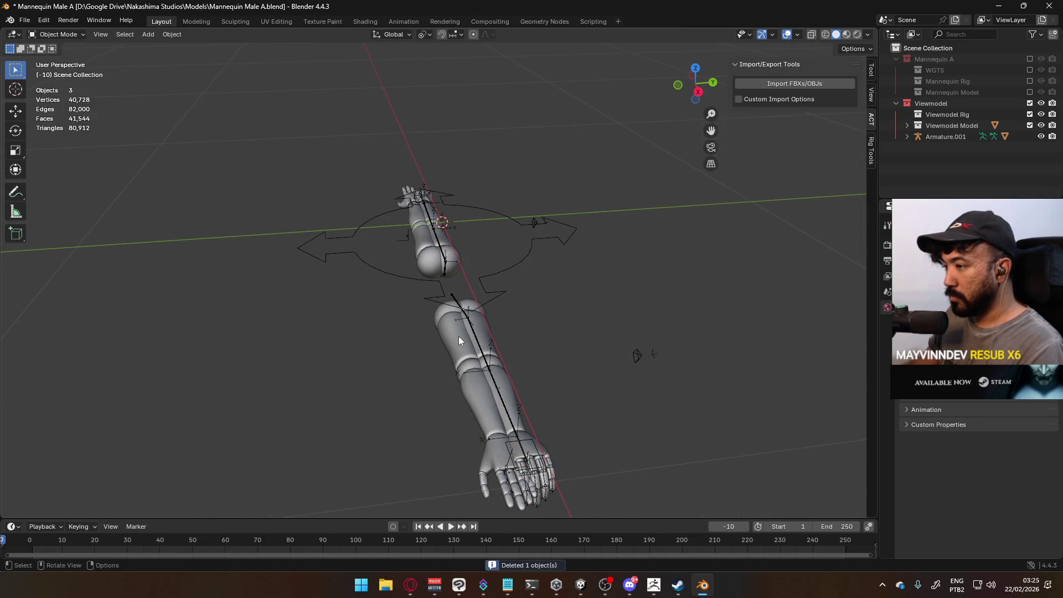
pyautogui.press('KP_1')
# Select the root bone of Armature.001 in Edit Mode from the right side view.
pyautogui.press('KP_3')
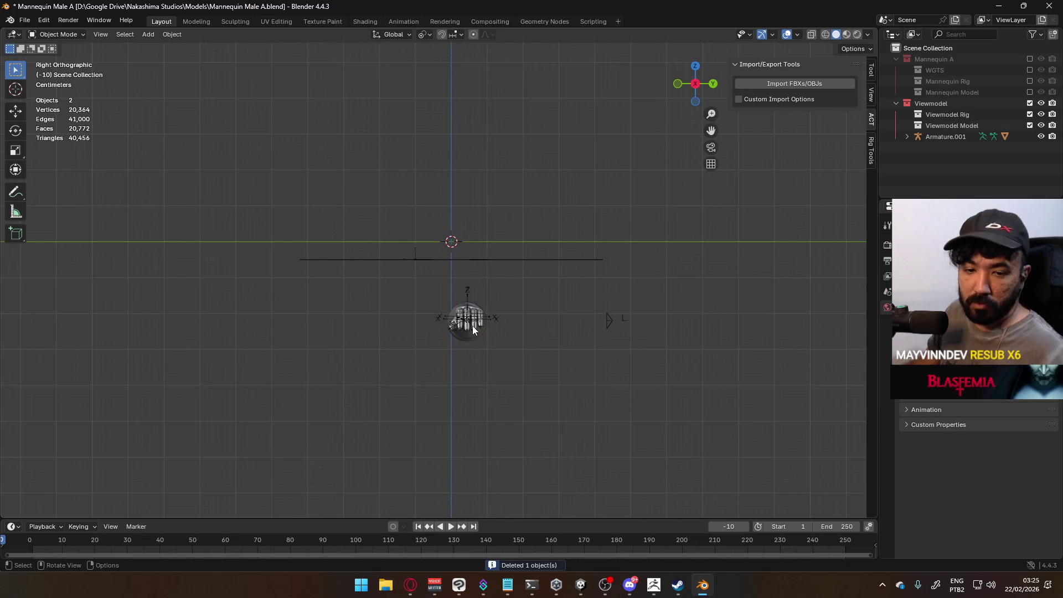
pyautogui.click(474, 327)
pyautogui.scroll(3, 474, 325)
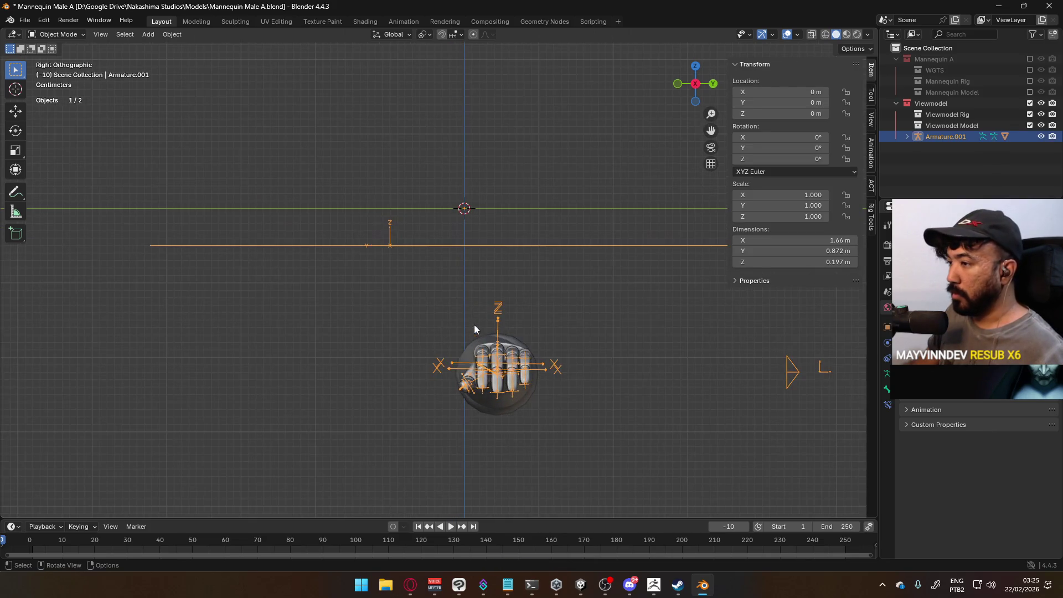
pyautogui.press('Tab')
pyautogui.moveTo(485, 258); pyautogui.dragTo(470, 302, button='middle')
pyautogui.press('KP_3')
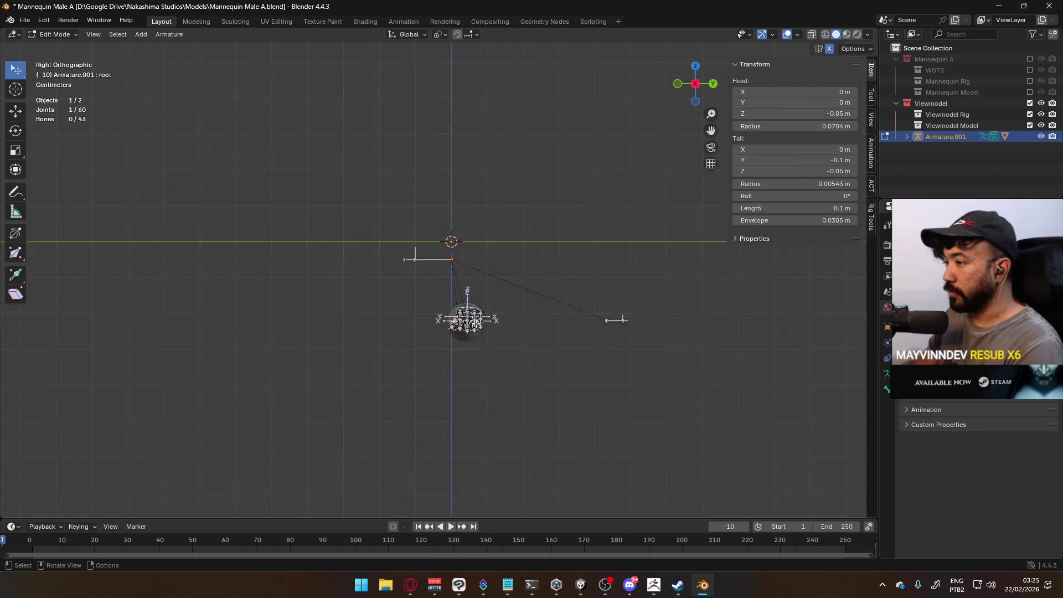
pyautogui.scroll(2, 464, 288)
pyautogui.click(456, 243)
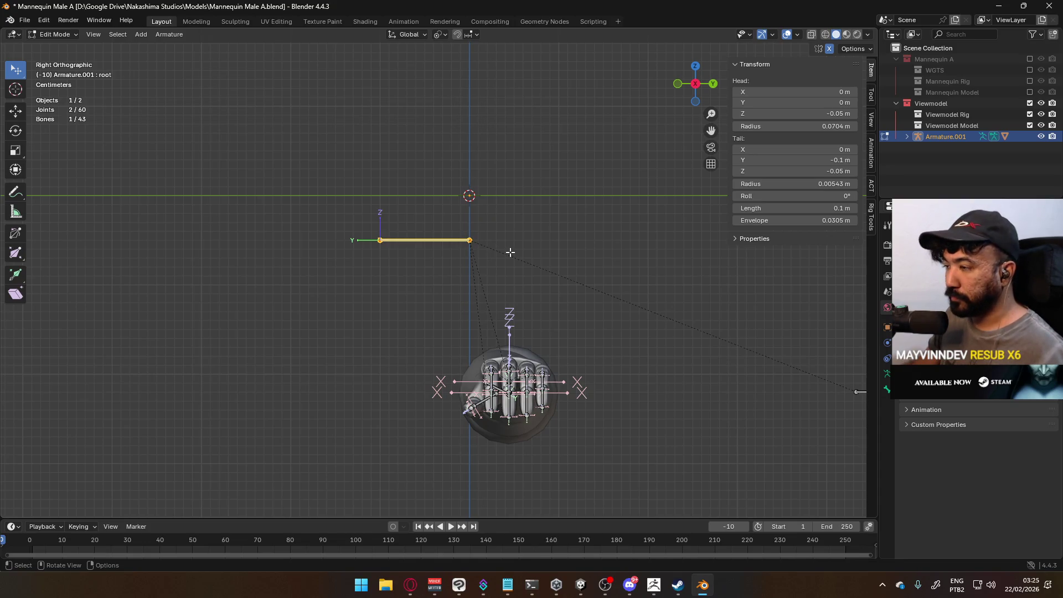
# Set the root bone's head Z and tail Z to 0 m.
pyautogui.press('g')
pyautogui.press('Escape')
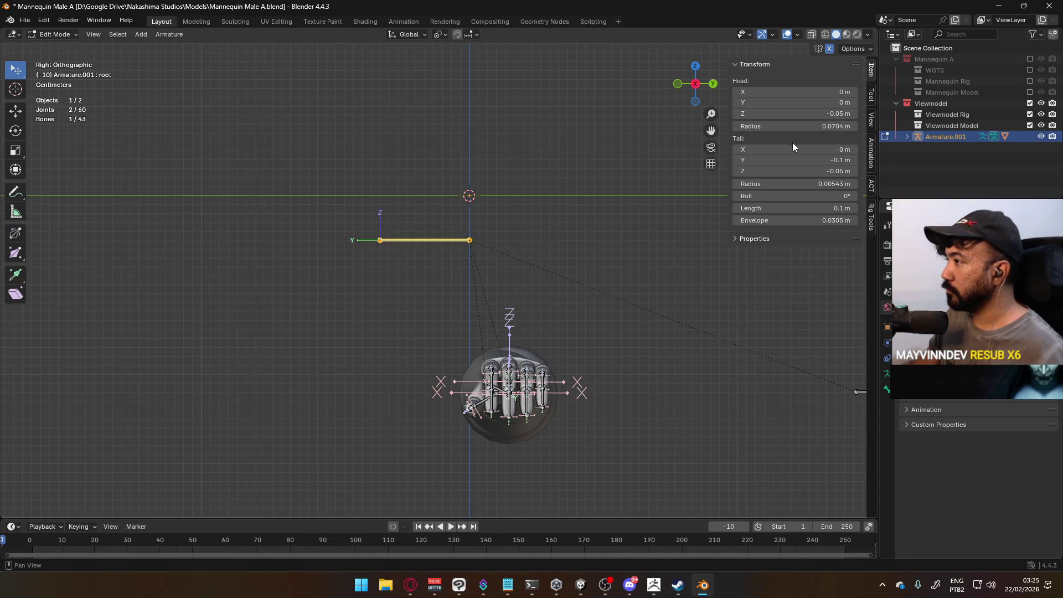
pyautogui.write('0')
pyautogui.press('Return')
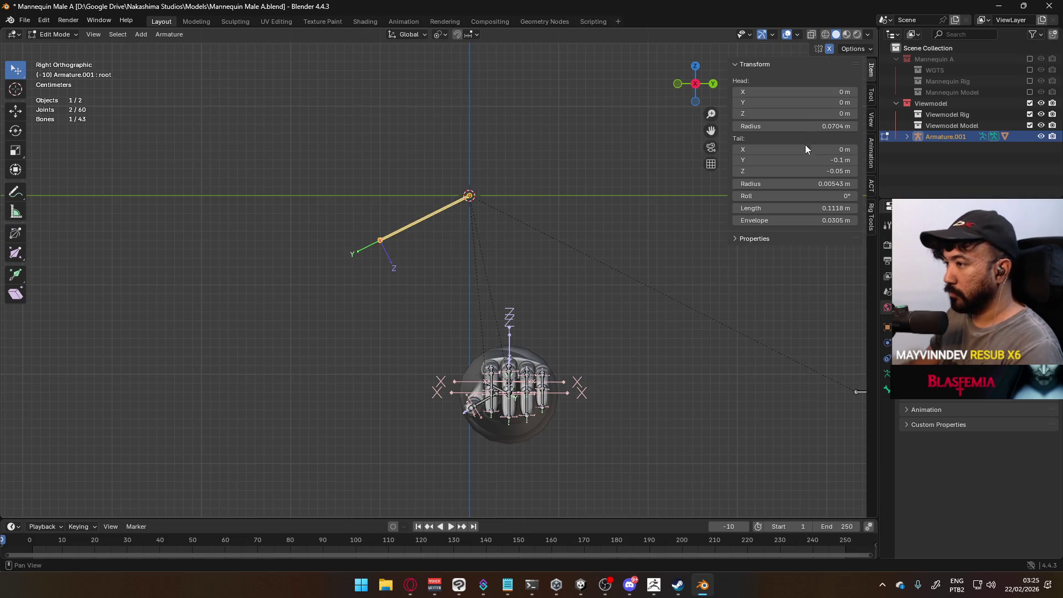
pyautogui.doubleClick(816, 171)
pyautogui.write('0')
pyautogui.press('Return')
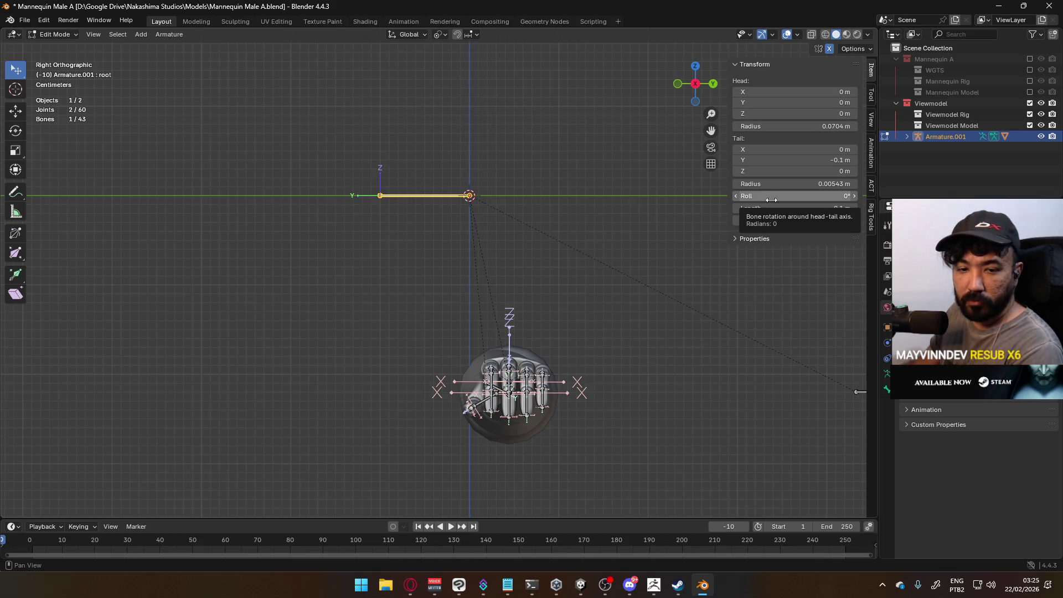
# Give the root bone 0° roll and 0.05 m length, then return to Object Mode.
pyautogui.doubleClick(782, 197)
pyautogui.doubleClick(783, 209)
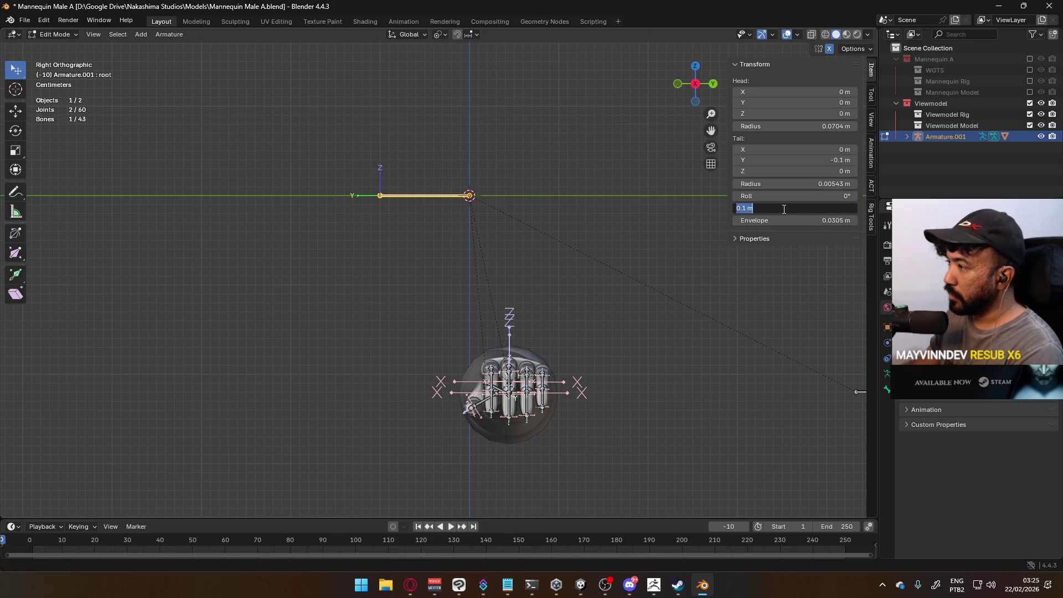
pyautogui.write('05')
pyautogui.click(638, 236)
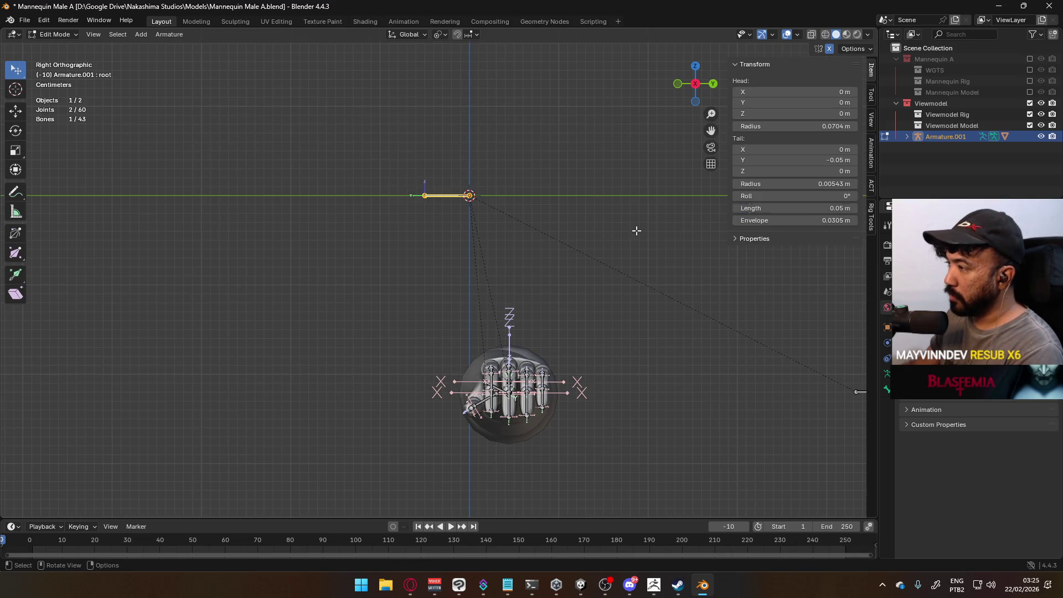
pyautogui.moveTo(577, 315)
pyautogui.mouseDown(button='middle')
pyautogui.moveTo(553, 343)
pyautogui.moveTo(569, 363)
pyautogui.moveTo(510, 368)
pyautogui.mouseUp(button='middle')
pyautogui.press('Tab')
pyautogui.scroll(-3, 412, 404)
pyautogui.moveTo(404, 321)
pyautogui.mouseDown(button='middle')
pyautogui.moveTo(267, 384)
pyautogui.moveTo(277, 333)
pyautogui.moveTo(379, 277)
pyautogui.moveTo(328, 321)
pyautogui.mouseUp(button='middle')
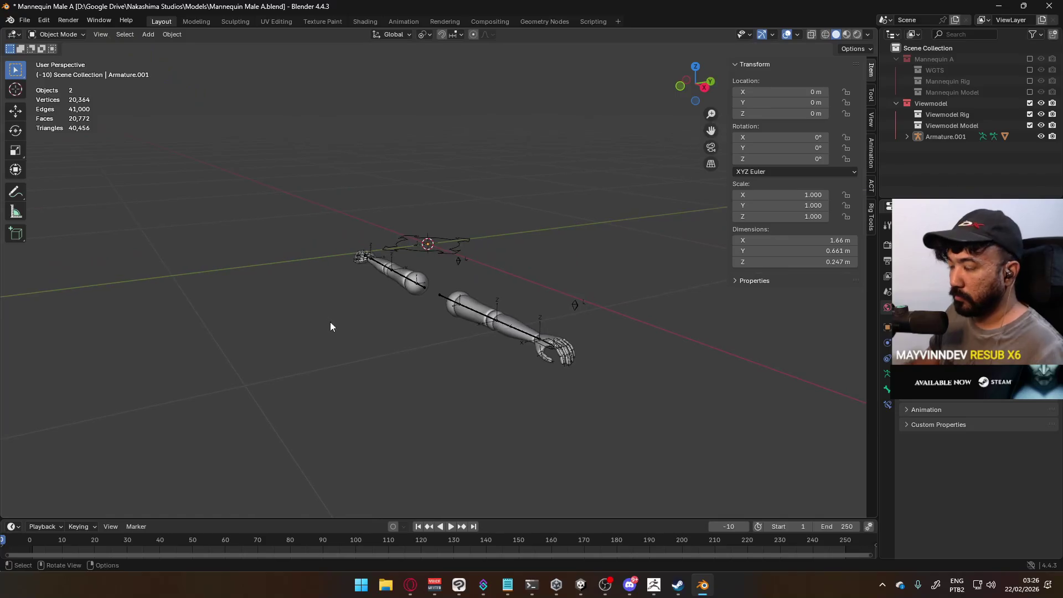
# Inspect the hand vertices of the arm mesh in Edit Mode with a box selection.
pyautogui.keyDown('alt'); pyautogui.moveTo(451, 316); pyautogui.dragTo(462, 317, button='middle'); pyautogui.keyUp('alt')
pyautogui.click(456, 324)
pyautogui.scroll(3, 456, 324)
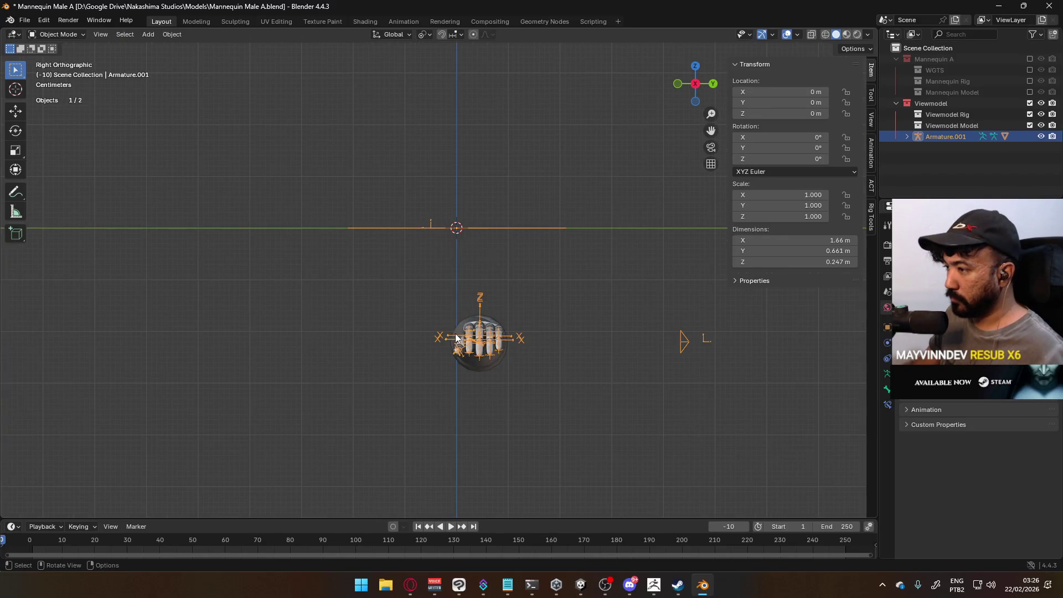
pyautogui.scroll(2, 520, 348)
pyautogui.press('Tab')
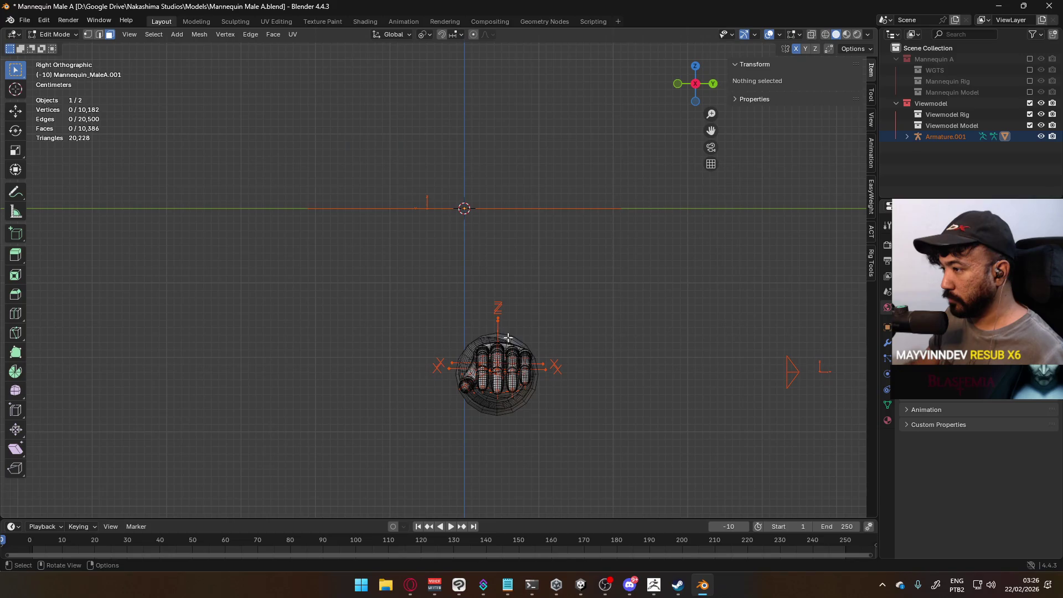
pyautogui.press('a')
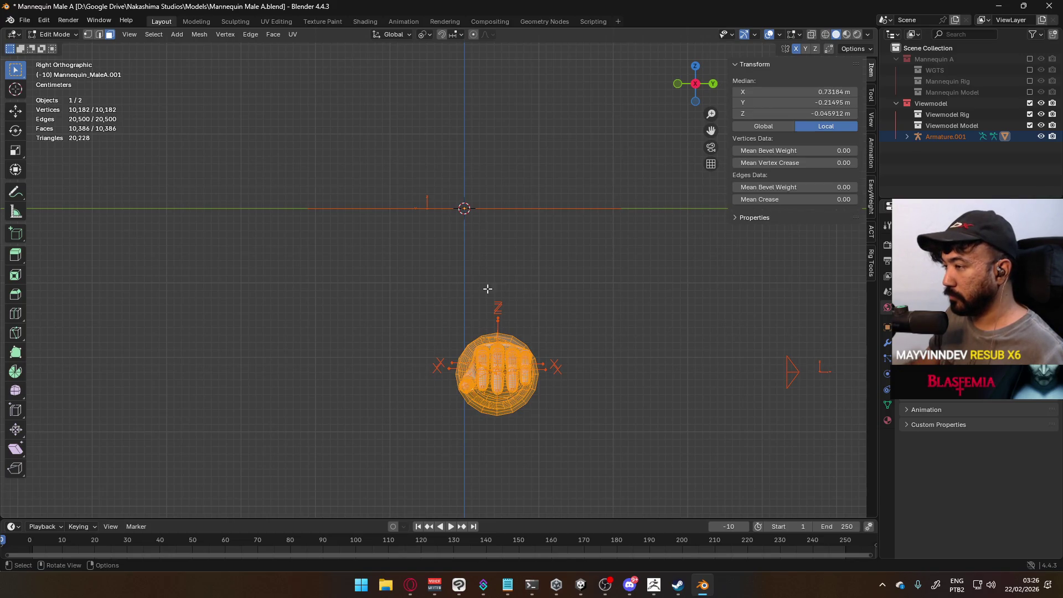
pyautogui.click(403, 261)
pyautogui.press('b')
pyautogui.moveTo(404, 249); pyautogui.dragTo(595, 363)
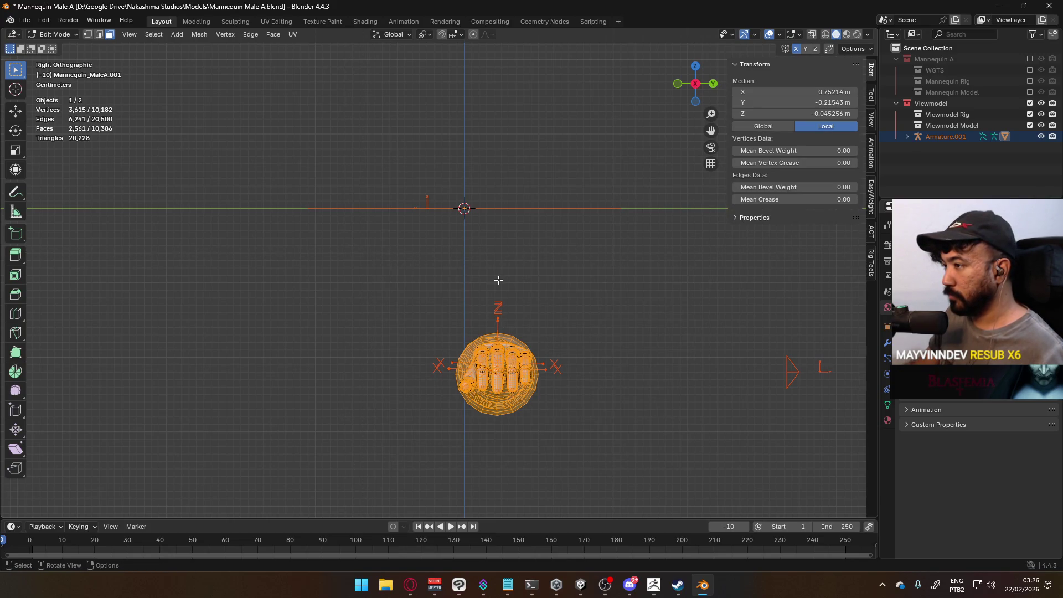
pyautogui.moveTo(498, 280); pyautogui.dragTo(497, 340, button='middle')
pyautogui.press('Tab')
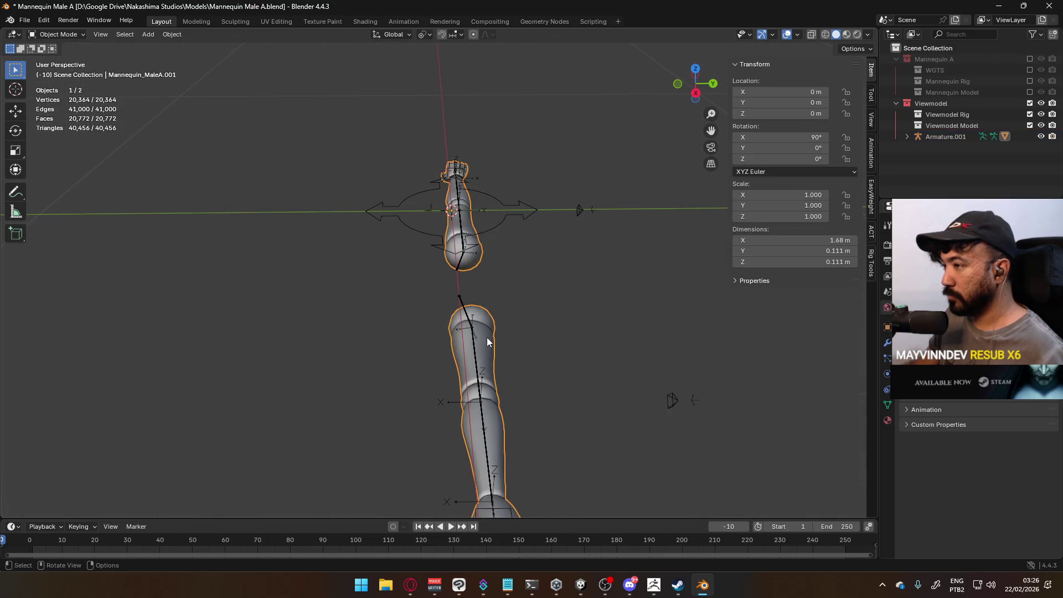
# Select the arm mesh and Armature.001 and move them -0.05 m along Y.
pyautogui.keyDown('shift'); pyautogui.click(476, 339); pyautogui.keyUp('shift')
pyautogui.keyDown('shift'); pyautogui.click(485, 341); pyautogui.keyUp('shift')
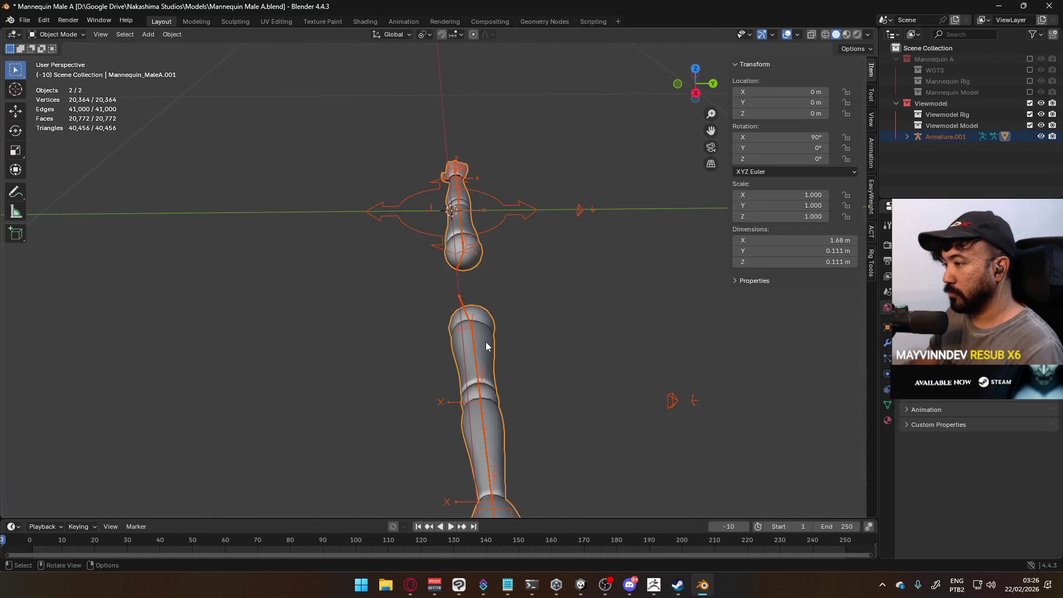
pyautogui.press('KP_1')
pyautogui.press('KP_3')
pyautogui.scroll(1, 527, 336)
pyautogui.press('g')
pyautogui.press('Escape')
pyautogui.press('g')
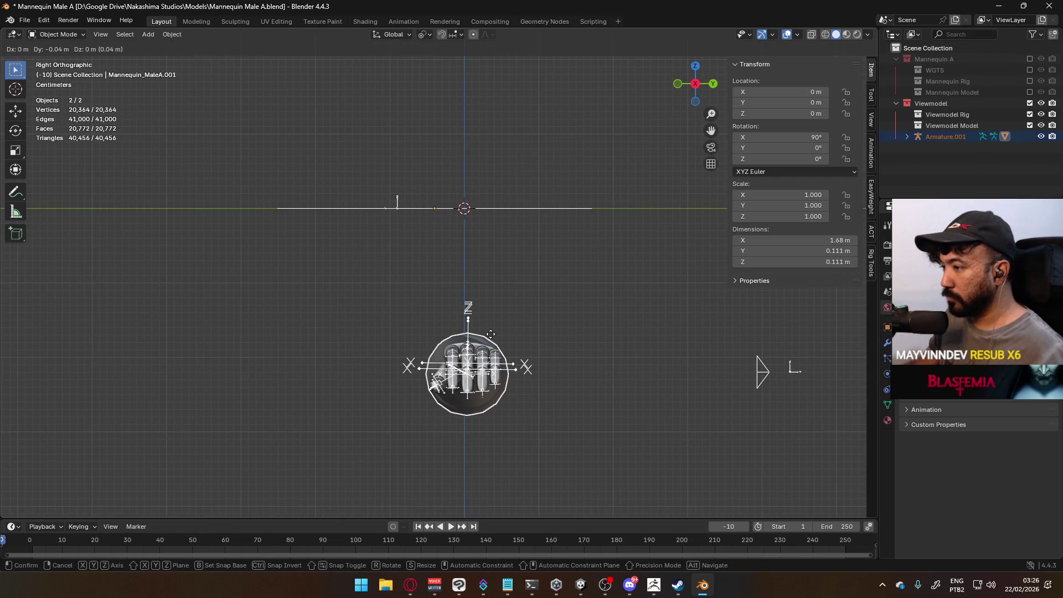
pyautogui.click(487, 333)
# Nudge both objects a further 0.005 m along Y to line up the hands.
pyautogui.scroll(8, 517, 401)
pyautogui.press('g')
pyautogui.scroll(-6, 451, 290)
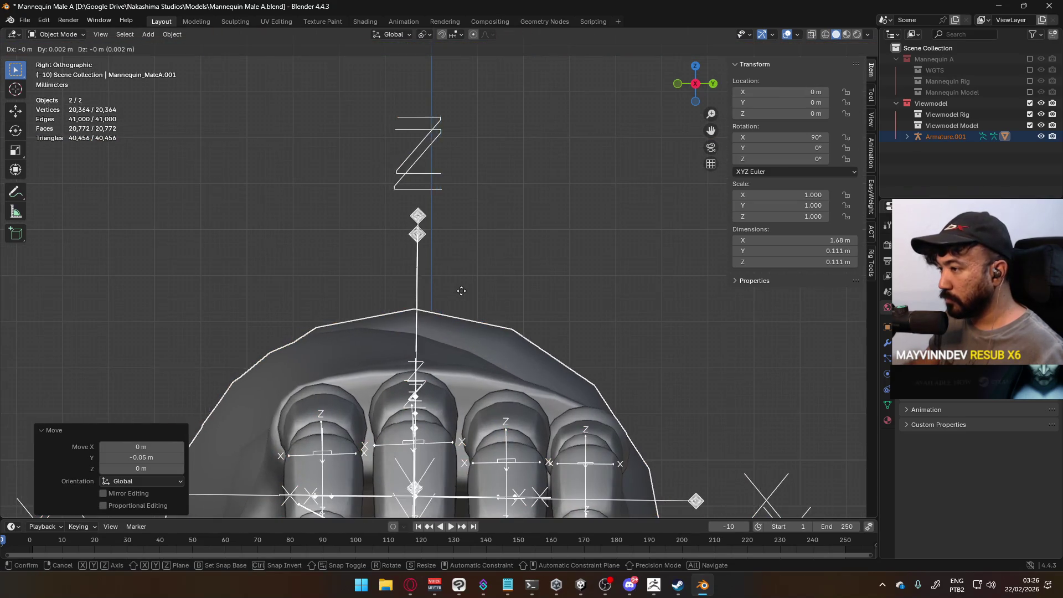
pyautogui.click(474, 292)
pyautogui.scroll(-9, 473, 294)
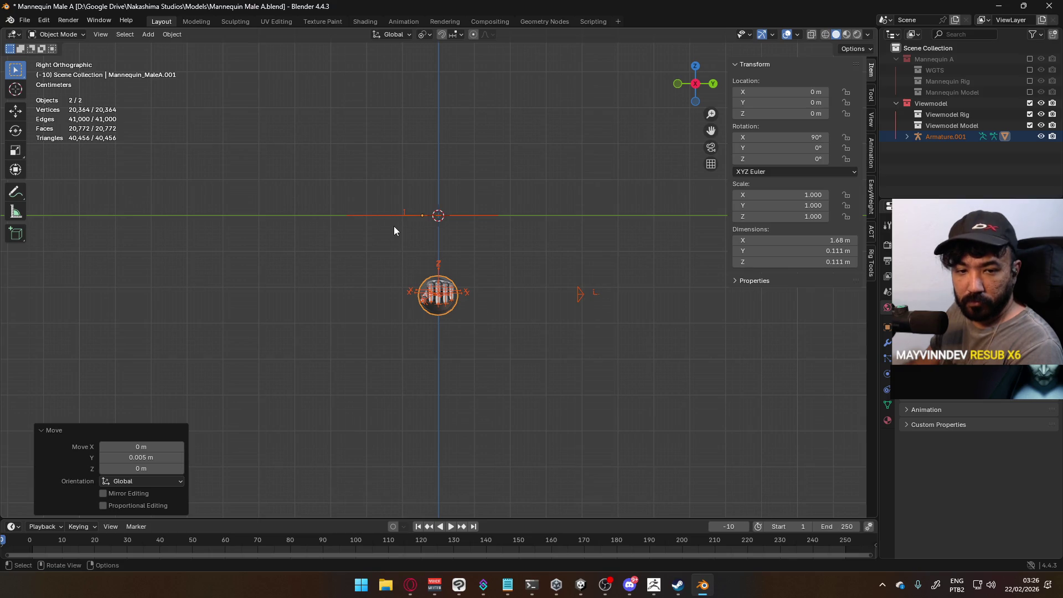
pyautogui.press('KP_7')
# Look over Armature.001's bones in Edit Mode, leaving them unchanged.
pyautogui.click(405, 246)
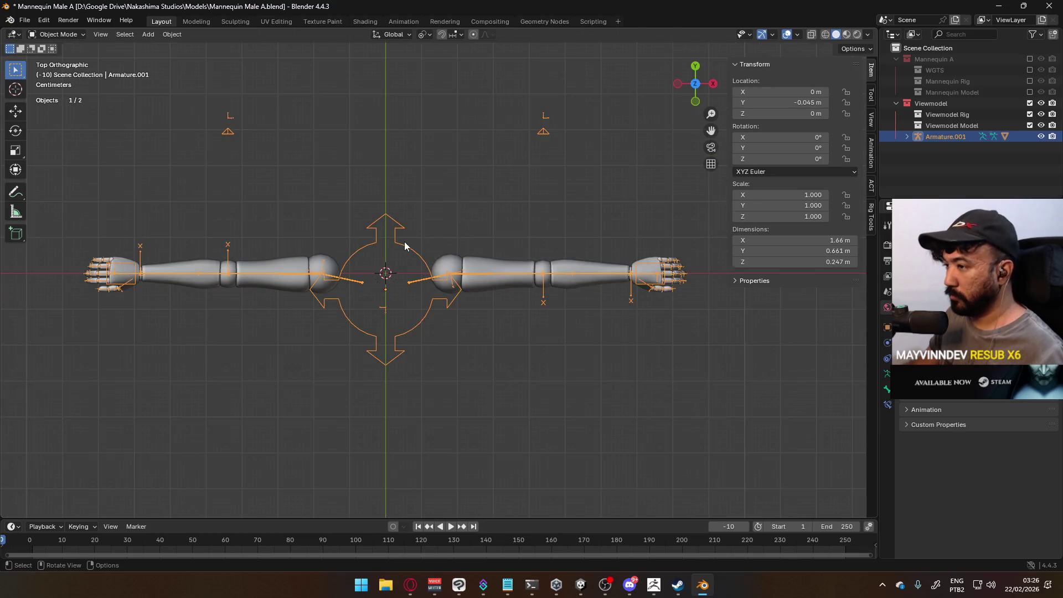
pyautogui.press('Tab')
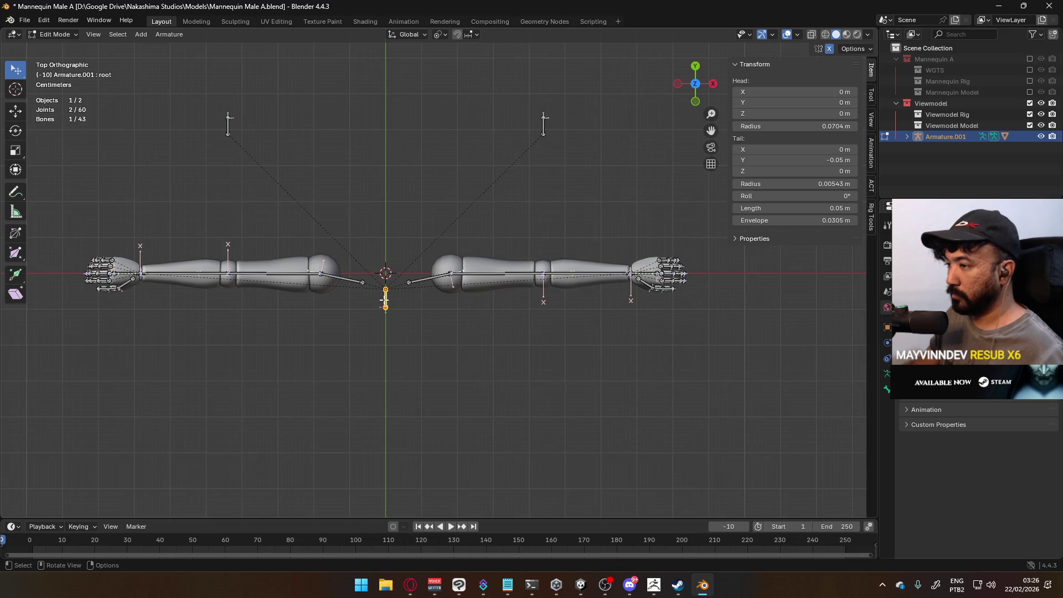
pyautogui.scroll(5, 385, 299)
pyautogui.press('g')
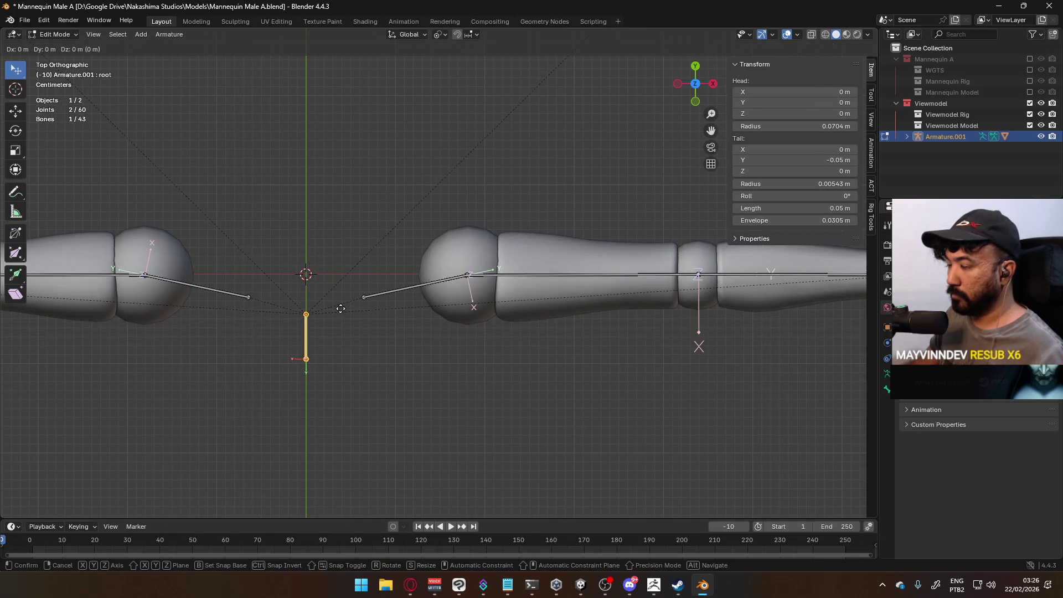
pyautogui.press('Escape')
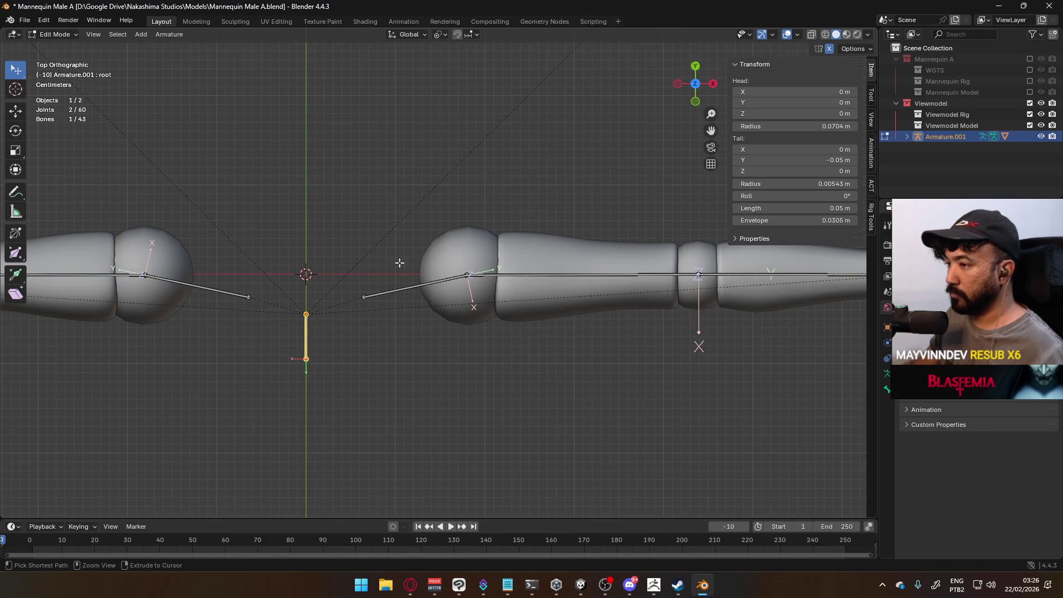
pyautogui.moveTo(453, 300)
pyautogui.mouseDown(button='middle')
pyautogui.moveTo(316, 230)
pyautogui.moveTo(526, 275)
pyautogui.moveTo(371, 225)
pyautogui.mouseUp(button='middle')
pyautogui.click(371, 224)
pyautogui.scroll(-5, 343, 238)
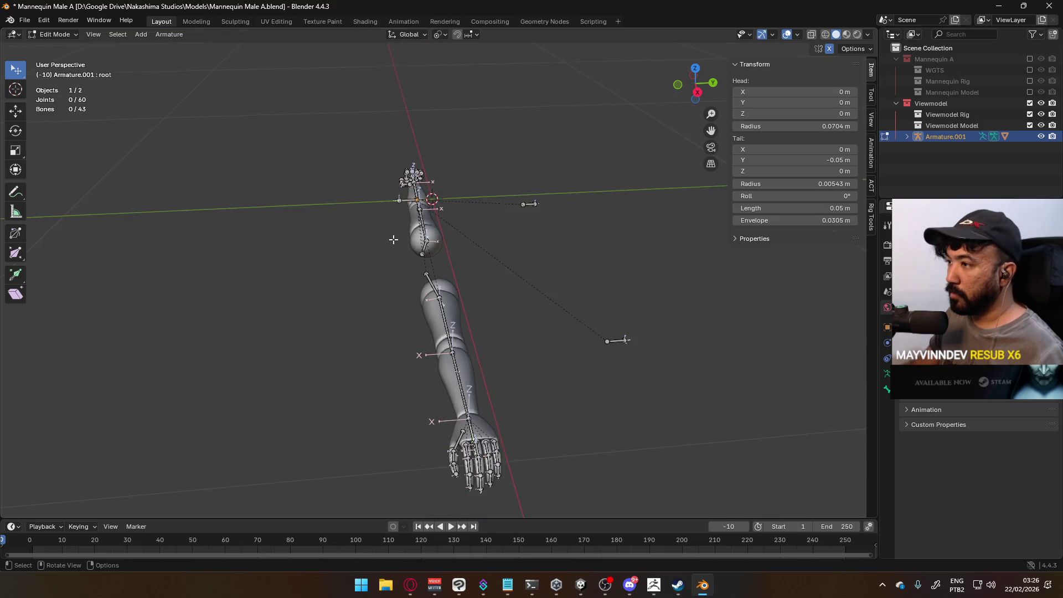
pyautogui.scroll(3, 399, 221)
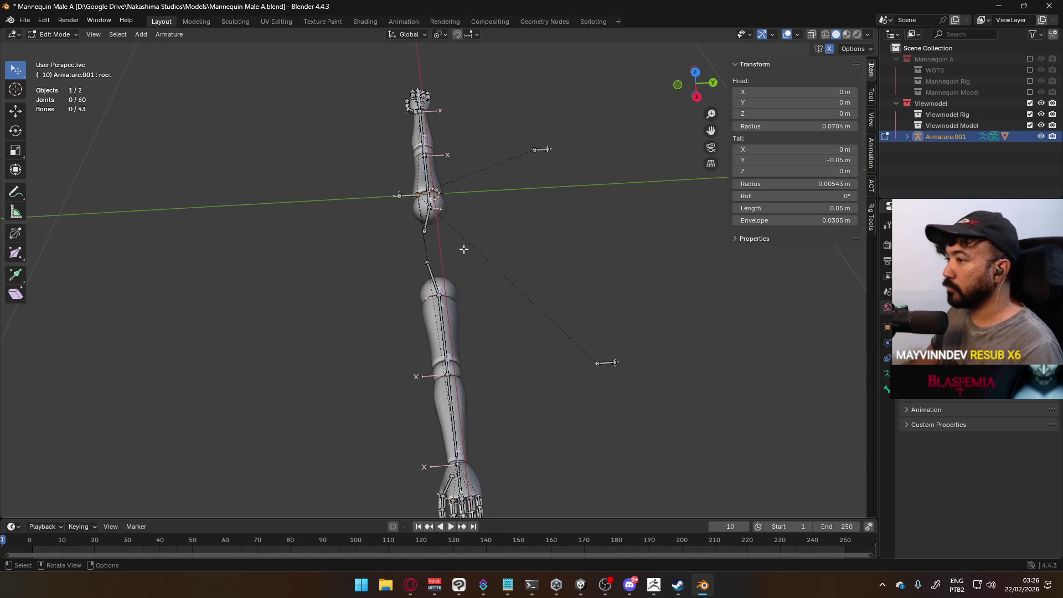
pyautogui.scroll(-3, 463, 249)
pyautogui.moveTo(463, 249); pyautogui.dragTo(530, 204, button='middle')
# Apply the armature's location in Object Mode.
pyautogui.press('Tab')
pyautogui.hotkey('ctrl', 'a')
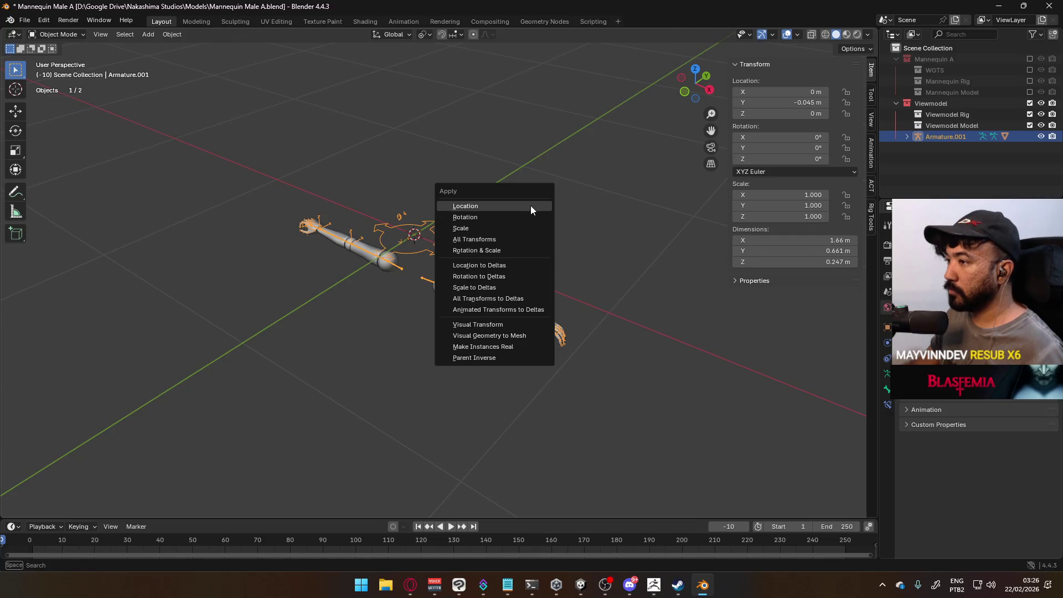
pyautogui.click(530, 205)
# Set the root bone's head Y to 0 m and tail Y to -0.05 m.
pyautogui.press('Tab')
pyautogui.scroll(2, 530, 204)
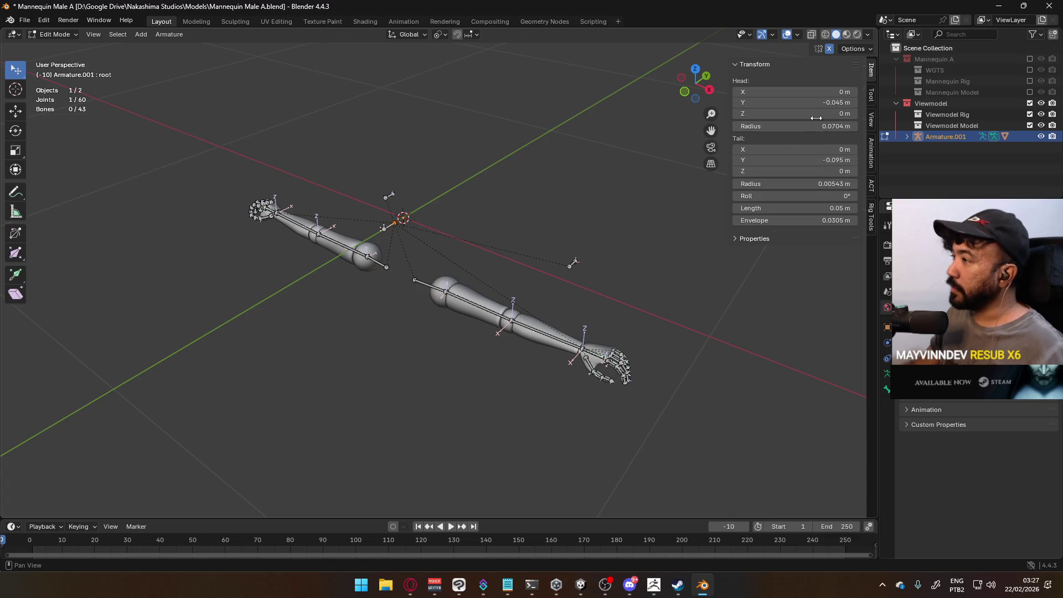
pyautogui.click(810, 104)
pyautogui.write('0')
pyautogui.press('Return')
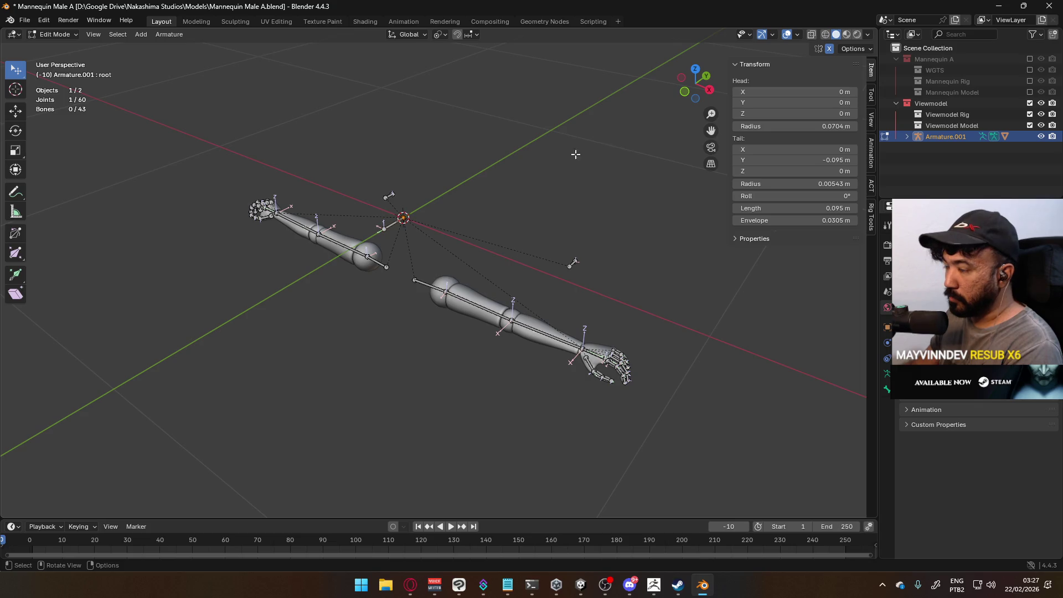
pyautogui.click(771, 160)
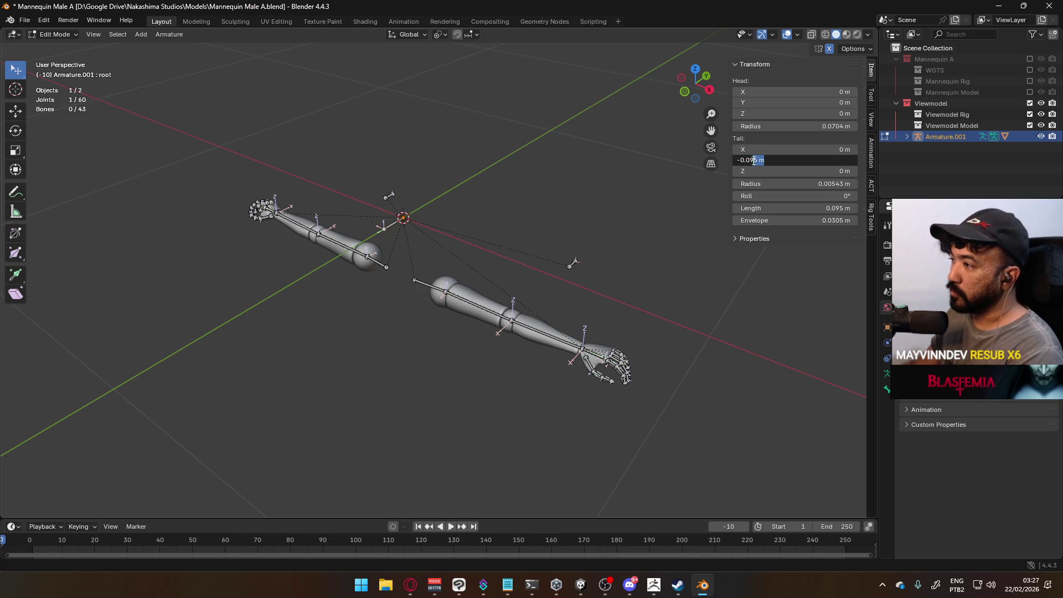
pyautogui.write('-0.05')
pyautogui.press('Return')
pyautogui.press('KP_3')
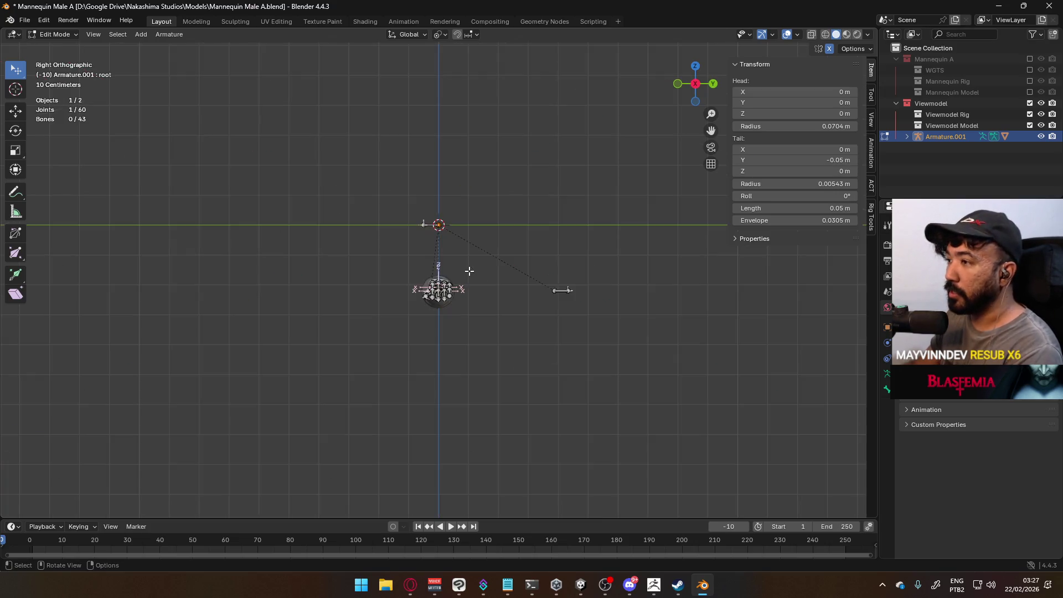
# Review the rig in right-side and front orthographic views, then return Armature.001 to Object Mode.
pyautogui.scroll(2, 473, 265)
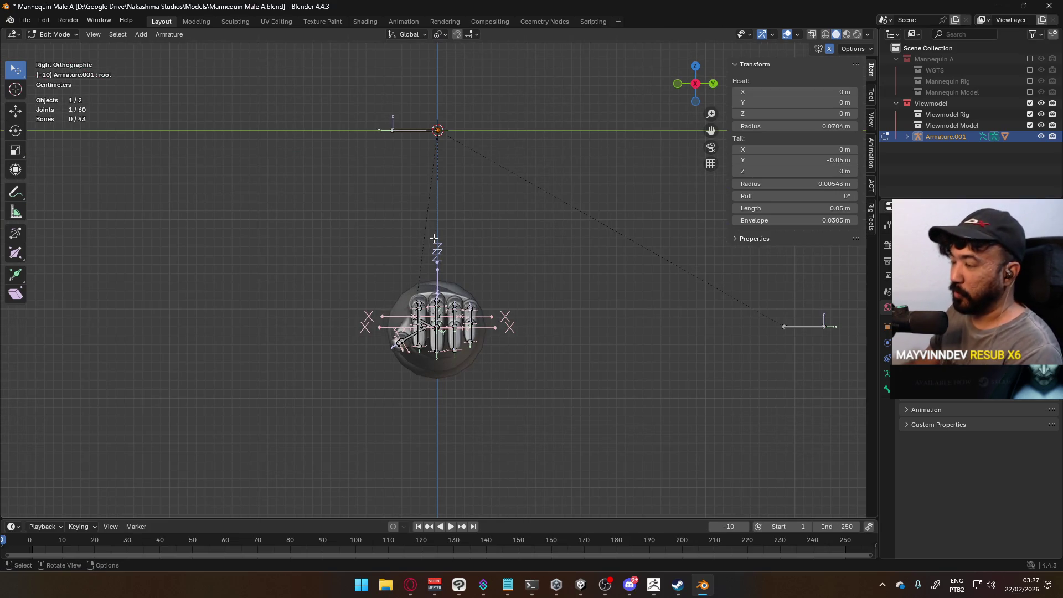
pyautogui.moveTo(370, 223)
pyautogui.mouseDown(button='middle')
pyautogui.moveTo(393, 216)
pyautogui.moveTo(454, 231)
pyautogui.mouseUp(button='middle')
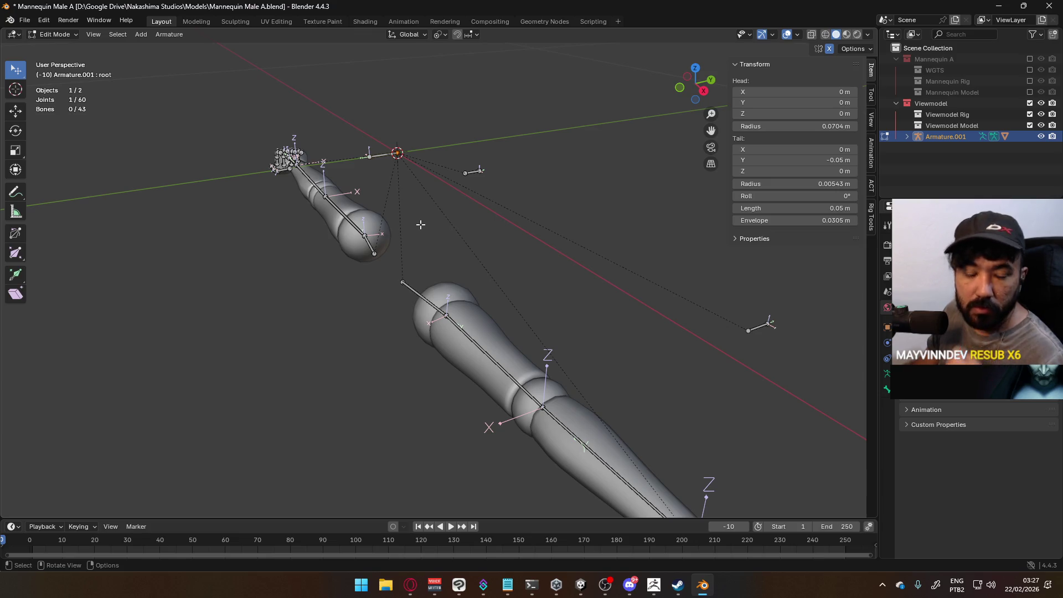
pyautogui.scroll(-3, 426, 165)
pyautogui.press('KP_3')
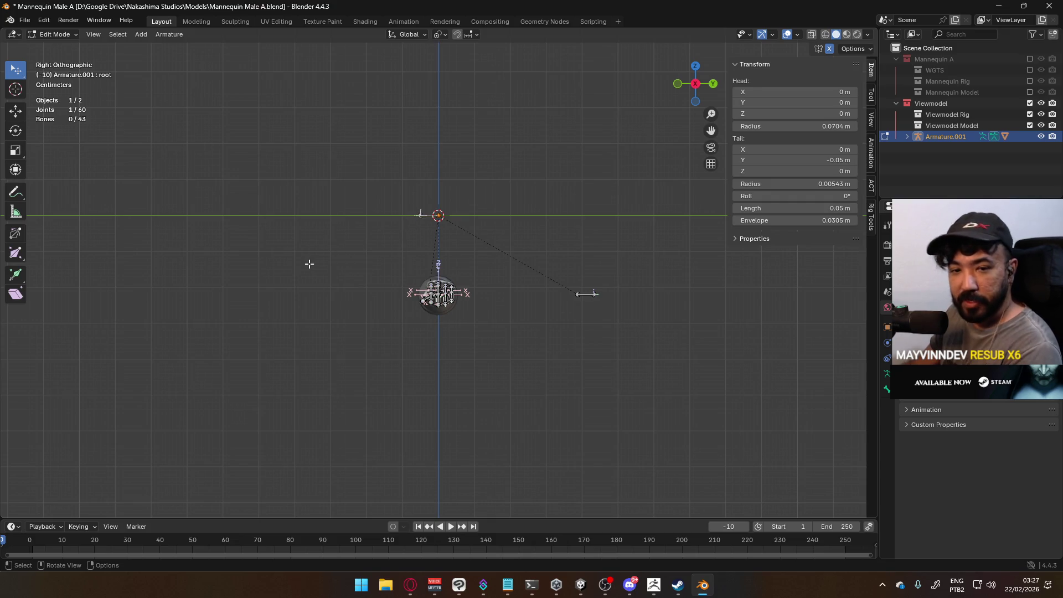
pyautogui.press('KP_1')
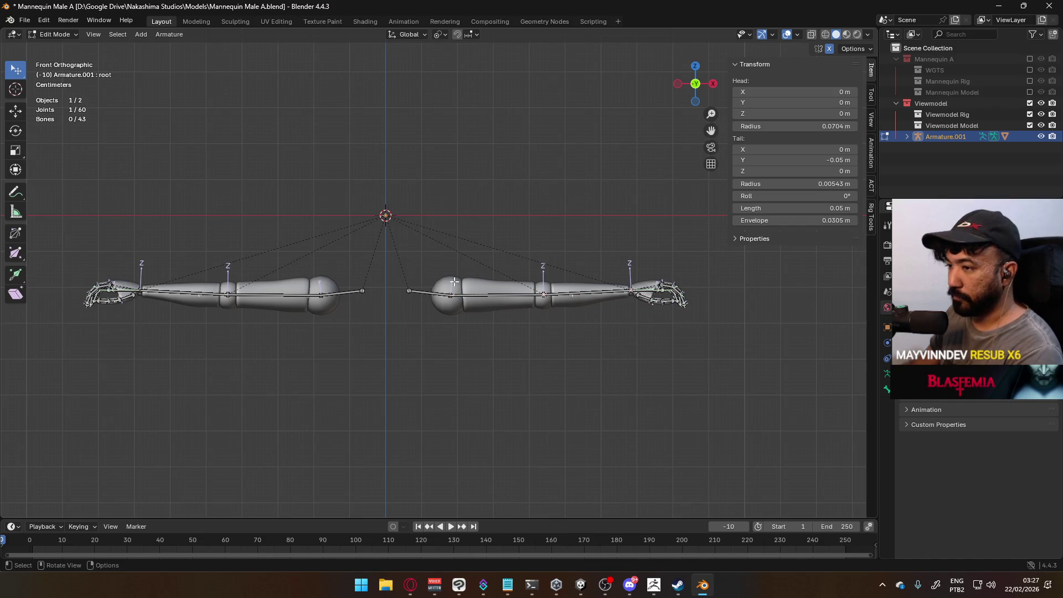
pyautogui.scroll(3, 453, 282)
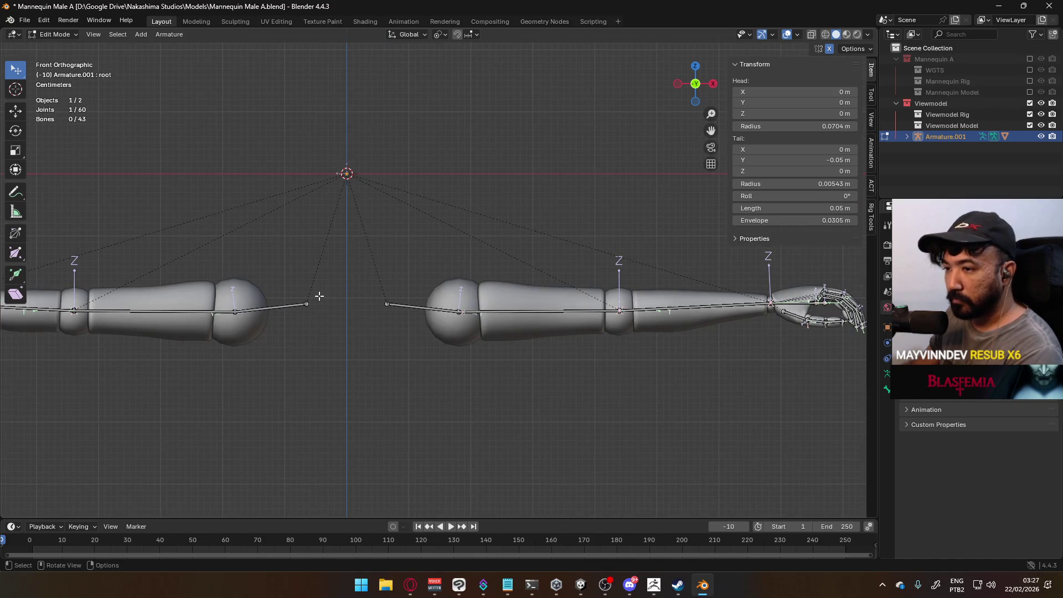
pyautogui.scroll(-2, 320, 296)
pyautogui.press('KP_3')
pyautogui.scroll(2, 469, 281)
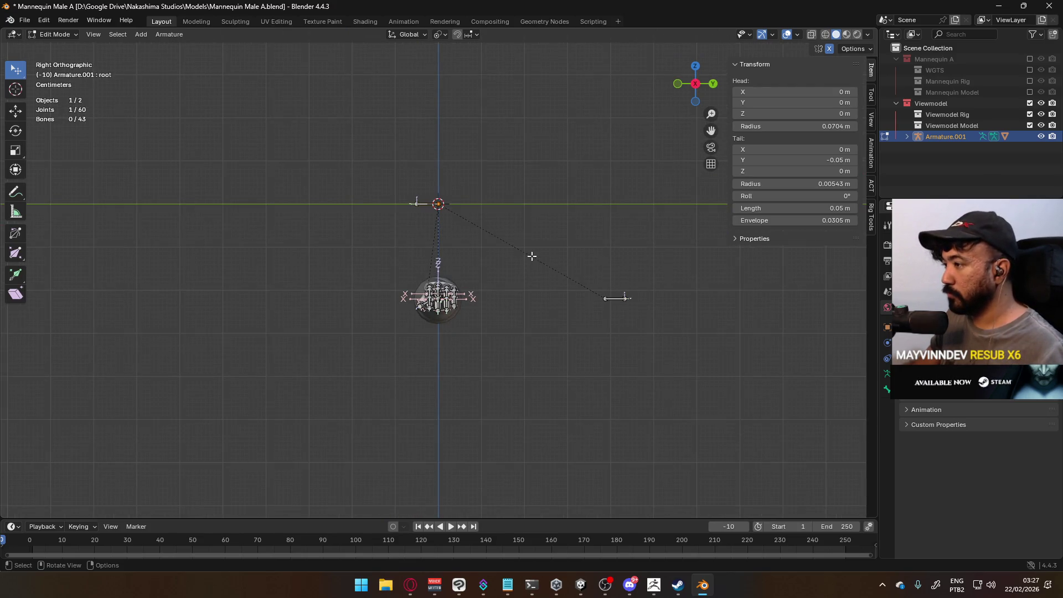
pyautogui.moveTo(531, 255); pyautogui.dragTo(512, 292, button='middle')
pyautogui.press('Tab')
pyautogui.press('Tab')
pyautogui.press('Tab')
pyautogui.press('Tab')
pyautogui.press('Tab')
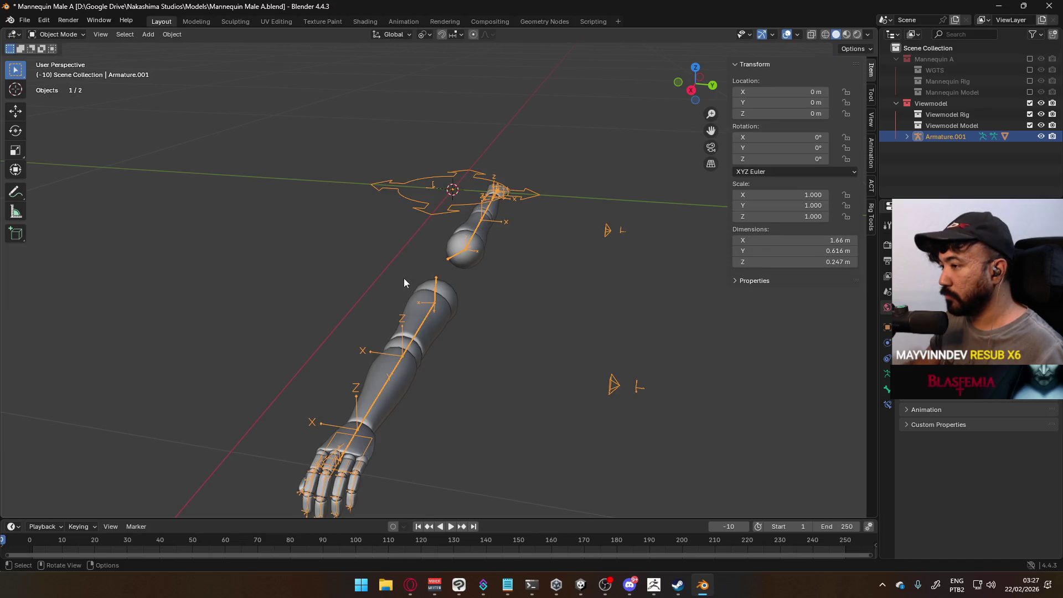
# Select all 43 bones in front view, check them in Pose Mode, then toggle back to Edit Mode.
pyautogui.moveTo(404, 282); pyautogui.dragTo(506, 235, button='middle')
pyautogui.press('Tab')
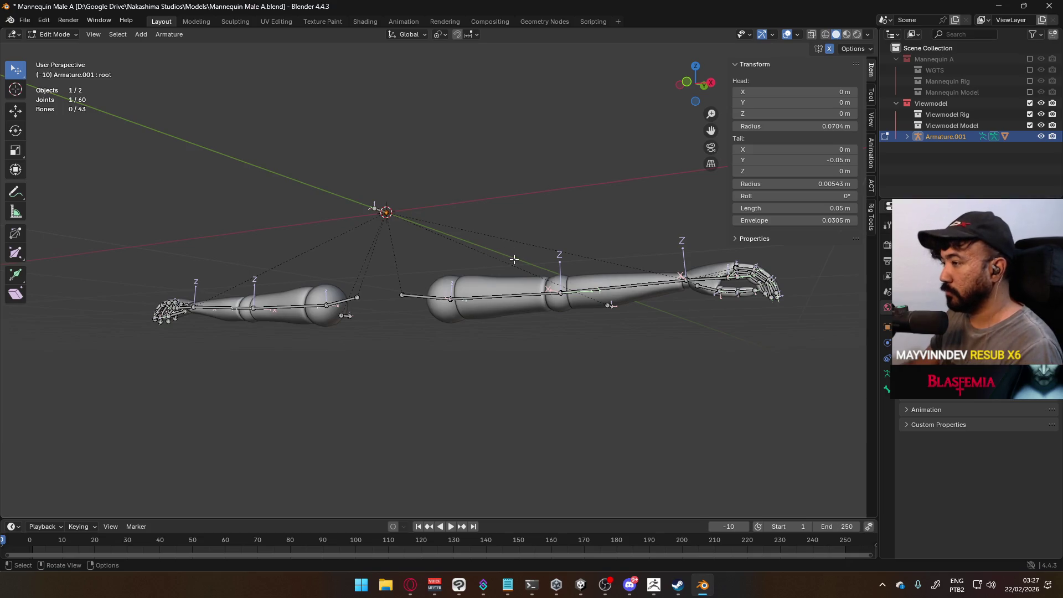
pyautogui.press('KP_1')
pyautogui.press('a')
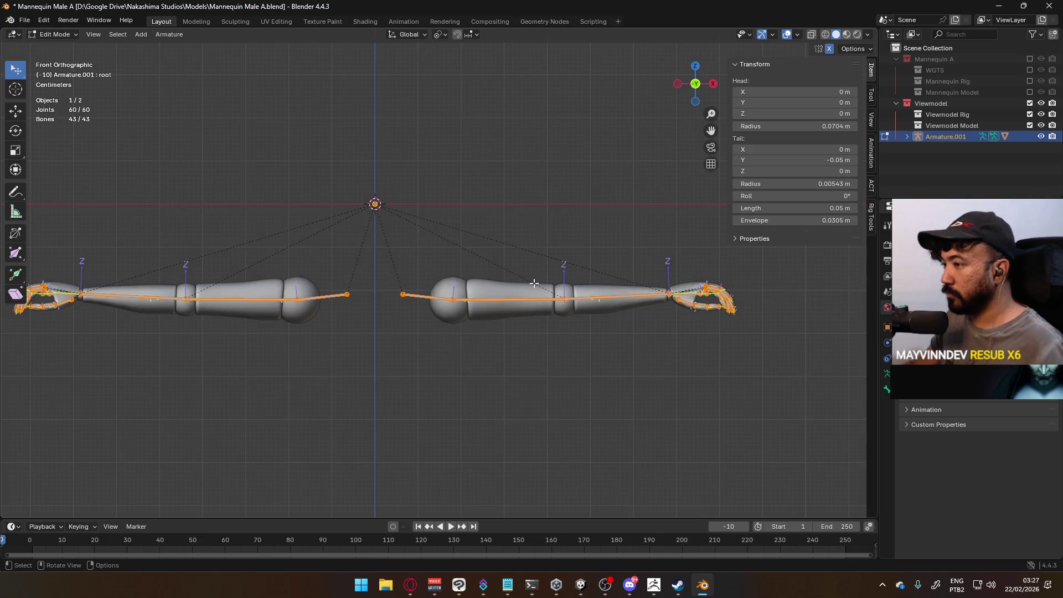
pyautogui.click(59, 37)
pyautogui.click(59, 71)
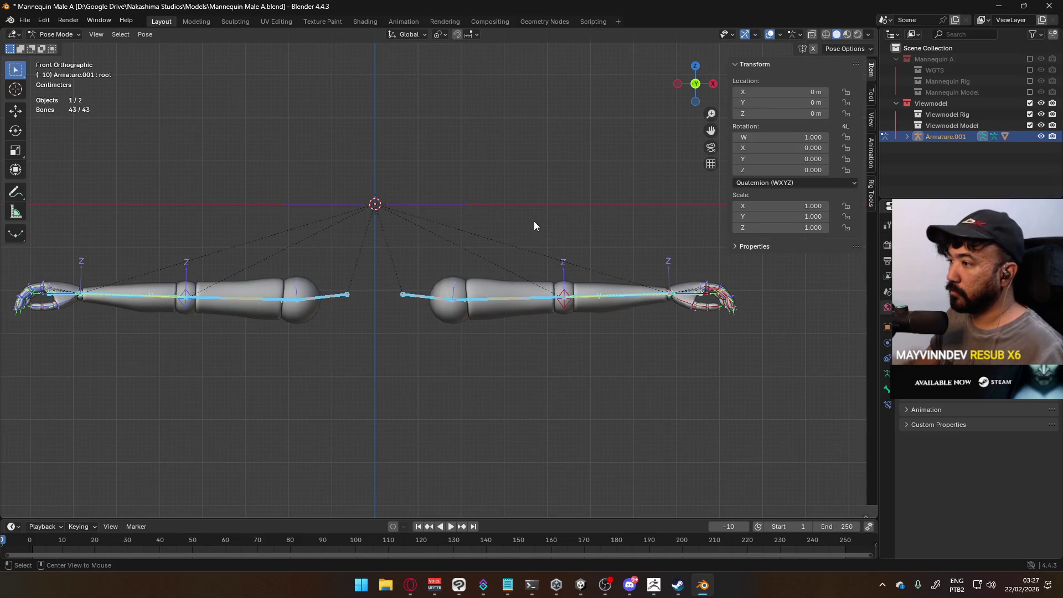
pyautogui.press('Tab')
pyautogui.press('Tab')
pyautogui.press('Tab')
pyautogui.press('Tab')
pyautogui.press('Tab')
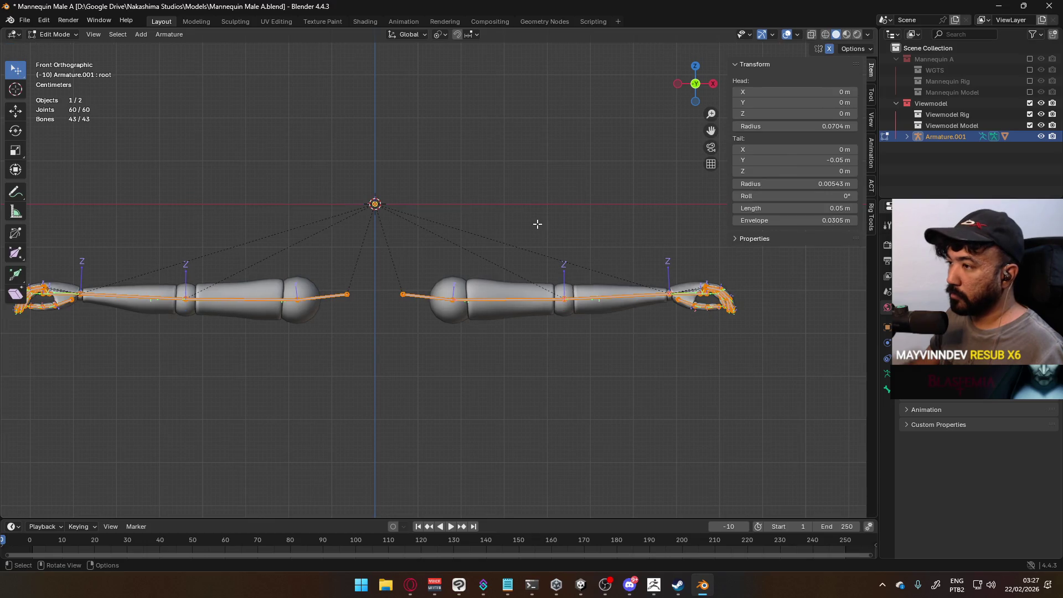
pyautogui.press('Tab')
pyautogui.press('Tab')
pyautogui.press('Tab')
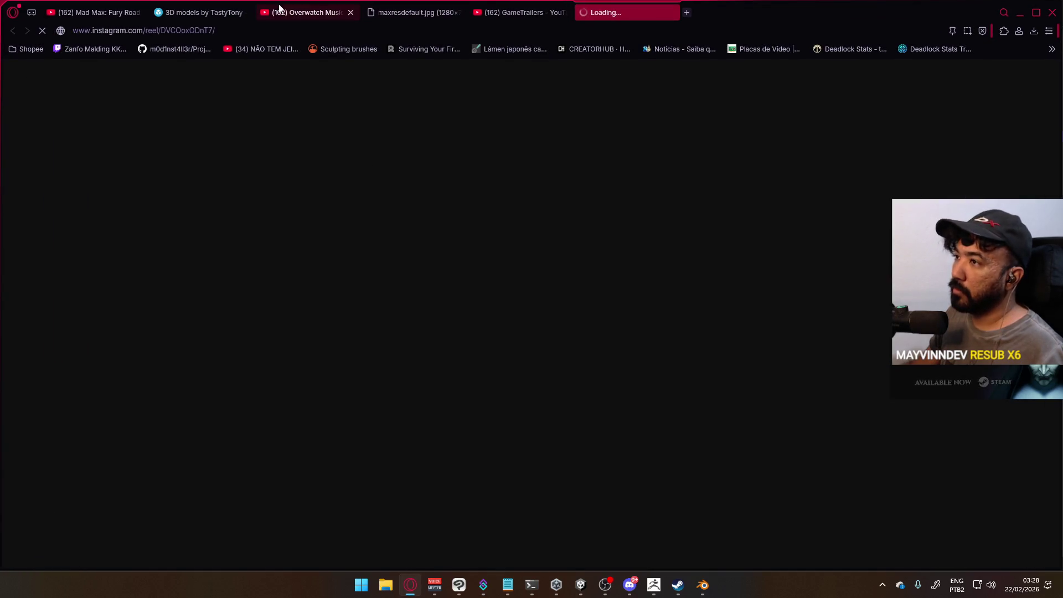
# Pause the Overwatch music video and watch the Instagram reel unmuted, opening its comments.
pyautogui.click(280, 6)
pyautogui.click(395, 191)
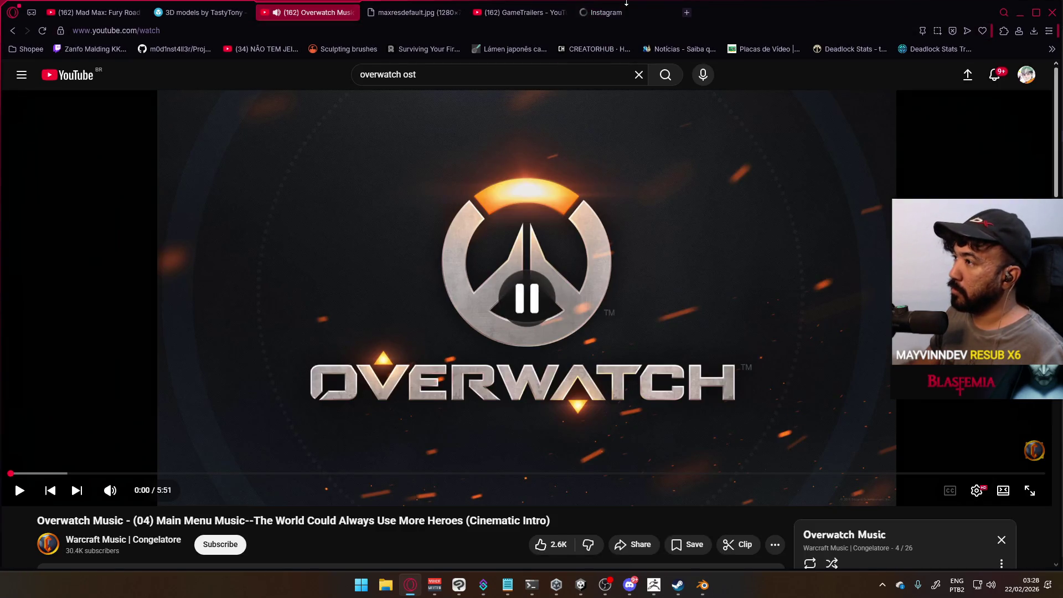
pyautogui.click(626, 5)
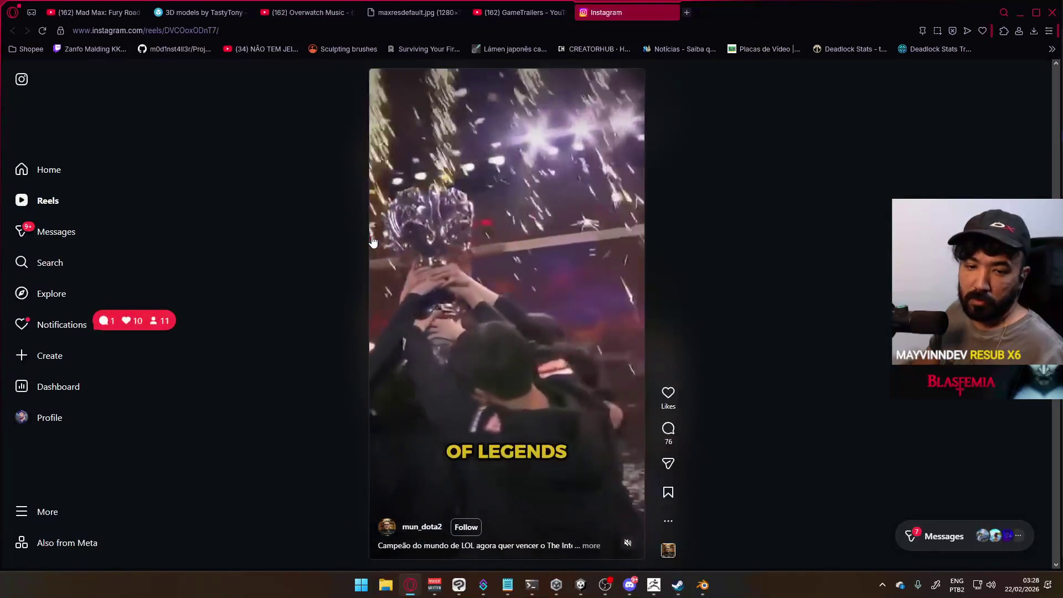
pyautogui.click(442, 246)
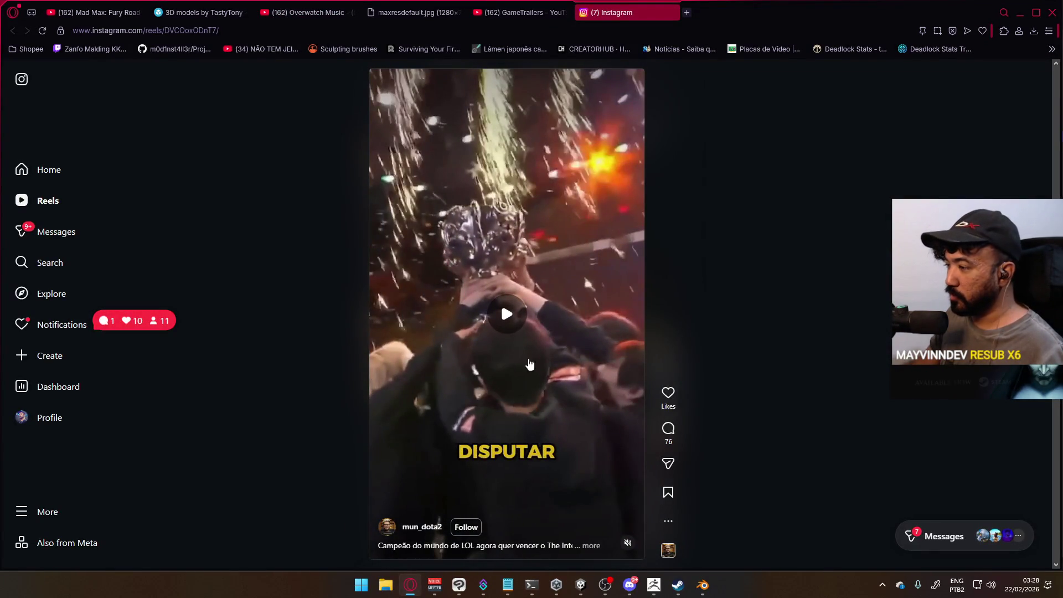
pyautogui.rightClick(503, 202)
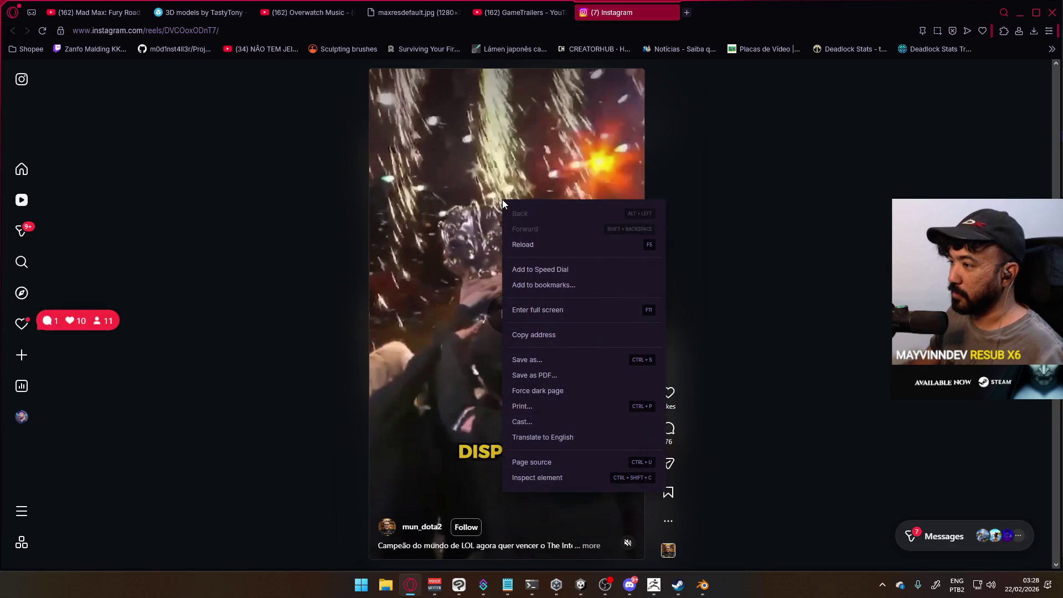
pyautogui.click(827, 217)
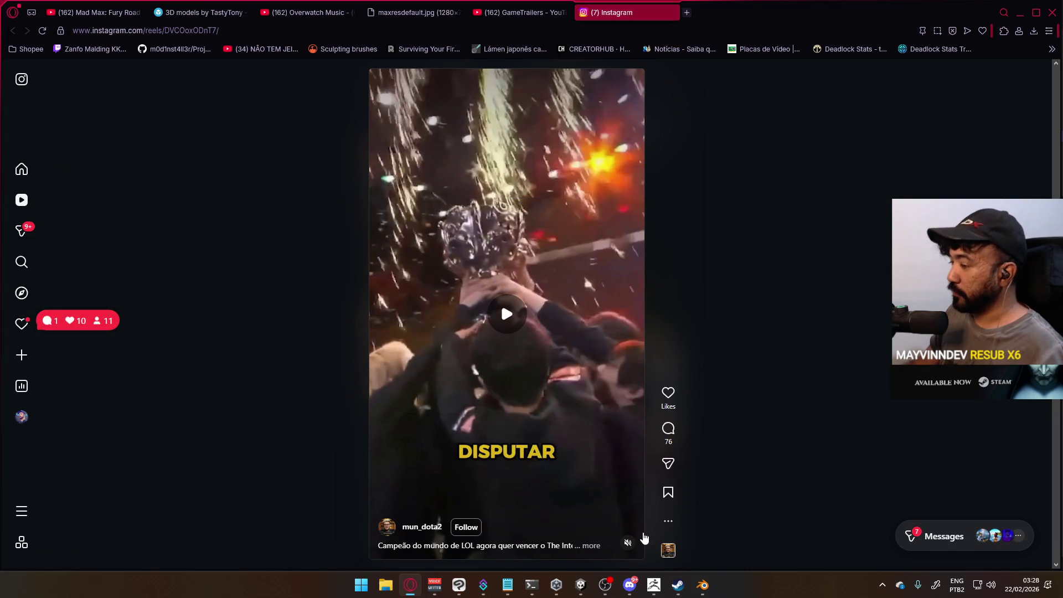
pyautogui.click(628, 542)
pyautogui.click(487, 255)
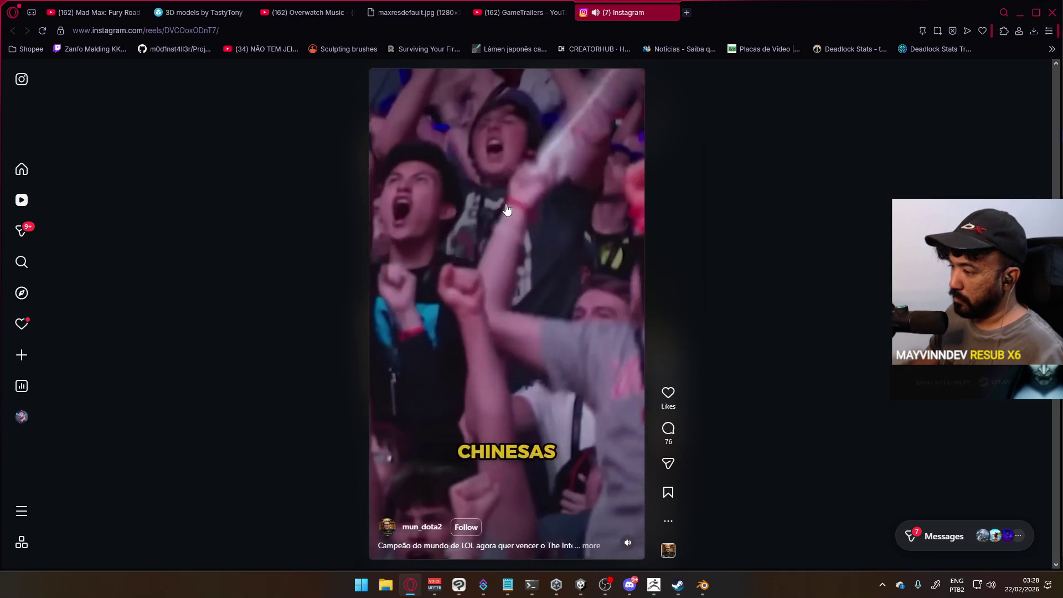
pyautogui.click(543, 209)
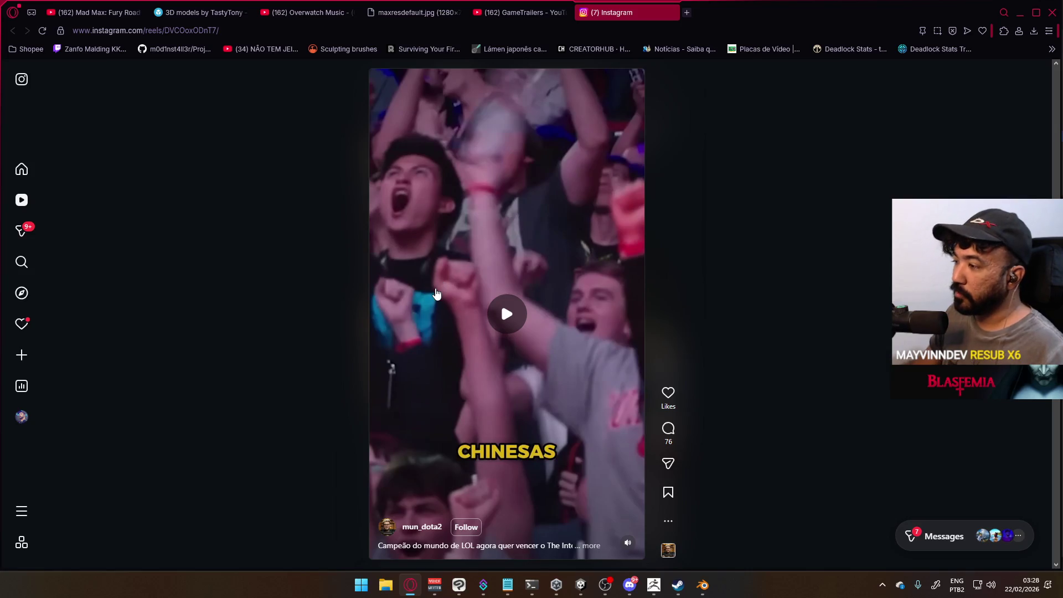
pyautogui.click(434, 287)
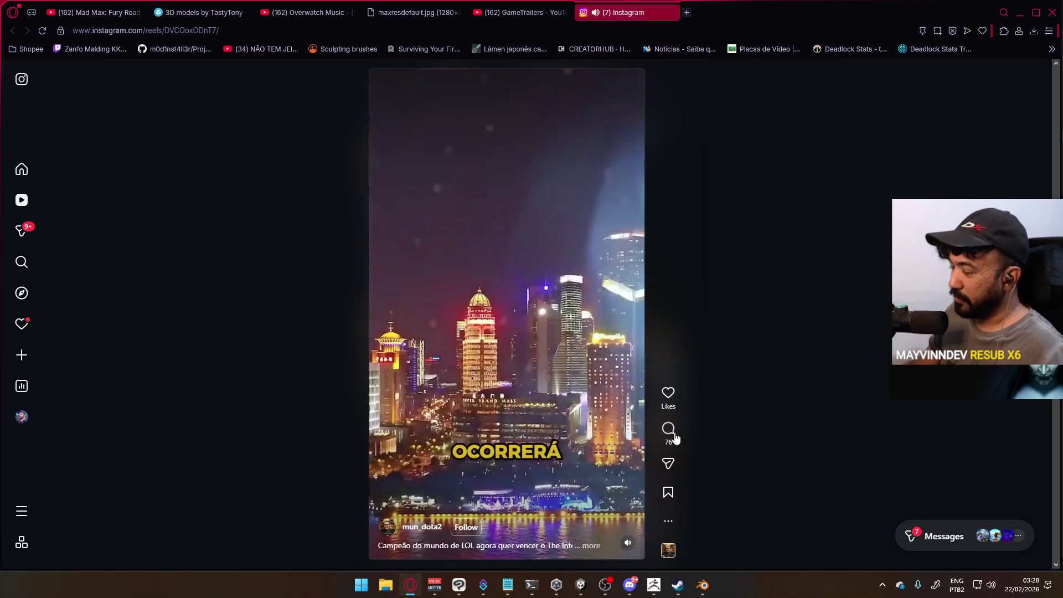
pyautogui.click(668, 429)
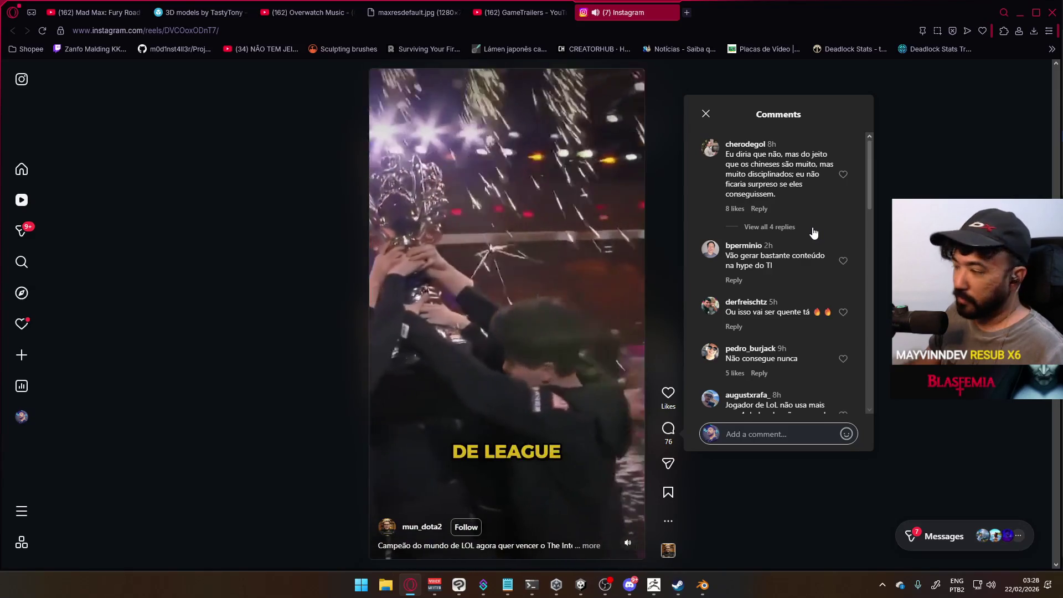
pyautogui.scroll(-2, 813, 233)
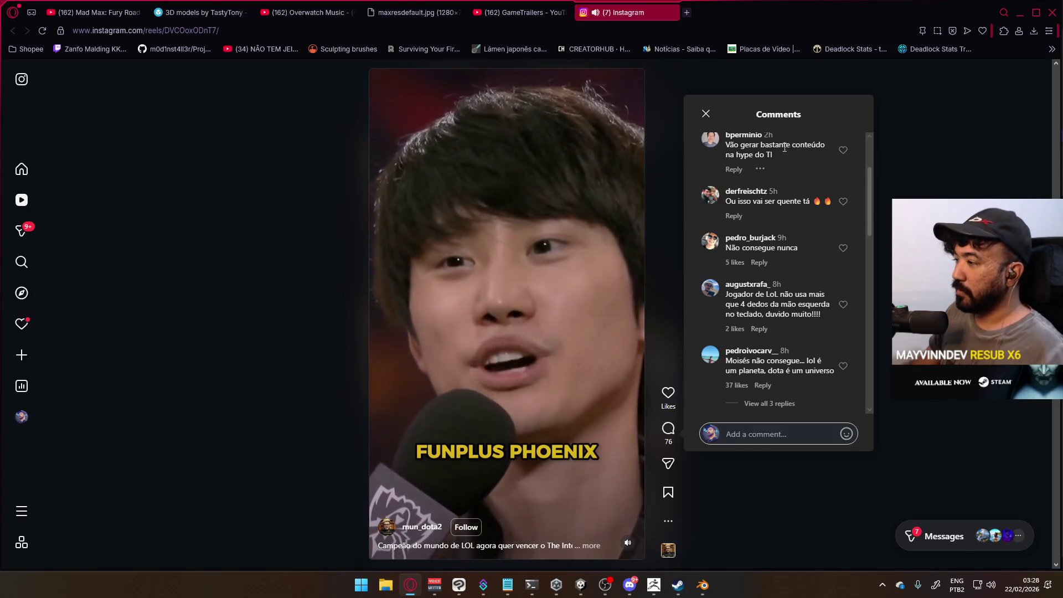
# Close the Instagram tab, play the Overwatch main menu music, and return to Blender.
pyautogui.click(672, 13)
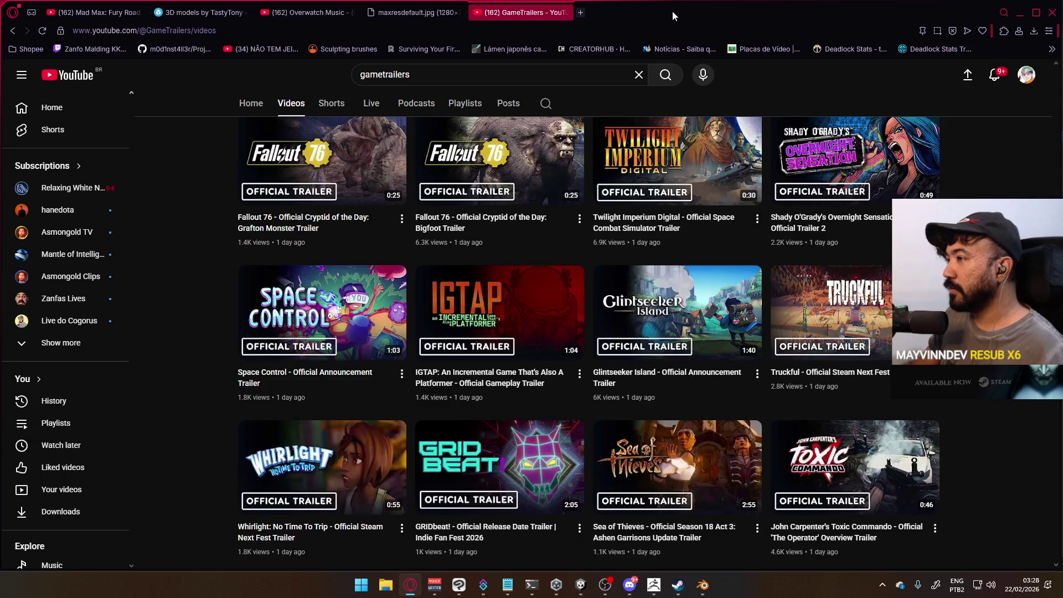
pyautogui.click(298, 6)
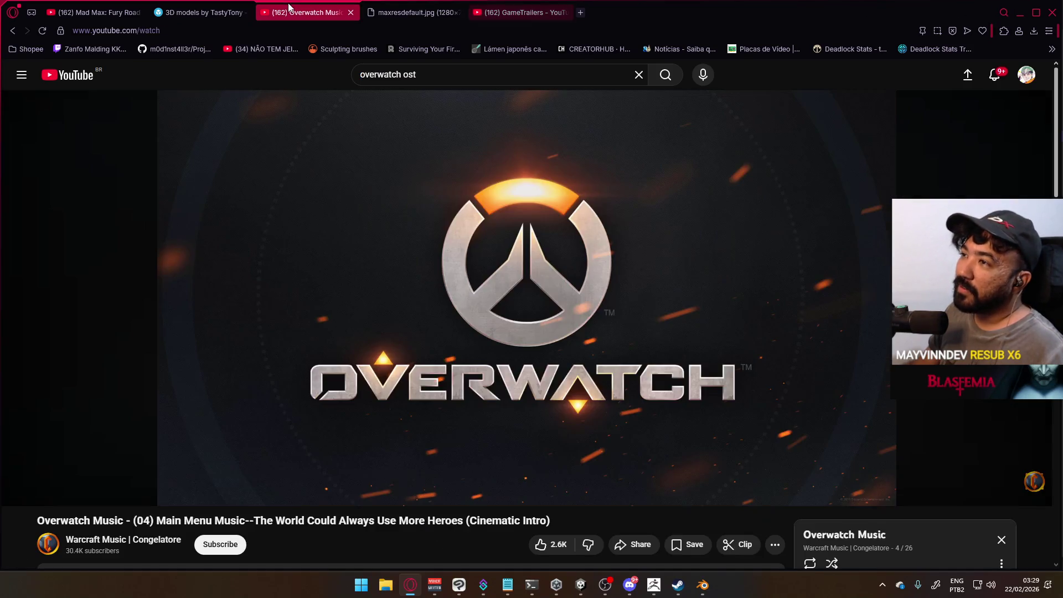
pyautogui.click(277, 281)
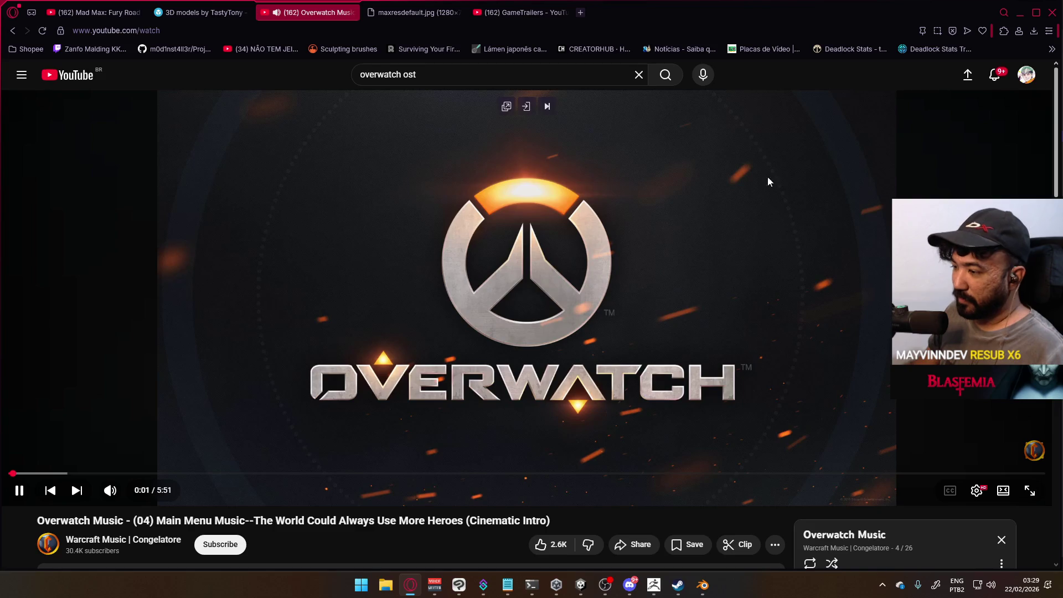
pyautogui.scroll(-3, 496, 315)
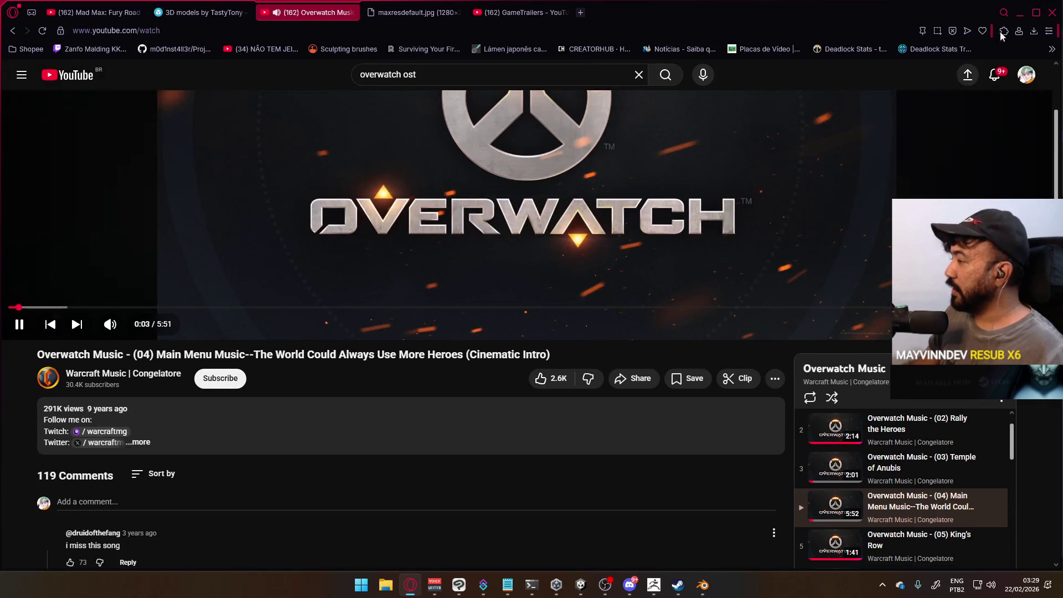
pyautogui.hotkey('alt', 'Tab')
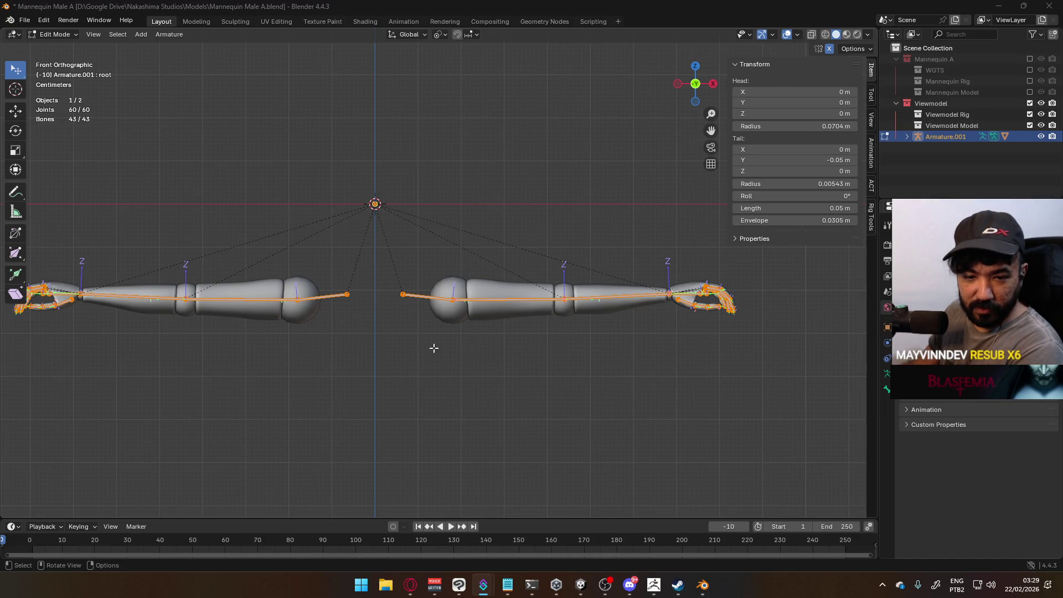
# Inspect the arms rig from the side, orbit around it, and return to the front view.
pyautogui.press('KP_3')
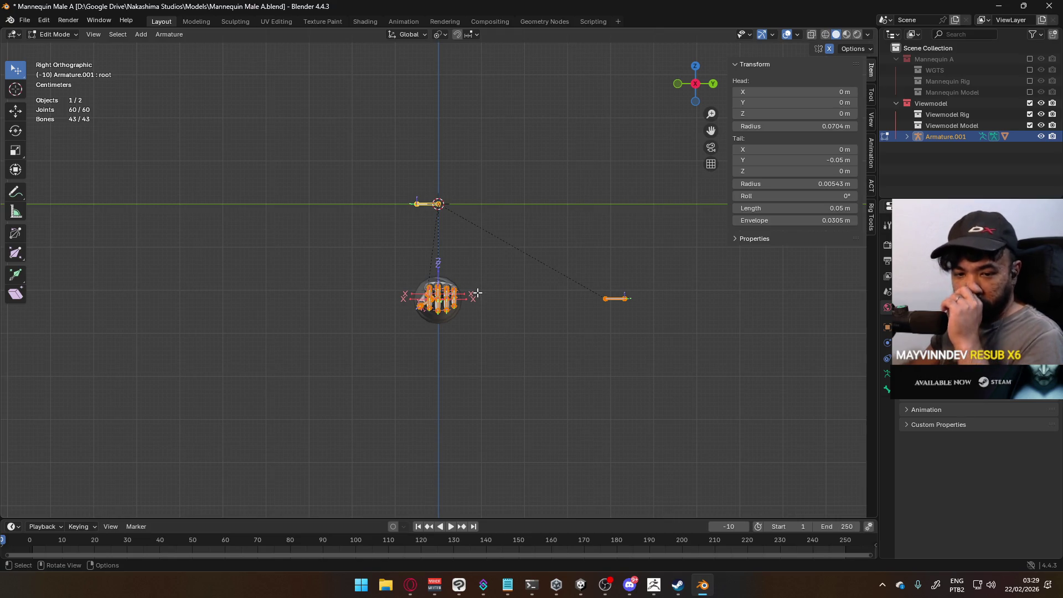
pyautogui.moveTo(451, 319); pyautogui.dragTo(539, 319, button='middle')
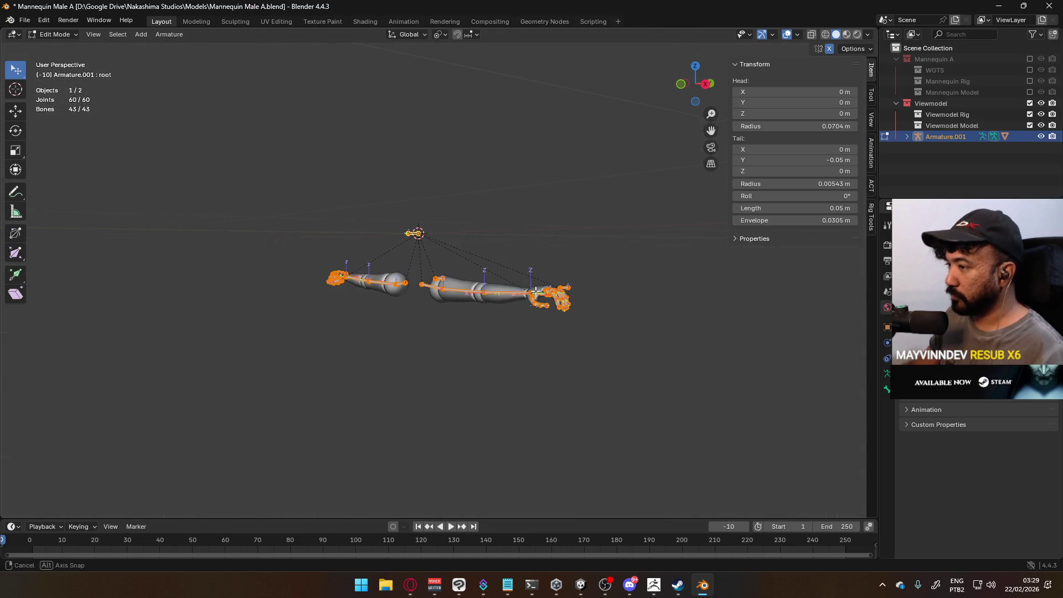
pyautogui.press('KP_1')
# Put Armature.001 in Pose Mode, select Shoulder.L, and expand Armature.001 in the Outliner to rename it.
pyautogui.hotkey('ctrl', 'Tab')
pyautogui.click(541, 344)
pyautogui.click(446, 289)
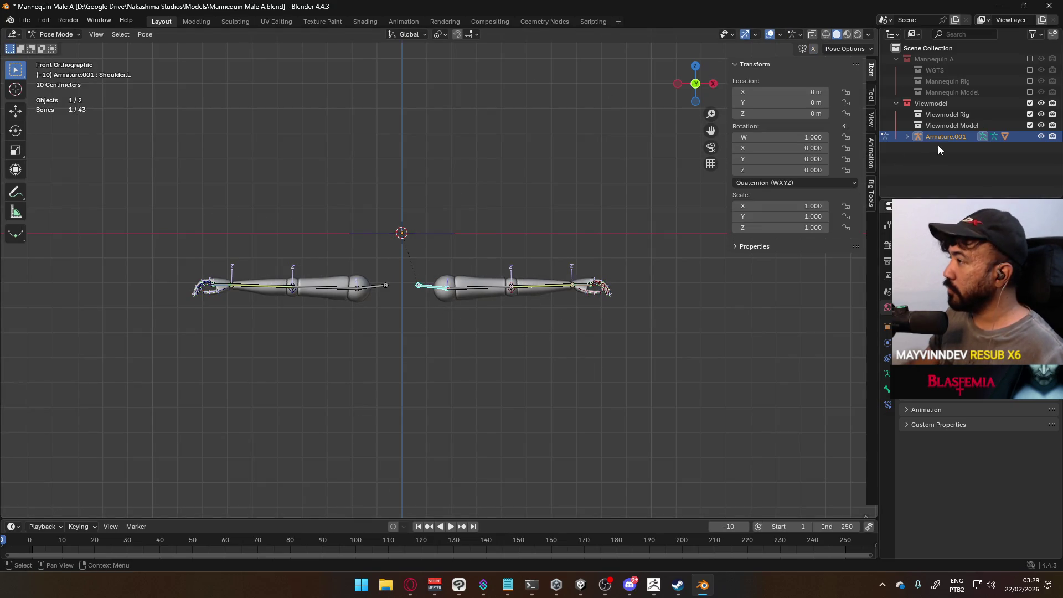
pyautogui.click(906, 137)
pyautogui.doubleClick(948, 137)
pyautogui.write('Viewmodel Ri')
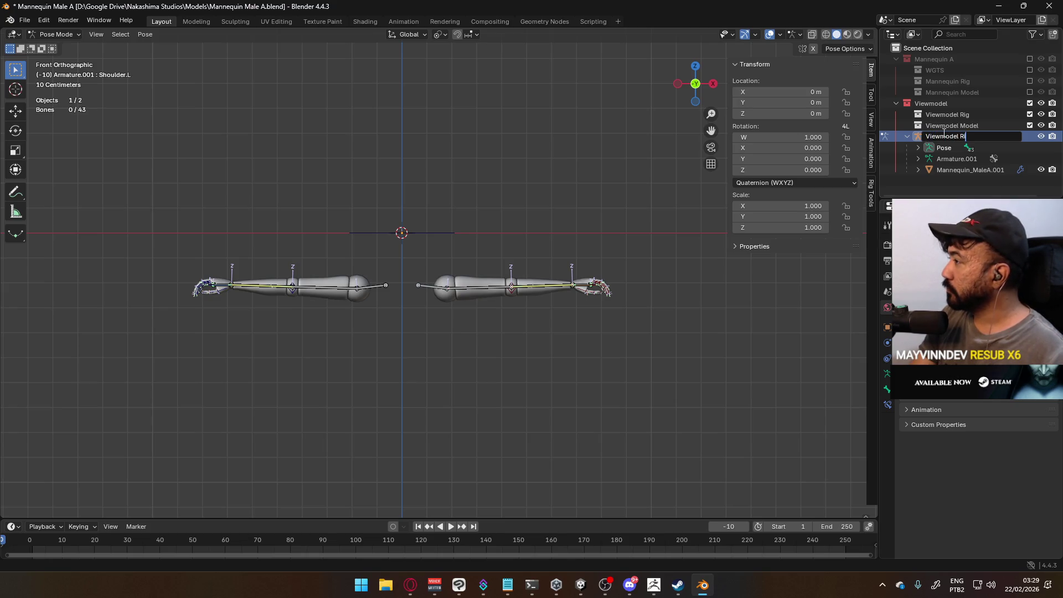
# Name the armature object 'Viewmodel Rig' and Mannequin_MaleA.001 'Viewmodel Model'.
pyautogui.write('g')
pyautogui.press('Return')
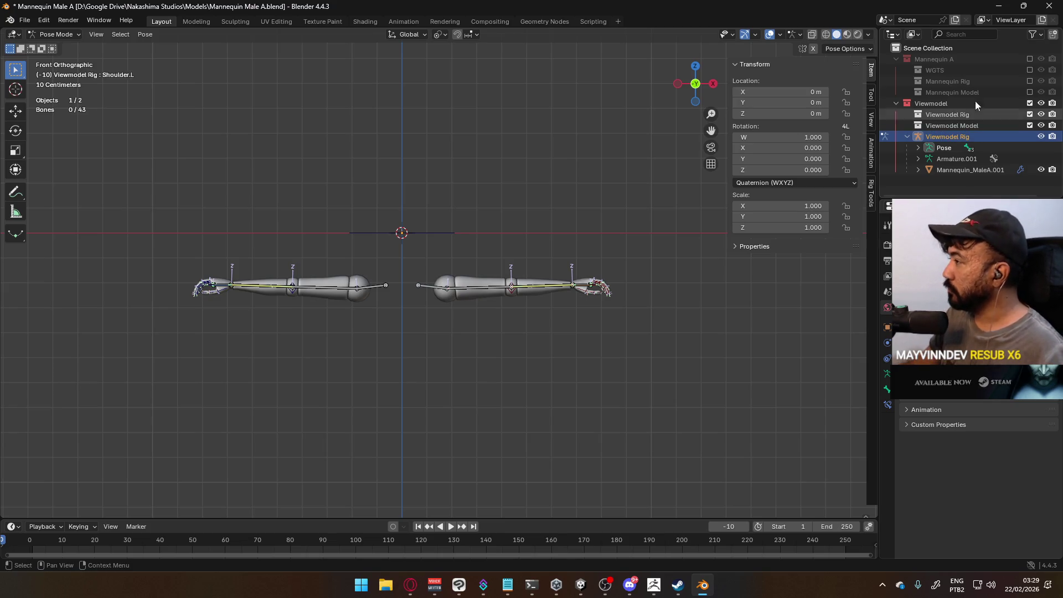
pyautogui.click(969, 171)
pyautogui.doubleClick(968, 171)
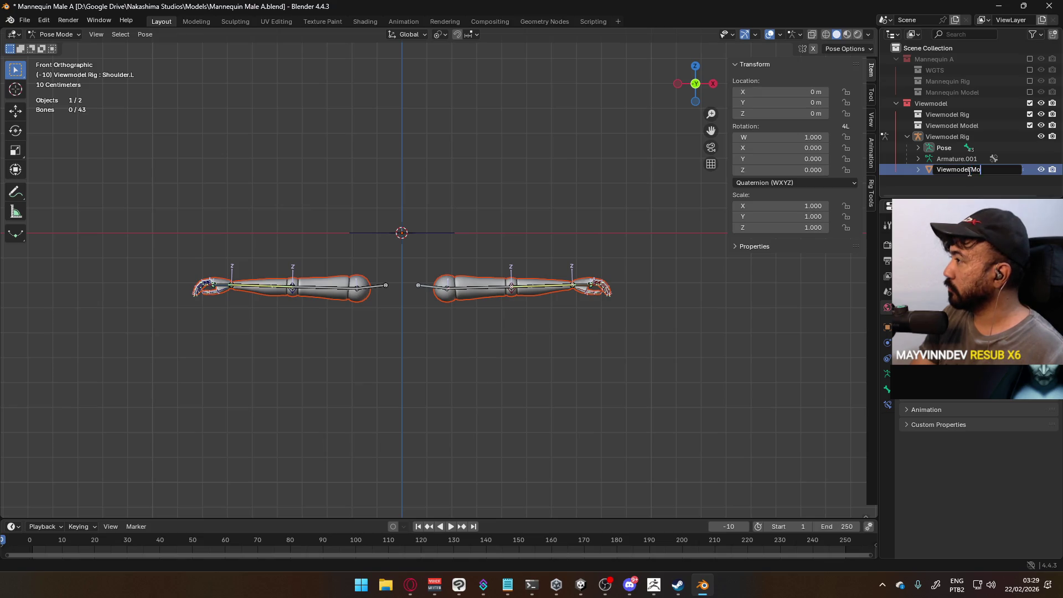
pyautogui.write('del')
pyautogui.press('Return')
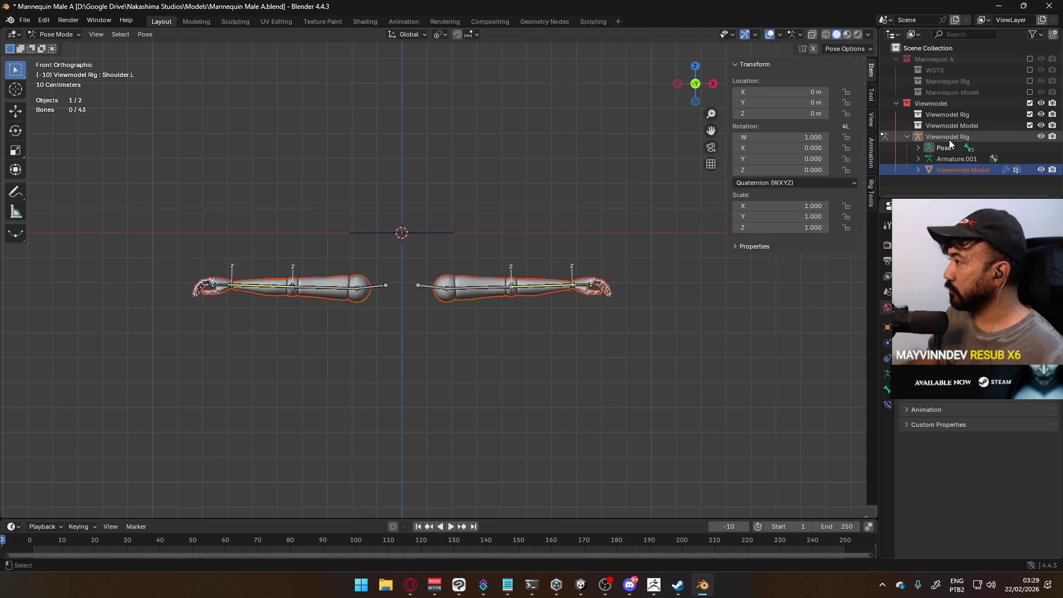
# Make Viewmodel Rig active, toggle it through Edit Mode back to Pose Mode, and select a forearm bone.
pyautogui.click(950, 139)
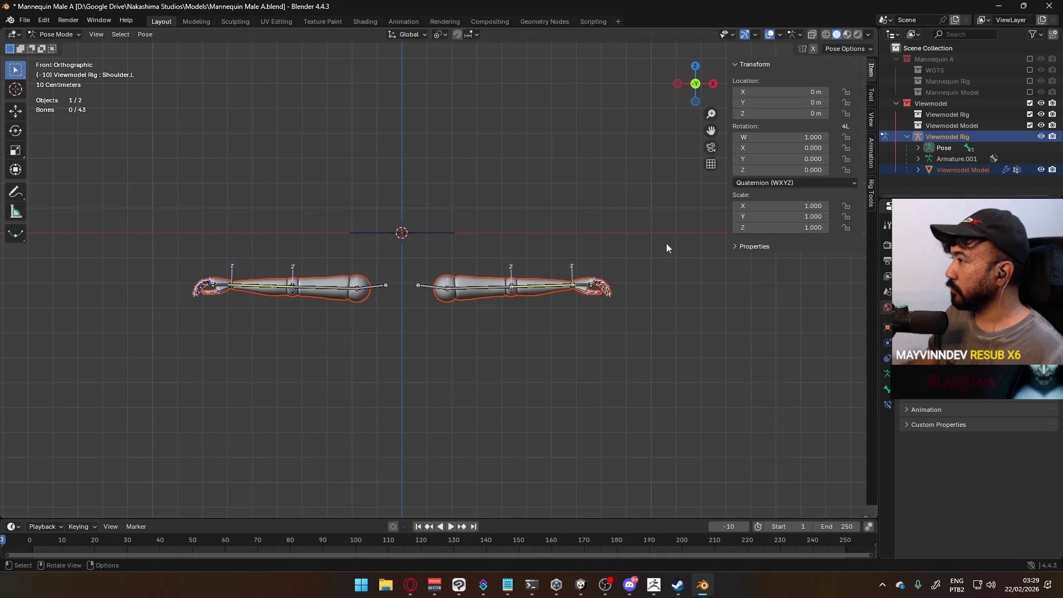
pyautogui.press('Tab')
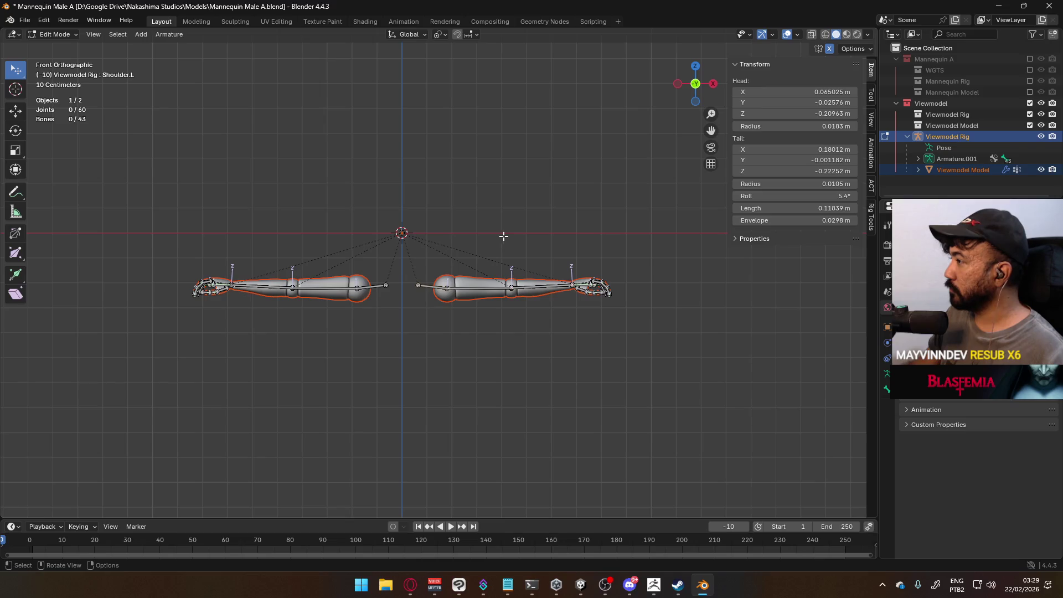
pyautogui.click(870, 186)
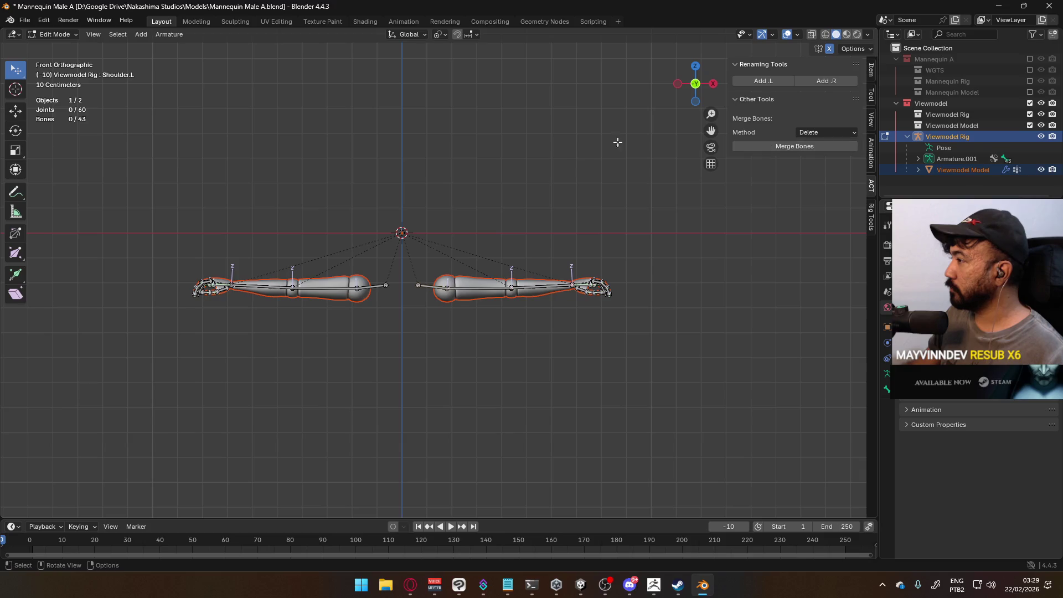
pyautogui.press('Tab')
pyautogui.click(536, 288)
# In Object Mode, copy object names to data and rename the armature data 'Viewmodel Rig' without .001.
pyautogui.click(55, 35)
pyautogui.click(52, 46)
pyautogui.scroll(-10, 811, 344)
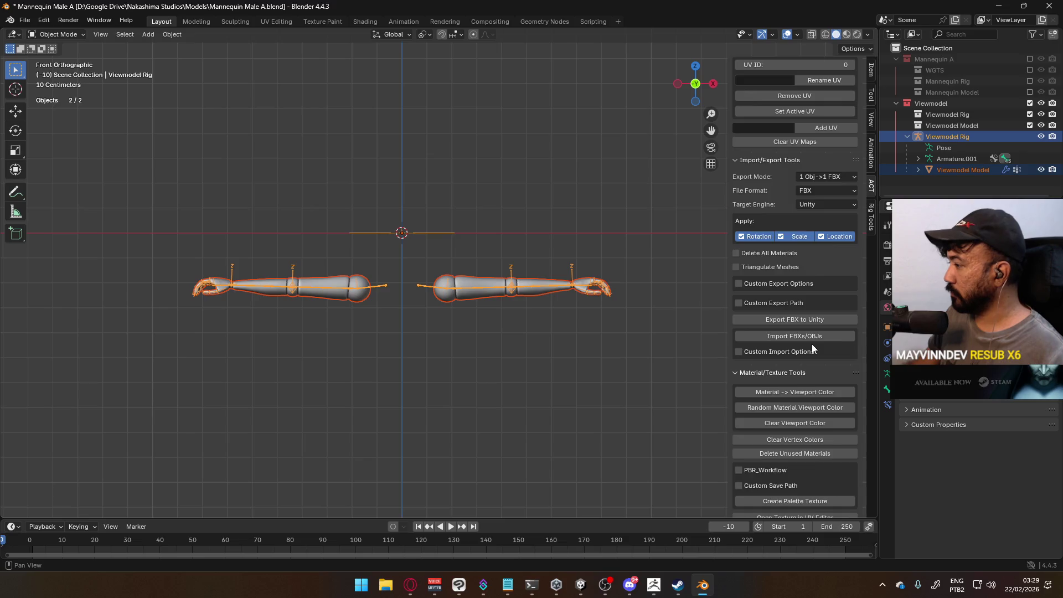
pyautogui.click(811, 458)
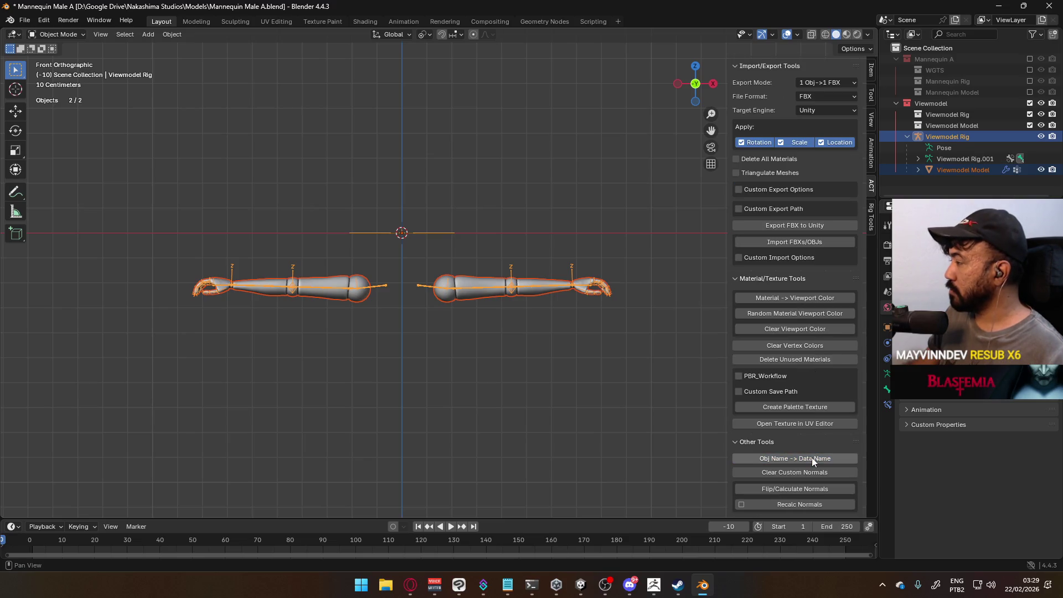
pyautogui.doubleClick(965, 159)
pyautogui.press('End')
pyautogui.press('BackSpace')
pyautogui.press('BackSpace')
pyautogui.press('BackSpace')
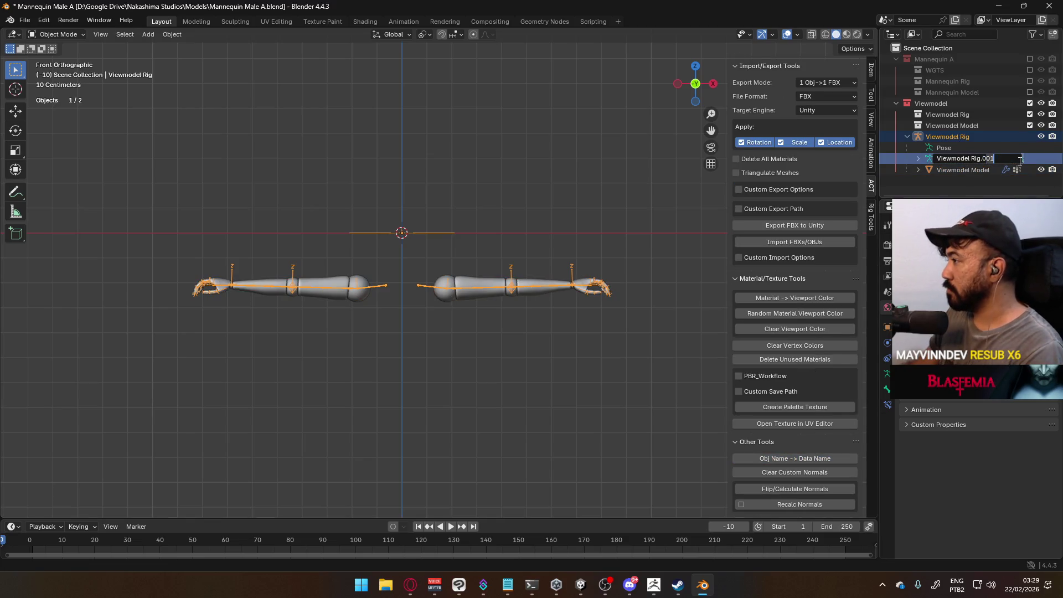
pyautogui.press('Return')
# Rename the mesh data 'Viewmodel Model' without .001 and save the file.
pyautogui.click(918, 170)
pyautogui.click(981, 181)
pyautogui.scroll(-1, 981, 182)
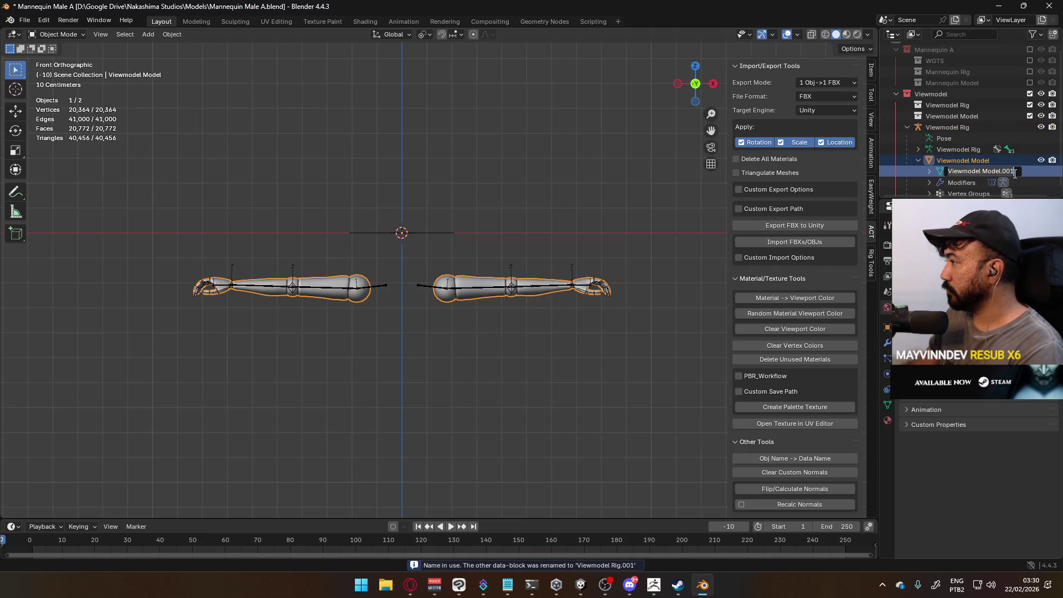
pyautogui.doubleClick(1020, 172)
pyautogui.press('End')
pyautogui.press('BackSpace')
pyautogui.press('BackSpace')
pyautogui.press('BackSpace')
pyautogui.press('Return')
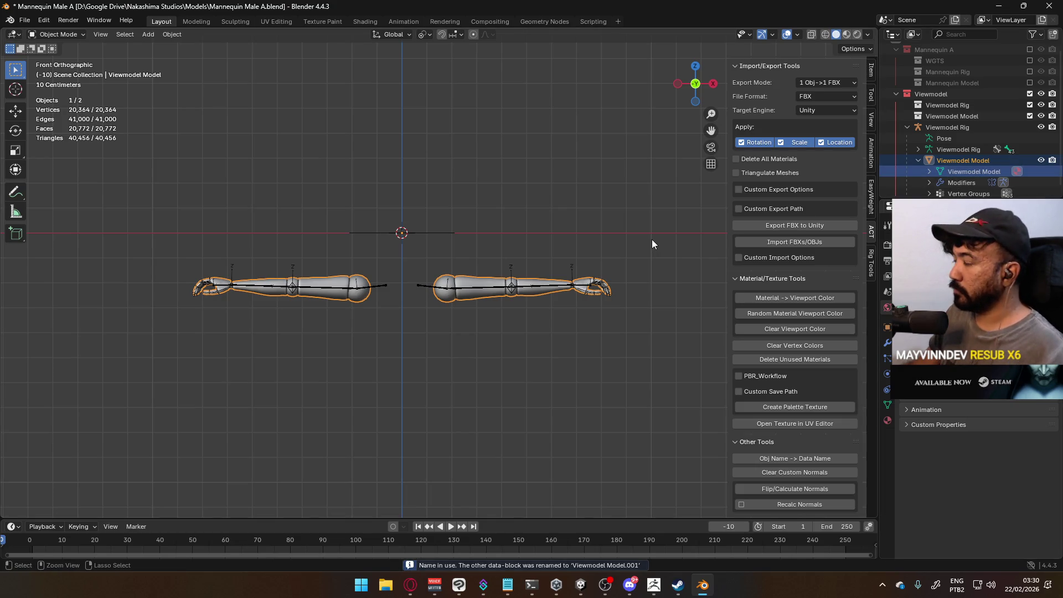
pyautogui.hotkey('ctrl', 's')
pyautogui.click(527, 231)
pyautogui.moveTo(553, 257)
pyautogui.mouseDown(button='middle')
pyautogui.moveTo(536, 306)
pyautogui.moveTo(444, 265)
pyautogui.moveTo(551, 285)
pyautogui.moveTo(507, 305)
pyautogui.moveTo(385, 245)
pyautogui.mouseUp(button='middle')
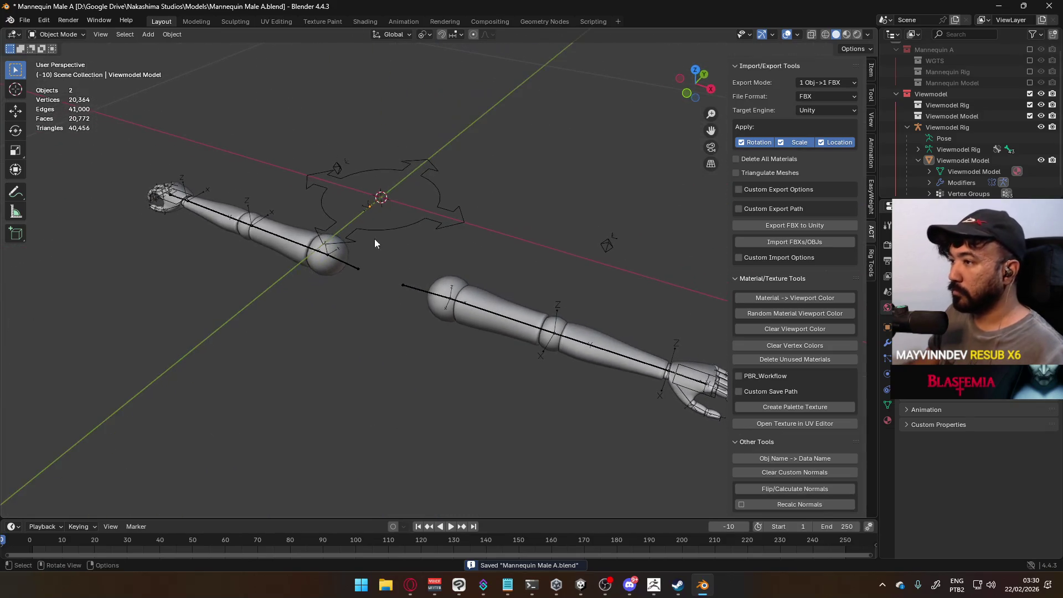
# Apply the location of the Viewmodel Model mesh with Ctrl+A > Location.
pyautogui.press('KP_3')
pyautogui.click(446, 283)
pyautogui.click(430, 279)
pyautogui.moveTo(436, 260)
pyautogui.mouseDown(button='middle')
pyautogui.moveTo(481, 280)
pyautogui.moveTo(430, 266)
pyautogui.moveTo(415, 288)
pyautogui.mouseUp(button='middle')
pyautogui.hotkey('ctrl', 'a')
pyautogui.click(481, 280)
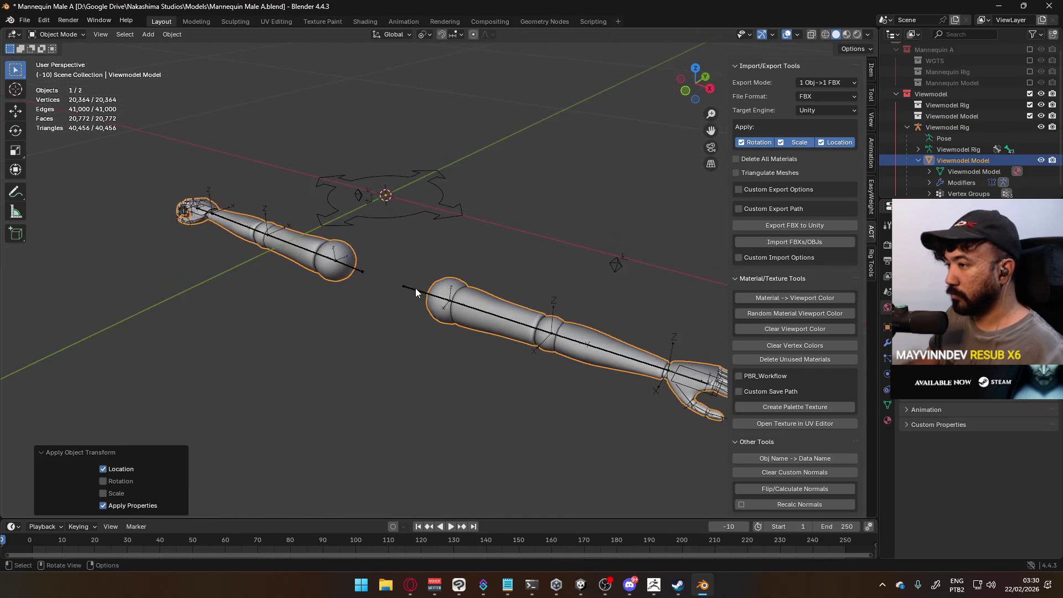
# Select Viewmodel Rig and switch it into Edit Mode from the mode dropdown.
pyautogui.click(415, 288)
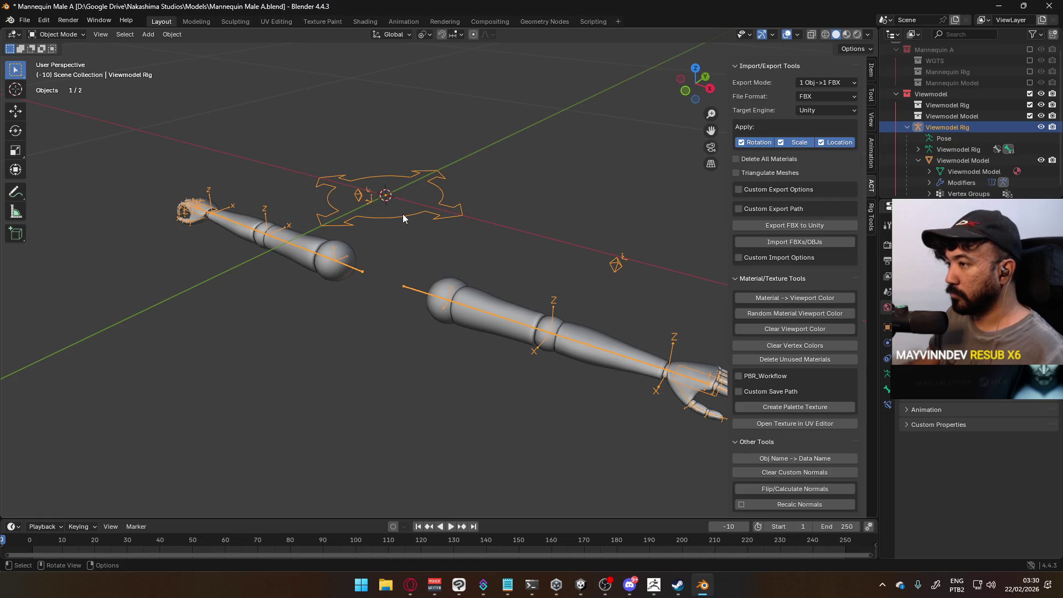
pyautogui.click(476, 293)
pyautogui.click(477, 309)
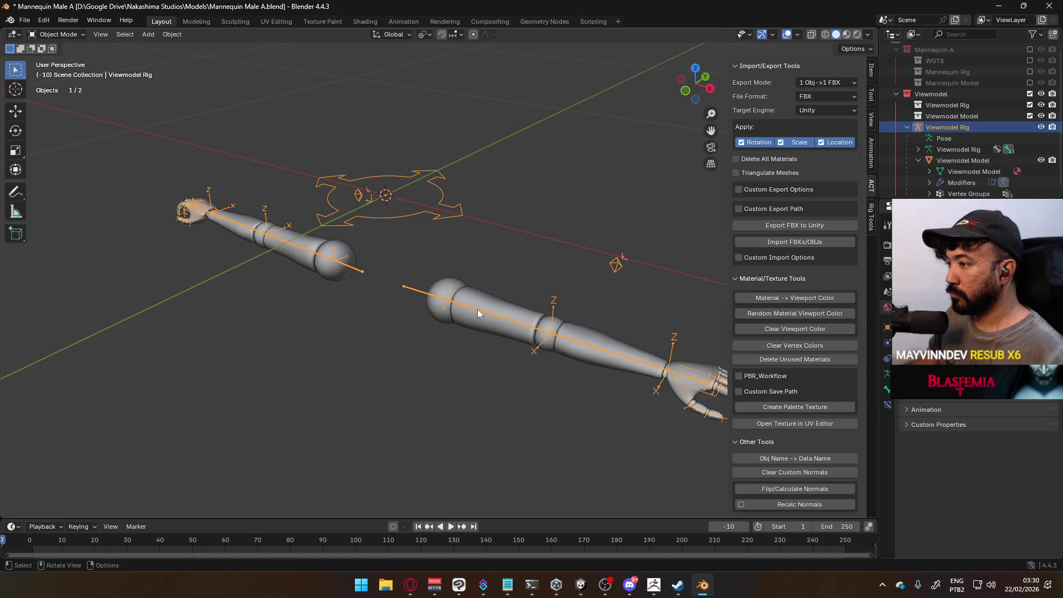
pyautogui.click(481, 295)
pyautogui.moveTo(487, 261)
pyautogui.mouseDown(button='middle')
pyautogui.moveTo(573, 232)
pyautogui.moveTo(593, 190)
pyautogui.moveTo(524, 243)
pyautogui.mouseUp(button='middle')
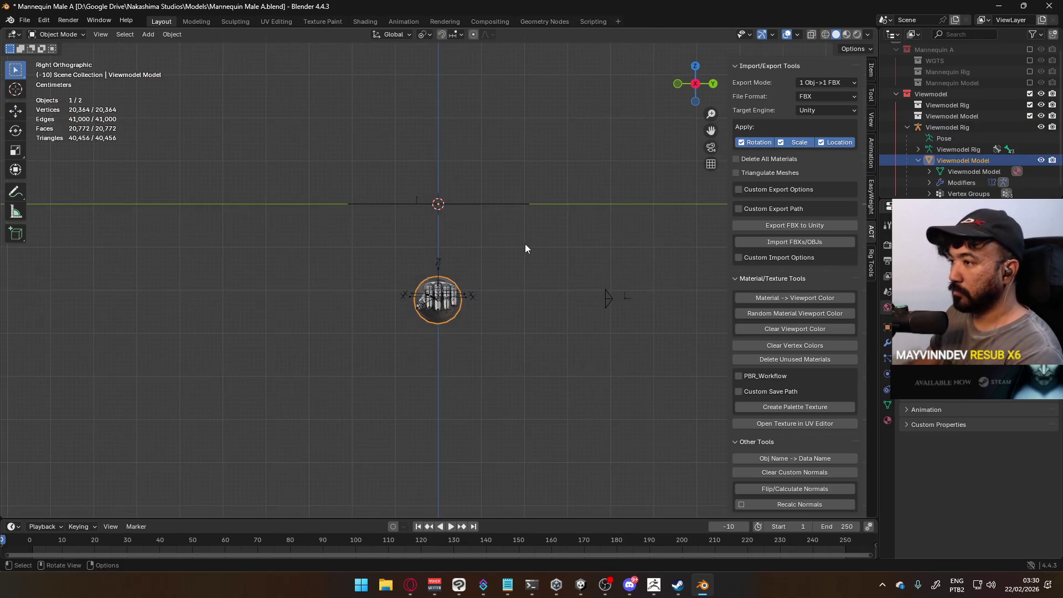
pyautogui.moveTo(456, 243)
pyautogui.mouseDown(button='middle')
pyautogui.moveTo(488, 285)
pyautogui.moveTo(508, 285)
pyautogui.moveTo(441, 218)
pyautogui.mouseUp(button='middle')
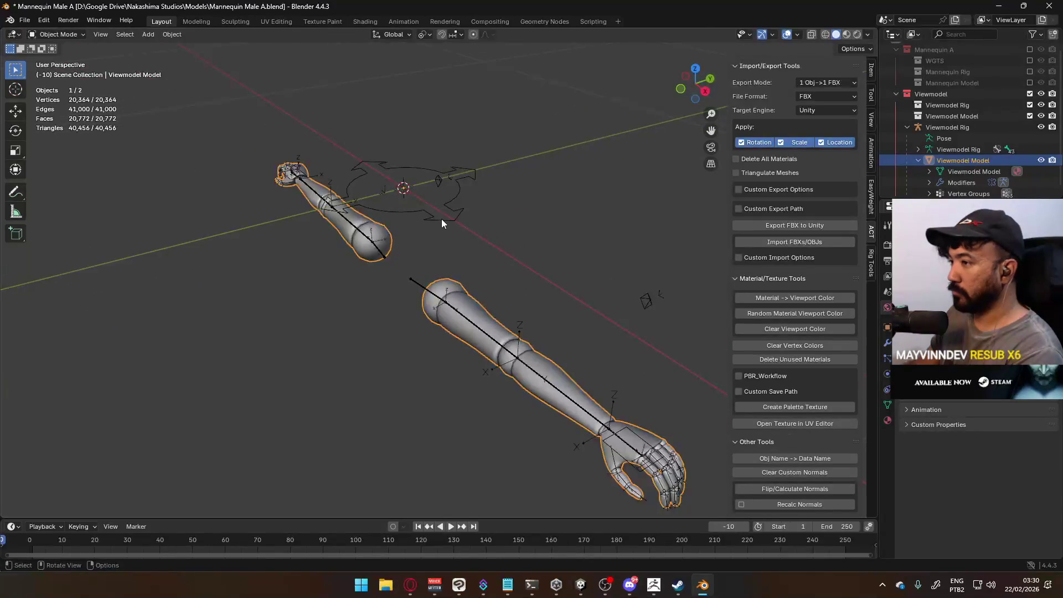
pyautogui.click(442, 218)
pyautogui.click(61, 34)
pyautogui.click(63, 59)
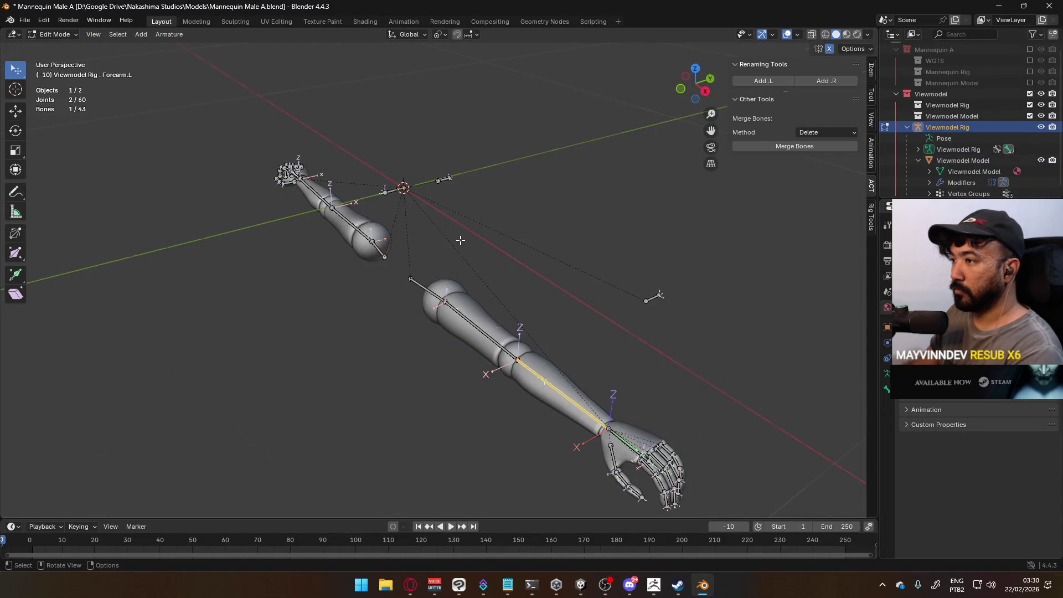
# Clear the bone selection in front view and add a new bone at the 3D cursor with Shift+A.
pyautogui.press('KP_3')
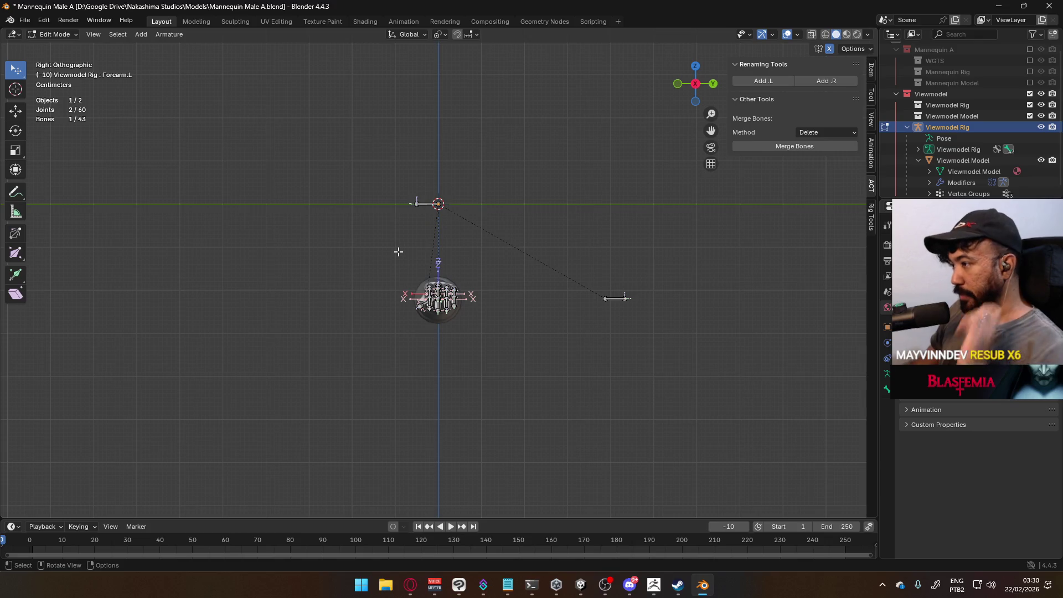
pyautogui.press('KP_1')
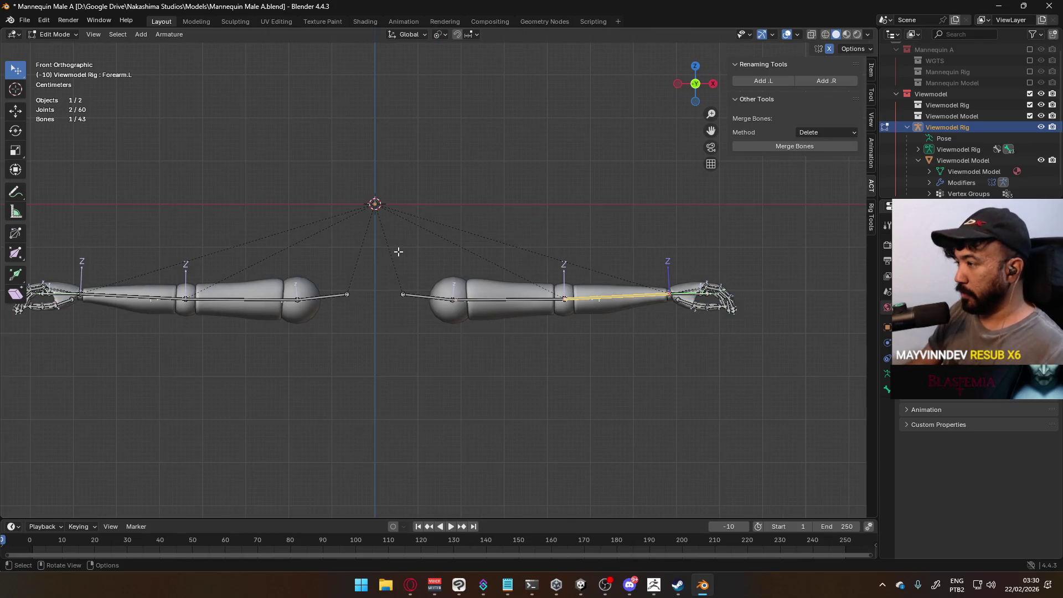
pyautogui.click(435, 240)
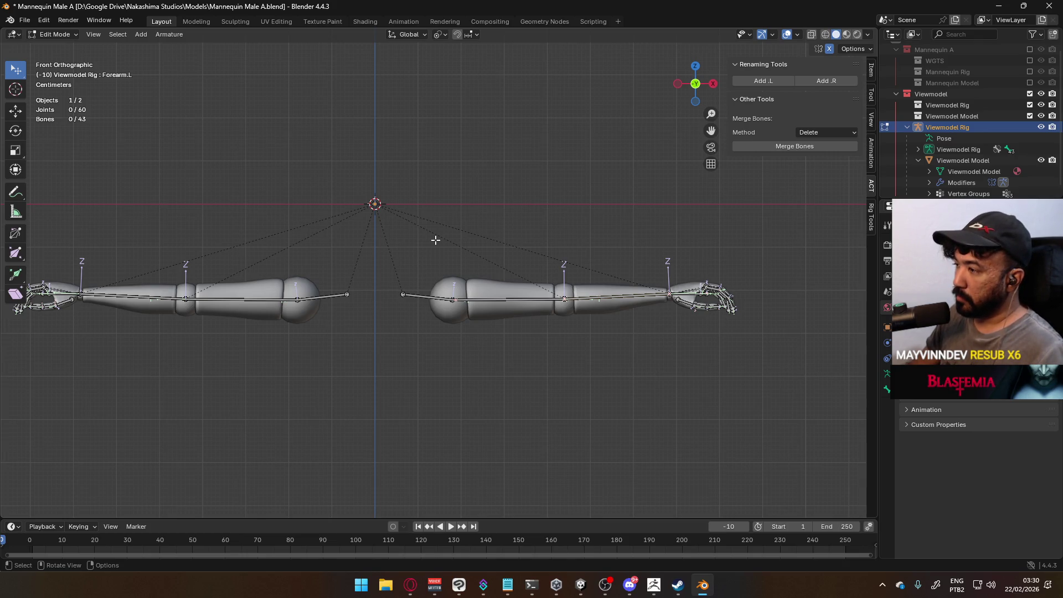
pyautogui.press('KP_3')
pyautogui.hotkey('shift', 'a')
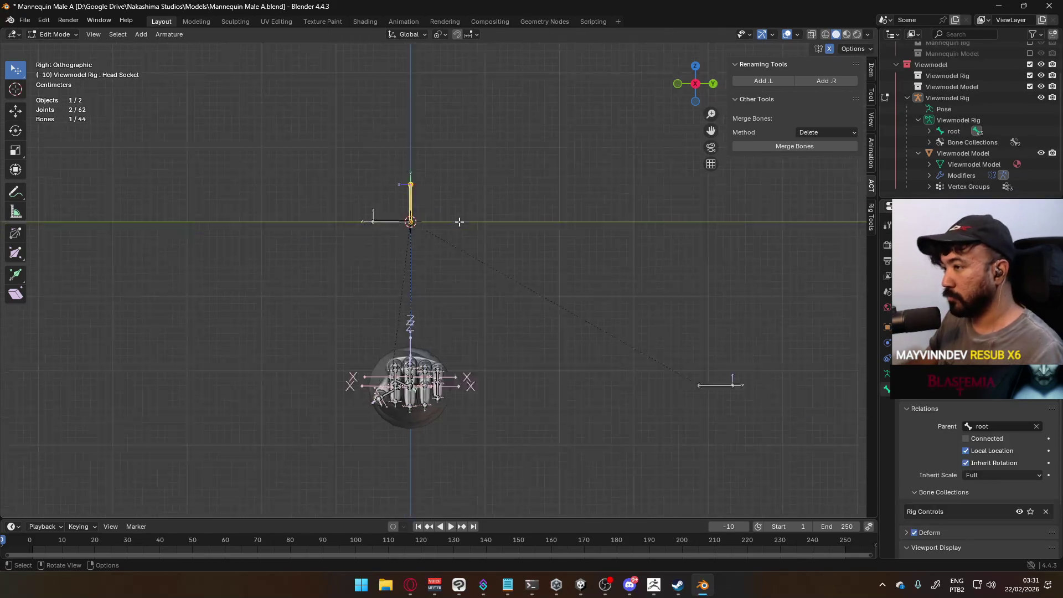
# Inspect the Head Socket bone's transform from side, top and front views, then save the file.
pyautogui.moveTo(404, 199)
pyautogui.mouseDown(button='middle')
pyautogui.moveTo(438, 206)
pyautogui.moveTo(430, 215)
pyautogui.mouseUp(button='middle')
pyautogui.click(871, 72)
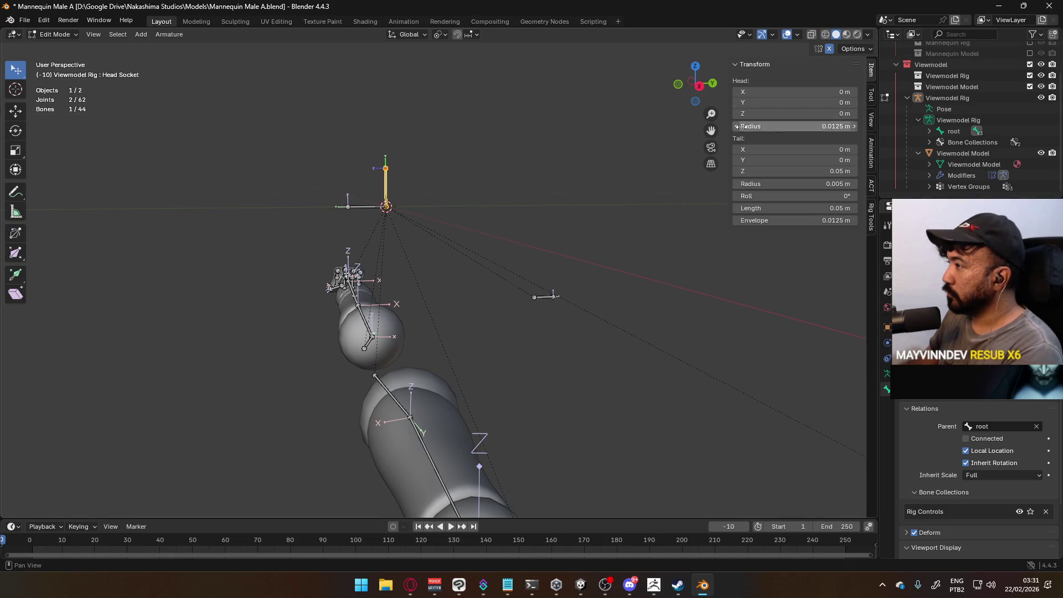
pyautogui.press('KP_3')
pyautogui.scroll(-2, 387, 279)
pyautogui.moveTo(366, 283)
pyautogui.mouseDown(button='middle')
pyautogui.moveTo(598, 294)
pyautogui.moveTo(517, 275)
pyautogui.moveTo(415, 313)
pyautogui.moveTo(424, 286)
pyautogui.moveTo(493, 323)
pyautogui.mouseUp(button='middle')
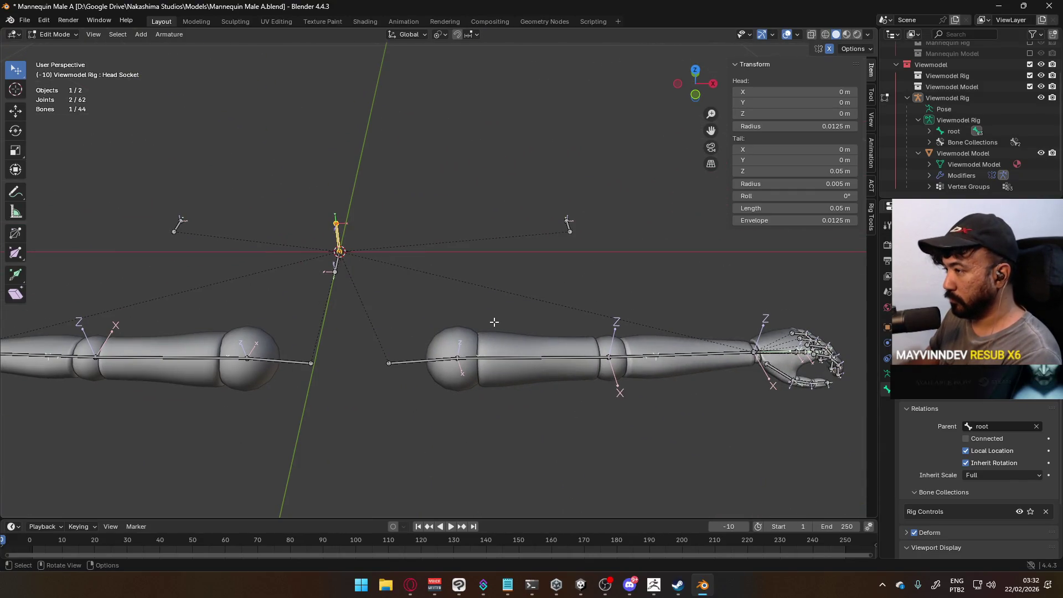
pyautogui.press('KP_7')
pyautogui.scroll(-4, 525, 295)
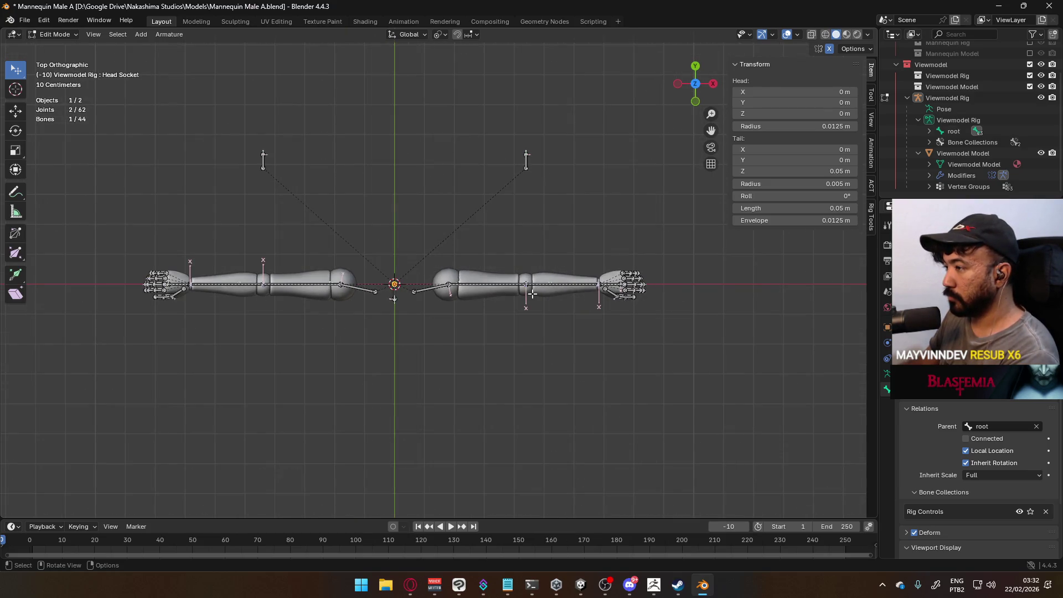
pyautogui.press('KP_1')
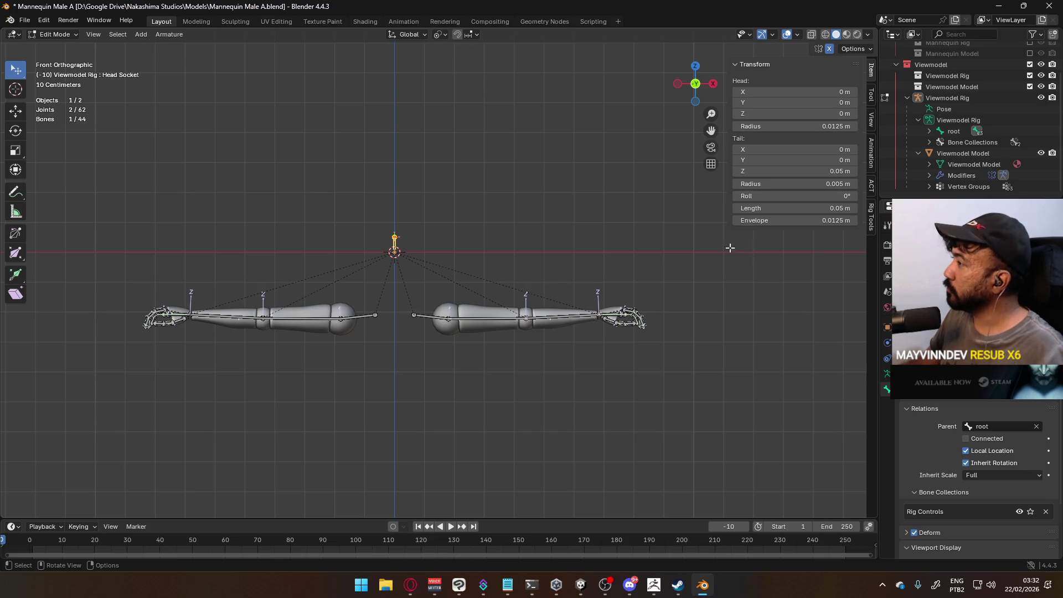
pyautogui.hotkey('ctrl', 's')
# Locate Head Socket under root in the Outliner, then collapse the Viewmodel Rig hierarchy.
pyautogui.click(928, 133)
pyautogui.scroll(-2, 952, 134)
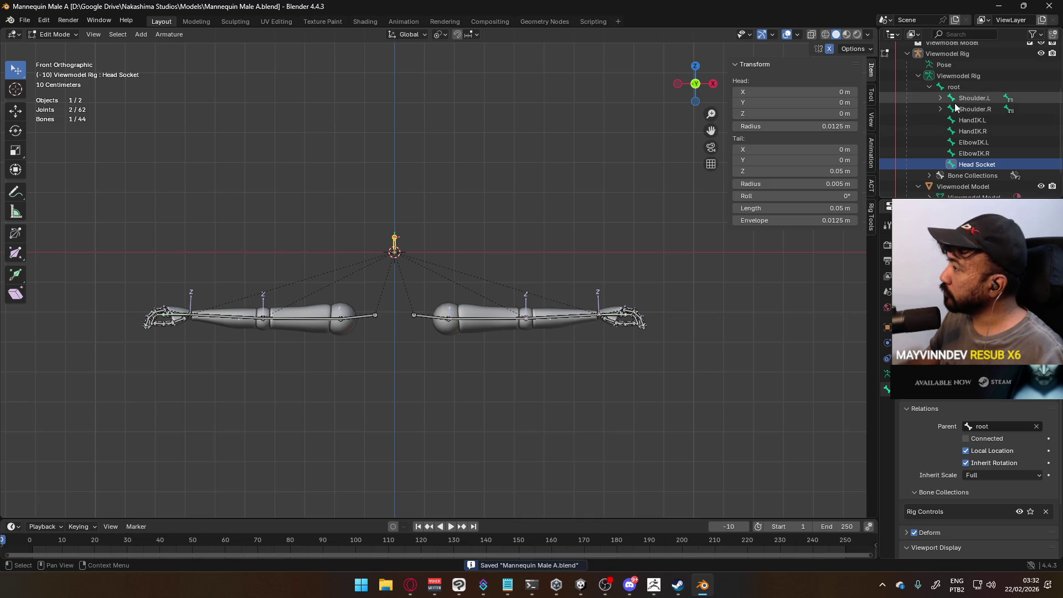
pyautogui.moveTo(506, 254); pyautogui.dragTo(382, 288, button='middle')
pyautogui.scroll(-2, 956, 164)
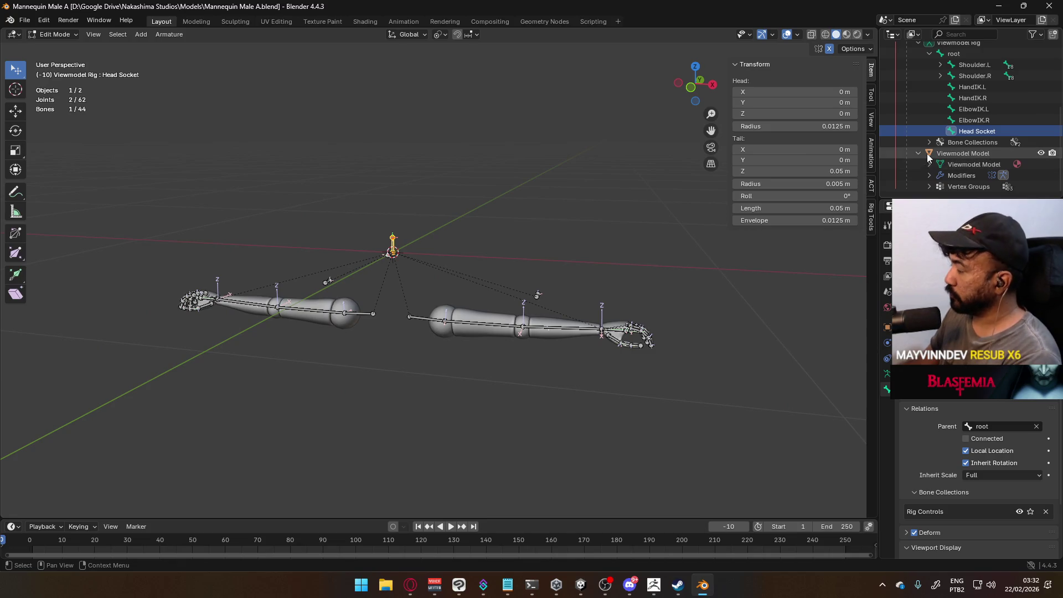
pyautogui.scroll(3, 918, 154)
pyautogui.click(929, 110)
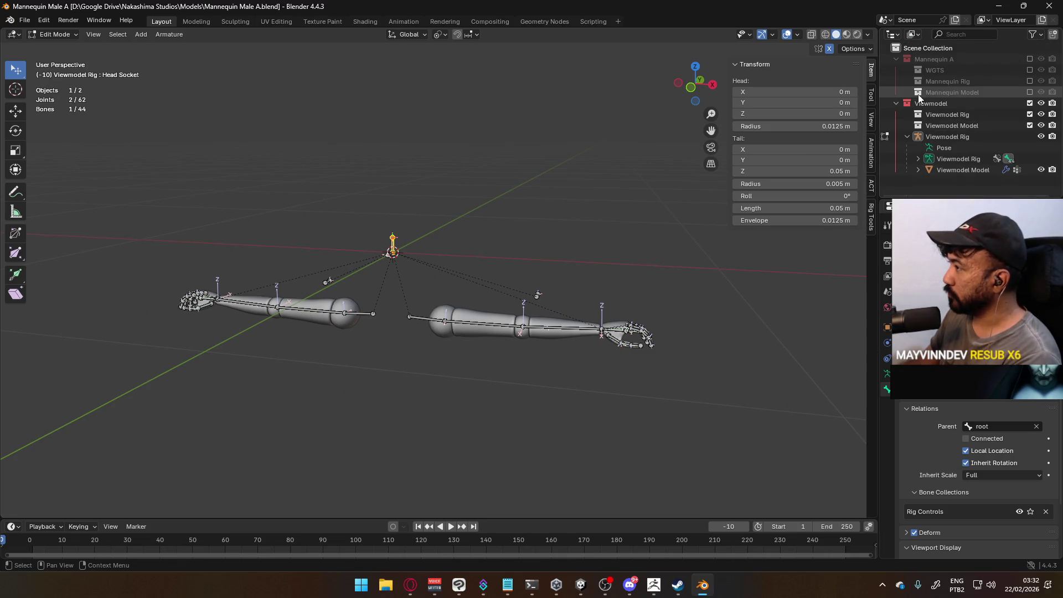
pyautogui.click(905, 136)
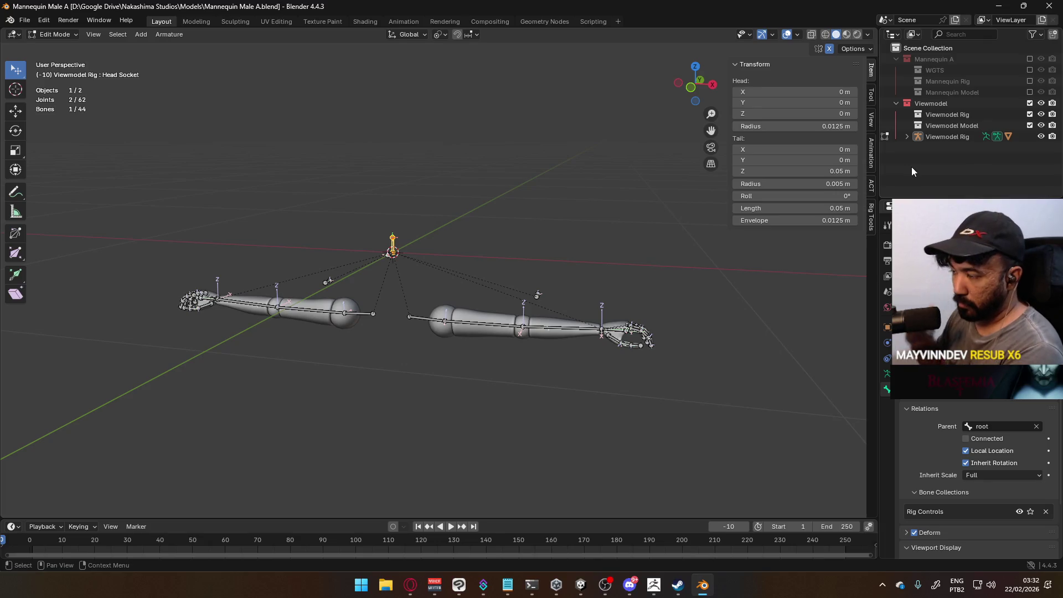
pyautogui.press('KP_1')
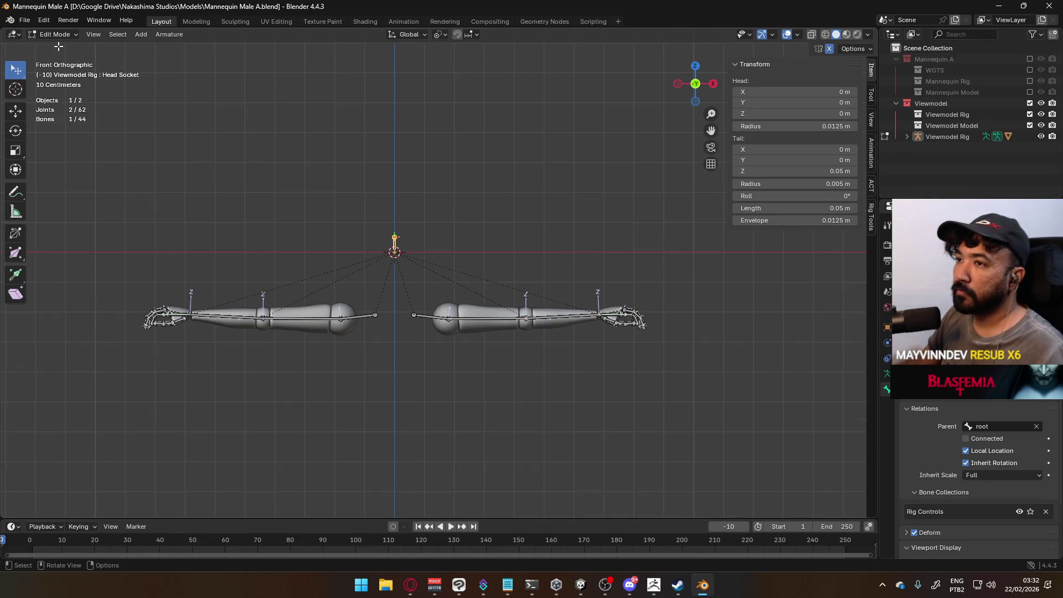
# Switch to Object Mode, reselect Viewmodel Rig, and re-enter Edit Mode.
pyautogui.click(53, 34)
pyautogui.click(52, 45)
pyautogui.moveTo(505, 236)
pyautogui.mouseDown(button='middle')
pyautogui.moveTo(460, 277)
pyautogui.moveTo(445, 266)
pyautogui.mouseUp(button='middle')
pyautogui.click(444, 267)
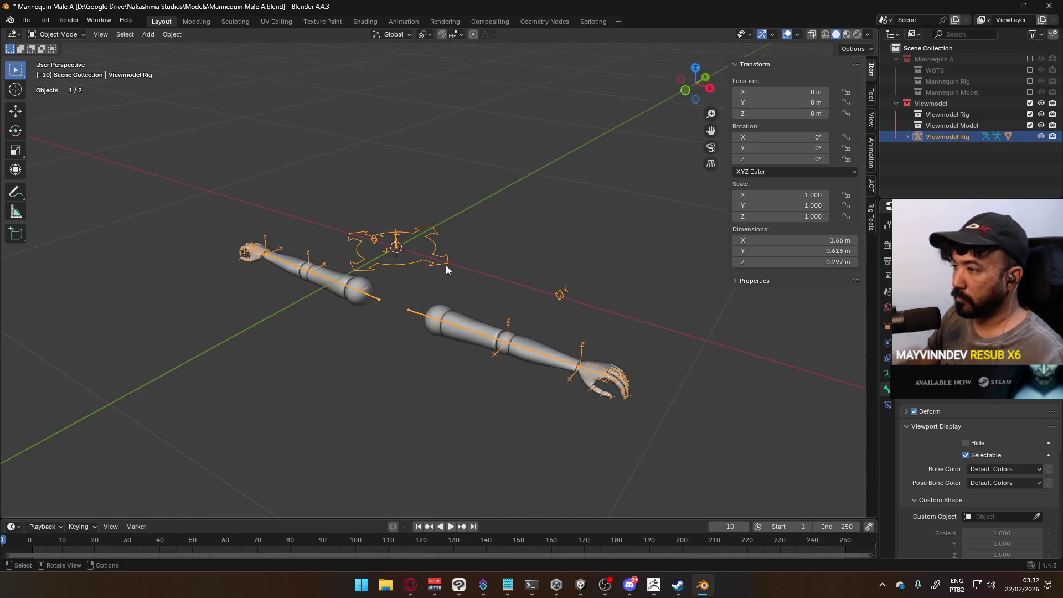
pyautogui.press('Tab')
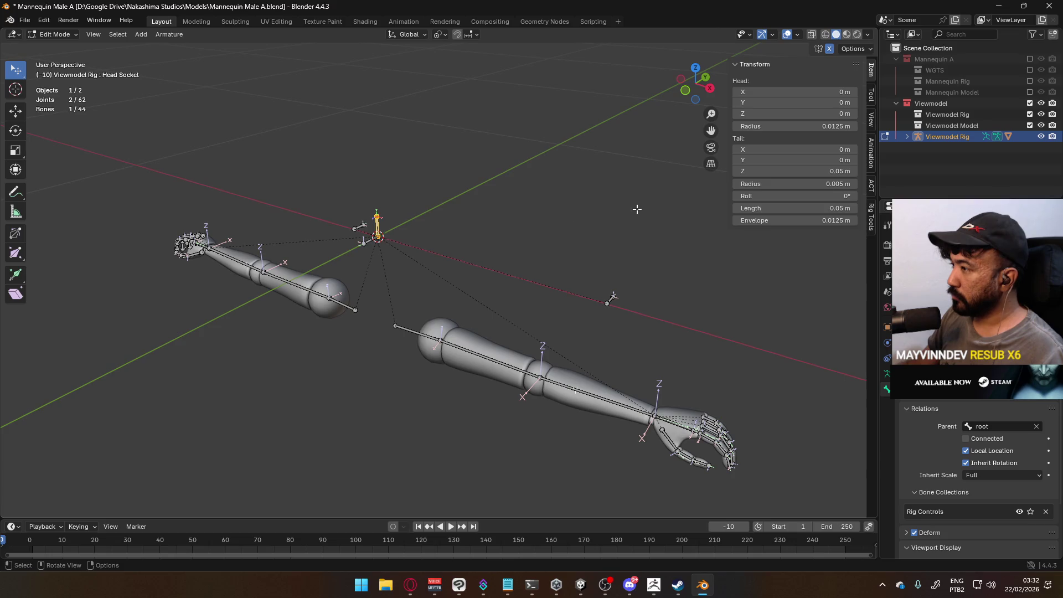
# Check the Armature Data settings and root bone, then return to Object Mode and deselect all.
pyautogui.click(886, 373)
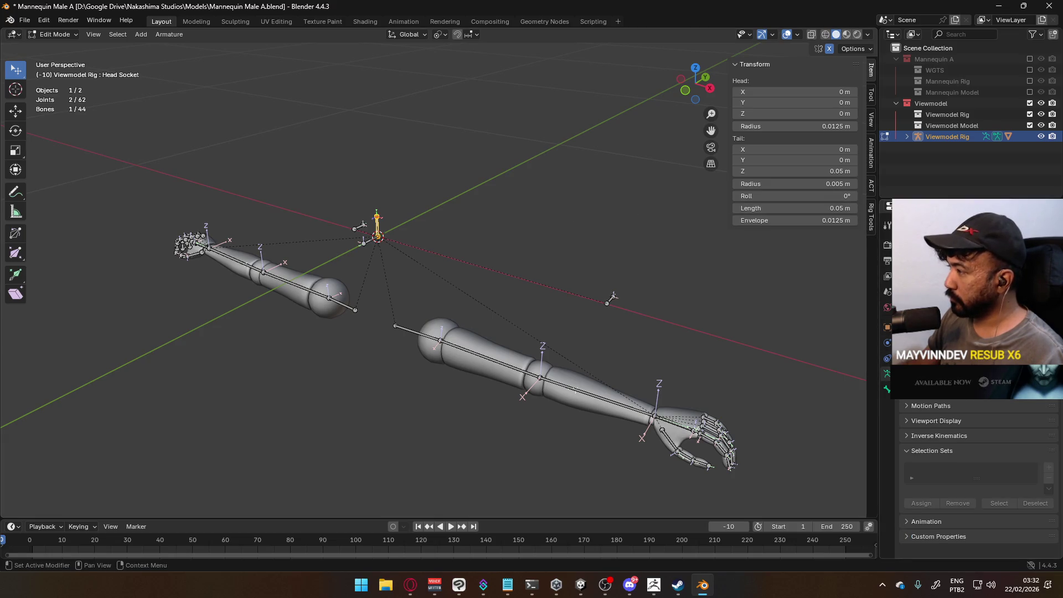
pyautogui.scroll(1, 977, 476)
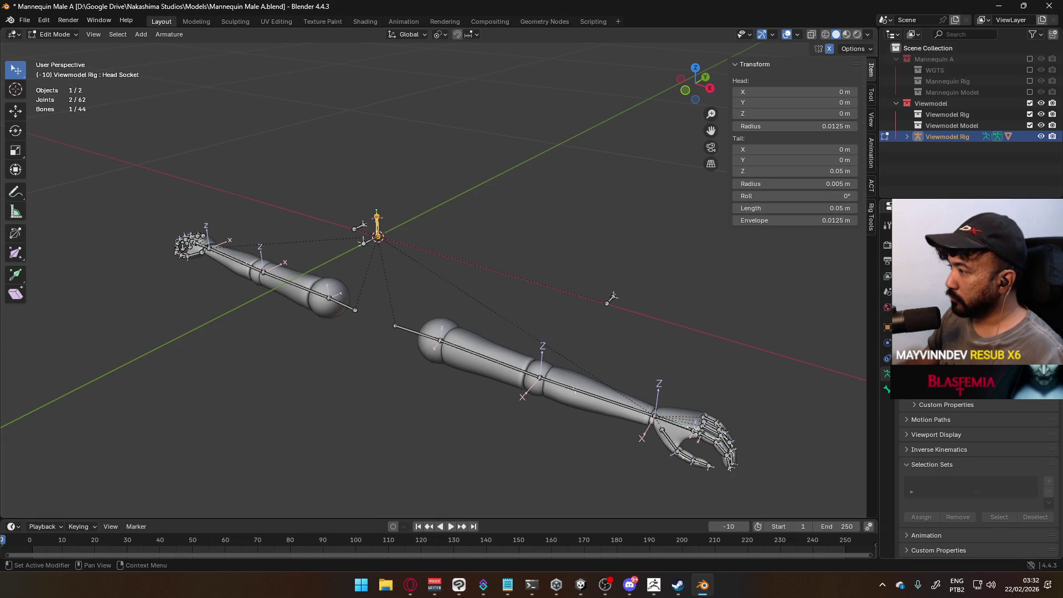
pyautogui.click(368, 242)
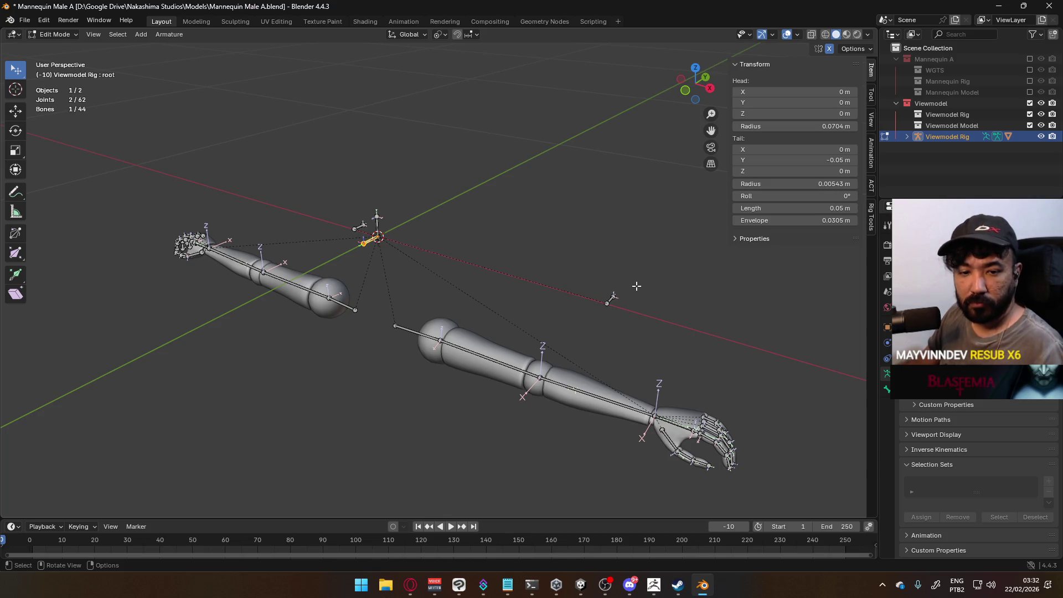
pyautogui.press('Tab')
pyautogui.hotkey('alt', 'a')
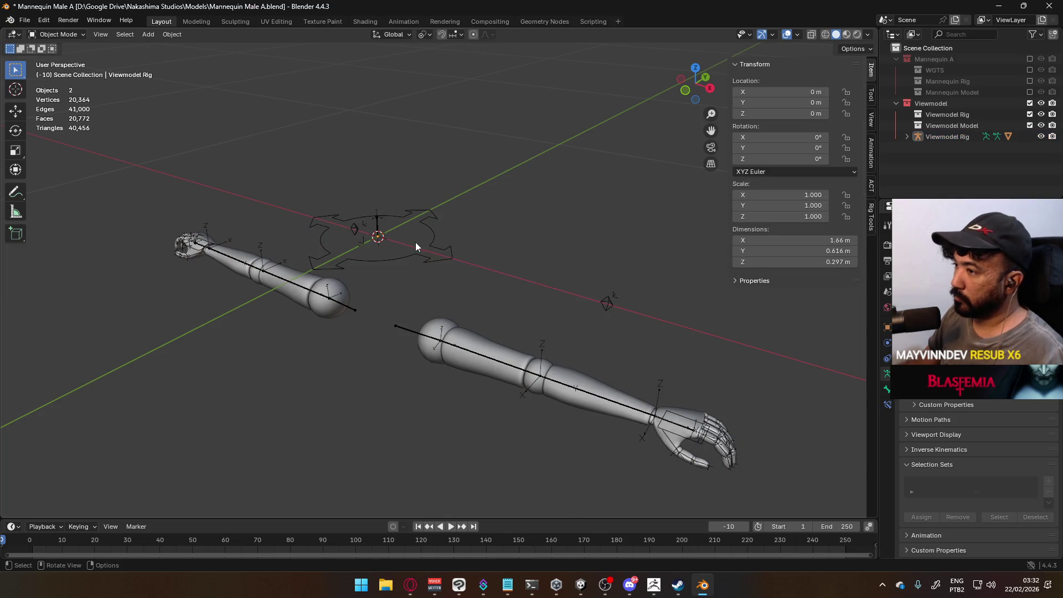
# Select Viewmodel Rig and hide its Rig Controls bone collection, confirming the widgets are gone.
pyautogui.click(429, 240)
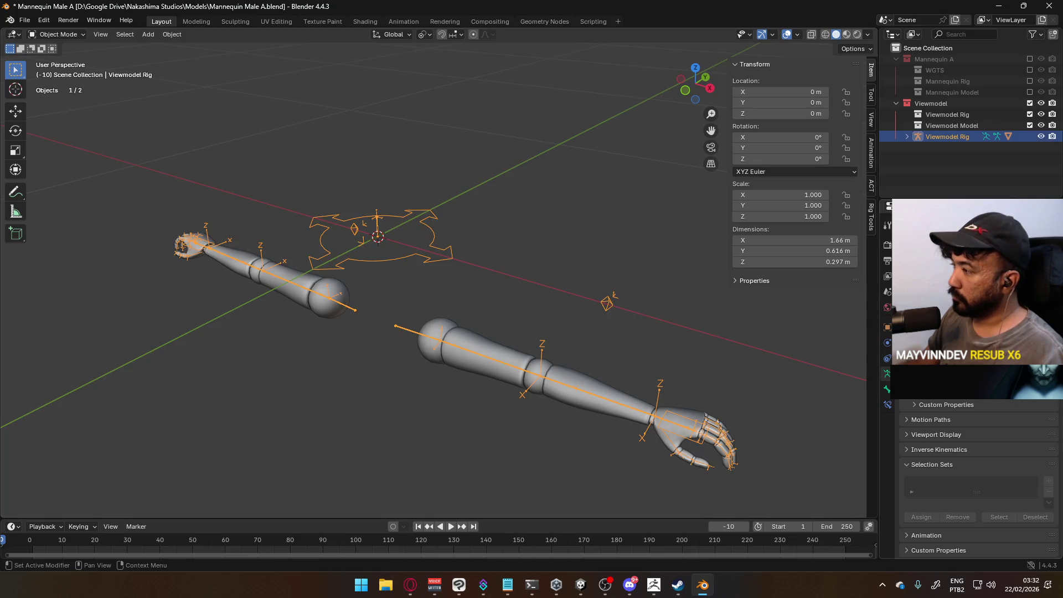
pyautogui.click(1040, 310)
pyautogui.click(1041, 310)
pyautogui.click(1040, 310)
pyautogui.click(1040, 310)
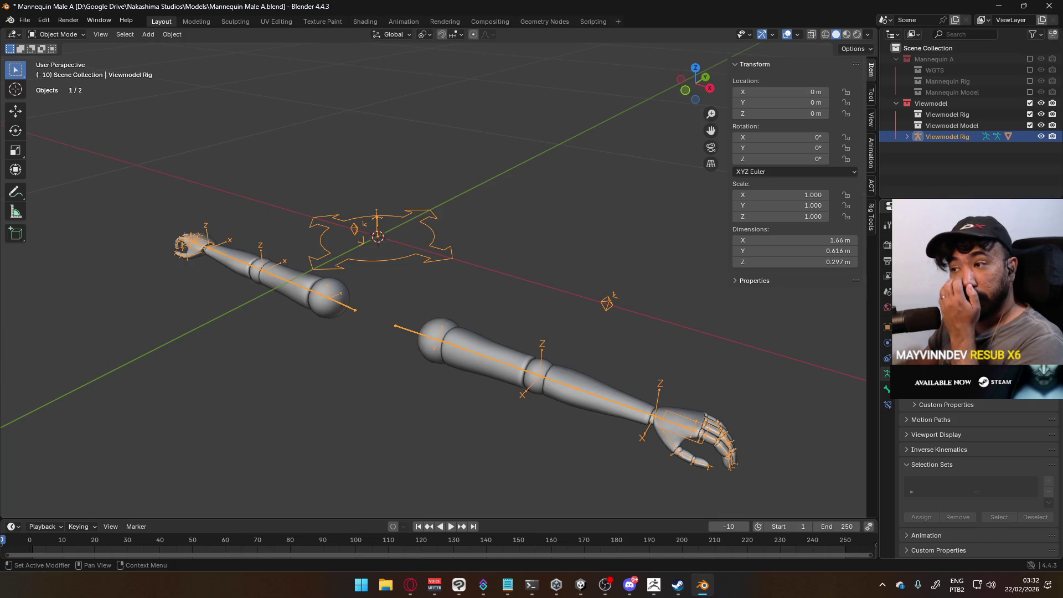
pyautogui.click(1041, 310)
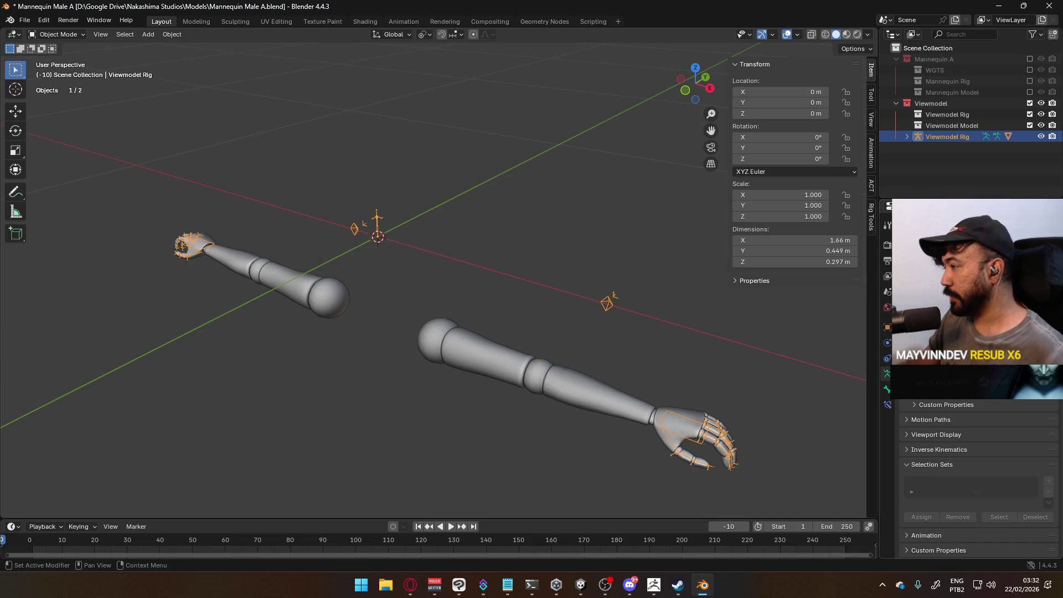
pyautogui.click(1040, 310)
pyautogui.click(1040, 310)
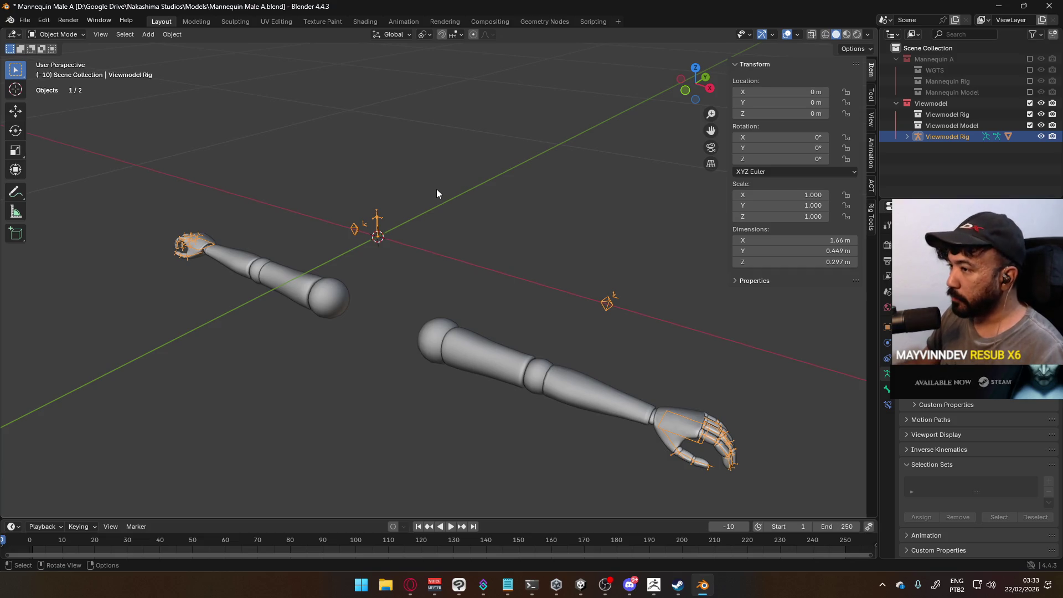
pyautogui.moveTo(433, 193)
pyautogui.mouseDown(button='middle')
pyautogui.moveTo(514, 236)
pyautogui.moveTo(589, 246)
pyautogui.moveTo(500, 314)
pyautogui.moveTo(389, 283)
pyautogui.mouseUp(button='middle')
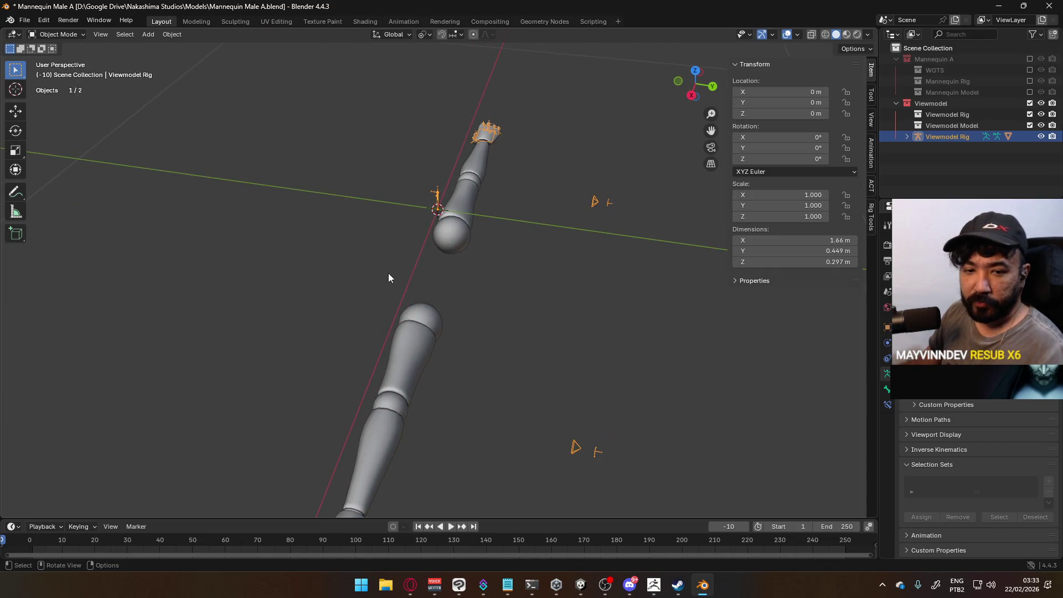
pyautogui.moveTo(510, 304); pyautogui.dragTo(196, 263, button='middle')
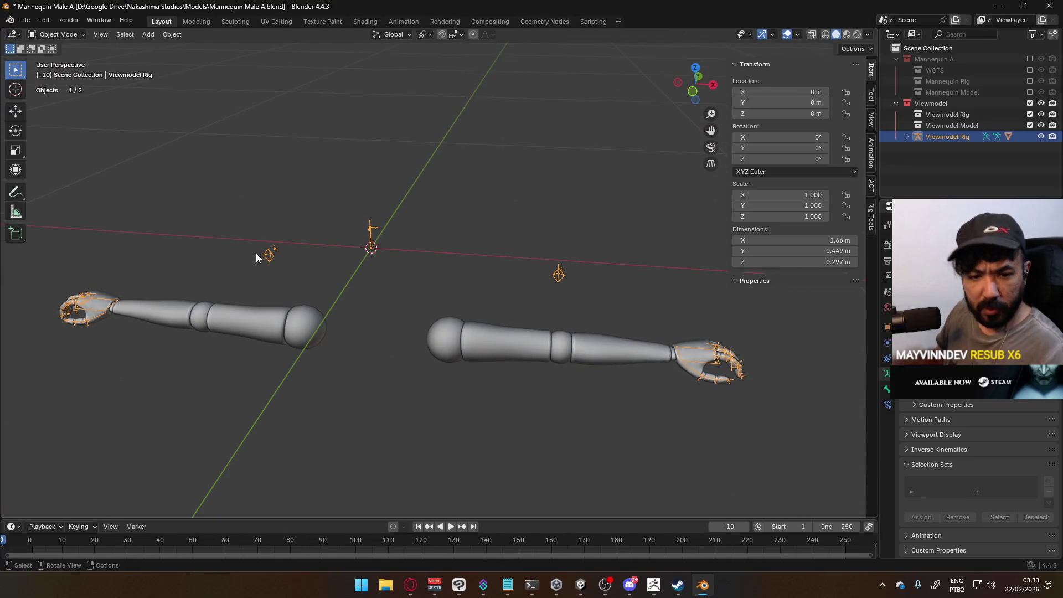
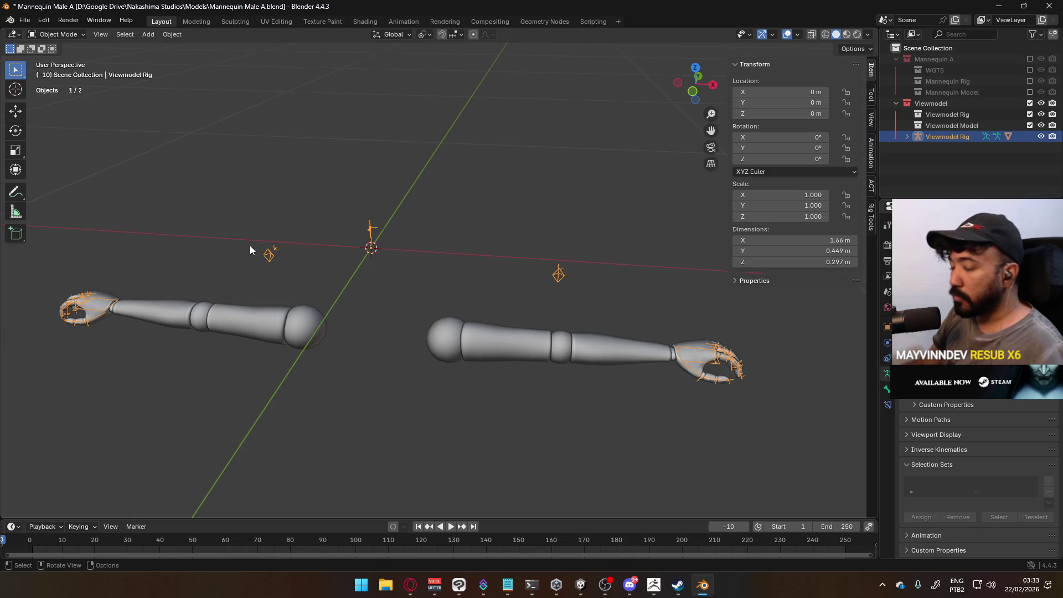
# Inspect the viewmodel arm rig from several orbit angles, then the right and front views.
pyautogui.moveTo(318, 290)
pyautogui.mouseDown(button='middle')
pyautogui.moveTo(405, 278)
pyautogui.moveTo(242, 280)
pyautogui.mouseUp(button='middle')
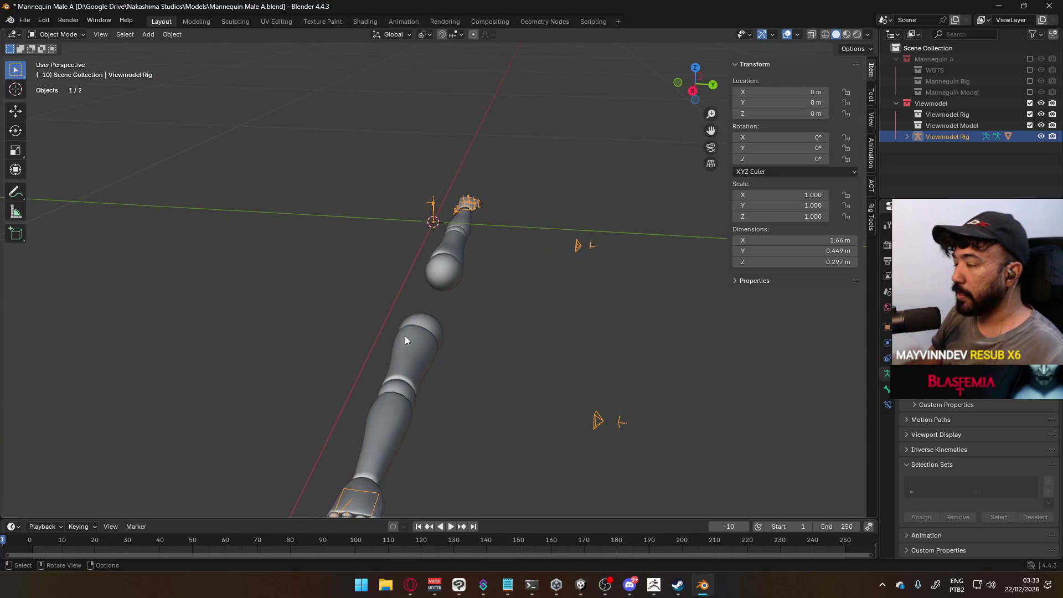
pyautogui.moveTo(504, 358)
pyautogui.mouseDown(button='middle')
pyautogui.moveTo(545, 313)
pyautogui.moveTo(609, 309)
pyautogui.mouseUp(button='middle')
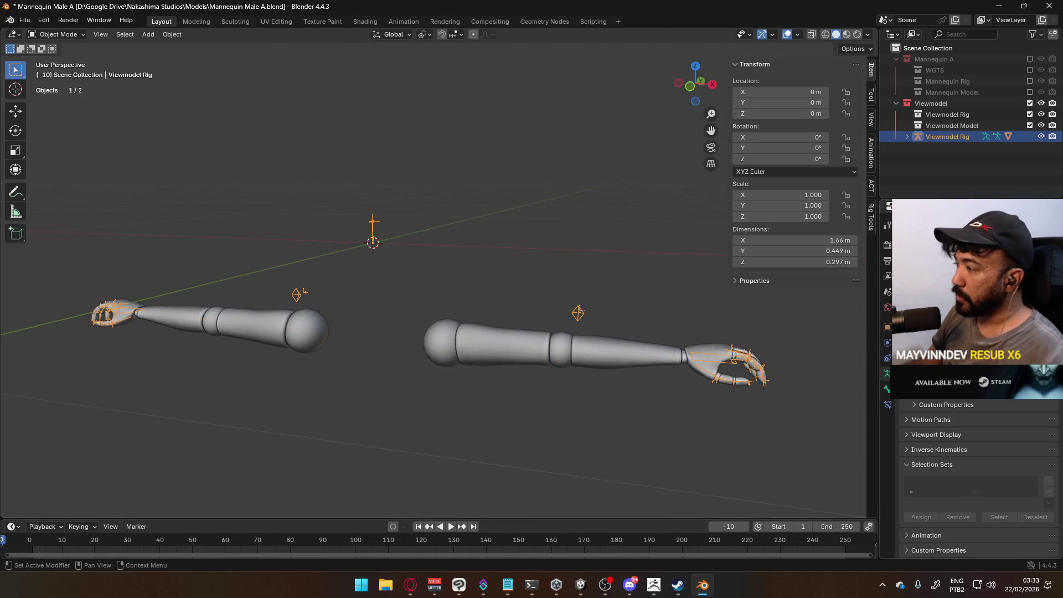
pyautogui.moveTo(526, 310)
pyautogui.mouseDown(button='middle')
pyautogui.moveTo(598, 260)
pyautogui.moveTo(509, 336)
pyautogui.moveTo(358, 314)
pyautogui.moveTo(394, 315)
pyautogui.moveTo(409, 269)
pyautogui.mouseUp(button='middle')
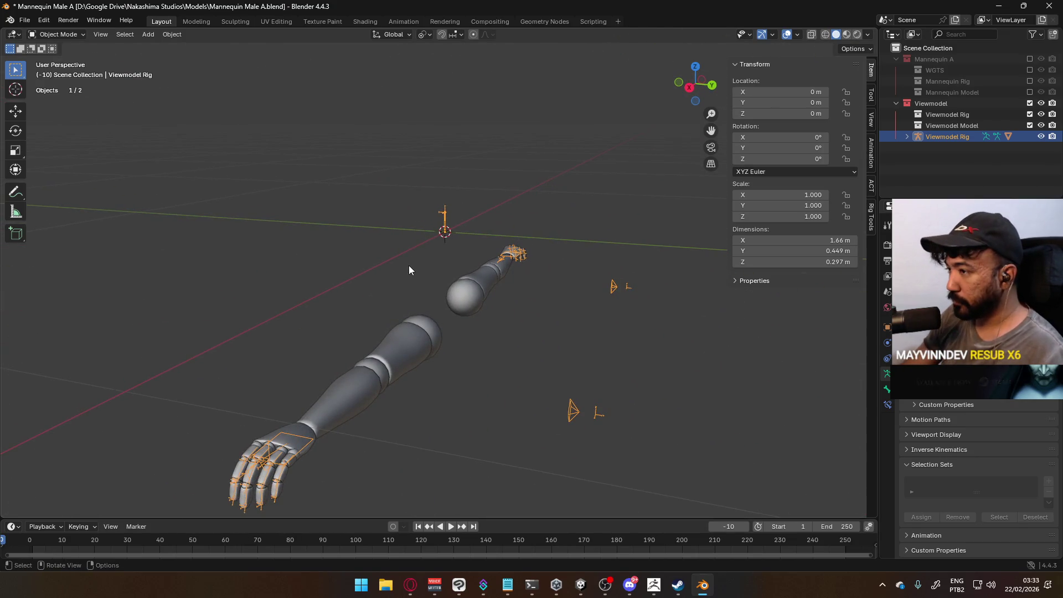
pyautogui.press('KP_3')
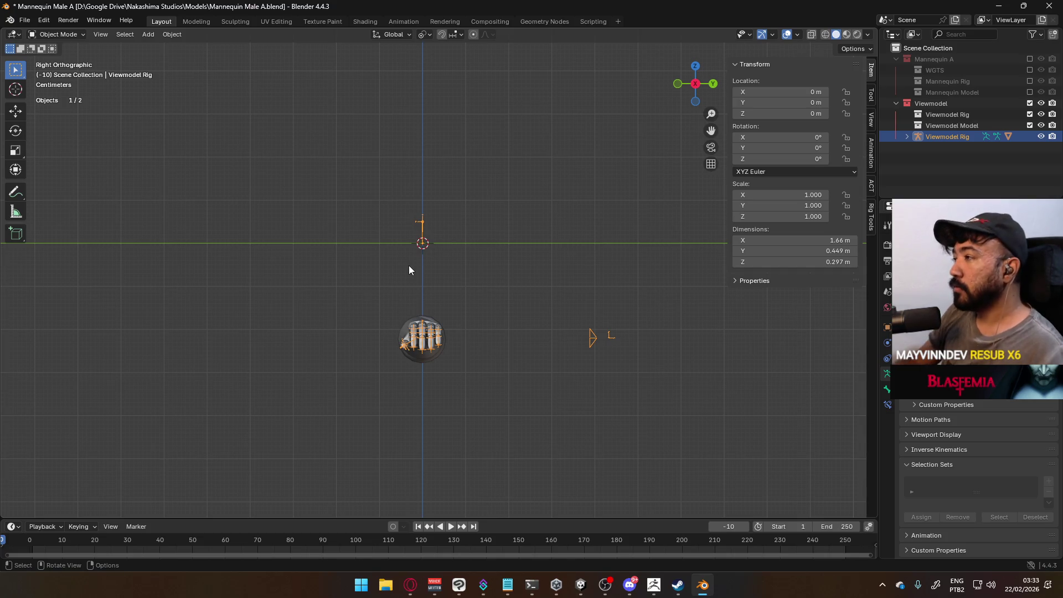
pyautogui.moveTo(475, 254); pyautogui.dragTo(606, 276, button='middle')
pyautogui.press('KP_1')
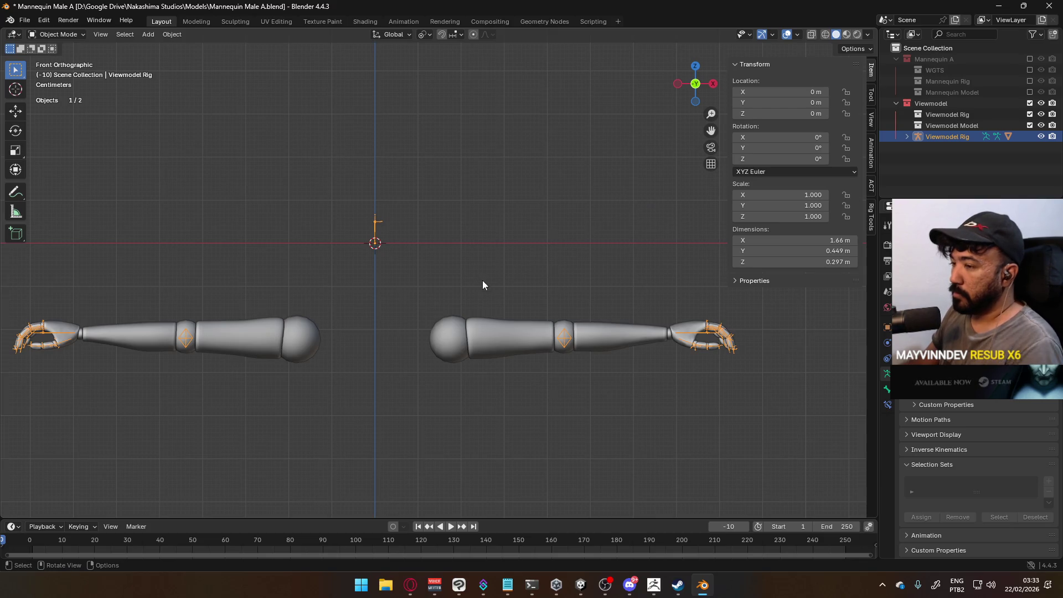
# Put the Viewmodel Rig into Edit Mode in front view and save Mannequin Male A.blend.
pyautogui.press('Tab')
pyautogui.moveTo(484, 255)
pyautogui.mouseDown(button='middle')
pyautogui.moveTo(439, 271)
pyautogui.moveTo(520, 230)
pyautogui.moveTo(502, 263)
pyautogui.mouseUp(button='middle')
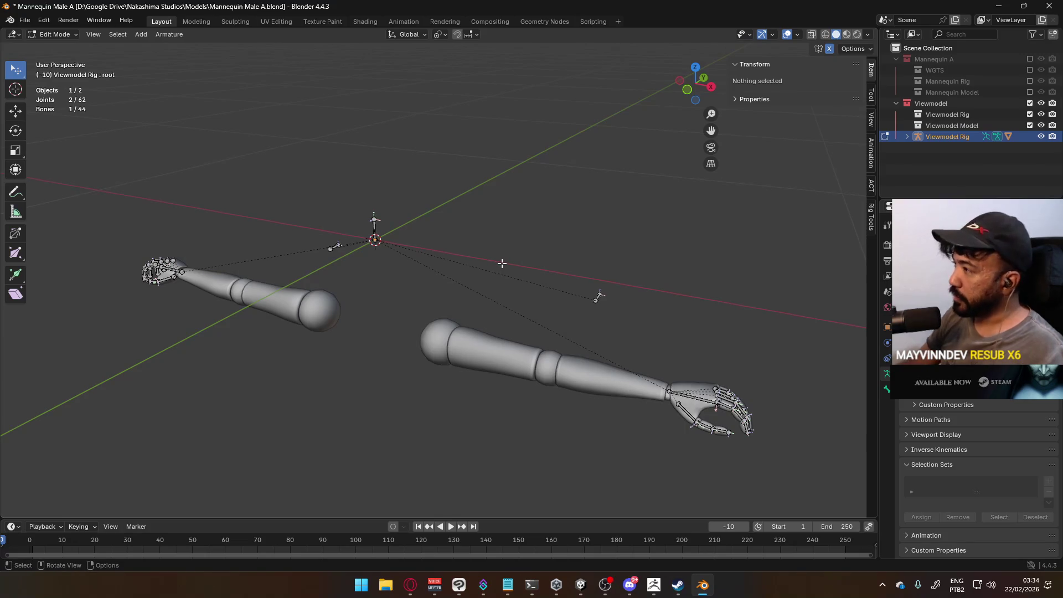
pyautogui.press('KP_1')
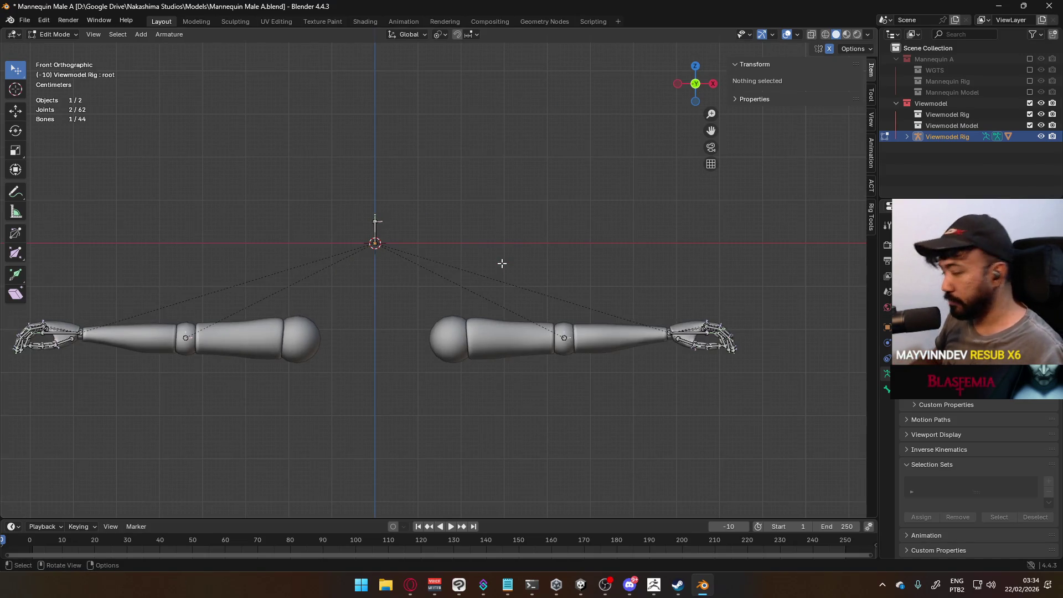
pyautogui.hotkey('ctrl', 's')
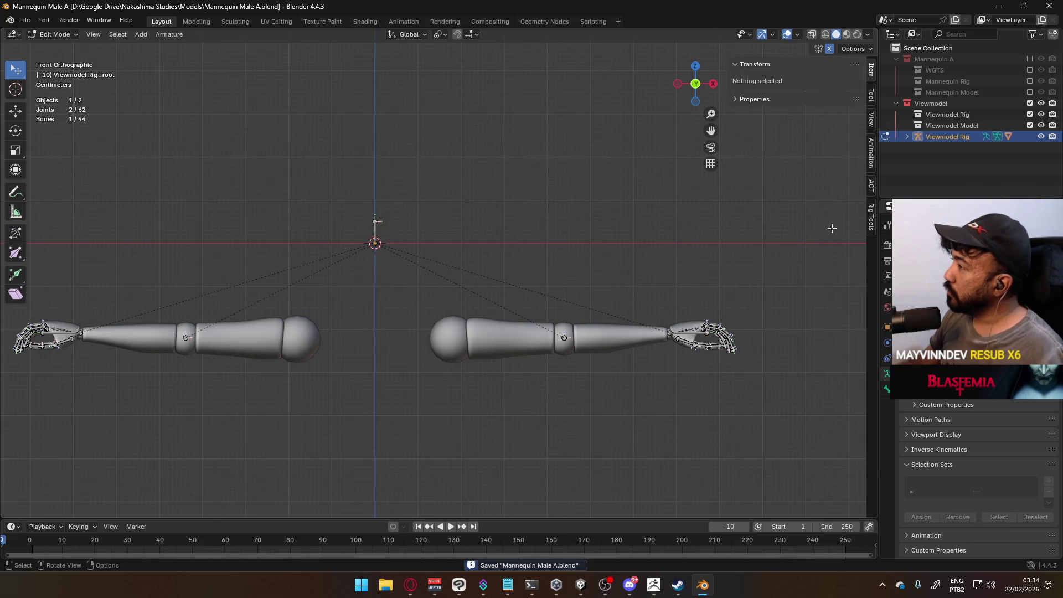
pyautogui.scroll(-2, 455, 259)
pyautogui.moveTo(455, 259); pyautogui.dragTo(432, 232, button='middle')
pyautogui.click(49, 34)
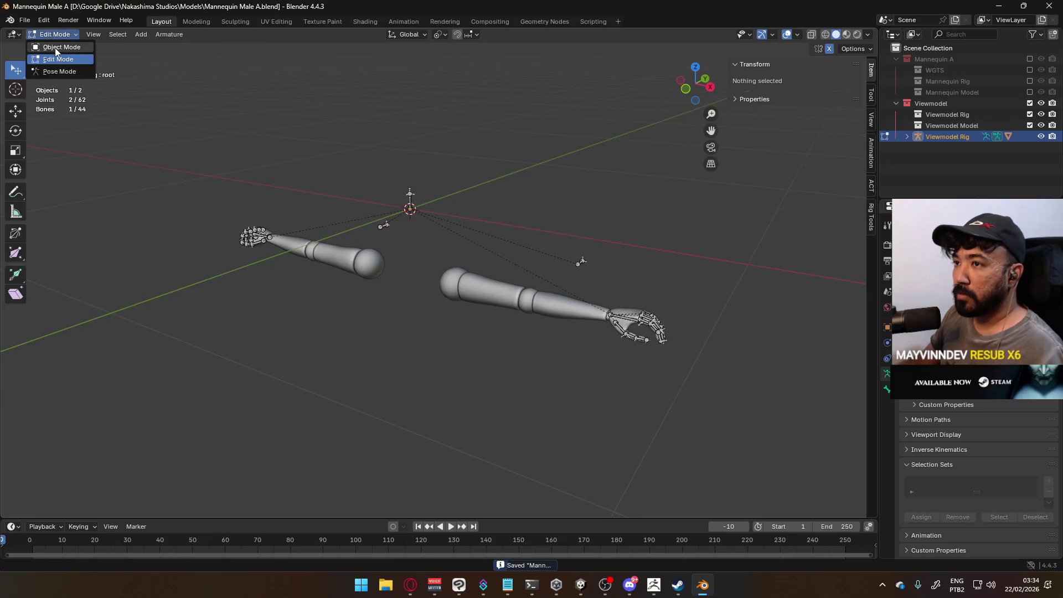
# Return to Object Mode and open Player Viewmodel Generic.blend from recent files.
pyautogui.click(54, 47)
pyautogui.click(24, 19)
pyautogui.moveTo(59, 56)
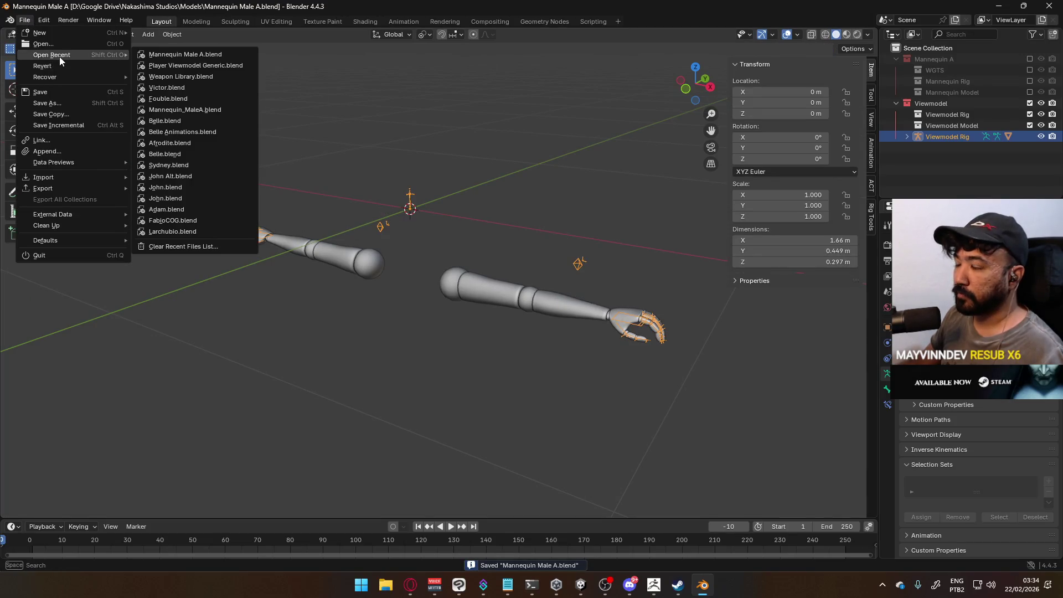
pyautogui.click(199, 65)
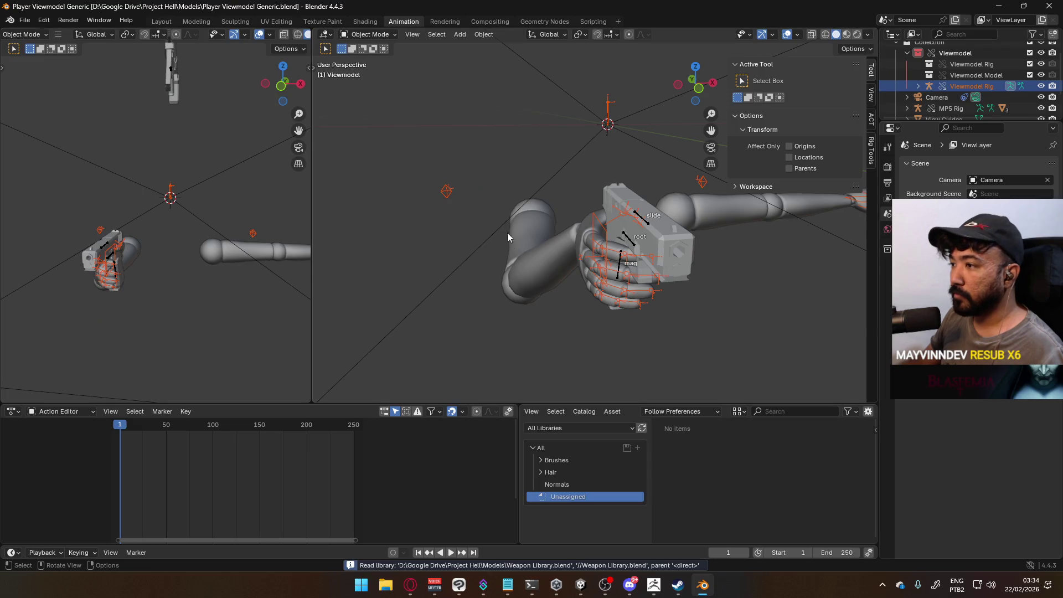
# Select the Viewmodel Rig, switch it to Pose Mode, and view the hand and pistol from the top.
pyautogui.moveTo(604, 242)
pyautogui.mouseDown(button='middle')
pyautogui.moveTo(755, 239)
pyautogui.moveTo(838, 257)
pyautogui.moveTo(783, 281)
pyautogui.moveTo(670, 284)
pyautogui.moveTo(628, 162)
pyautogui.moveTo(584, 127)
pyautogui.moveTo(577, 74)
pyautogui.moveTo(544, 251)
pyautogui.moveTo(706, 288)
pyautogui.moveTo(555, 221)
pyautogui.mouseUp(button='middle')
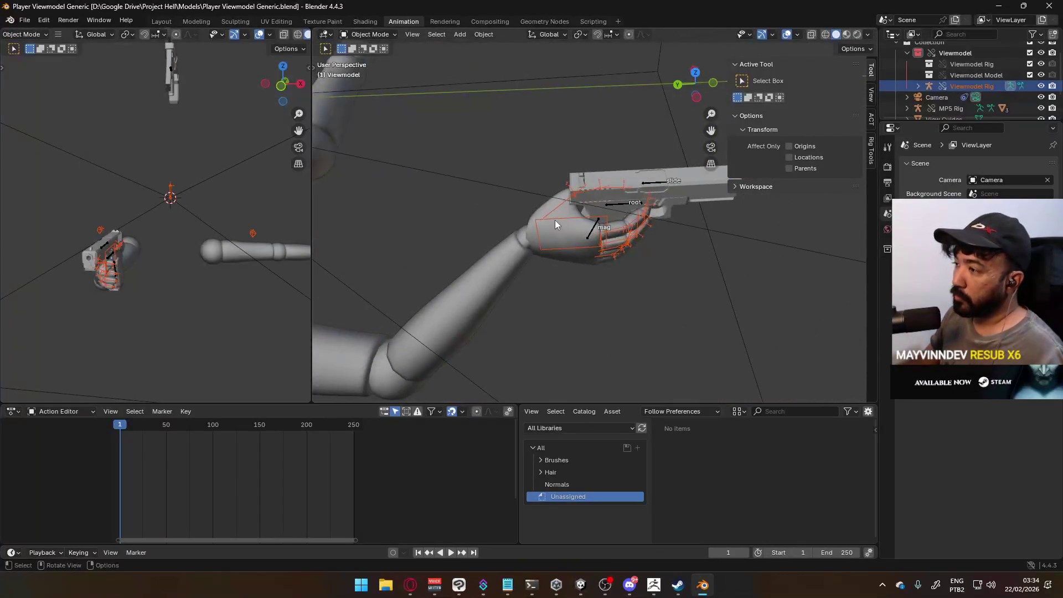
pyautogui.click(554, 220)
pyautogui.click(369, 34)
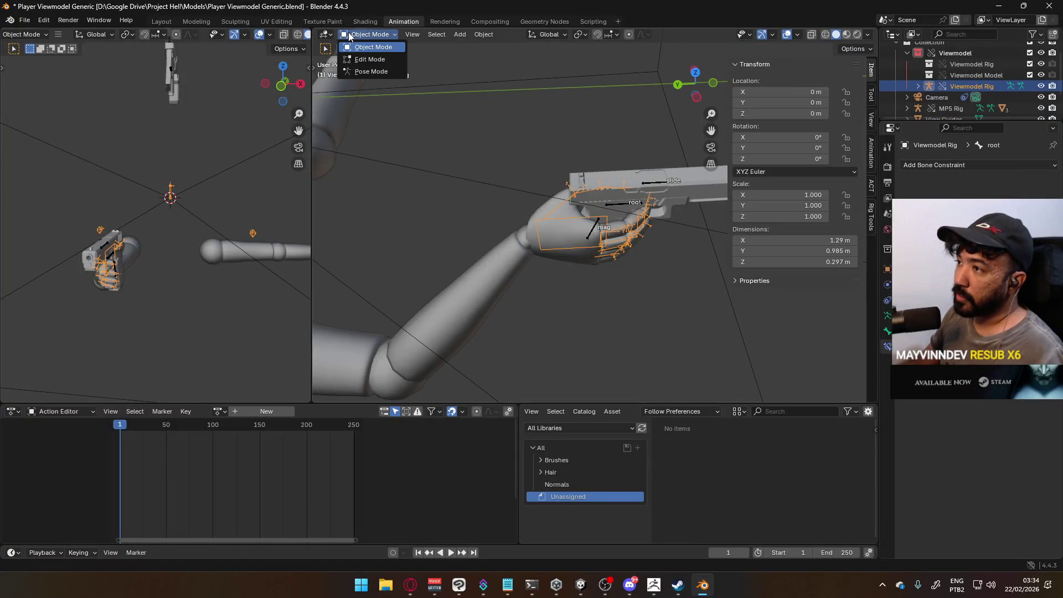
pyautogui.click(367, 72)
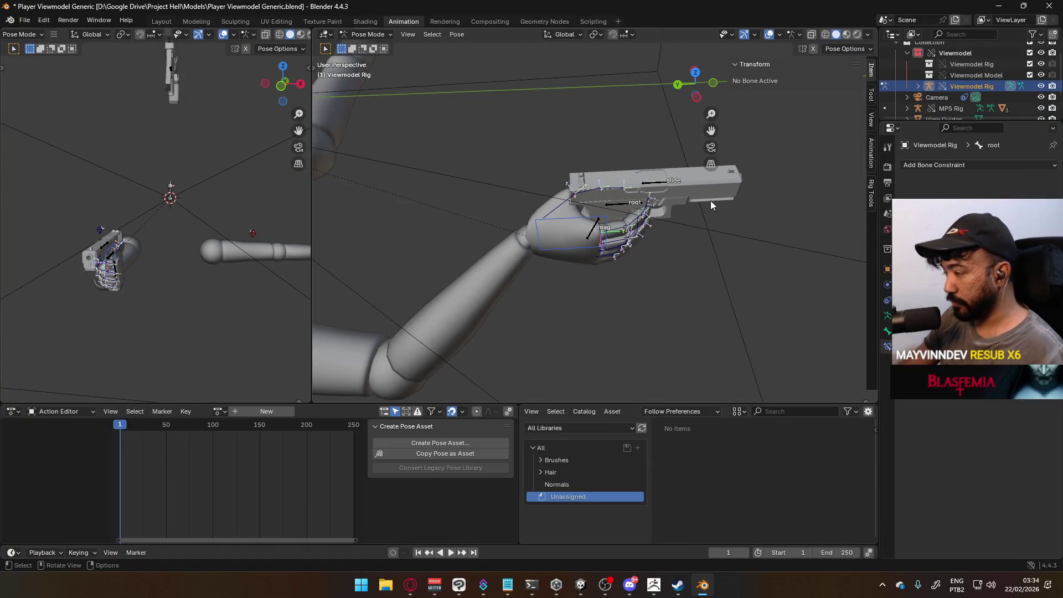
pyautogui.press('KP_7')
# Shift the right hand bones along the global X axis toward the pistol grip.
pyautogui.scroll(2, 717, 195)
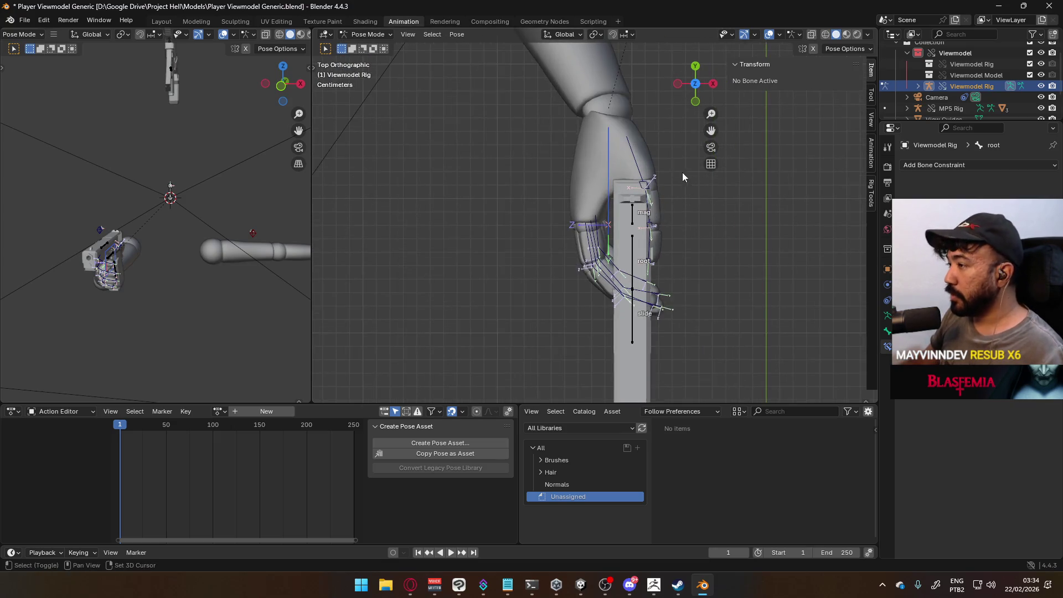
pyautogui.keyDown('shift'); pyautogui.moveTo(685, 179); pyautogui.dragTo(579, 196, button='middle'); pyautogui.keyUp('shift')
pyautogui.press('g')
pyautogui.press('x')
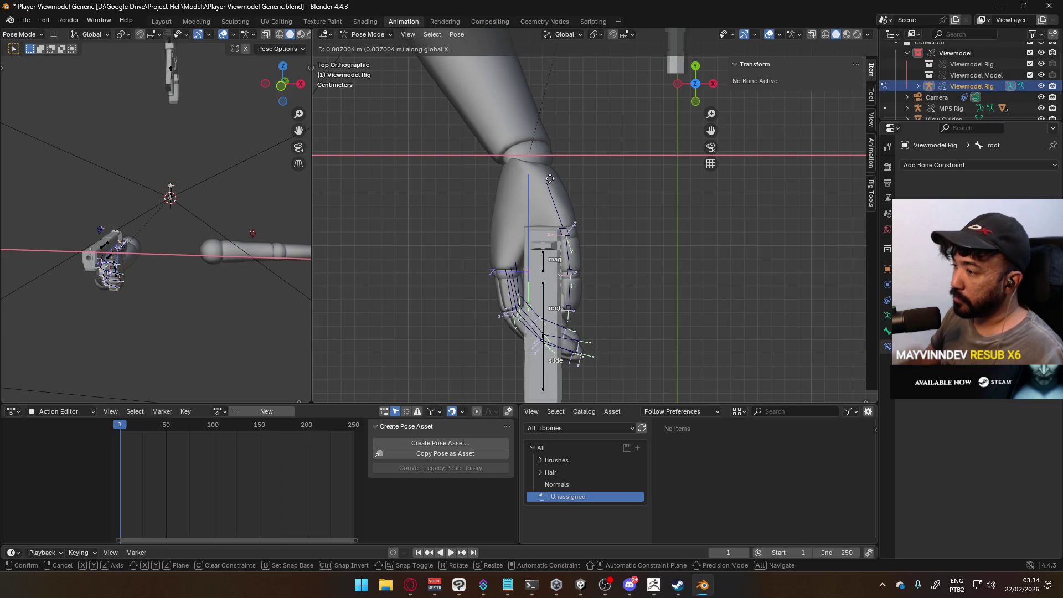
pyautogui.click(564, 186)
pyautogui.moveTo(565, 186)
pyautogui.mouseDown(button='middle')
pyautogui.moveTo(585, 192)
pyautogui.moveTo(574, 79)
pyautogui.moveTo(598, 58)
pyautogui.moveTo(676, 47)
pyautogui.moveTo(706, 93)
pyautogui.moveTo(692, 108)
pyautogui.mouseUp(button='middle')
pyautogui.press('KP_3')
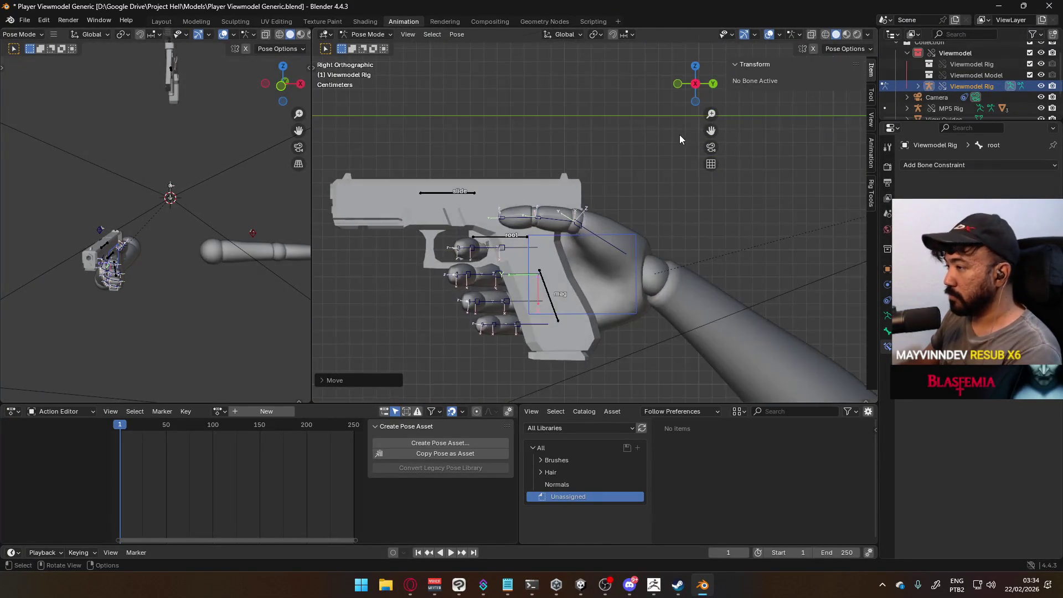
pyautogui.press('ctrl+KP_3')
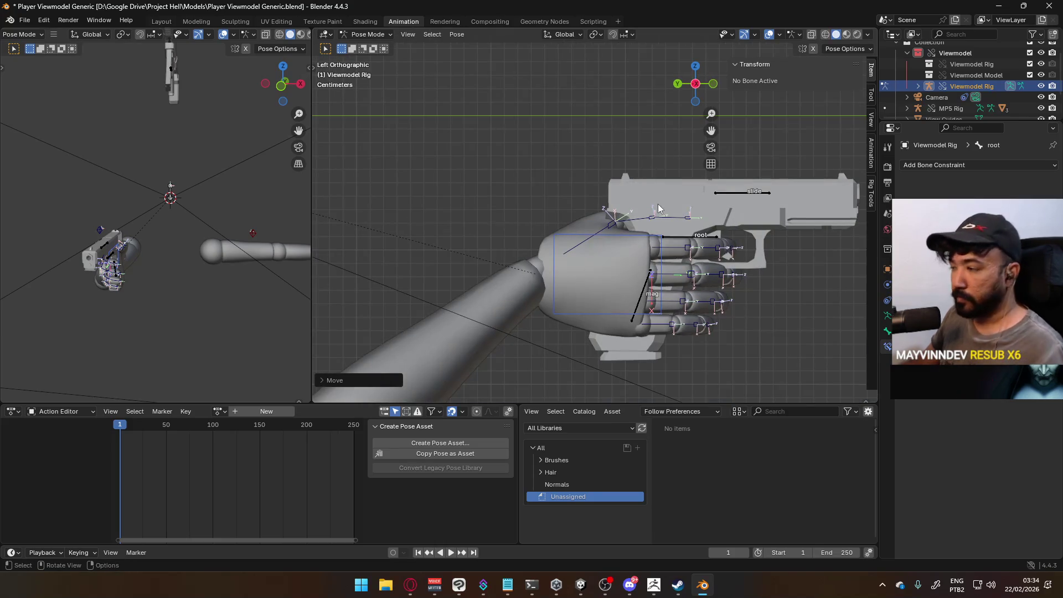
# In left side view, nudge and rotate the hand, then lower it slightly along Z.
pyautogui.press('g')
pyautogui.click(666, 209)
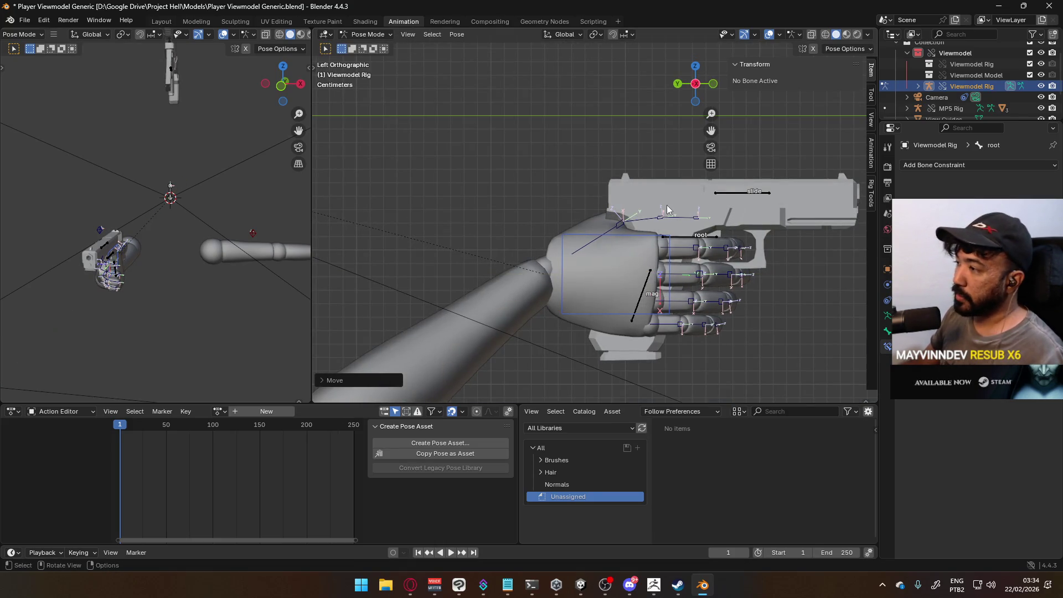
pyautogui.press('r')
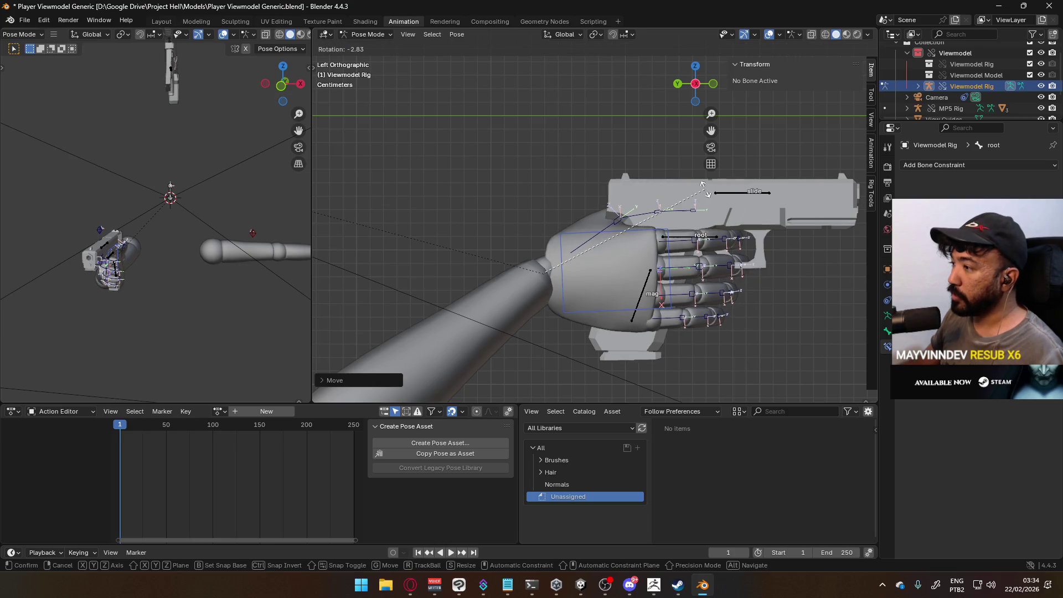
pyautogui.click(700, 177)
pyautogui.press('g')
pyautogui.press('z')
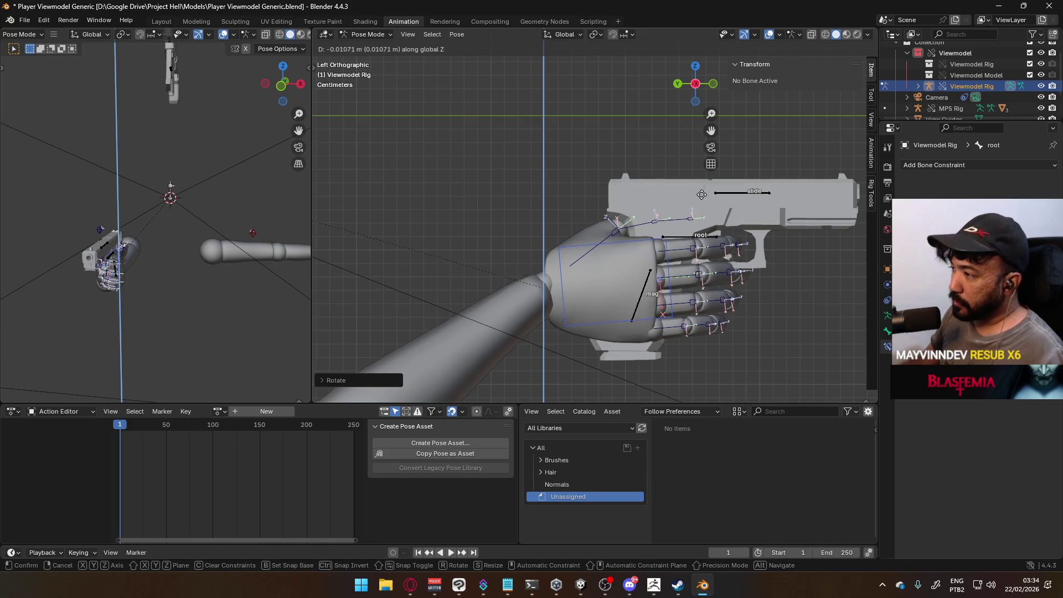
pyautogui.click(666, 192)
# From the right view, rotate and reposition the HandIK.R bone on the pistol grip.
pyautogui.moveTo(645, 186)
pyautogui.mouseDown(button='middle')
pyautogui.moveTo(775, 198)
pyautogui.moveTo(845, 171)
pyautogui.moveTo(365, 138)
pyautogui.moveTo(433, 109)
pyautogui.moveTo(790, 190)
pyautogui.moveTo(369, 155)
pyautogui.moveTo(345, 181)
pyautogui.moveTo(228, 206)
pyautogui.moveTo(527, 260)
pyautogui.moveTo(551, 239)
pyautogui.mouseUp(button='middle')
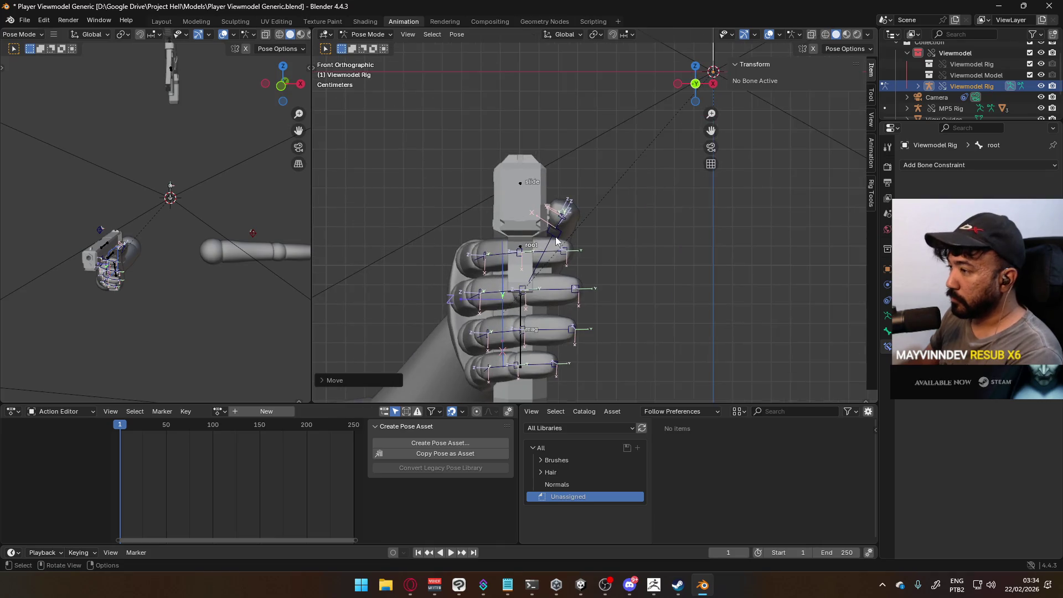
pyautogui.press('KP_3')
pyautogui.click(620, 256)
pyautogui.press('r')
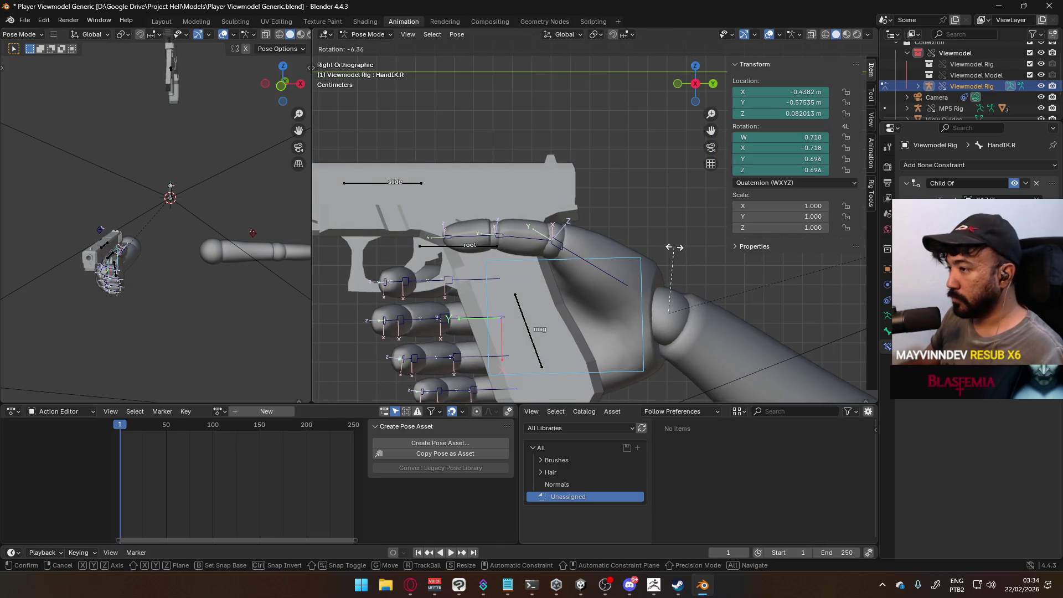
pyautogui.click(678, 256)
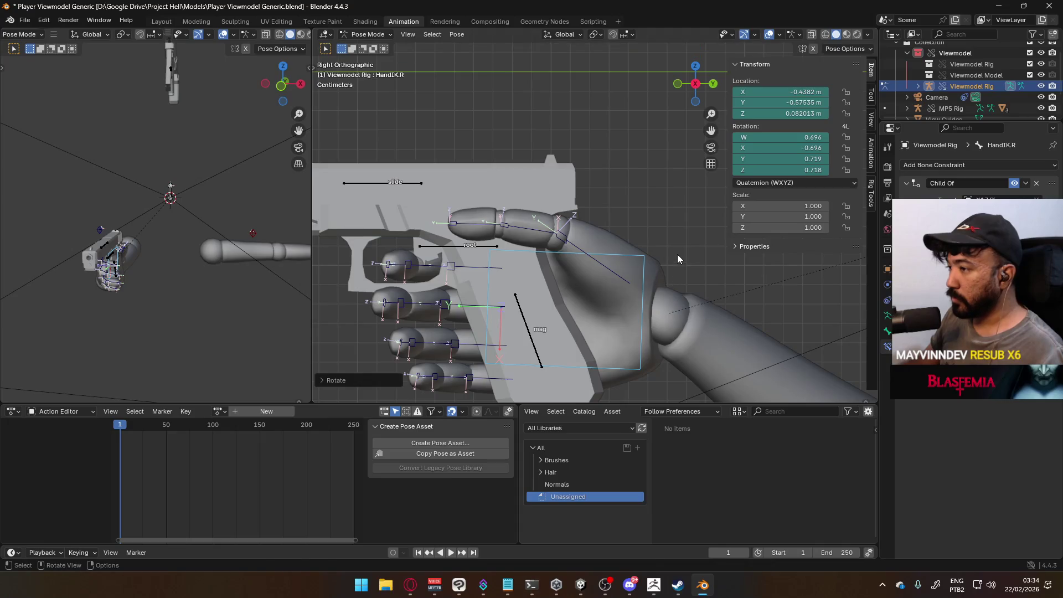
pyautogui.press('r')
pyautogui.press('g')
pyautogui.click(653, 239)
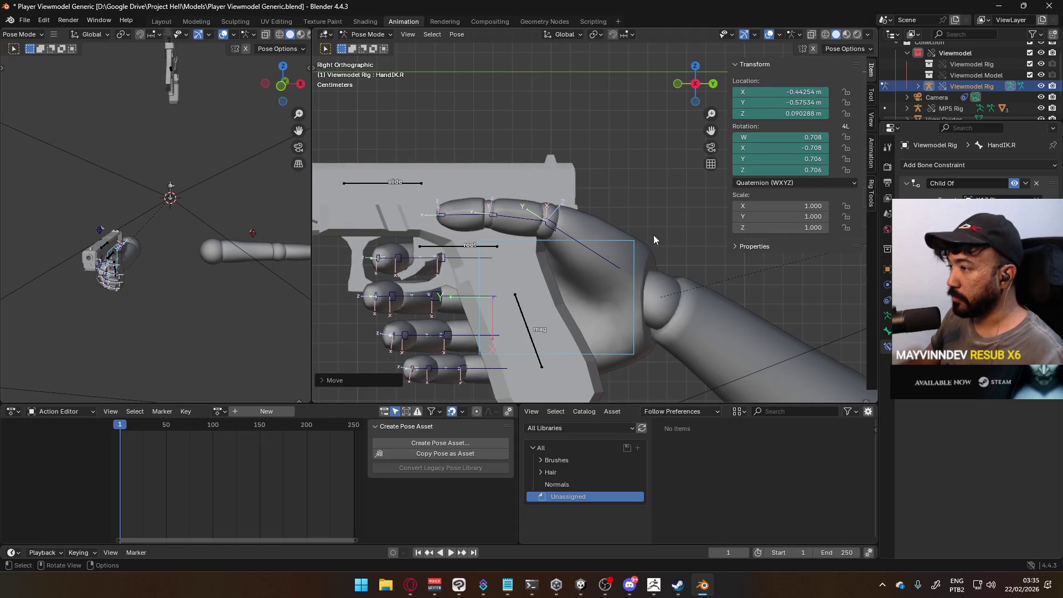
# Rotate the Thumb0.R bone to bend the thumb base.
pyautogui.click(551, 224)
pyautogui.press('r')
pyautogui.click(586, 220)
pyautogui.moveTo(586, 220)
pyautogui.mouseDown(button='middle')
pyautogui.moveTo(535, 248)
pyautogui.moveTo(534, 227)
pyautogui.mouseUp(button='middle')
# In right side view, bend the Thumb1.R and Thumb2.R joints toward the grip.
pyautogui.scroll(2, 523, 227)
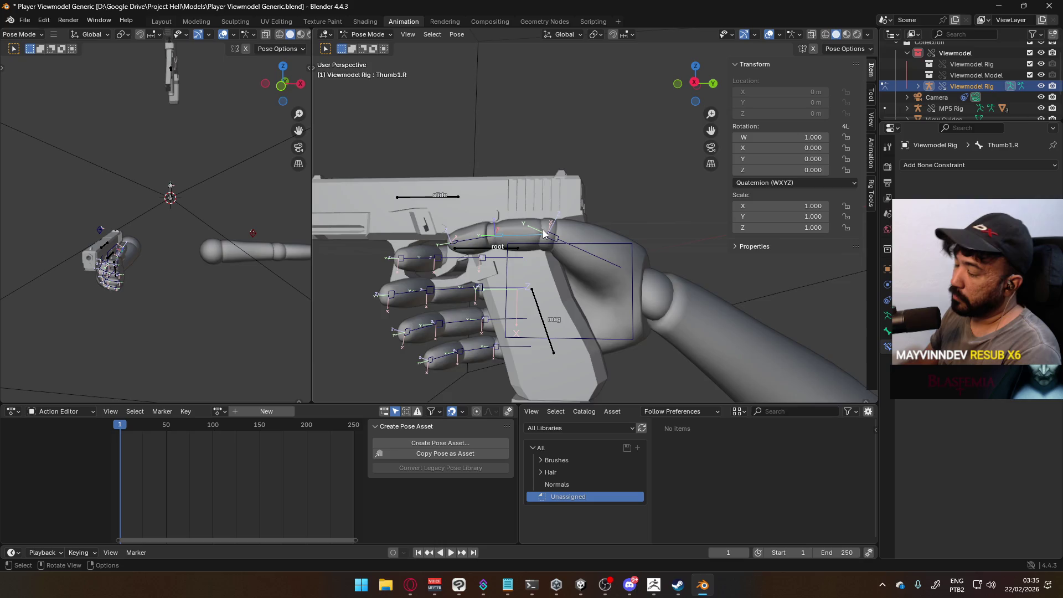
pyautogui.press('KP_3')
pyautogui.scroll(2, 578, 213)
pyautogui.press('r')
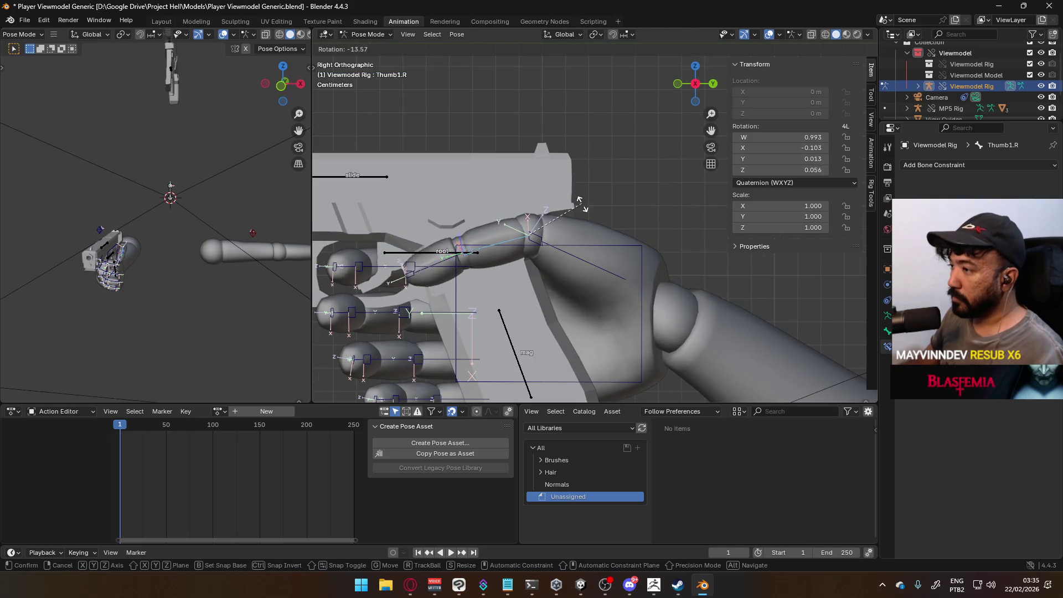
pyautogui.click(583, 210)
pyautogui.press('r')
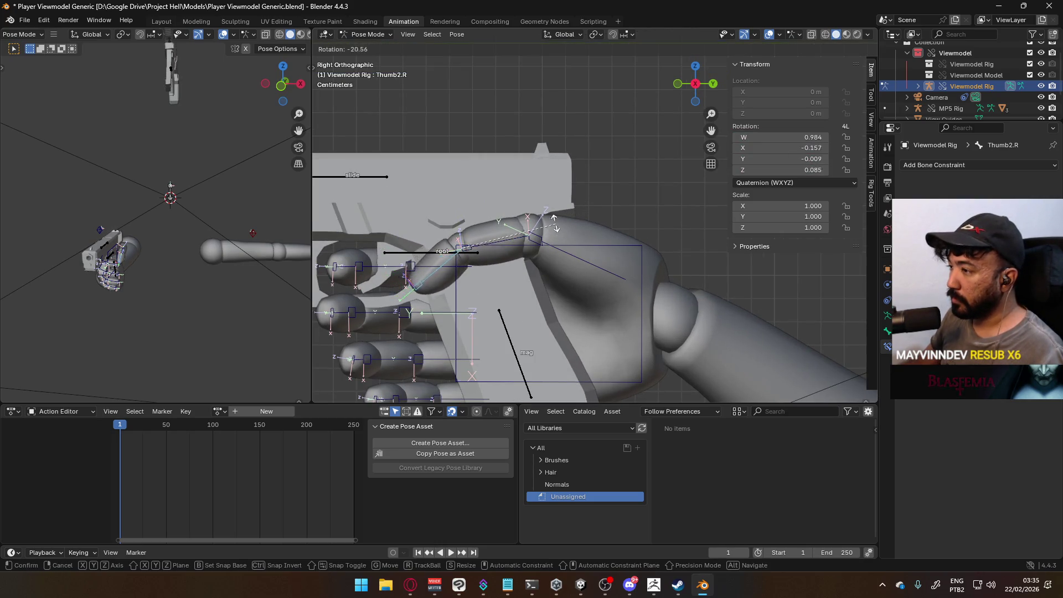
pyautogui.click(530, 198)
pyautogui.moveTo(517, 202)
pyautogui.mouseDown(button='middle')
pyautogui.moveTo(642, 205)
pyautogui.moveTo(639, 227)
pyautogui.moveTo(550, 267)
pyautogui.mouseUp(button='middle')
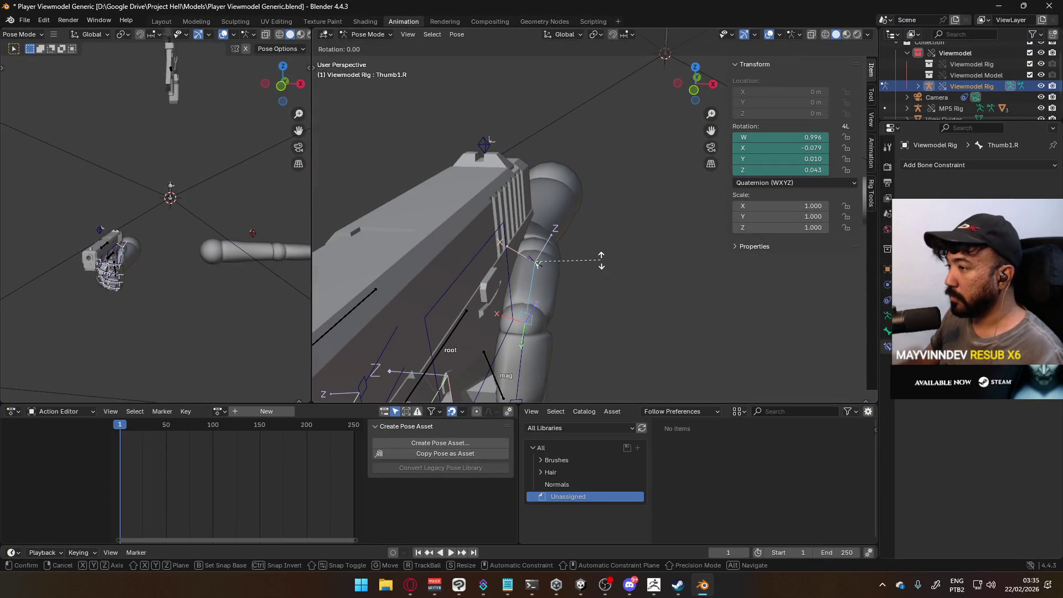
pyautogui.click(604, 296)
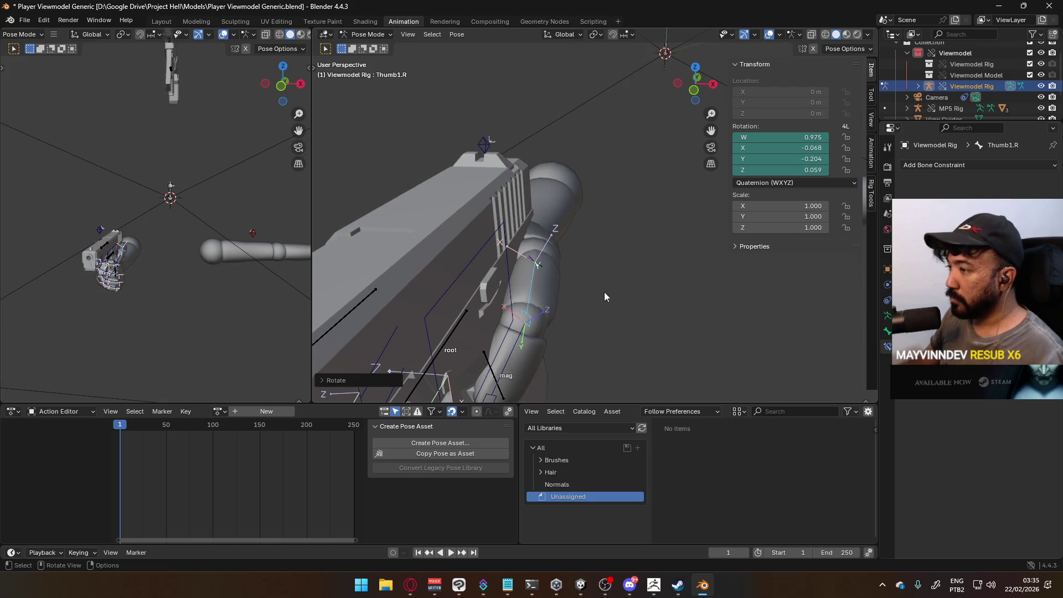
pyautogui.moveTo(538, 290)
pyautogui.mouseDown(button='middle')
pyautogui.moveTo(576, 257)
pyautogui.moveTo(546, 270)
pyautogui.moveTo(582, 326)
pyautogui.moveTo(504, 326)
pyautogui.moveTo(573, 242)
pyautogui.moveTo(473, 177)
pyautogui.moveTo(634, 235)
pyautogui.moveTo(507, 195)
pyautogui.mouseUp(button='middle')
# Rotate the Thumb0.R bone at the thumb base.
pyautogui.click(634, 235)
pyautogui.press('r')
pyautogui.click(480, 198)
pyautogui.moveTo(433, 200)
pyautogui.mouseDown(button='middle')
pyautogui.moveTo(566, 158)
pyautogui.moveTo(546, 196)
pyautogui.moveTo(644, 217)
pyautogui.moveTo(673, 245)
pyautogui.mouseUp(button='middle')
# Rotate Thumb1.R on its local X and Z axes and curl Thumb2.R around the grip.
pyautogui.click(546, 196)
pyautogui.press('r')
pyautogui.press('x')
pyautogui.press('x')
pyautogui.click(672, 219)
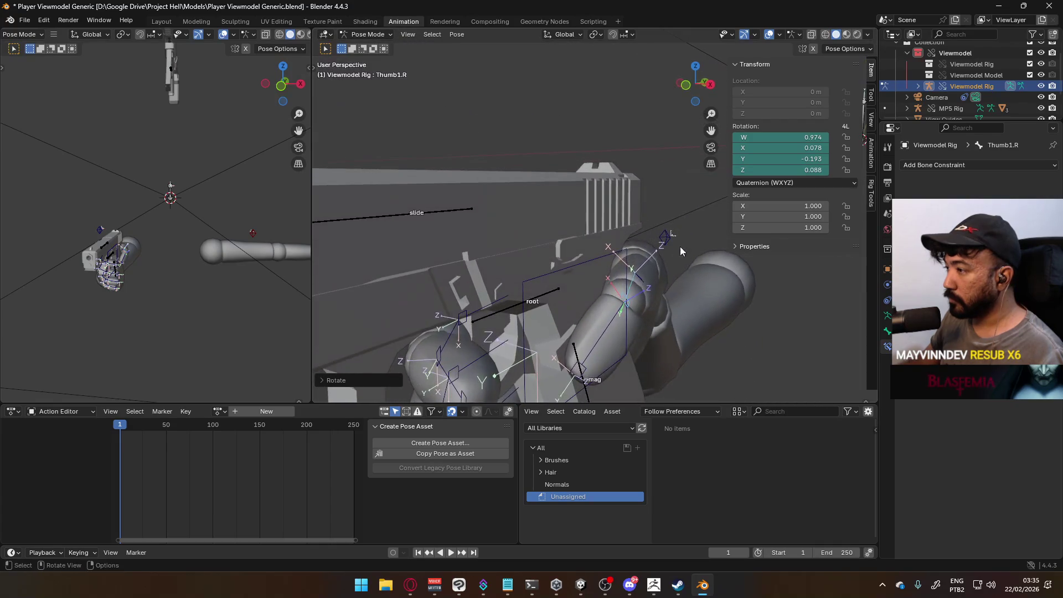
pyautogui.click(705, 277)
pyautogui.moveTo(702, 277)
pyautogui.mouseDown(button='middle')
pyautogui.moveTo(593, 273)
pyautogui.moveTo(527, 288)
pyautogui.moveTo(668, 212)
pyautogui.moveTo(702, 231)
pyautogui.moveTo(686, 258)
pyautogui.moveTo(703, 270)
pyautogui.moveTo(682, 291)
pyautogui.mouseUp(button='middle')
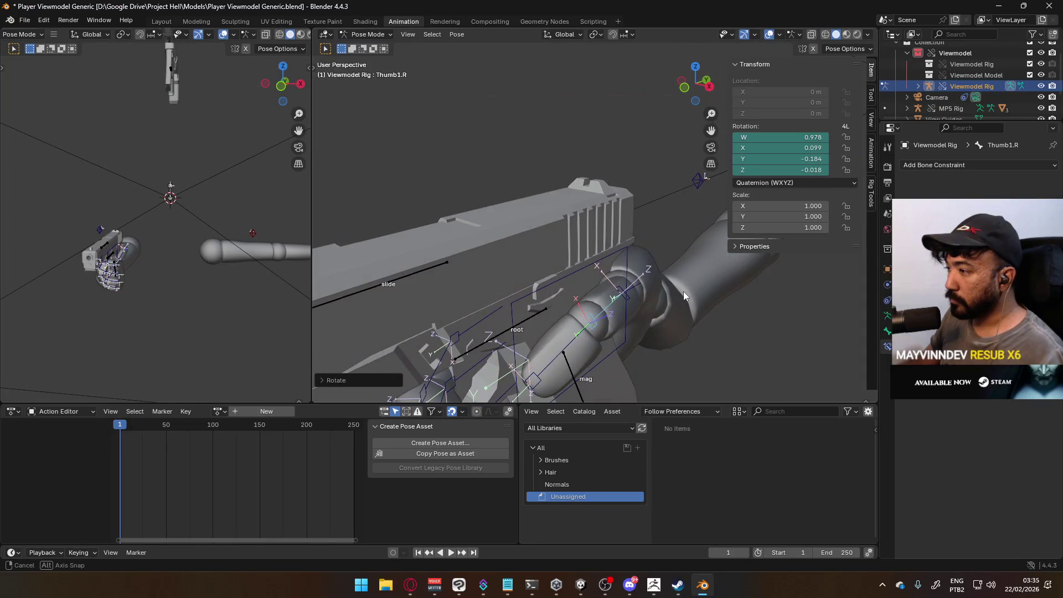
pyautogui.click(585, 337)
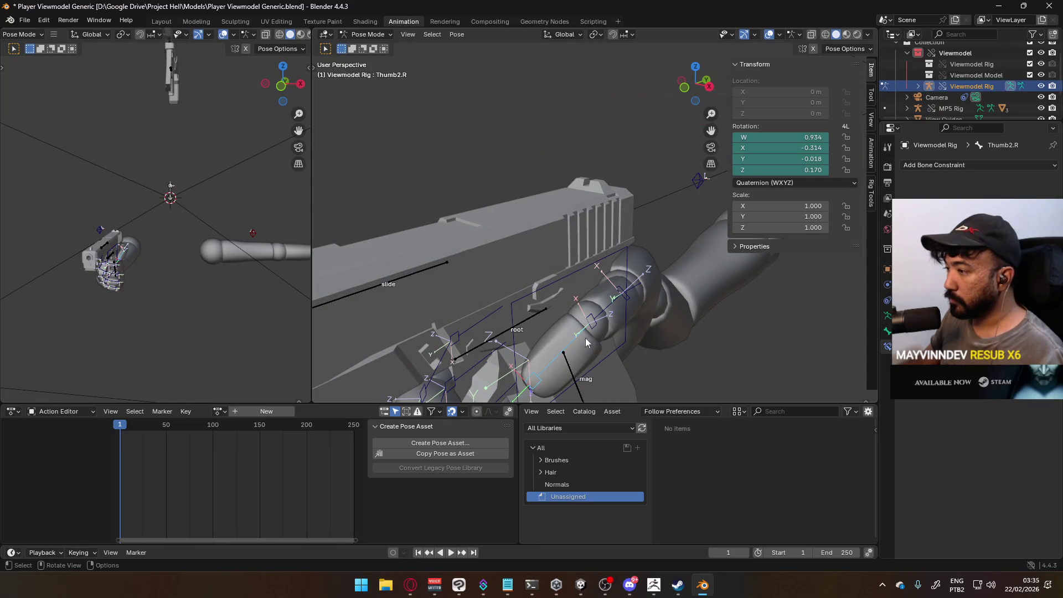
pyautogui.click(640, 331)
pyautogui.moveTo(641, 331)
pyautogui.mouseDown(button='middle')
pyautogui.moveTo(676, 277)
pyautogui.moveTo(589, 285)
pyautogui.moveTo(550, 317)
pyautogui.moveTo(510, 328)
pyautogui.moveTo(567, 333)
pyautogui.moveTo(517, 224)
pyautogui.moveTo(487, 203)
pyautogui.mouseUp(button='middle')
# In left side view, curl Middle1.R, Ring1.R and the pinky down around the grip.
pyautogui.click(496, 198)
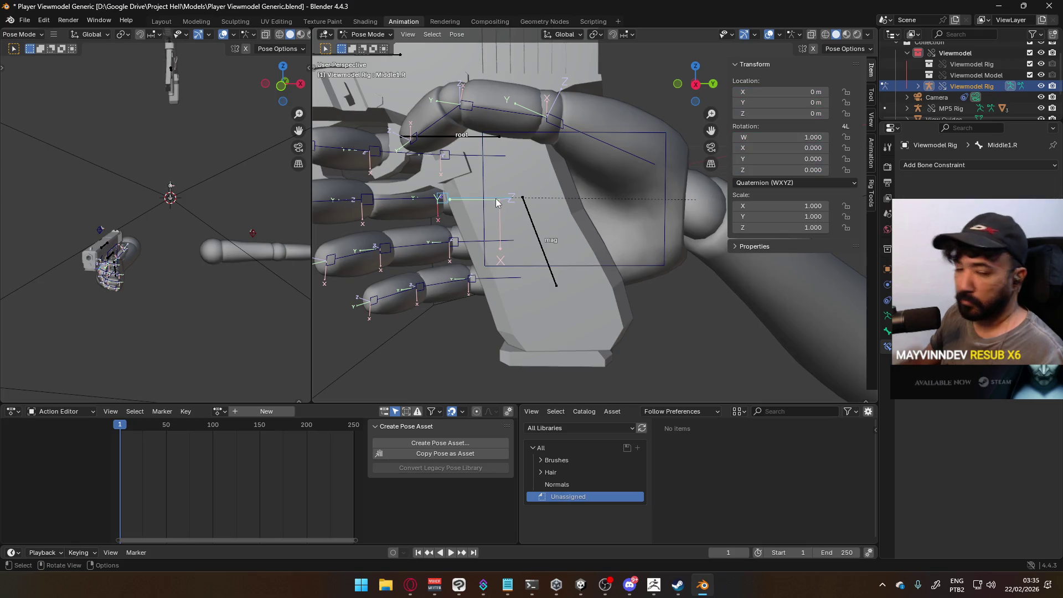
pyautogui.press('ctrl+KP_3')
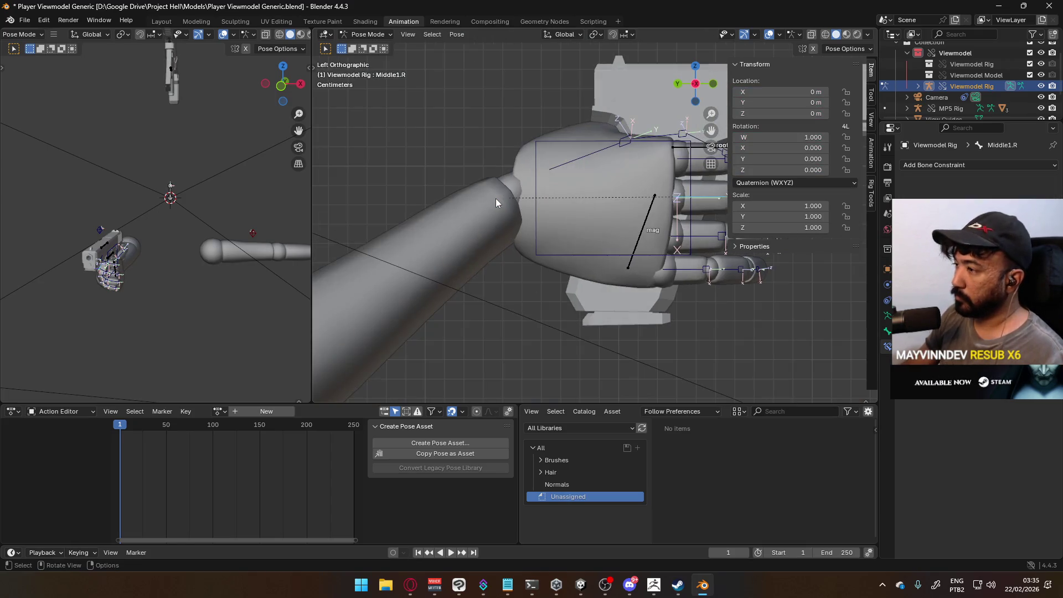
pyautogui.keyDown('shift'); pyautogui.moveTo(514, 165); pyautogui.dragTo(414, 221, button='middle'); pyautogui.keyUp('shift')
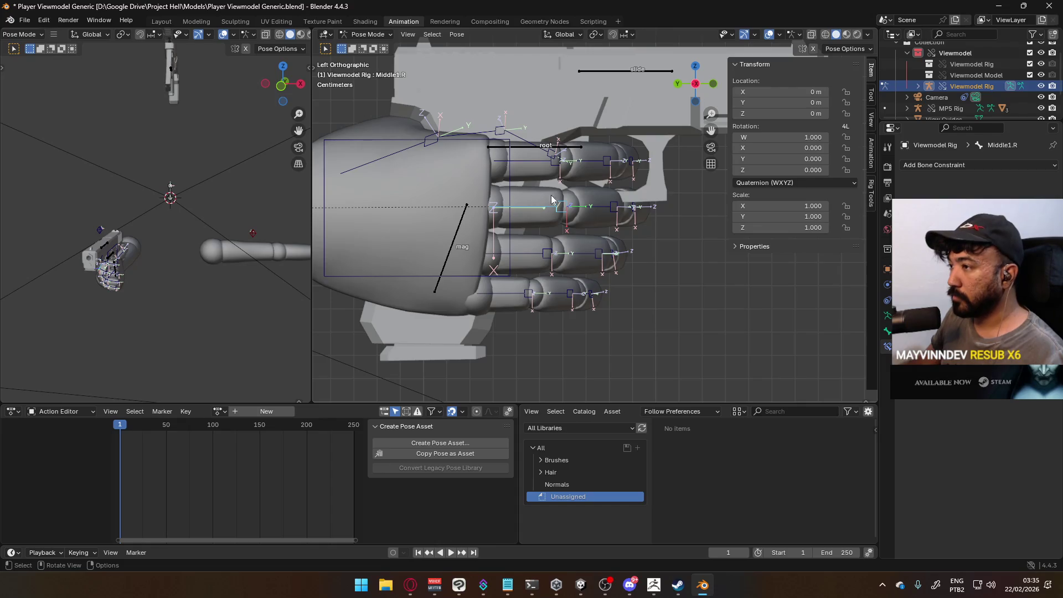
pyautogui.click(542, 230)
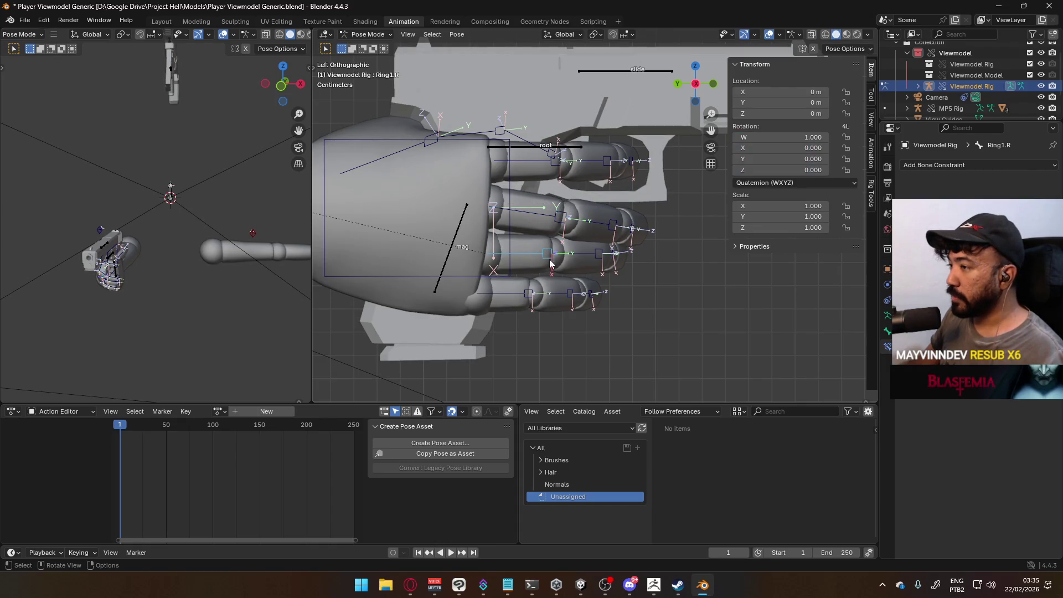
pyautogui.press('r')
pyautogui.click(560, 276)
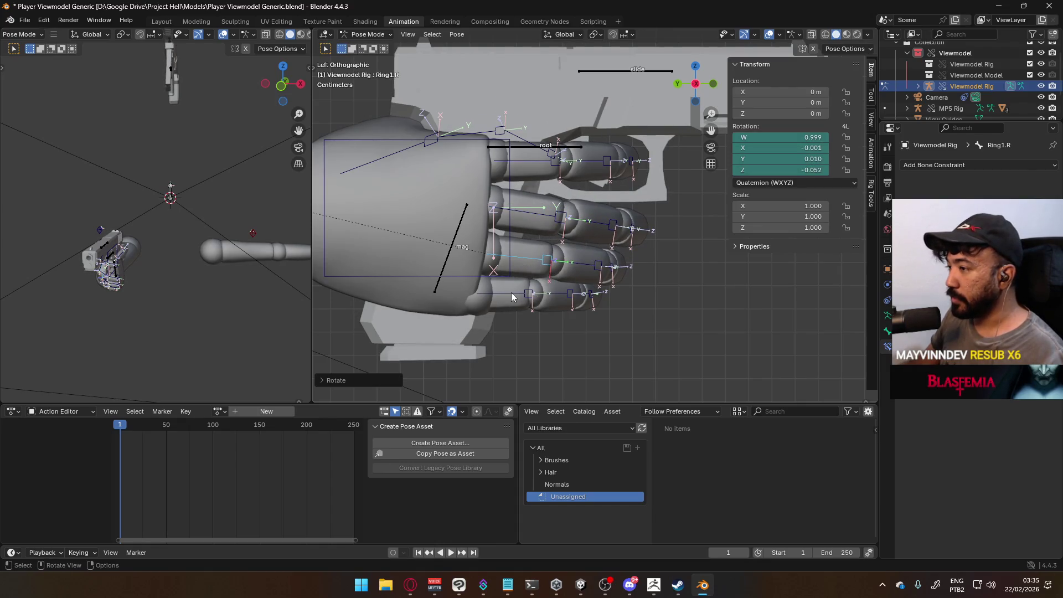
pyautogui.click(575, 299)
pyautogui.moveTo(581, 286); pyautogui.dragTo(610, 280, button='middle')
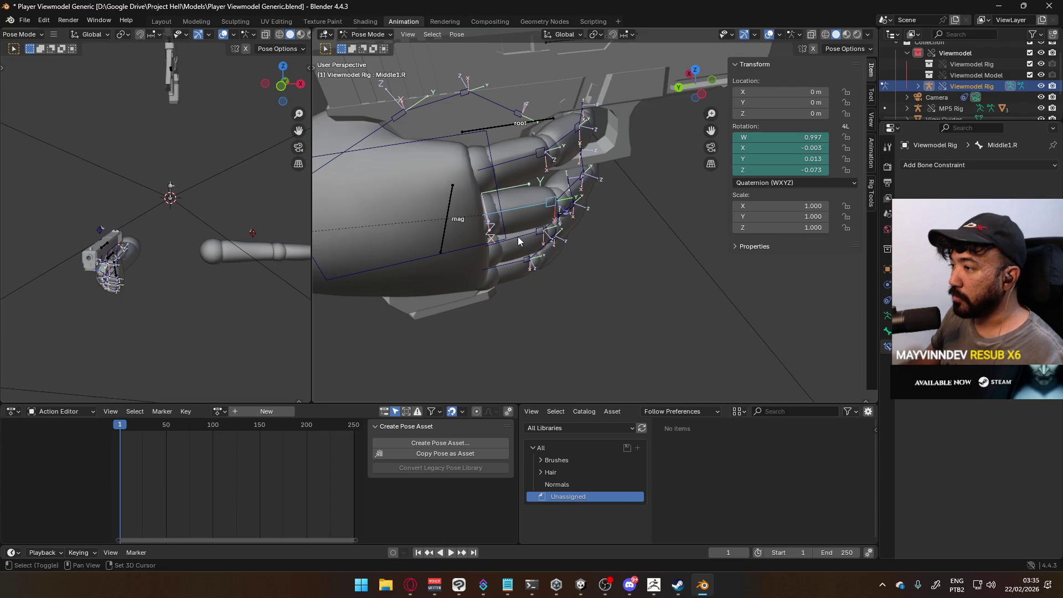
# Curl the Pinky1.R bone further around the grip.
pyautogui.keyDown('shift'); pyautogui.click(521, 271); pyautogui.keyUp('shift')
pyautogui.moveTo(521, 270)
pyautogui.mouseDown(button='middle')
pyautogui.moveTo(512, 166)
pyautogui.moveTo(568, 190)
pyautogui.moveTo(573, 218)
pyautogui.moveTo(486, 277)
pyautogui.moveTo(636, 281)
pyautogui.moveTo(490, 237)
pyautogui.moveTo(544, 276)
pyautogui.moveTo(568, 280)
pyautogui.moveTo(443, 174)
pyautogui.moveTo(417, 131)
pyautogui.moveTo(391, 199)
pyautogui.moveTo(542, 211)
pyautogui.mouseUp(button='middle')
pyautogui.press('r')
pyautogui.click(556, 233)
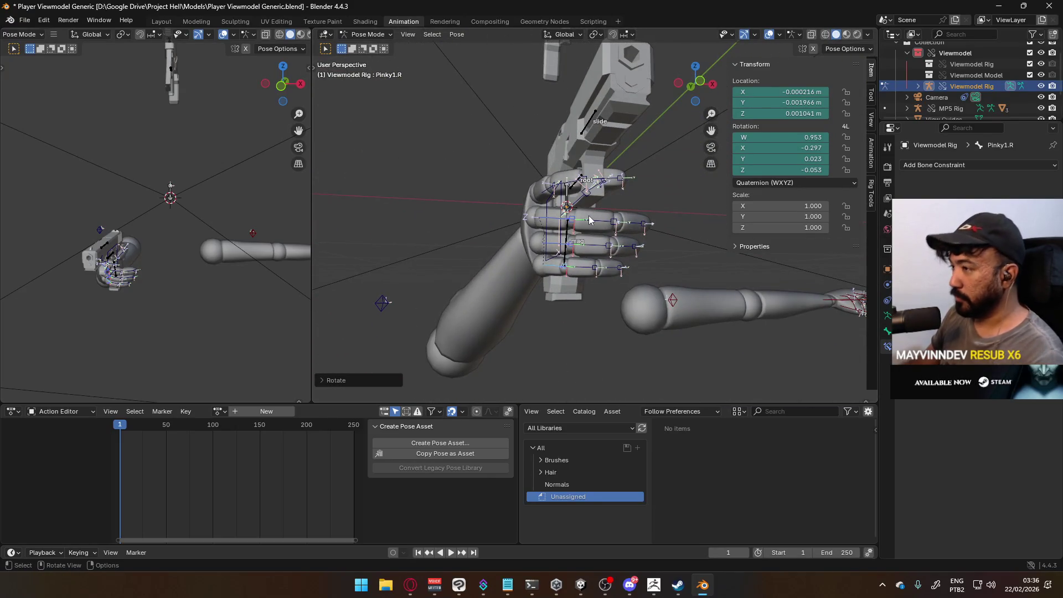
# In front view, shift the HandIK.R bone slightly left and rotate it.
pyautogui.press('KP_1')
pyautogui.scroll(2, 562, 227)
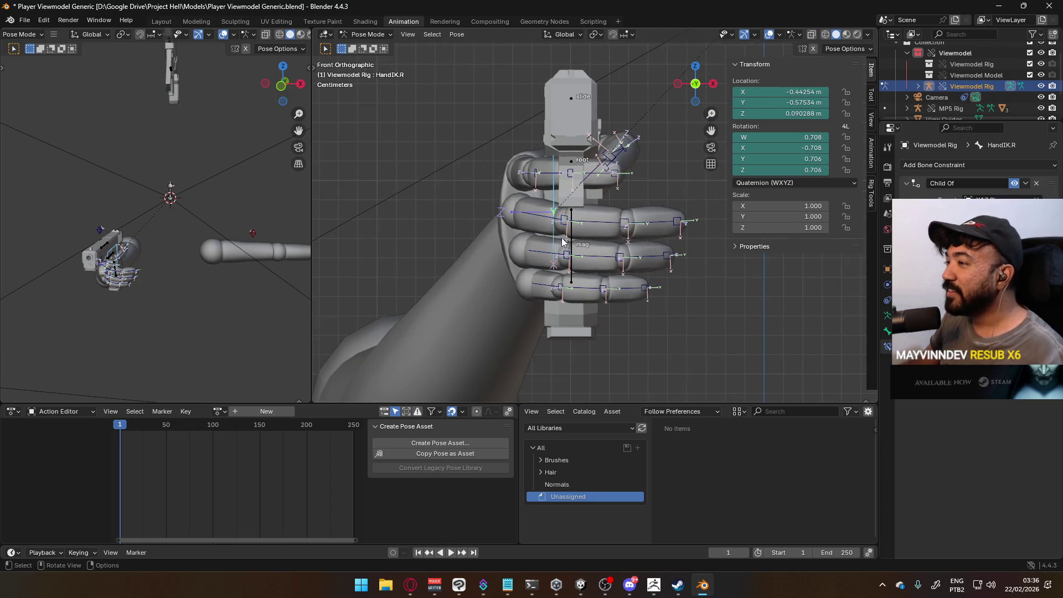
pyautogui.click(568, 249)
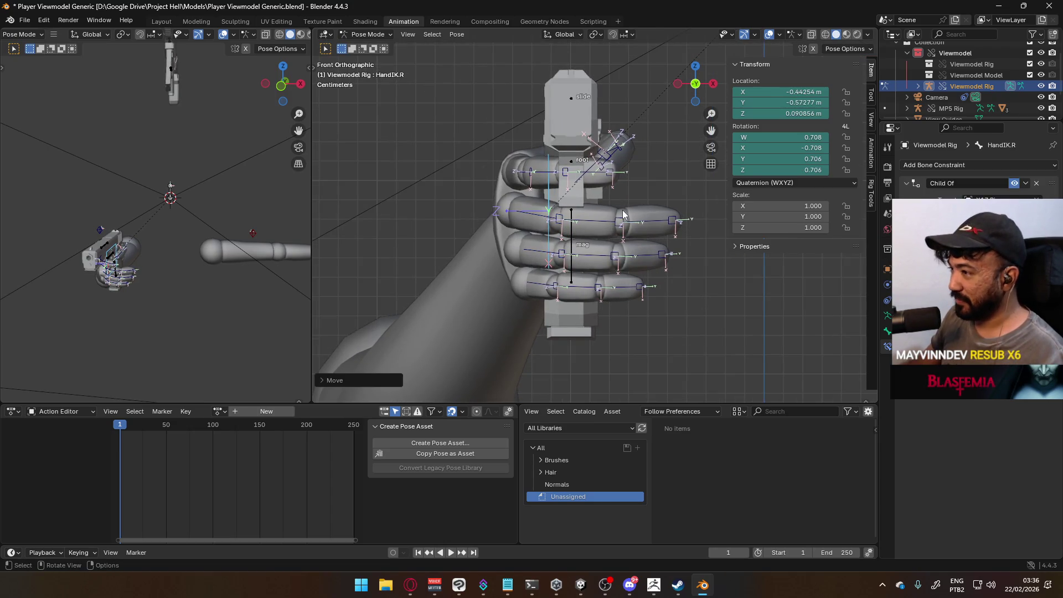
pyautogui.press('r')
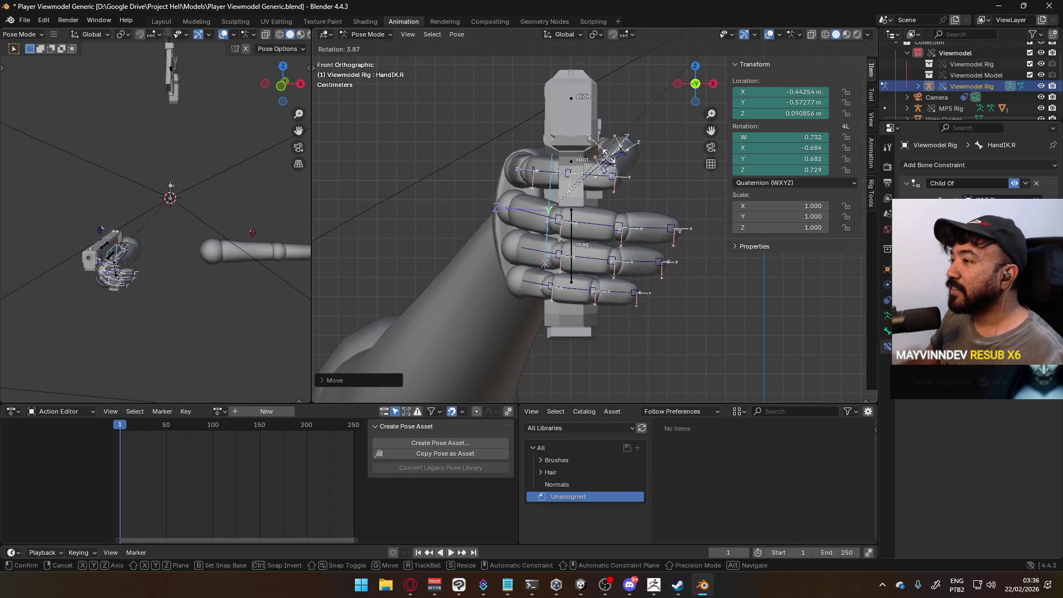
pyautogui.click(606, 152)
# Rotate Pinky1.R and rotate Pinky2.R around the X axis to close the pinky.
pyautogui.click(585, 217)
pyautogui.moveTo(584, 217)
pyautogui.mouseDown(button='middle')
pyautogui.moveTo(490, 239)
pyautogui.moveTo(548, 238)
pyautogui.moveTo(622, 196)
pyautogui.mouseUp(button='middle')
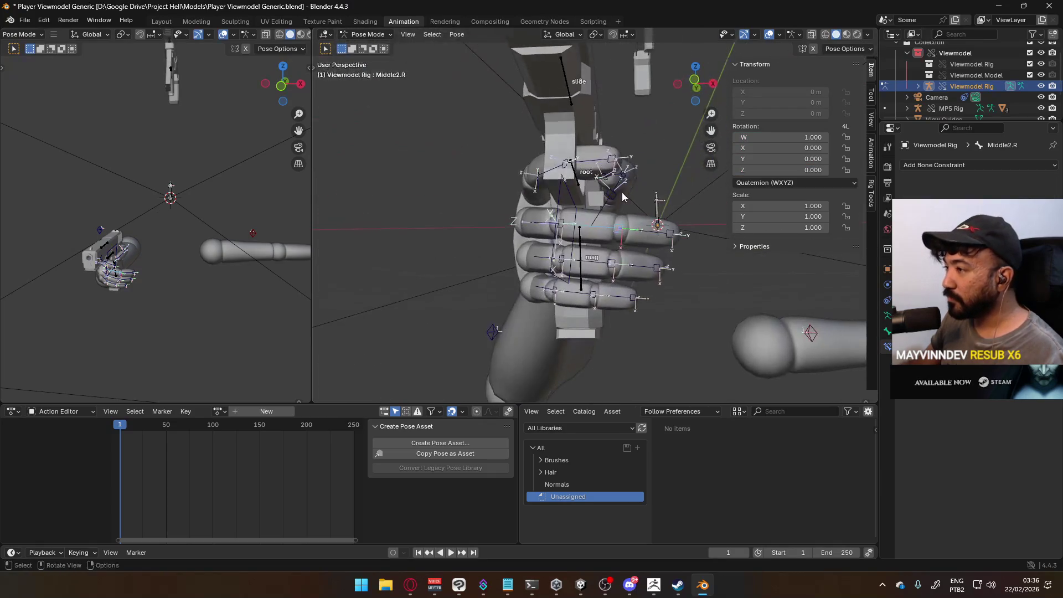
pyautogui.click(531, 222)
pyautogui.moveTo(532, 223); pyautogui.dragTo(549, 207, button='middle')
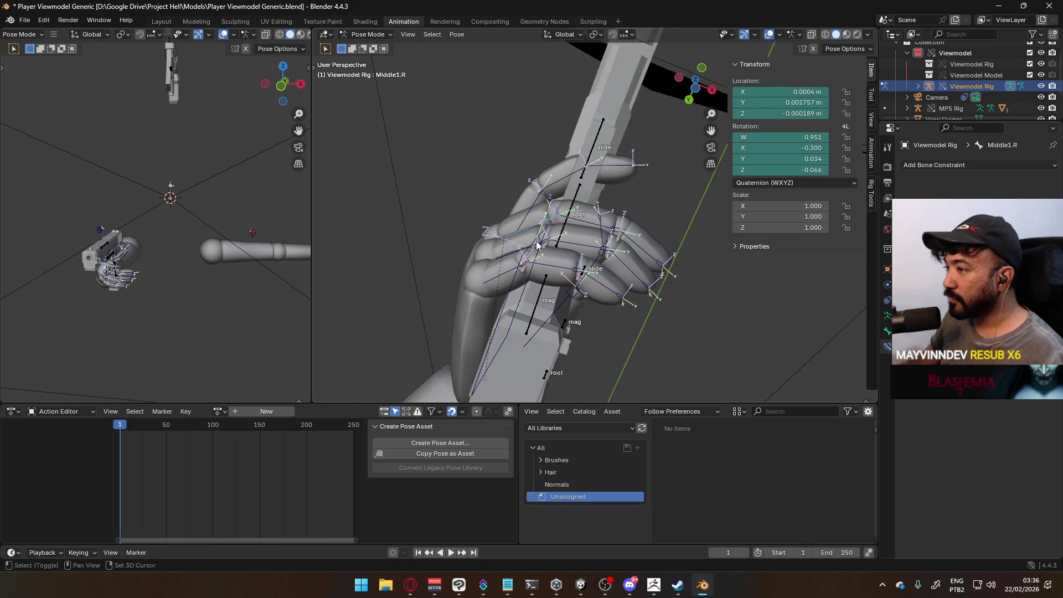
pyautogui.click(510, 272)
pyautogui.press('r')
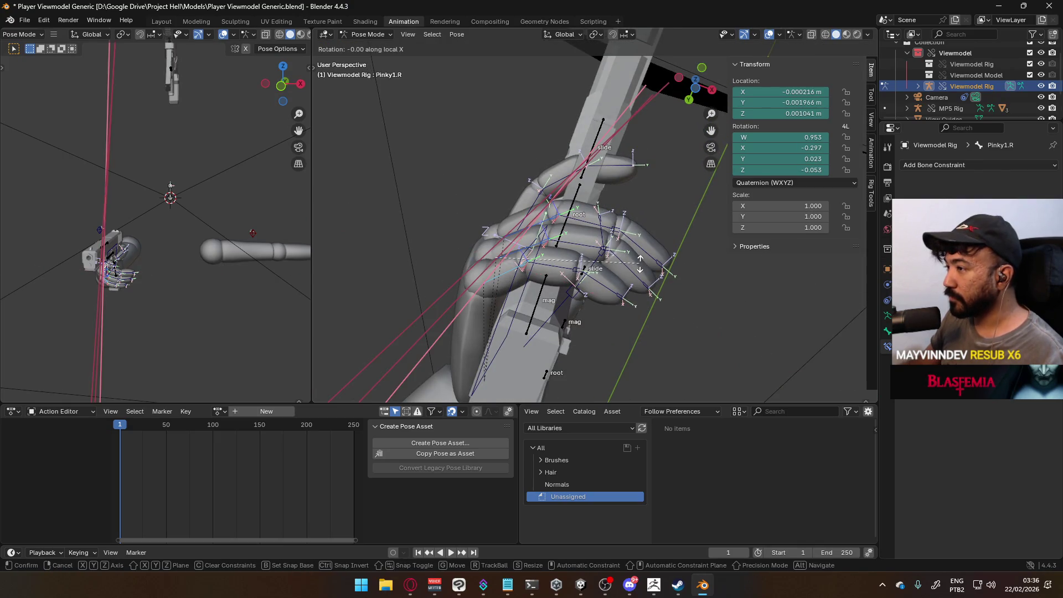
pyautogui.click(588, 217)
pyautogui.click(585, 213)
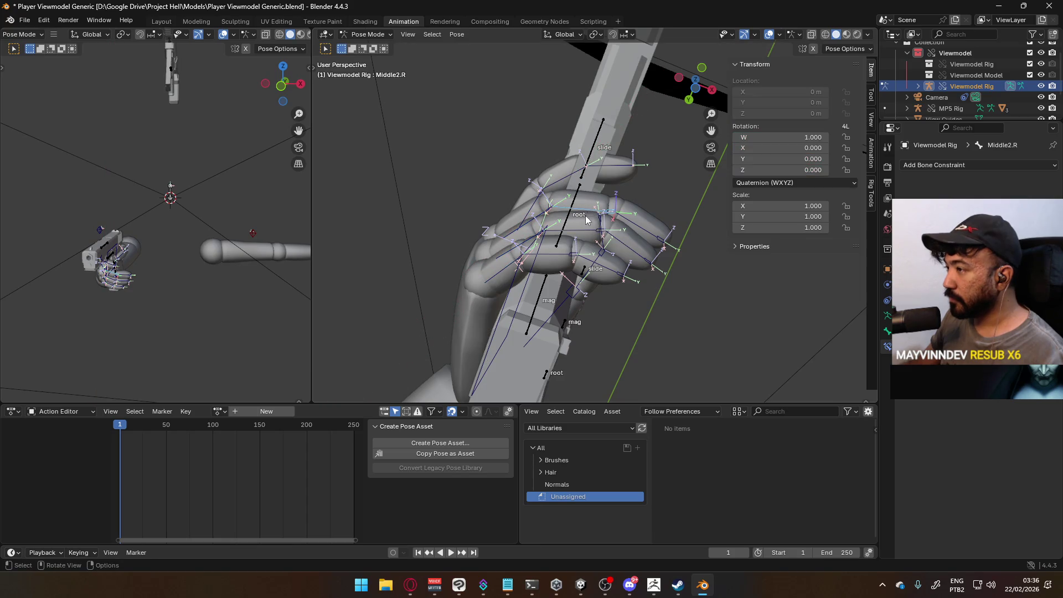
pyautogui.press('x')
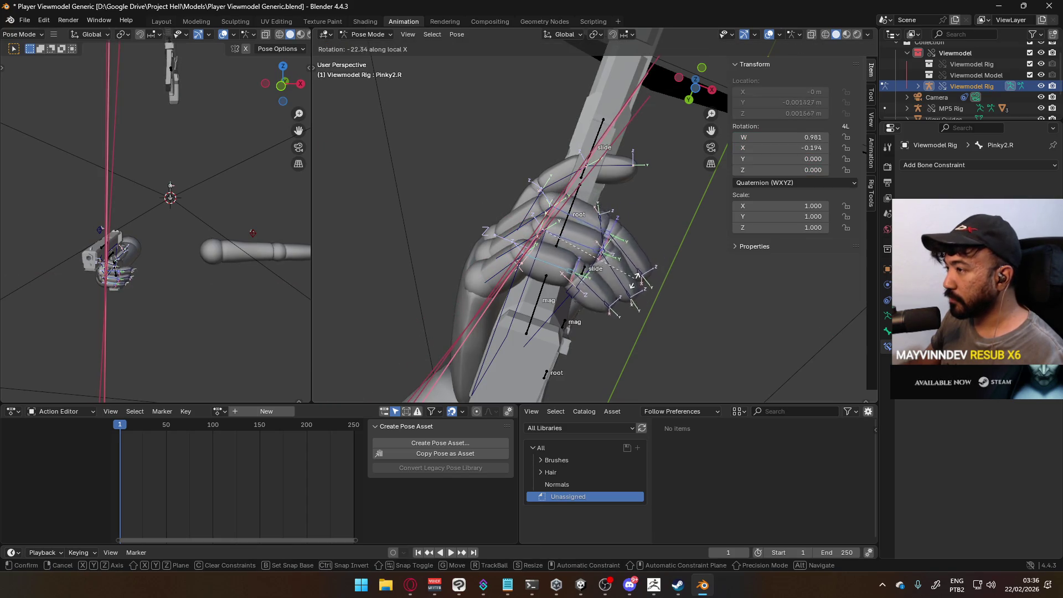
pyautogui.click(633, 290)
# Rotate the Pinky3.R fingertip around global X.
pyautogui.moveTo(633, 290)
pyautogui.mouseDown(button='middle')
pyautogui.moveTo(543, 310)
pyautogui.moveTo(565, 372)
pyautogui.mouseUp(button='middle')
pyautogui.click(661, 217)
pyautogui.moveTo(660, 217); pyautogui.dragTo(572, 264, button='middle')
pyautogui.press('r')
pyautogui.press('x')
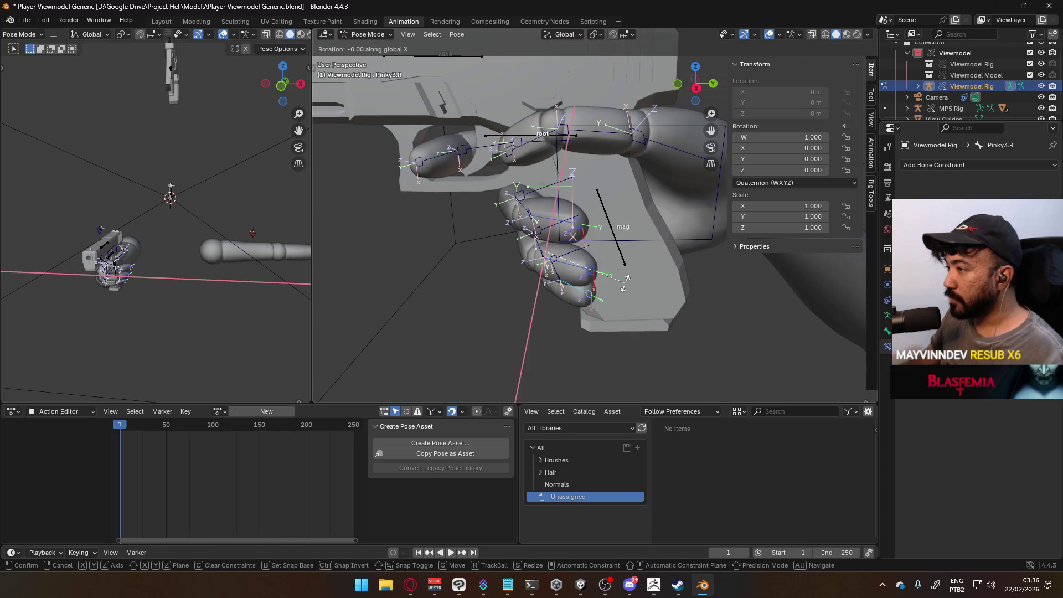
pyautogui.click(611, 215)
# Curl the Ring3.R fingertip and rotate Pinky3.R further.
pyautogui.moveTo(608, 220)
pyautogui.mouseDown(button='middle')
pyautogui.moveTo(514, 216)
pyautogui.moveTo(501, 173)
pyautogui.moveTo(557, 105)
pyautogui.mouseUp(button='middle')
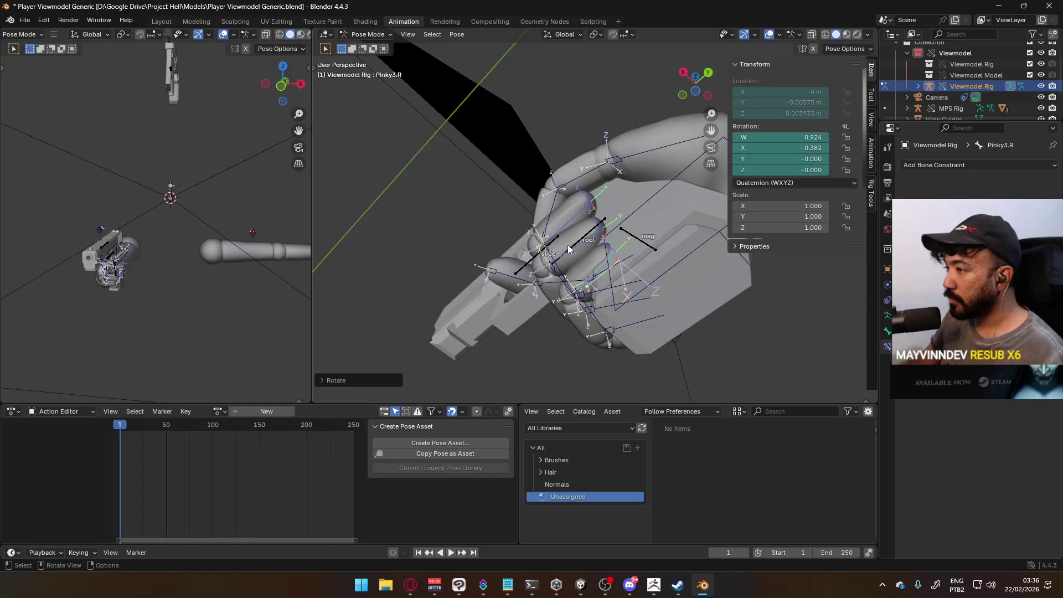
pyautogui.press('r')
pyautogui.click(603, 244)
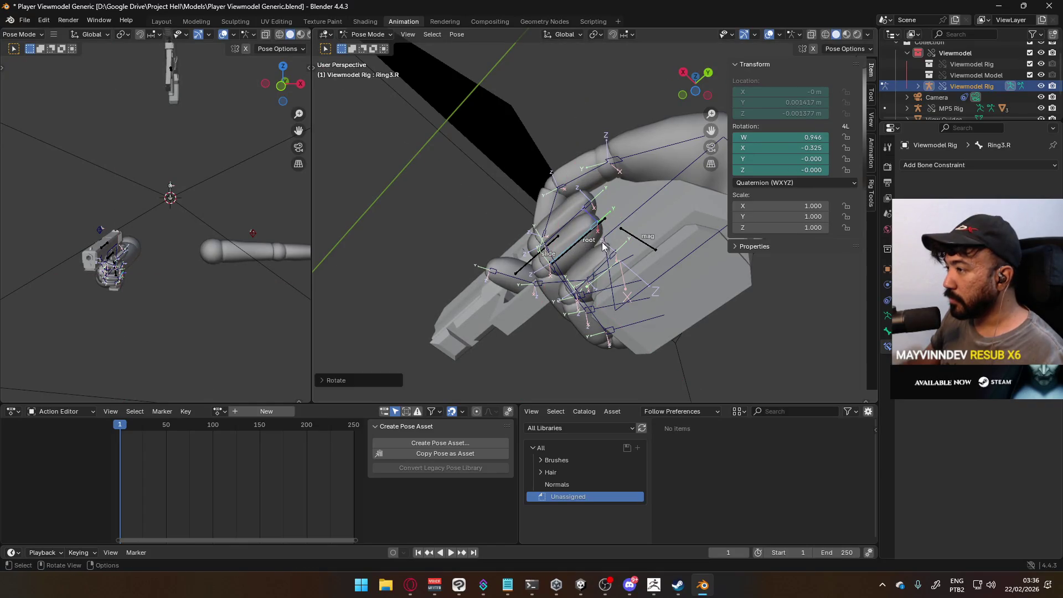
pyautogui.moveTo(594, 275); pyautogui.dragTo(624, 238, button='middle')
pyautogui.press('r')
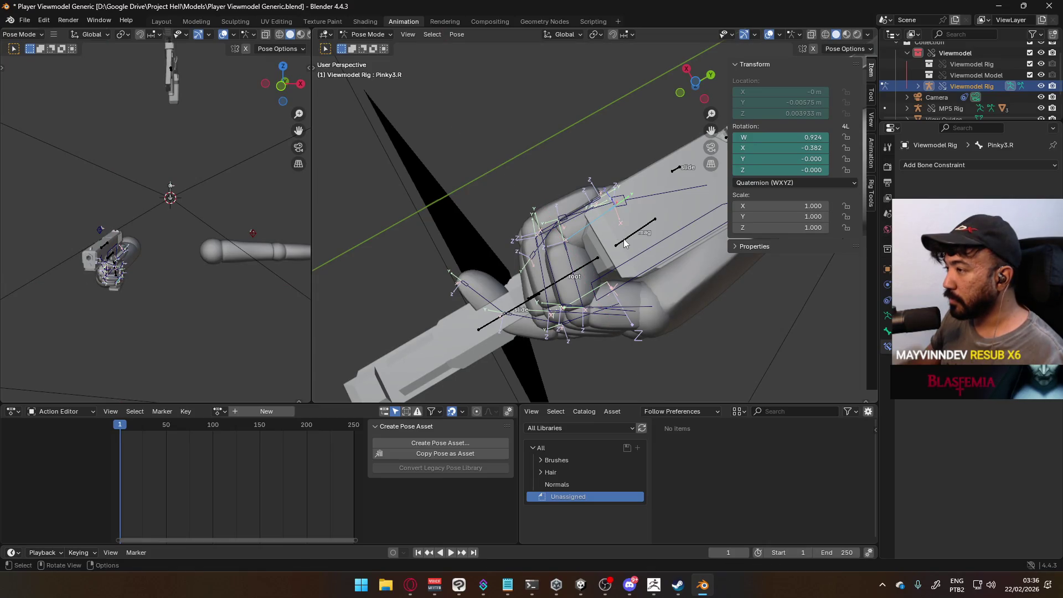
pyautogui.click(624, 227)
pyautogui.moveTo(624, 226)
pyautogui.mouseDown(button='middle')
pyautogui.moveTo(624, 308)
pyautogui.moveTo(491, 316)
pyautogui.moveTo(492, 353)
pyautogui.moveTo(358, 304)
pyautogui.moveTo(336, 270)
pyautogui.mouseUp(button='middle')
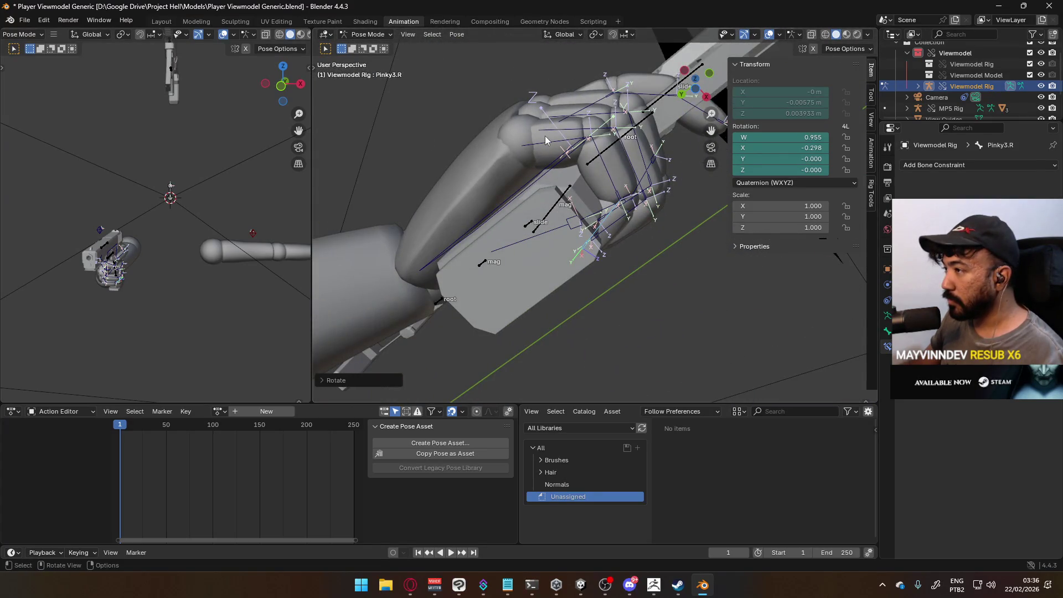
# Curl finger bones around global X, tuck the Pinky3.R tip further, and rotate Middle2.R into a fist.
pyautogui.click(659, 206)
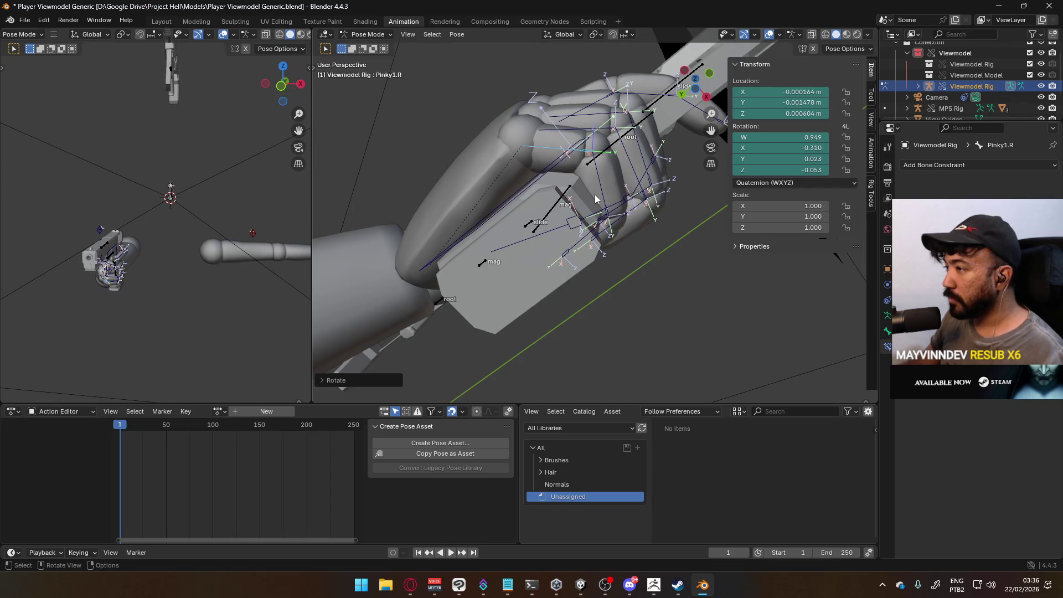
pyautogui.press('r')
pyautogui.press('x')
pyautogui.click(637, 187)
pyautogui.moveTo(638, 188)
pyautogui.mouseDown(button='middle')
pyautogui.moveTo(582, 229)
pyautogui.moveTo(412, 292)
pyautogui.moveTo(387, 264)
pyautogui.moveTo(348, 287)
pyautogui.moveTo(444, 346)
pyautogui.moveTo(527, 314)
pyautogui.mouseUp(button='middle')
pyautogui.click(598, 293)
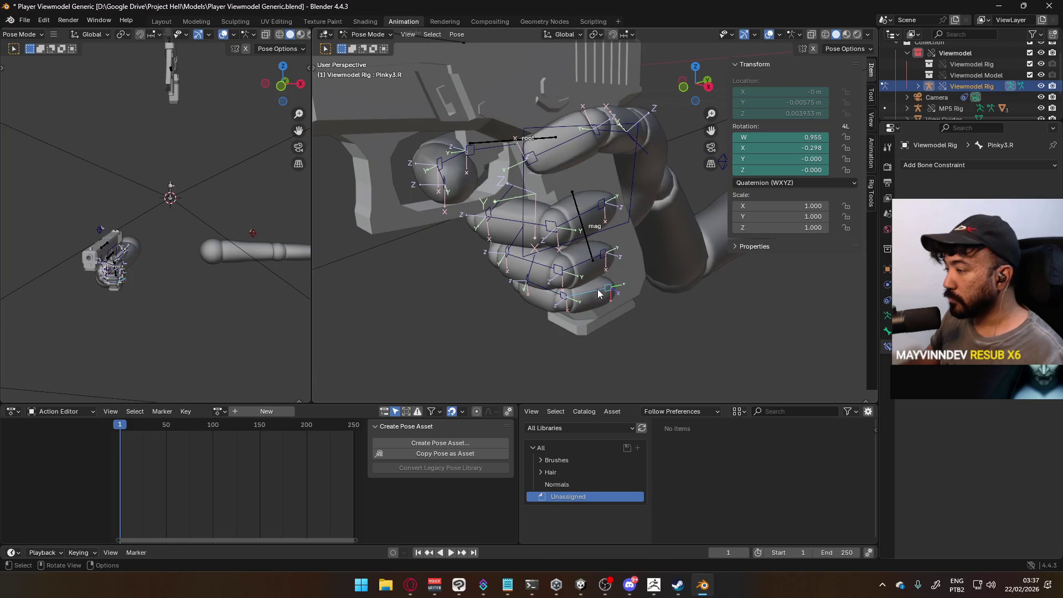
pyautogui.click(652, 276)
pyautogui.moveTo(653, 276)
pyautogui.mouseDown(button='middle')
pyautogui.moveTo(586, 241)
pyautogui.moveTo(684, 250)
pyautogui.moveTo(573, 204)
pyautogui.moveTo(560, 242)
pyautogui.moveTo(569, 201)
pyautogui.moveTo(662, 195)
pyautogui.moveTo(753, 234)
pyautogui.moveTo(649, 255)
pyautogui.moveTo(572, 230)
pyautogui.moveTo(800, 259)
pyautogui.moveTo(732, 318)
pyautogui.moveTo(589, 227)
pyautogui.mouseUp(button='middle')
pyautogui.press('r')
pyautogui.click(614, 219)
# Finish the middle fingertip bend, then freely rotate the Pointer1.R index finger bone toward the pistol.
pyautogui.click(629, 219)
pyautogui.click(473, 209)
pyautogui.moveTo(474, 209); pyautogui.dragTo(585, 213, button='middle')
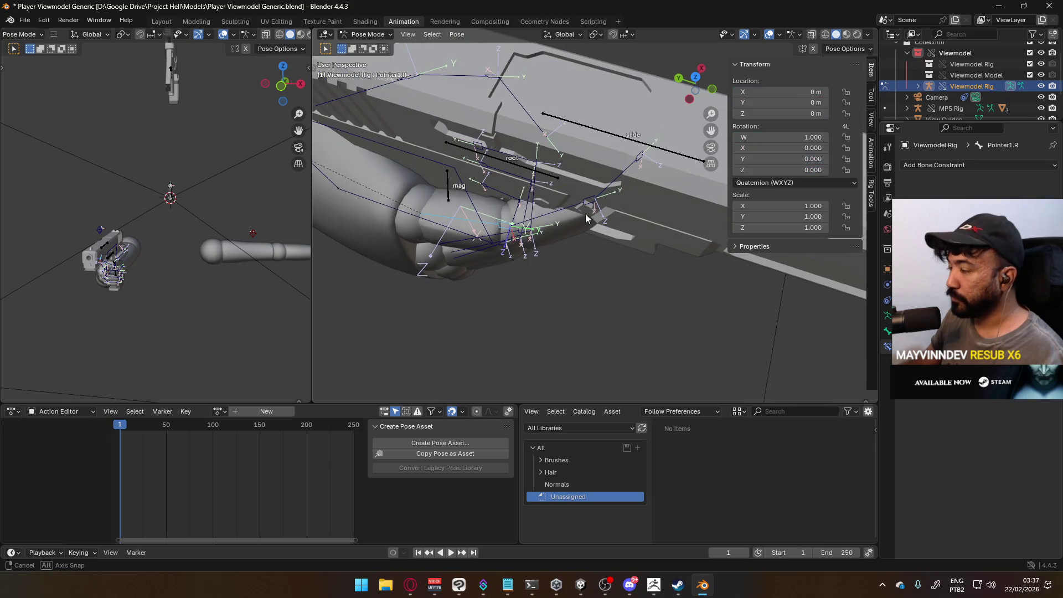
pyautogui.press('r')
pyautogui.press('c')
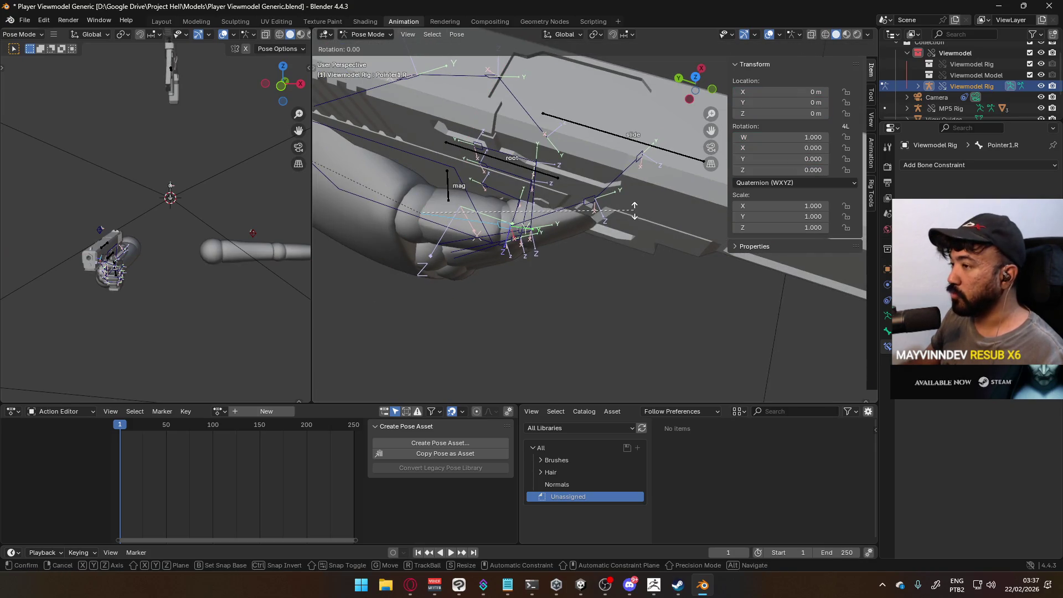
pyautogui.click(598, 235)
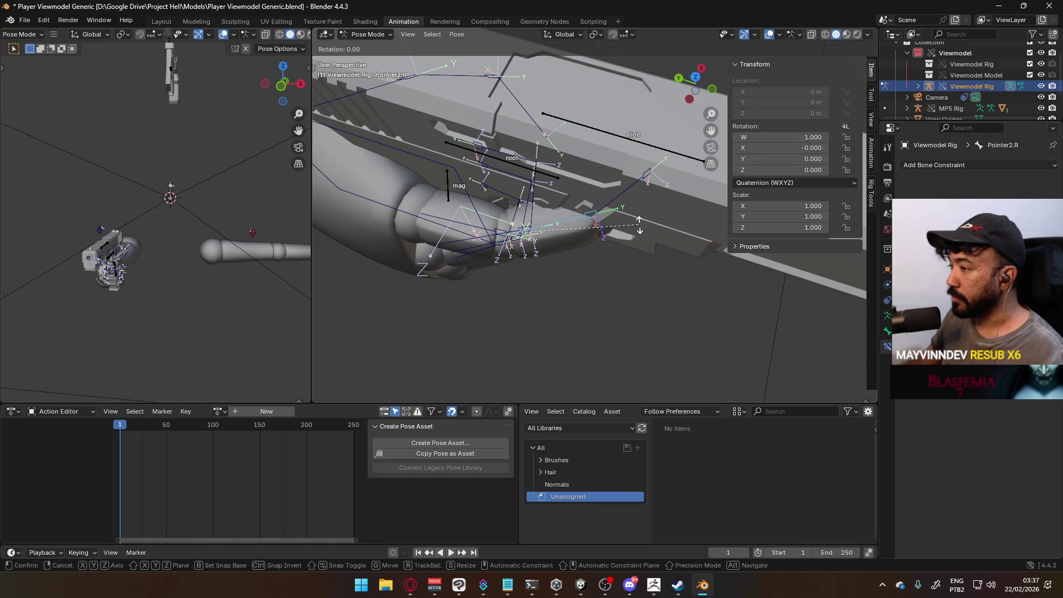
pyautogui.click(646, 272)
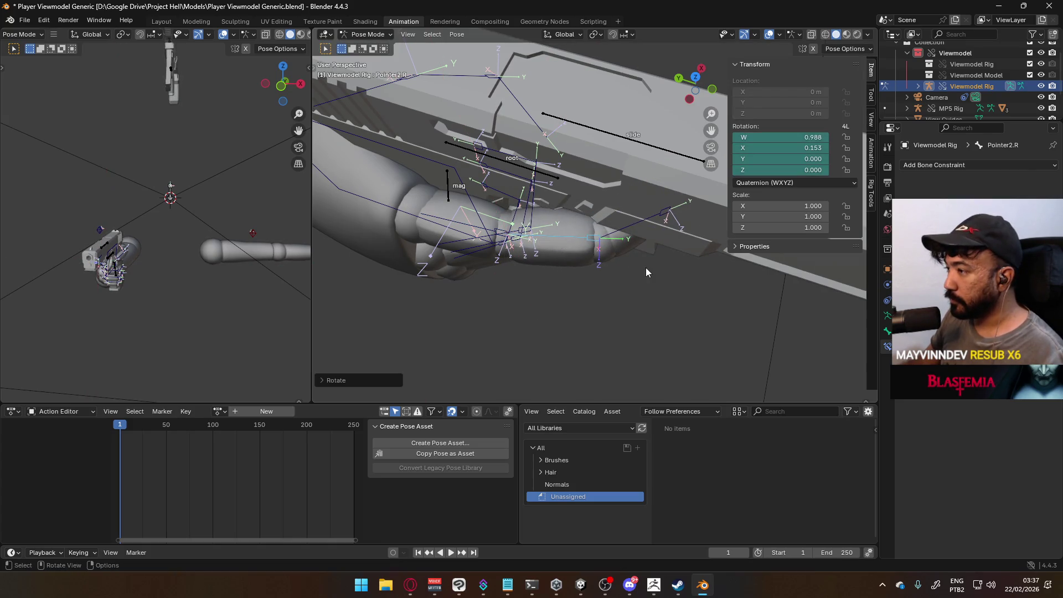
# Curl the index finger's middle and tip joints around their local X axes.
pyautogui.press('r')
pyautogui.press('x')
pyautogui.press('x')
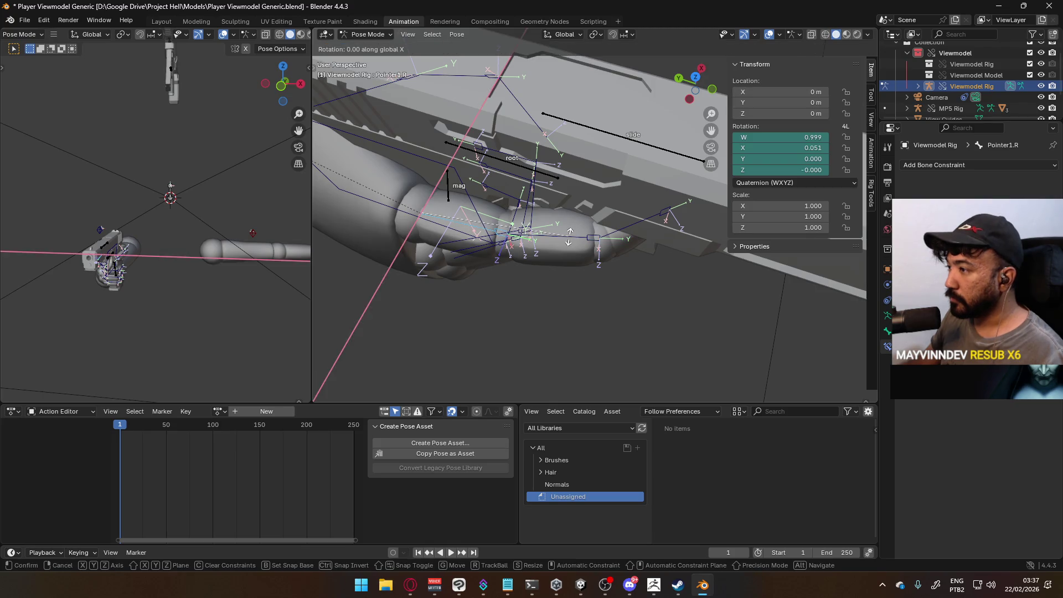
pyautogui.click(570, 261)
pyautogui.click(622, 247)
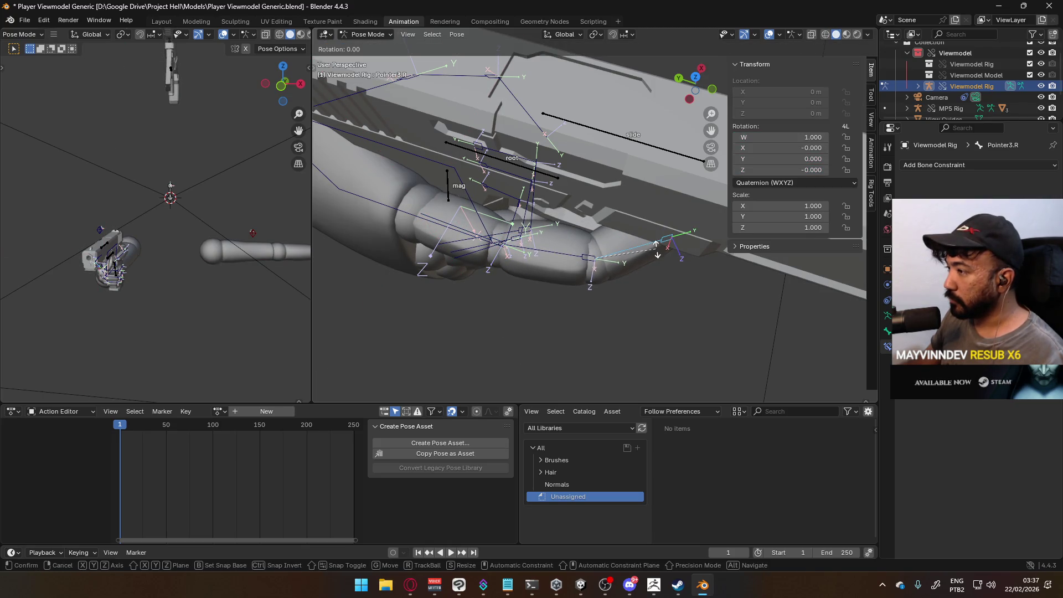
pyautogui.rightClick(659, 274)
pyautogui.moveTo(592, 149)
pyautogui.mouseDown(button='middle')
pyautogui.moveTo(580, 128)
pyautogui.moveTo(565, 138)
pyautogui.moveTo(595, 143)
pyautogui.mouseUp(button='middle')
pyautogui.press('r')
pyautogui.press('x')
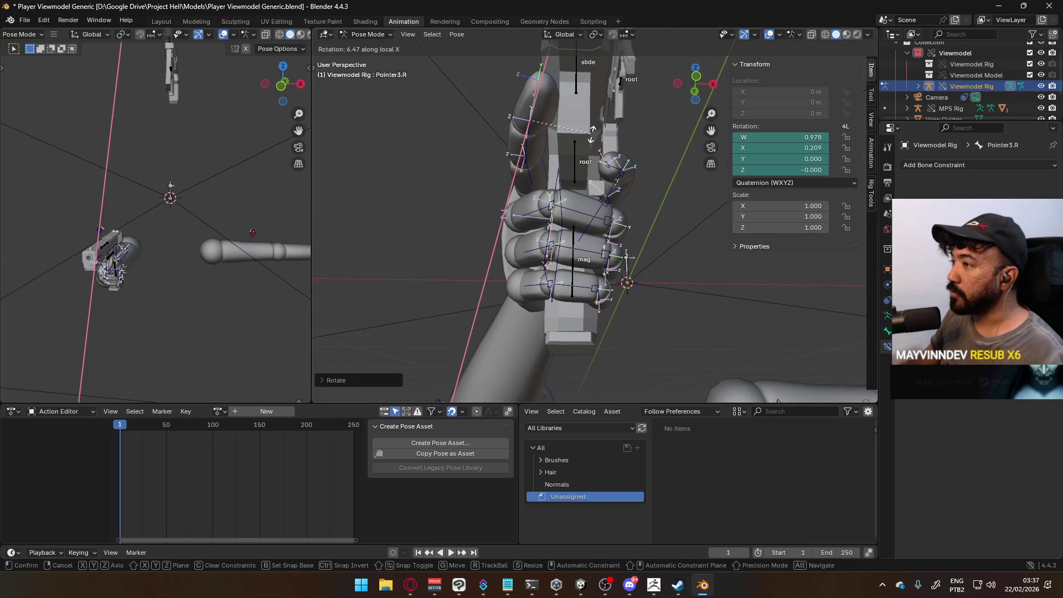
pyautogui.click(587, 140)
# Adjust the index finger's base joint so the finger lies along the frame above the trigger.
pyautogui.moveTo(583, 141)
pyautogui.mouseDown(button='middle')
pyautogui.moveTo(536, 148)
pyautogui.moveTo(570, 162)
pyautogui.mouseUp(button='middle')
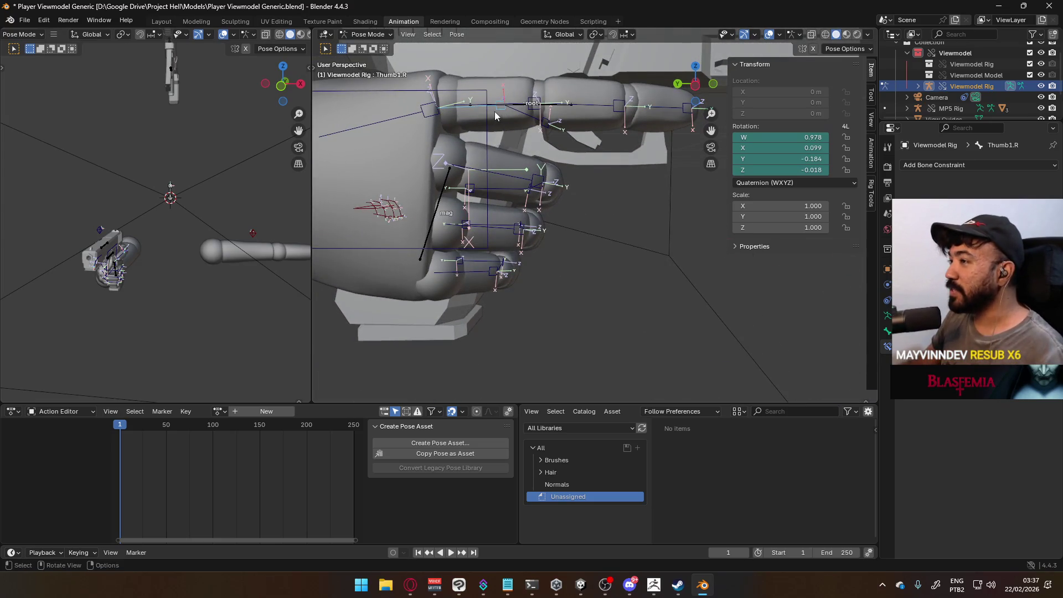
pyautogui.moveTo(515, 110); pyautogui.dragTo(510, 173, button='middle')
pyautogui.click(458, 170)
pyautogui.press('r')
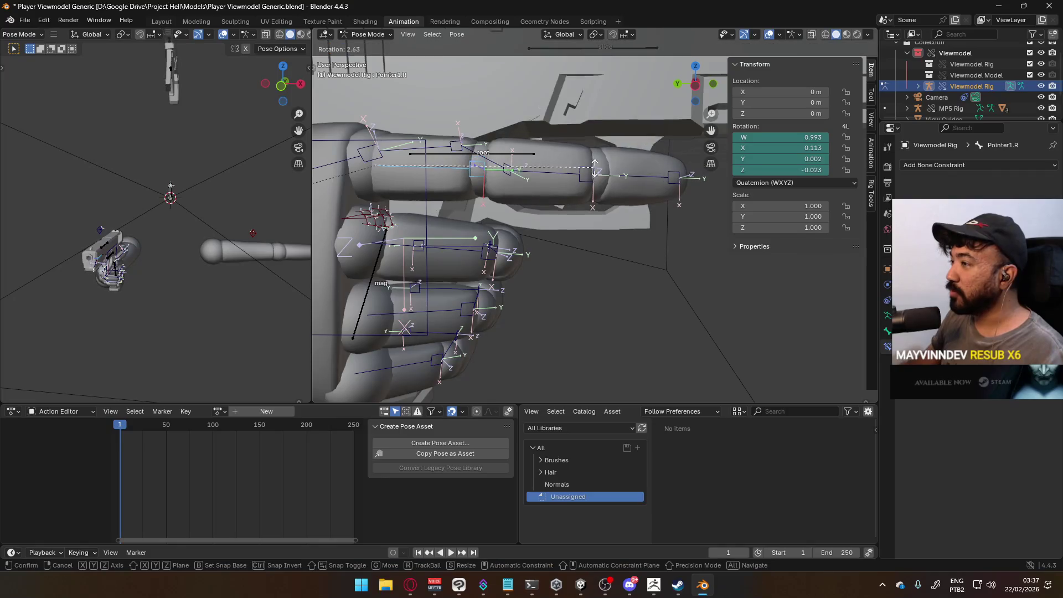
pyautogui.click(594, 172)
pyautogui.moveTo(594, 172)
pyautogui.mouseDown(button='middle')
pyautogui.moveTo(570, 175)
pyautogui.moveTo(585, 185)
pyautogui.moveTo(608, 168)
pyautogui.moveTo(619, 150)
pyautogui.moveTo(614, 108)
pyautogui.moveTo(671, 147)
pyautogui.moveTo(690, 207)
pyautogui.moveTo(745, 186)
pyautogui.mouseUp(button='middle')
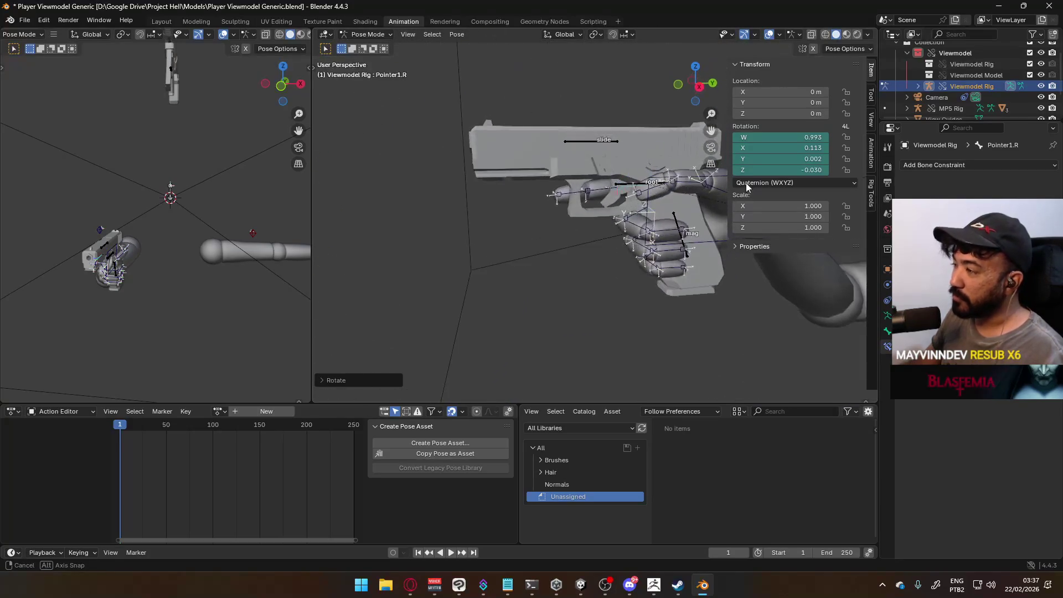
pyautogui.moveTo(635, 171)
pyautogui.mouseDown(button='middle')
pyautogui.moveTo(490, 214)
pyautogui.moveTo(407, 222)
pyautogui.moveTo(446, 188)
pyautogui.moveTo(557, 165)
pyautogui.moveTo(514, 109)
pyautogui.moveTo(470, 227)
pyautogui.moveTo(454, 226)
pyautogui.moveTo(513, 211)
pyautogui.moveTo(537, 229)
pyautogui.moveTo(554, 216)
pyautogui.moveTo(569, 144)
pyautogui.moveTo(475, 198)
pyautogui.mouseUp(button='middle')
# Rotate the Thumb0.R base joint on its X axis to bring the thumb toward the grip.
pyautogui.click(553, 231)
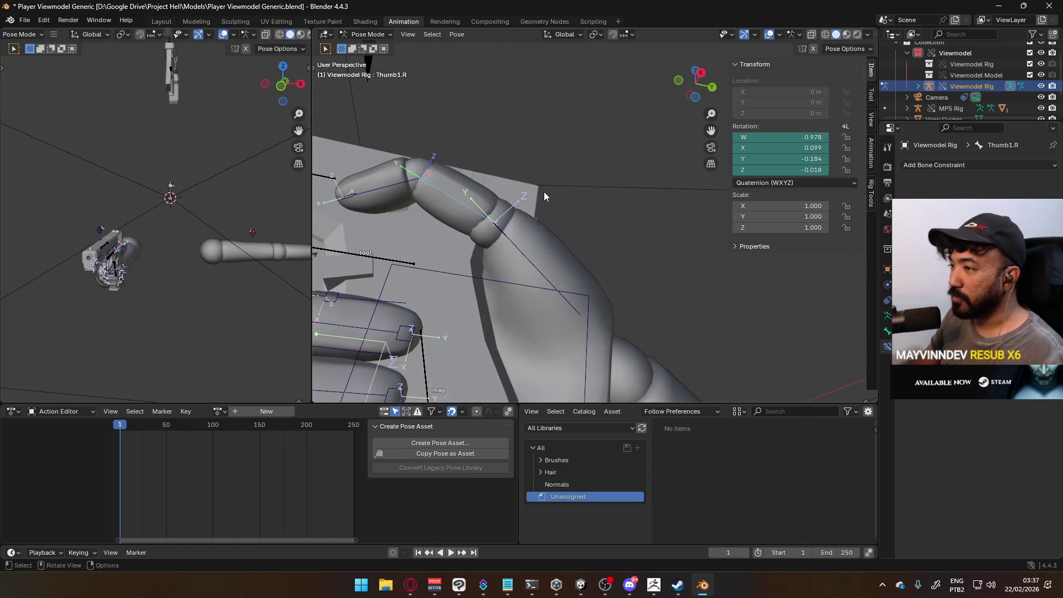
pyautogui.press('x')
pyautogui.press('x')
pyautogui.click(547, 170)
pyautogui.moveTo(546, 169)
pyautogui.mouseDown(button='middle')
pyautogui.moveTo(544, 274)
pyautogui.moveTo(569, 281)
pyautogui.moveTo(632, 244)
pyautogui.moveTo(644, 253)
pyautogui.mouseUp(button='middle')
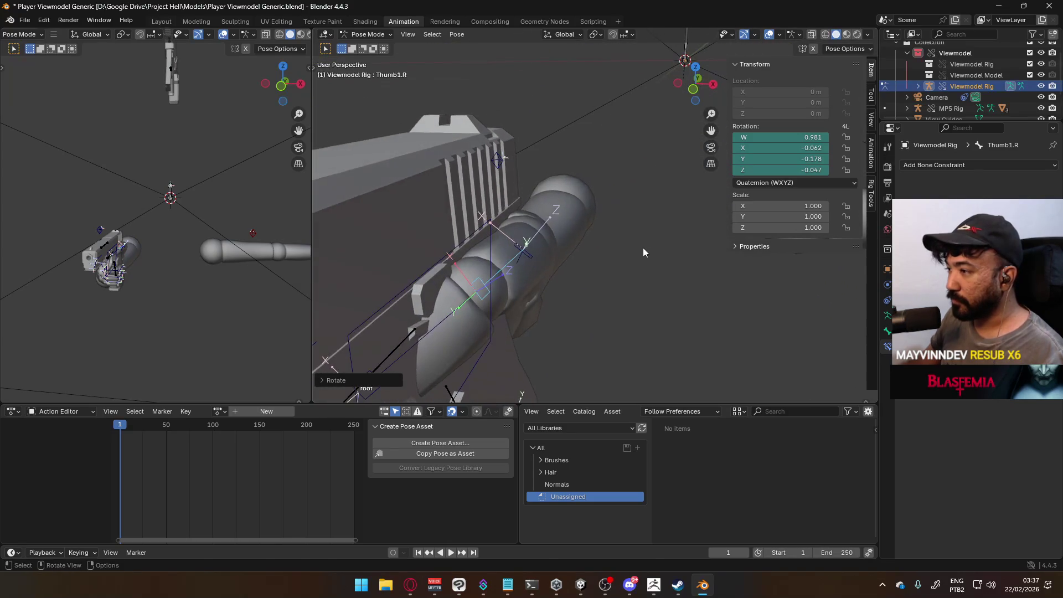
pyautogui.moveTo(619, 207)
pyautogui.keyDown('alt'); pyautogui.mouseDown(button='middle')
pyautogui.moveTo(600, 247)
pyautogui.moveTo(580, 204)
pyautogui.moveTo(529, 177)
pyautogui.moveTo(407, 224)
pyautogui.moveTo(350, 207)
pyautogui.moveTo(362, 183)
pyautogui.moveTo(569, 241)
pyautogui.moveTo(649, 214)
pyautogui.moveTo(514, 200)
pyautogui.moveTo(625, 161)
pyautogui.moveTo(757, 175)
pyautogui.moveTo(731, 216)
pyautogui.mouseUp(button='middle'); pyautogui.keyUp('alt')
pyautogui.click(592, 228)
pyautogui.click(515, 201)
pyautogui.press('r')
pyautogui.click(585, 190)
# Turn Thumb1.R on its Y then X axes to tuck the thumb around the grip.
pyautogui.click(719, 239)
pyautogui.press('y')
pyautogui.press('y')
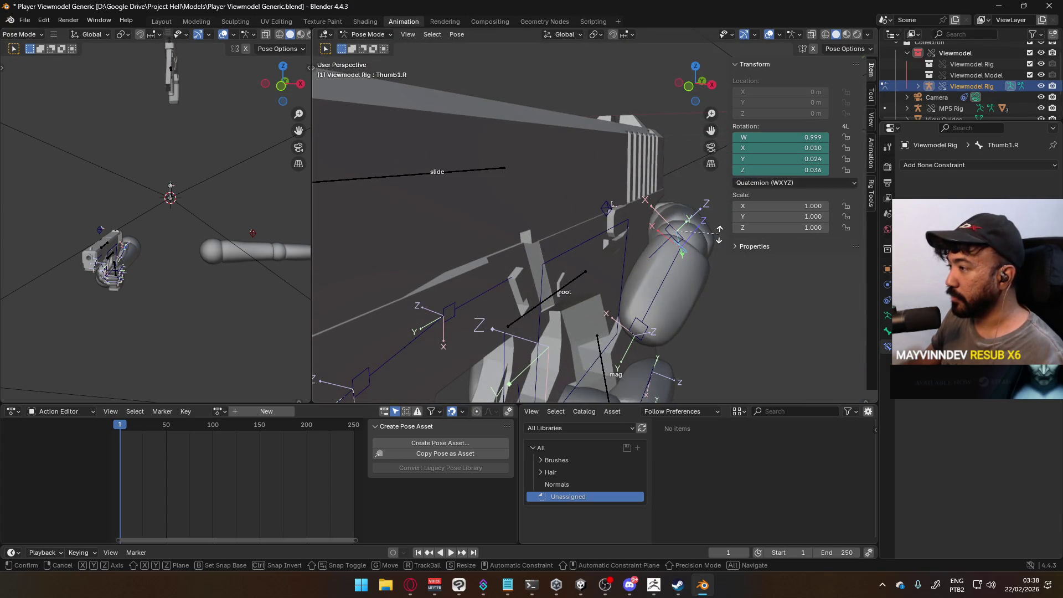
pyautogui.click(719, 244)
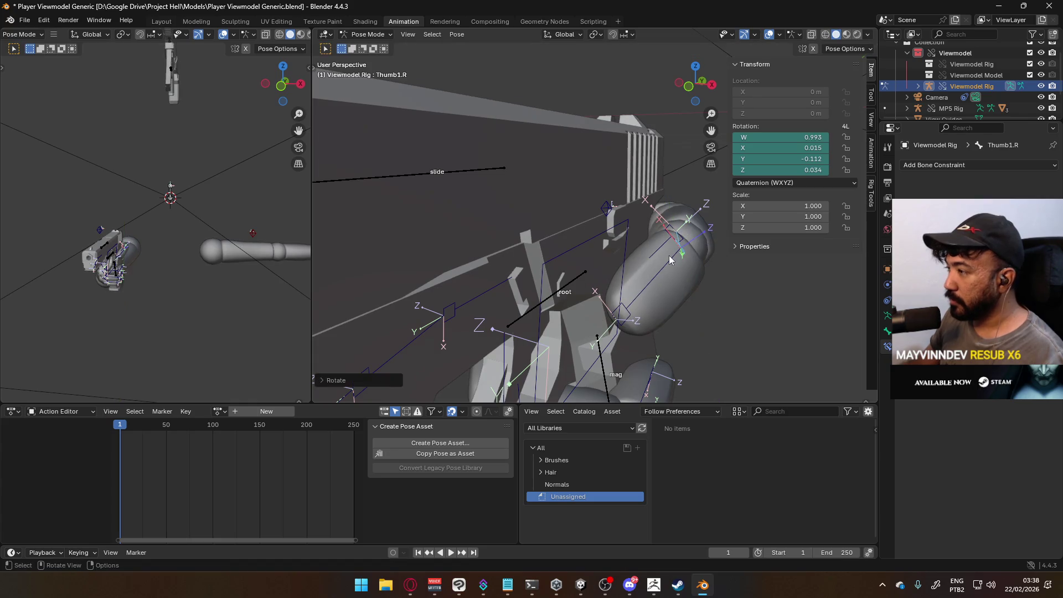
pyautogui.click(681, 247)
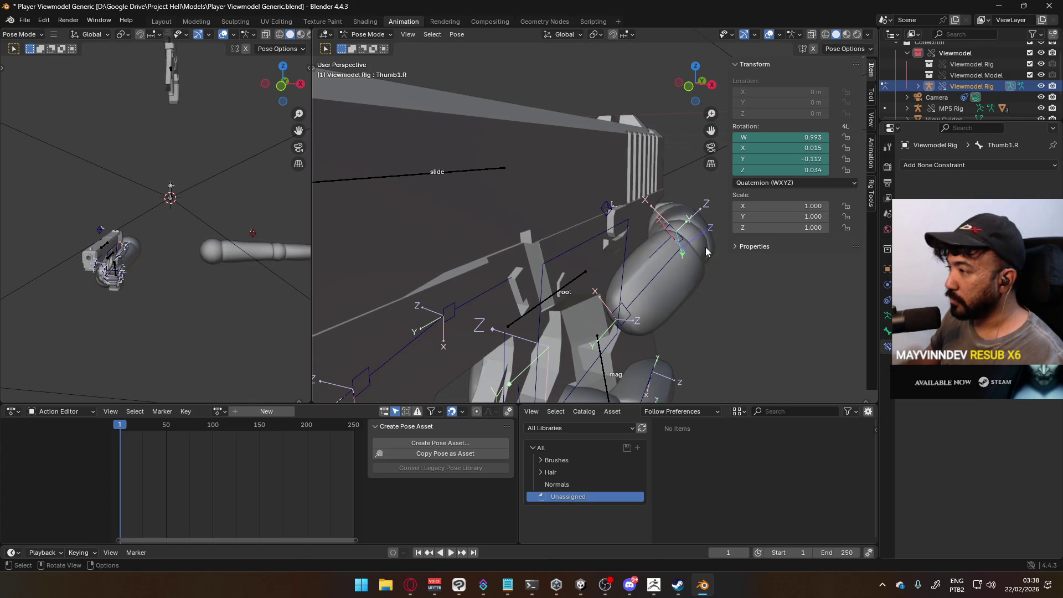
pyautogui.press('r')
pyautogui.press('x')
pyautogui.press('x')
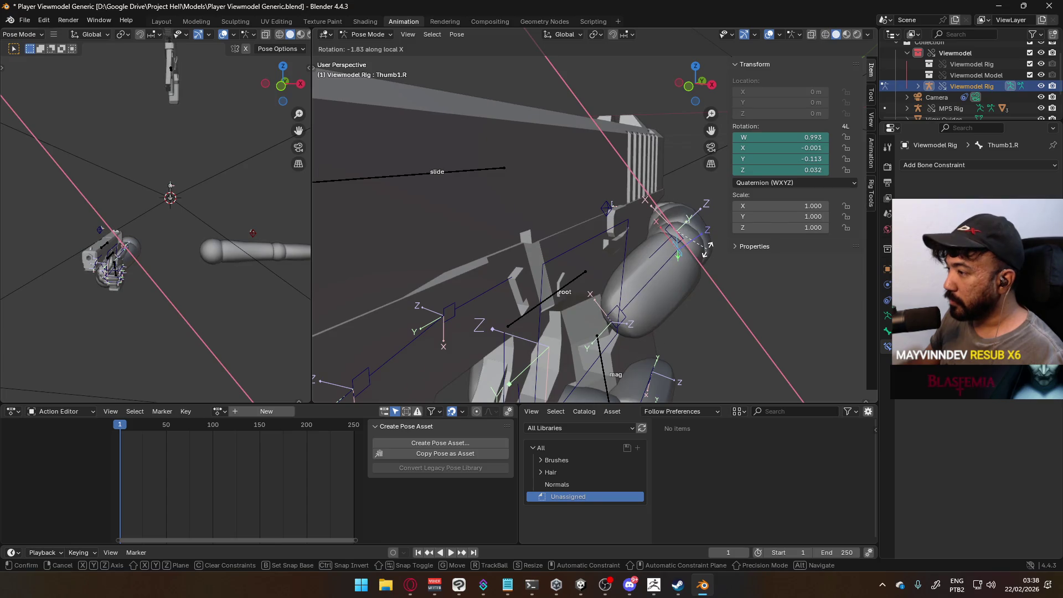
pyautogui.click(707, 249)
pyautogui.scroll(-5, 711, 258)
pyautogui.moveTo(710, 258)
pyautogui.mouseDown(button='middle')
pyautogui.moveTo(495, 267)
pyautogui.moveTo(654, 228)
pyautogui.moveTo(733, 223)
pyautogui.moveTo(736, 251)
pyautogui.moveTo(803, 249)
pyautogui.moveTo(564, 252)
pyautogui.moveTo(436, 268)
pyautogui.moveTo(536, 257)
pyautogui.mouseUp(button='middle')
pyautogui.scroll(2, 564, 252)
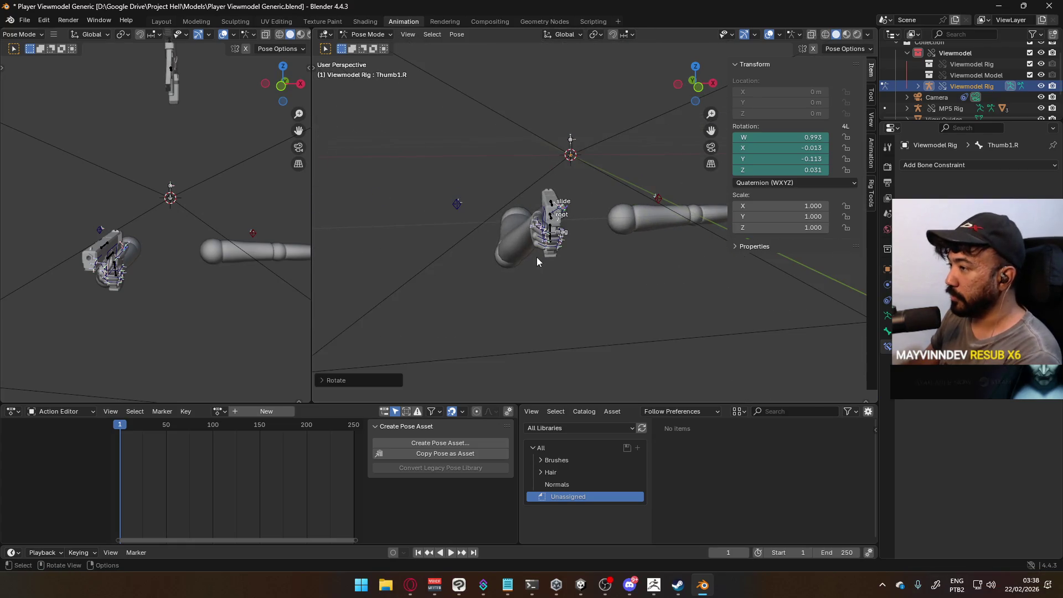
# Save the blend file with the gun and both arms framed in right-side view.
pyautogui.press('KP_3')
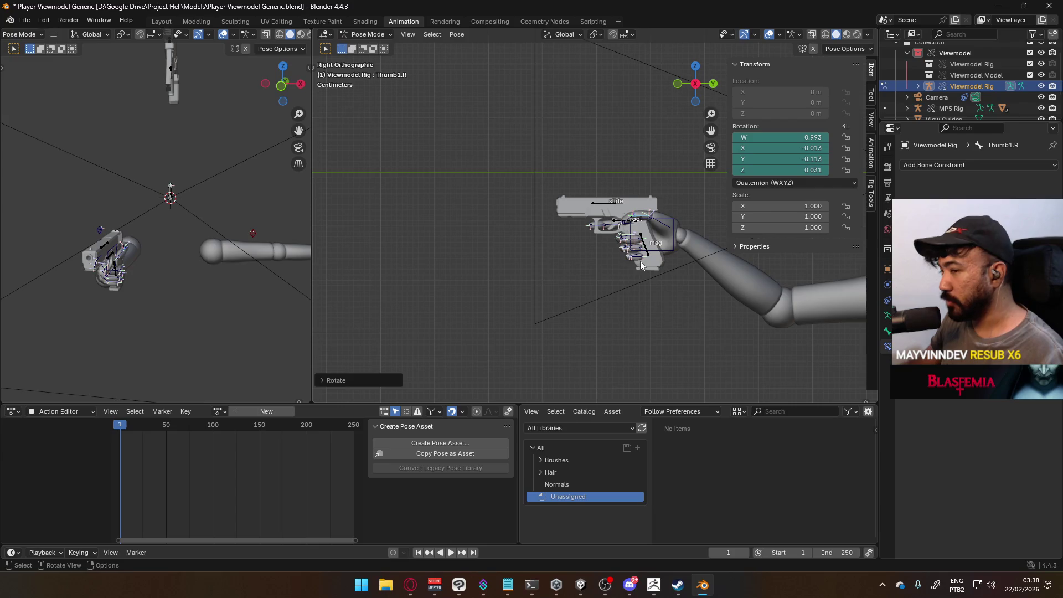
pyautogui.keyDown('shift'); pyautogui.moveTo(640, 261); pyautogui.dragTo(448, 205, button='middle'); pyautogui.keyUp('shift')
pyautogui.scroll(-3, 495, 208)
pyautogui.hotkey('ctrl', 's')
pyautogui.scroll(3, 590, 216)
pyautogui.moveTo(614, 210)
pyautogui.keyDown('shift'); pyautogui.mouseDown(button='middle')
pyautogui.moveTo(556, 226)
pyautogui.moveTo(561, 252)
pyautogui.moveTo(613, 251)
pyautogui.moveTo(684, 278)
pyautogui.mouseUp(button='middle'); pyautogui.keyUp('shift')
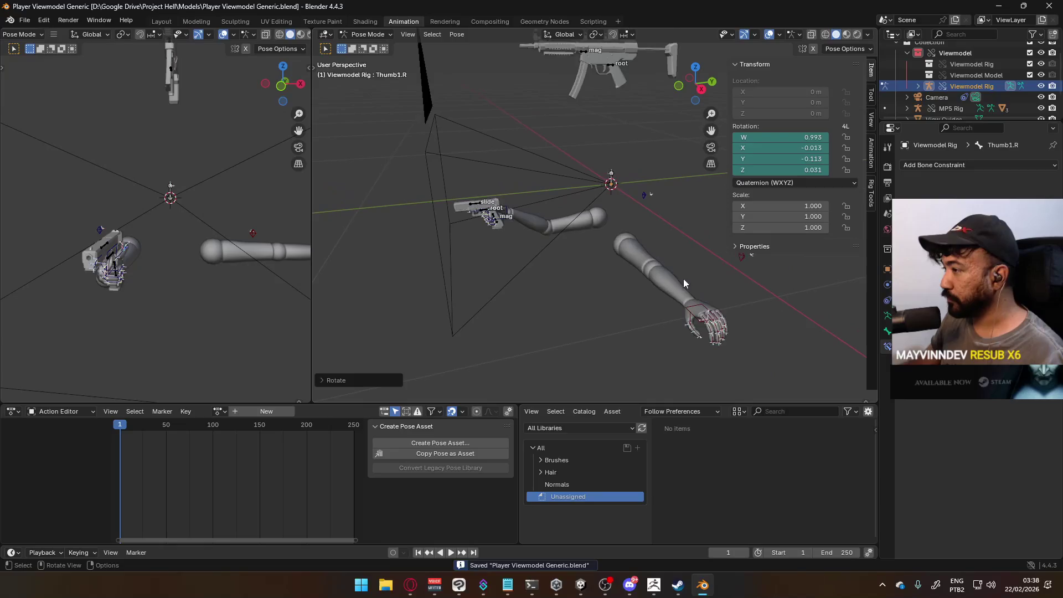
# Give HandIK.L a Child Of constraint targeting the X17 Rig and open its Bone list.
pyautogui.click(689, 305)
pyautogui.click(929, 165)
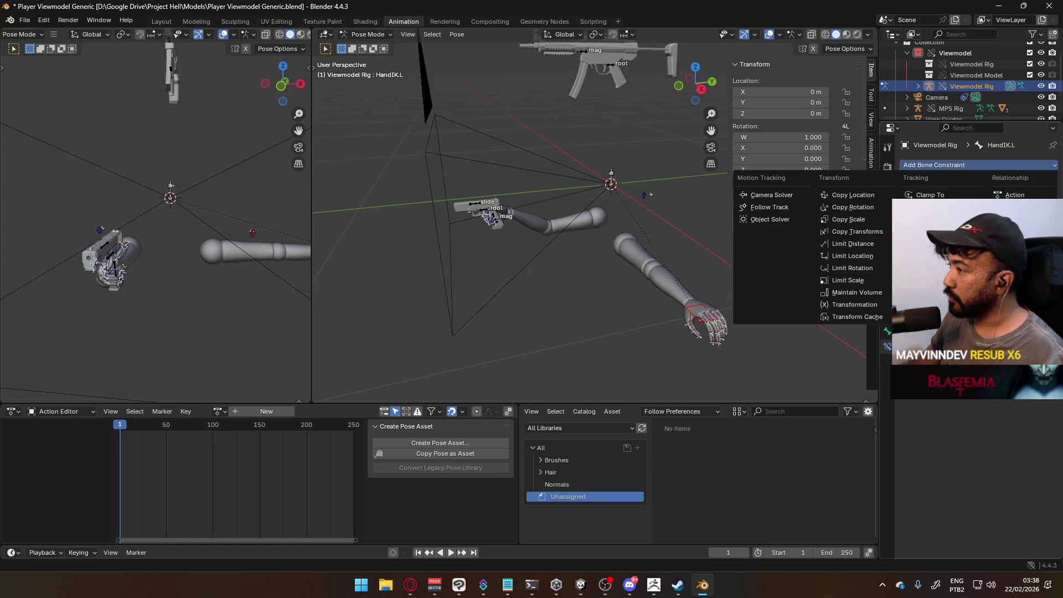
pyautogui.click(1014, 219)
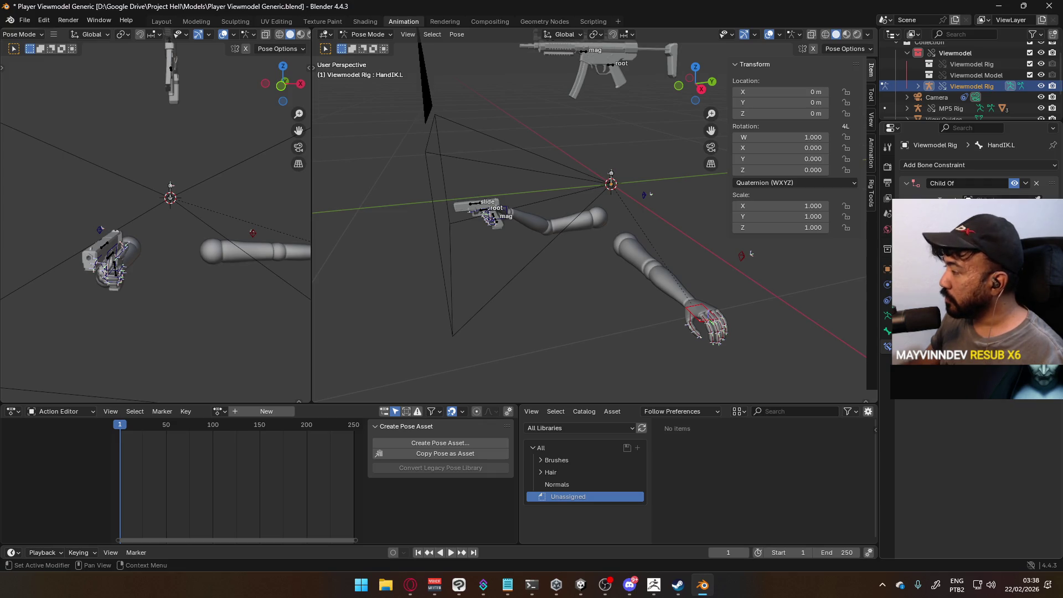
pyautogui.click(1036, 199)
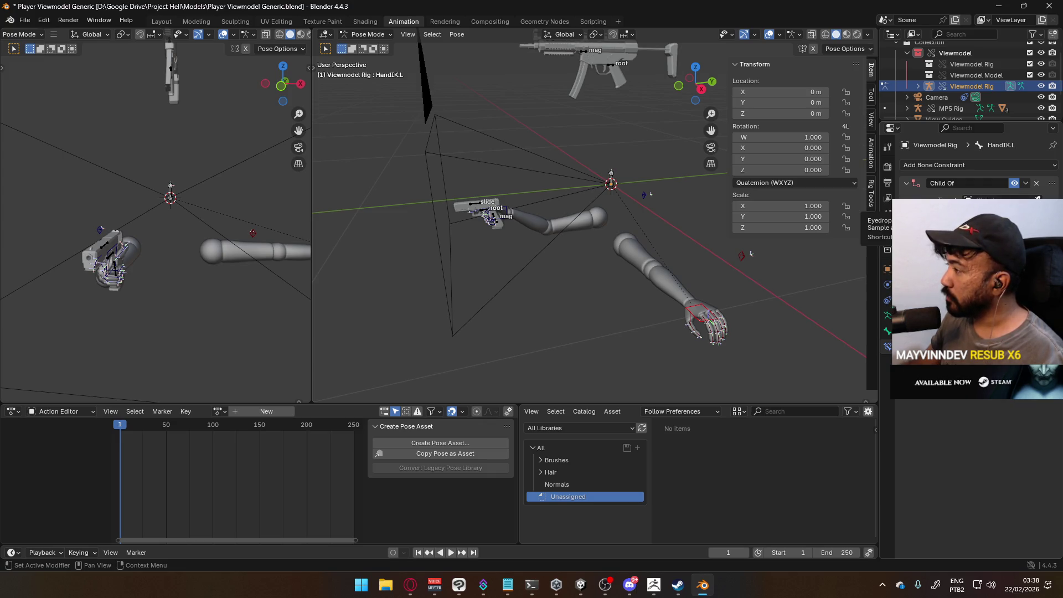
pyautogui.click(485, 204)
pyautogui.click(1001, 211)
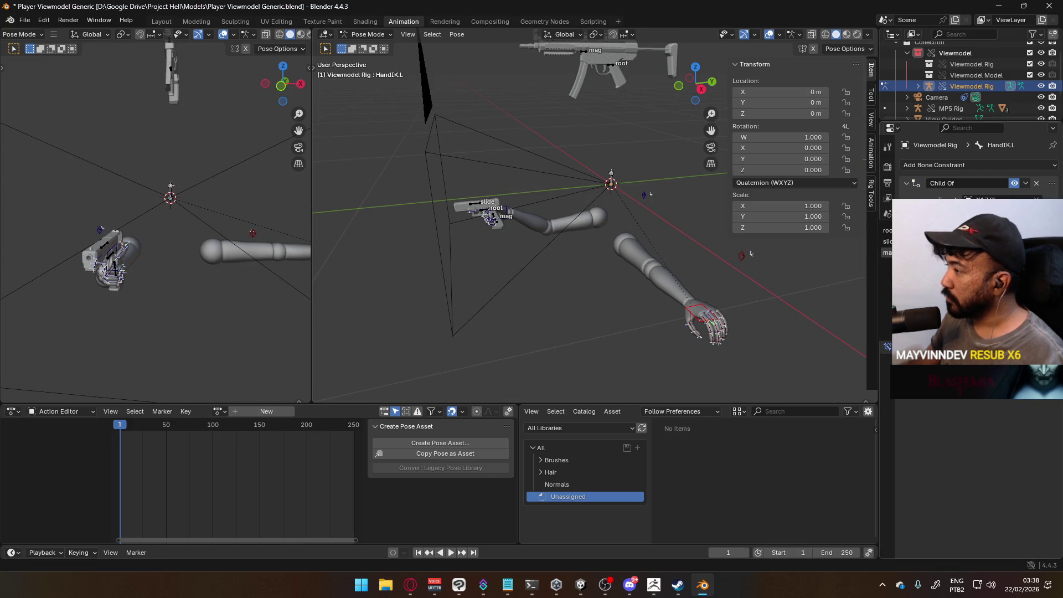
pyautogui.moveTo(606, 234)
pyautogui.mouseDown(button='middle')
pyautogui.moveTo(528, 194)
pyautogui.moveTo(632, 213)
pyautogui.moveTo(564, 185)
pyautogui.mouseUp(button='middle')
# Move and rotate HandIK.L to bring the left hand toward the pistol.
pyautogui.press('g')
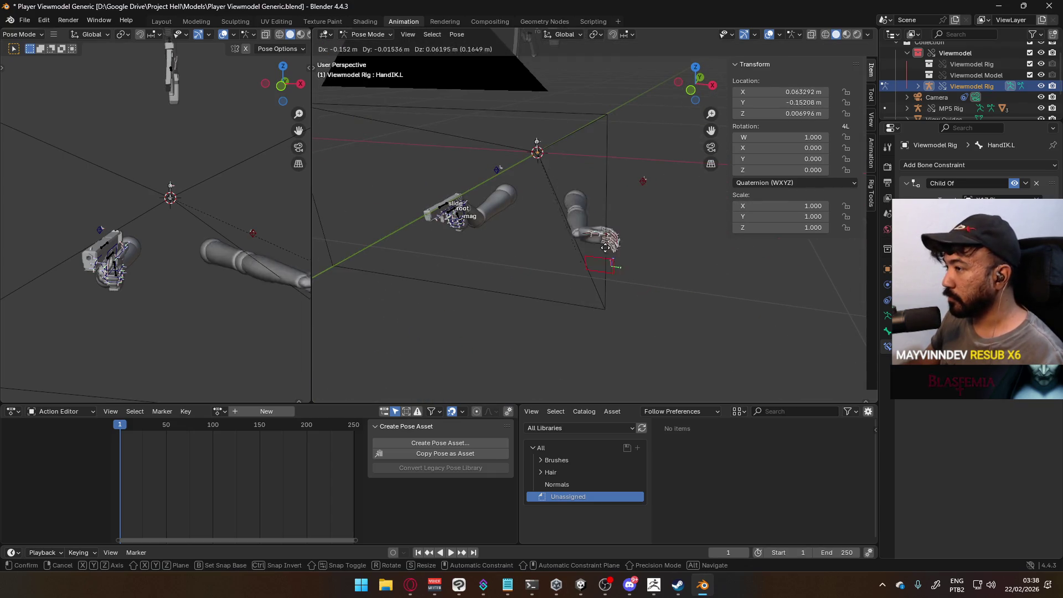
pyautogui.click(570, 244)
pyautogui.moveTo(570, 244)
pyautogui.mouseDown(button='middle')
pyautogui.moveTo(605, 216)
pyautogui.moveTo(605, 225)
pyautogui.moveTo(576, 221)
pyautogui.mouseUp(button='middle')
pyautogui.press('g')
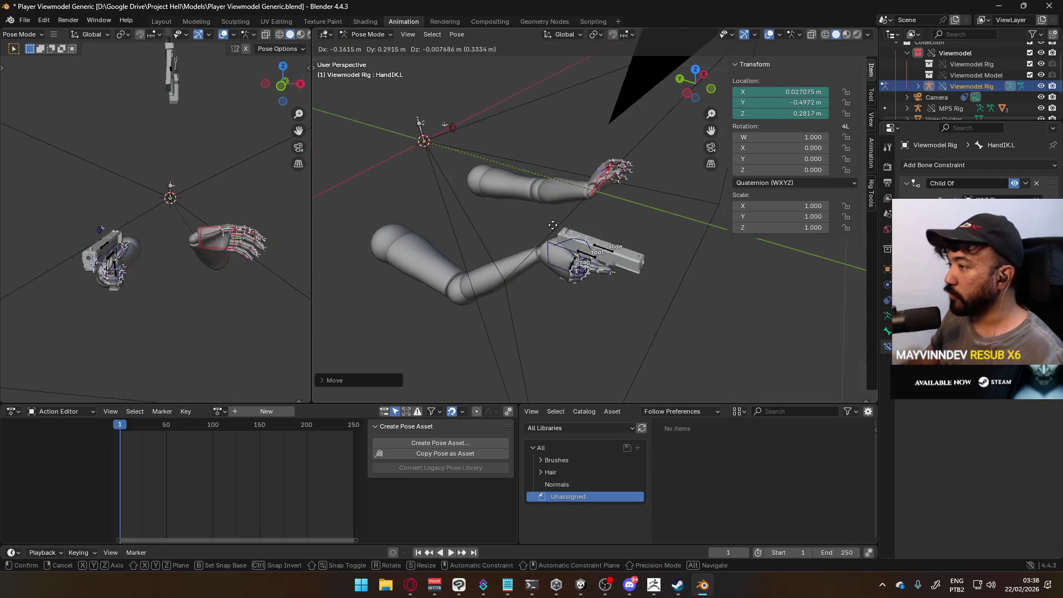
pyautogui.click(554, 222)
pyautogui.press('r')
pyautogui.click(651, 280)
pyautogui.moveTo(652, 275)
pyautogui.mouseDown(button='middle')
pyautogui.moveTo(588, 178)
pyautogui.moveTo(541, 197)
pyautogui.moveTo(587, 261)
pyautogui.moveTo(596, 212)
pyautogui.moveTo(566, 215)
pyautogui.moveTo(459, 168)
pyautogui.mouseUp(button='middle')
pyautogui.press('r')
pyautogui.press('g')
pyautogui.click(539, 203)
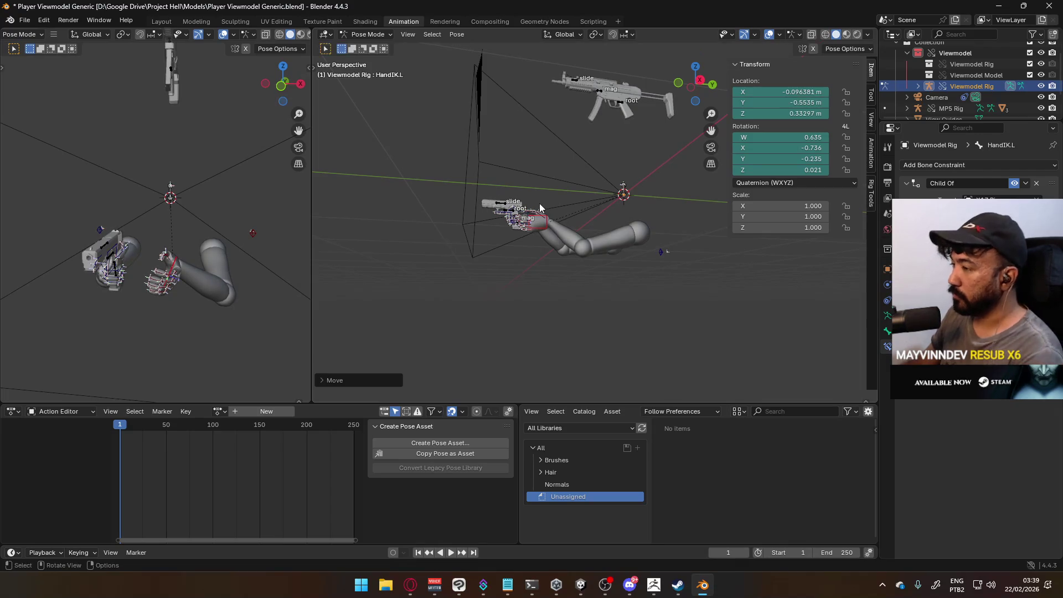
# In front view, move the left hand closer and turn it on Z toward the gun.
pyautogui.press('KP_1')
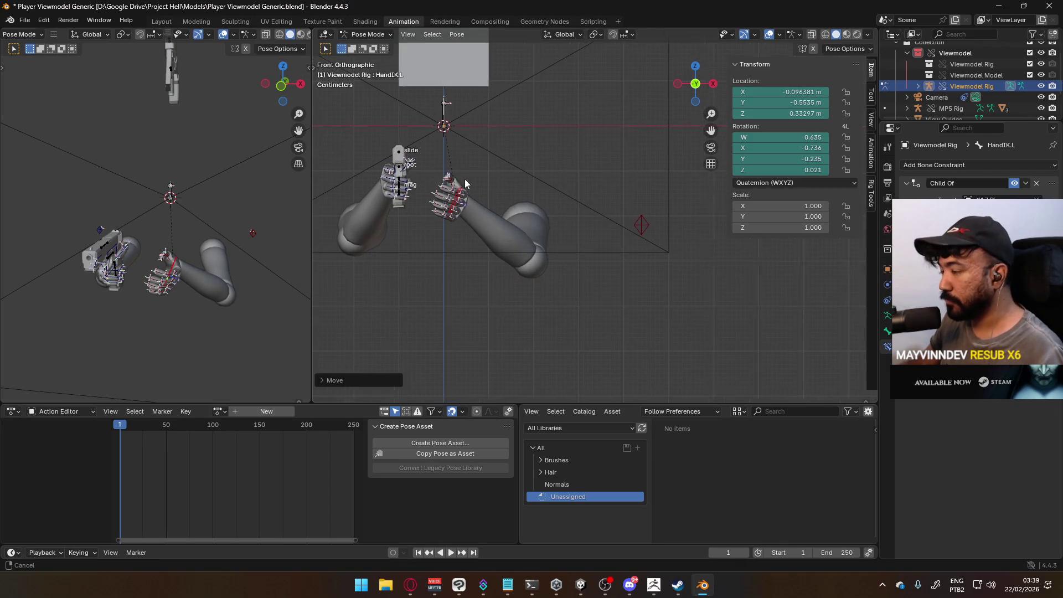
pyautogui.scroll(3, 457, 179)
pyautogui.press('g')
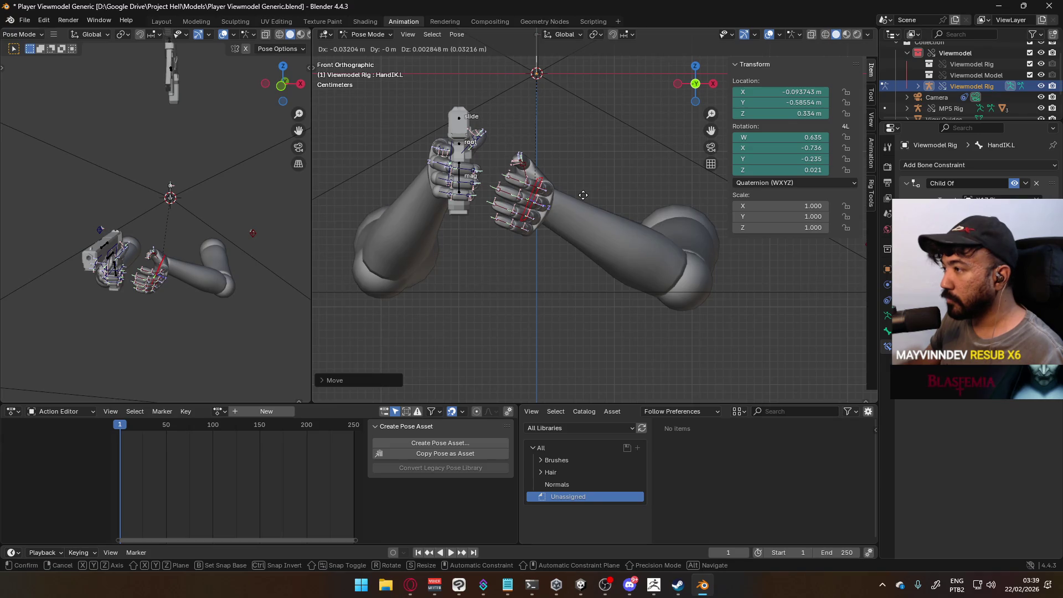
pyautogui.click(553, 169)
pyautogui.press('r')
pyautogui.click(589, 183)
pyautogui.press('r')
pyautogui.press('z')
pyautogui.click(587, 144)
# Rotate and move the left hand further so it presses against the grip.
pyautogui.moveTo(587, 144)
pyautogui.mouseDown(button='middle')
pyautogui.moveTo(579, 187)
pyautogui.moveTo(610, 241)
pyautogui.moveTo(622, 207)
pyautogui.mouseUp(button='middle')
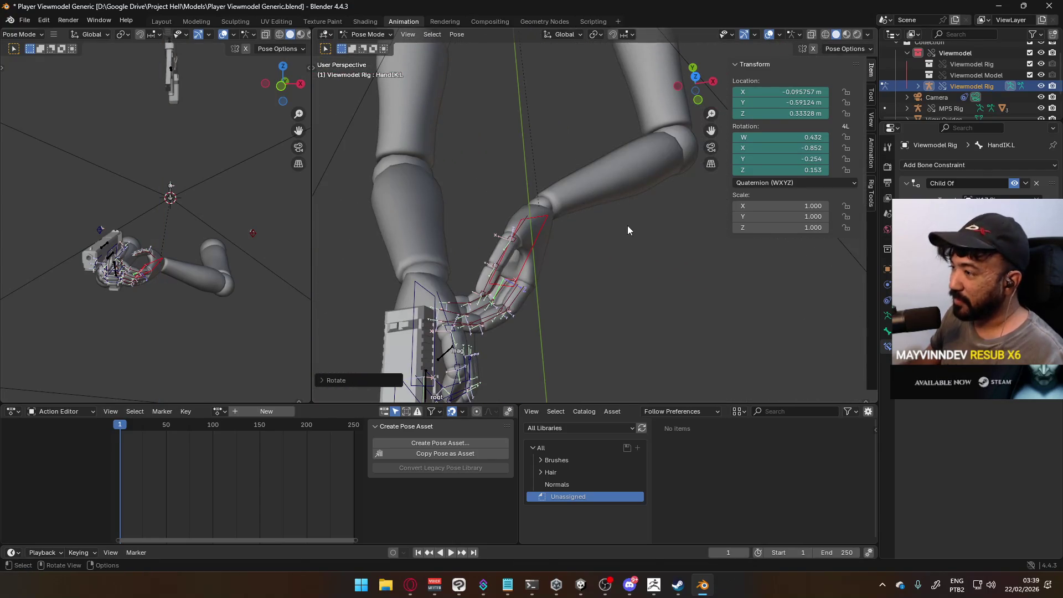
pyautogui.press('r')
pyautogui.click(613, 205)
pyautogui.press('g')
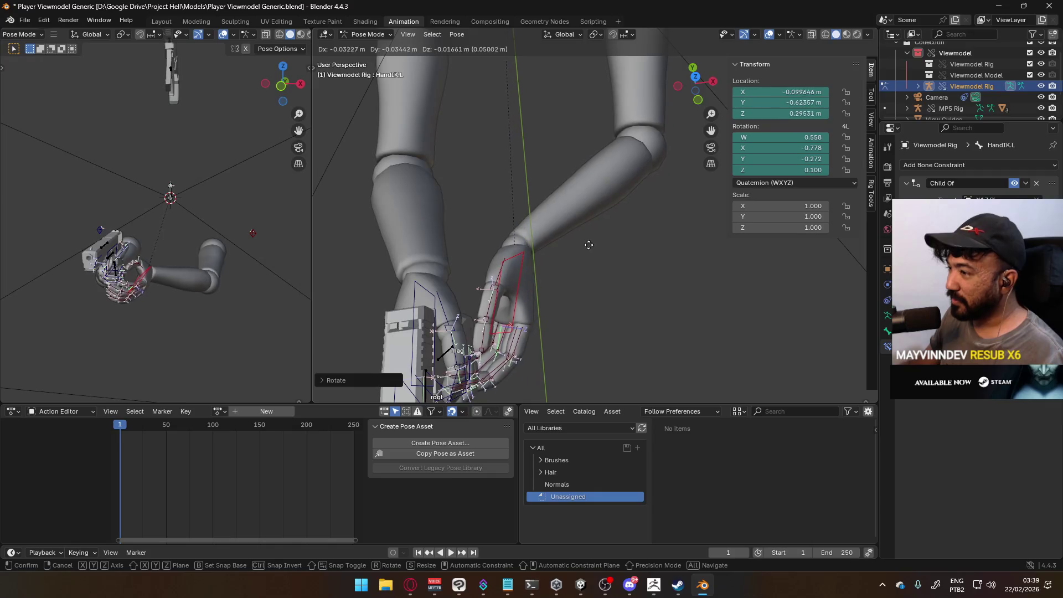
pyautogui.click(522, 247)
pyautogui.moveTo(522, 247)
pyautogui.mouseDown(button='middle')
pyautogui.moveTo(590, 178)
pyautogui.moveTo(495, 148)
pyautogui.moveTo(473, 164)
pyautogui.mouseUp(button='middle')
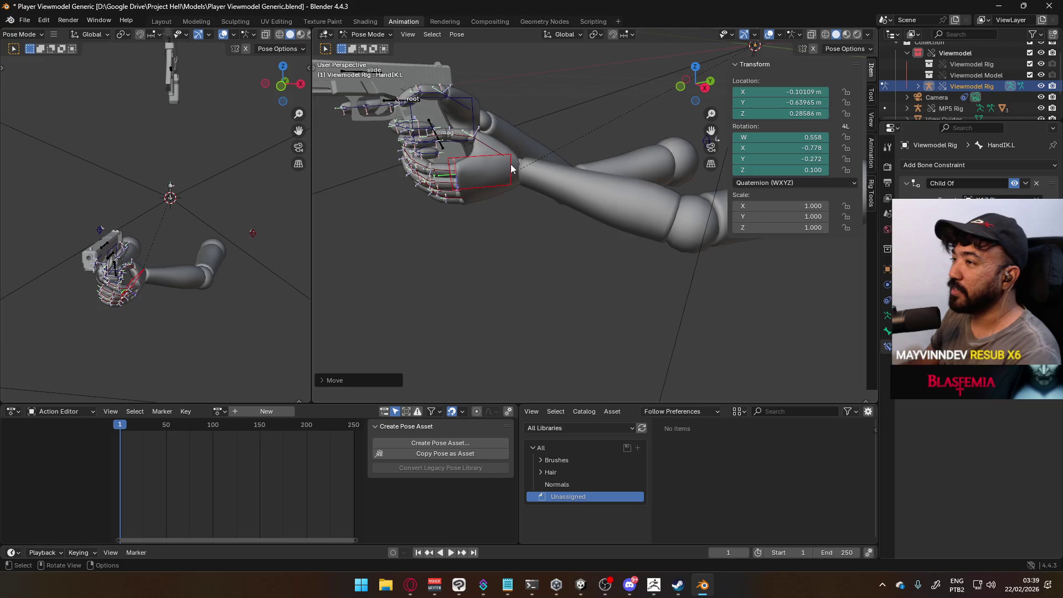
# Nudge HandIK.L in right-side view and check the two-handed hold from above.
pyautogui.press('KP_3')
pyautogui.scroll(3, 523, 174)
pyautogui.scroll(-1, 553, 222)
pyautogui.press('g')
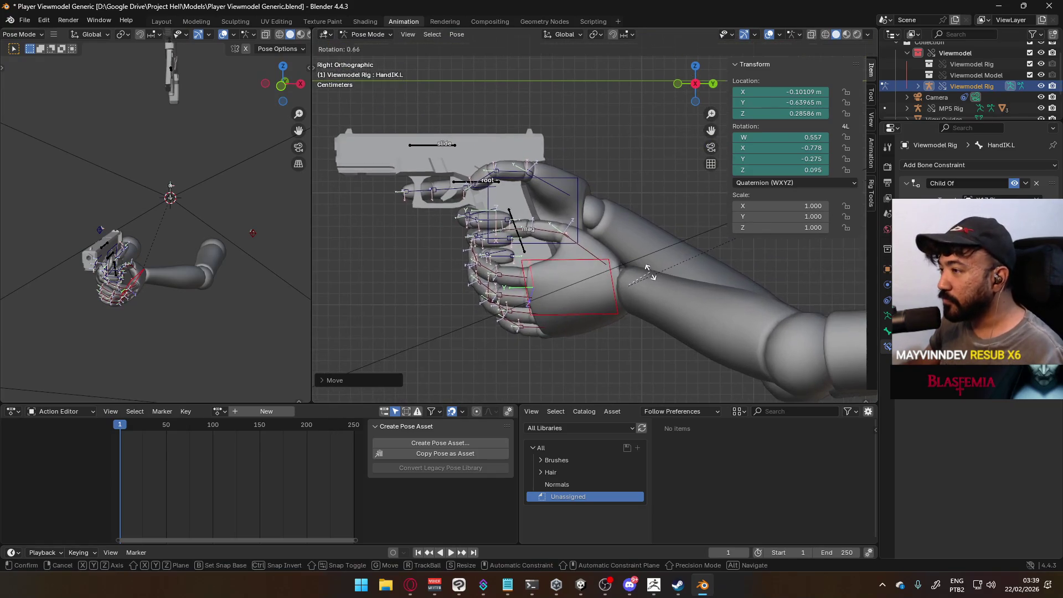
pyautogui.click(626, 213)
pyautogui.moveTo(627, 214)
pyautogui.mouseDown(button='middle')
pyautogui.moveTo(689, 211)
pyautogui.moveTo(745, 228)
pyautogui.moveTo(551, 217)
pyautogui.mouseUp(button='middle')
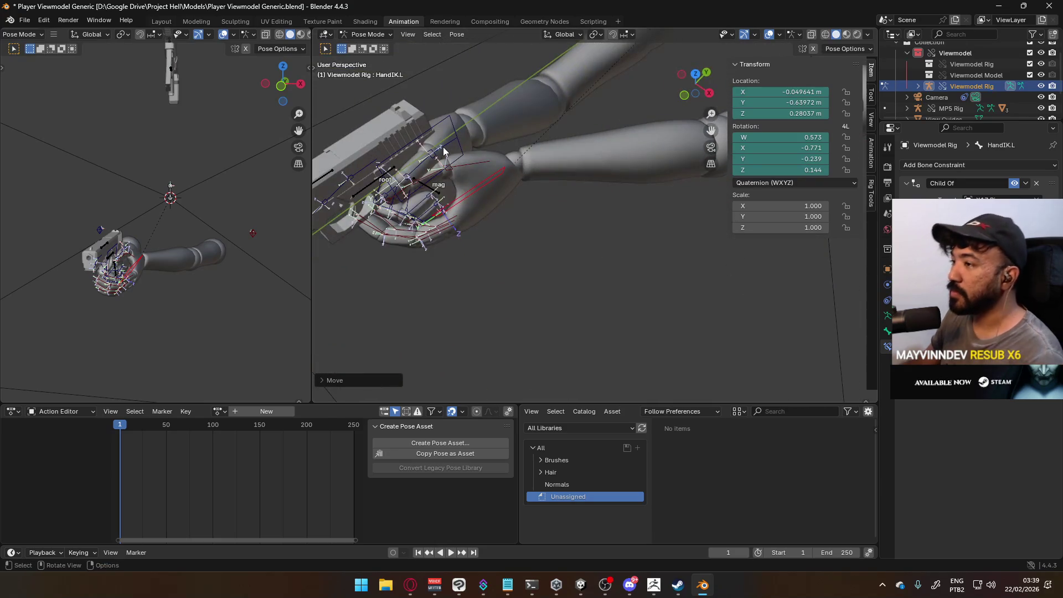
pyautogui.press('KP_7')
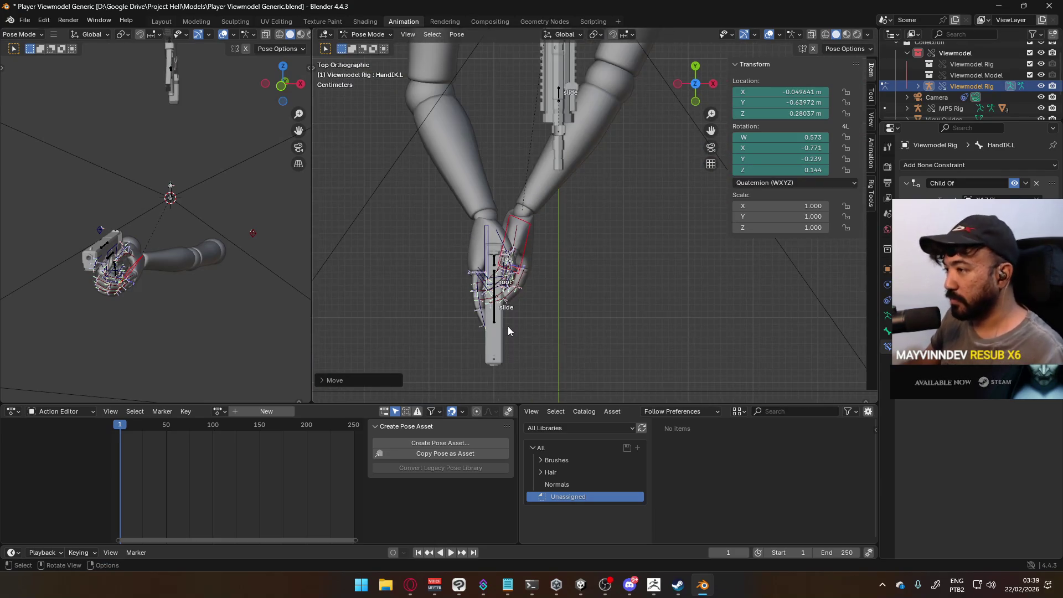
pyautogui.click(493, 317)
pyautogui.click(365, 41)
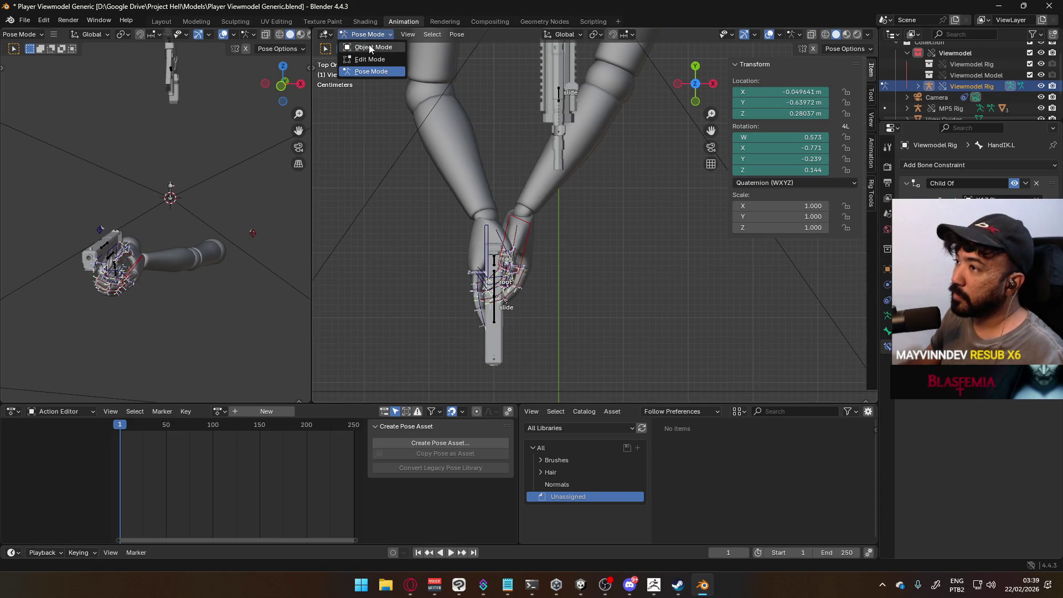
# Move the X17 rig's root bone in Pose Mode to test the hands.
pyautogui.click(362, 46)
pyautogui.click(489, 293)
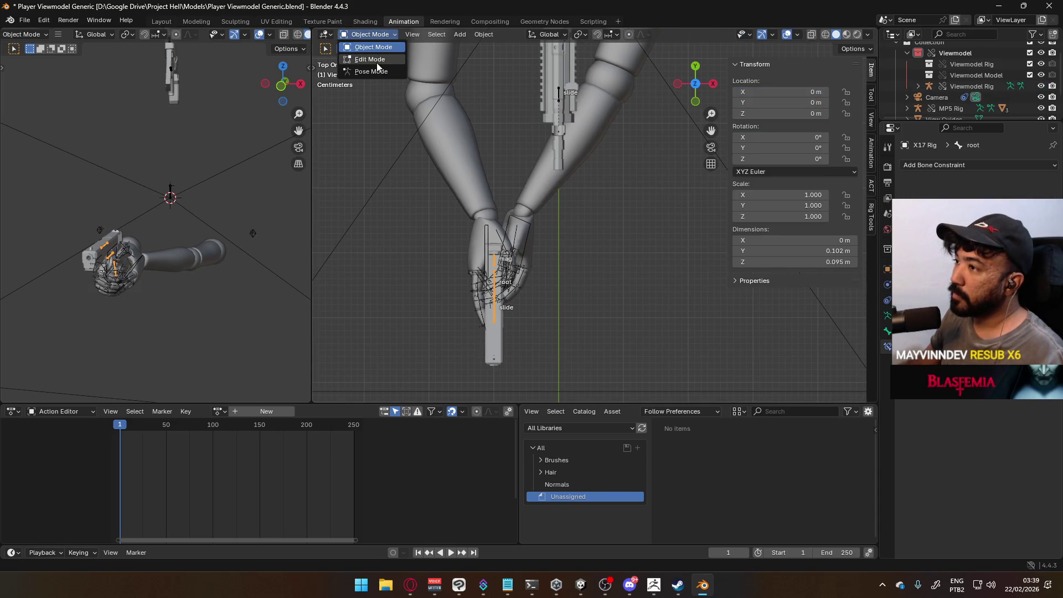
pyautogui.click(375, 72)
pyautogui.press('g')
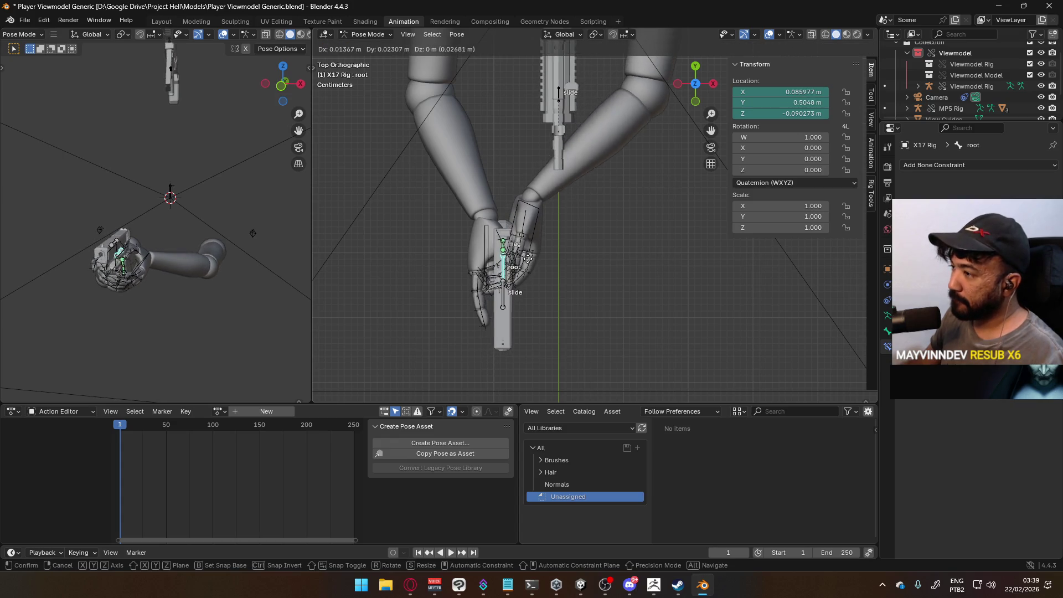
pyautogui.click(519, 275)
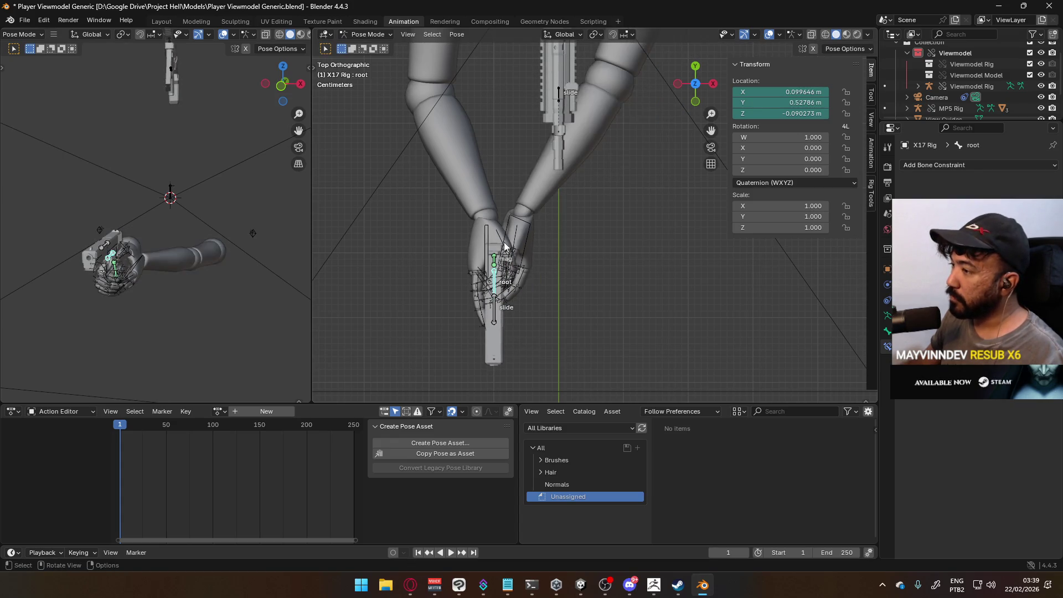
pyautogui.hotkey('alt', 'a')
# Return to Object Mode, save the file, and cycle the arm rig through Pose Mode.
pyautogui.click(364, 35)
pyautogui.click(354, 42)
pyautogui.press('a')
pyautogui.hotkey('ctrl', 's')
pyautogui.click(352, 37)
pyautogui.click(360, 72)
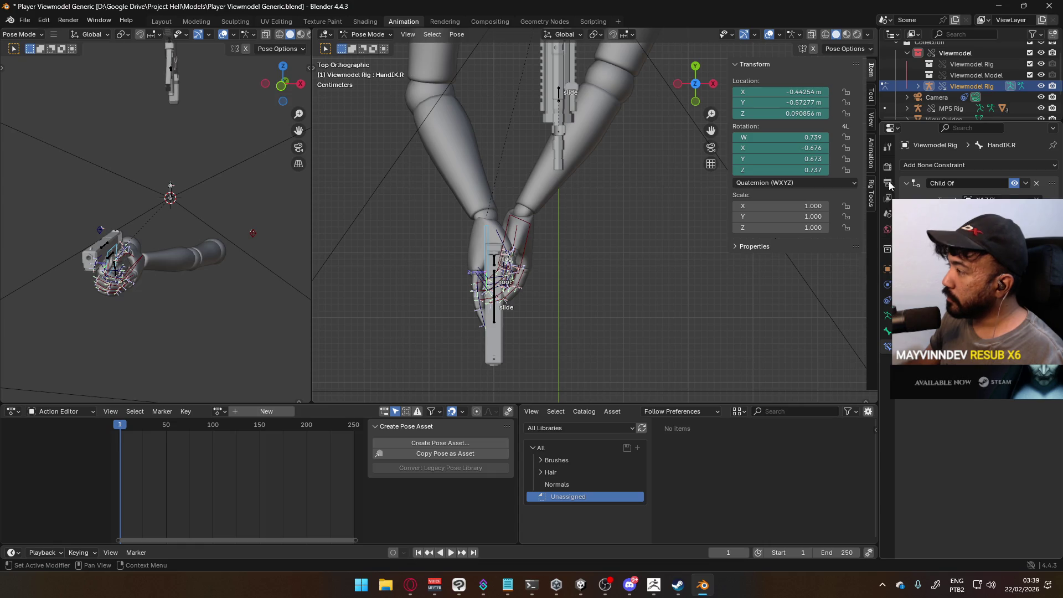
pyautogui.click(365, 34)
pyautogui.click(368, 48)
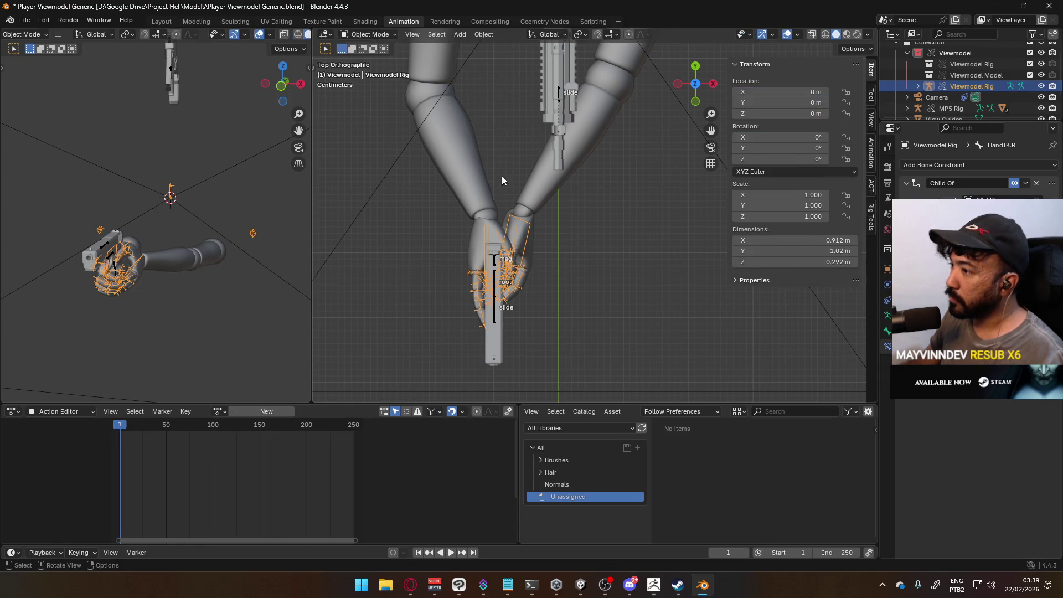
# Move the X17 root bone again to see whether both hands follow the gun.
pyautogui.click(498, 265)
pyautogui.click(364, 35)
pyautogui.click(386, 73)
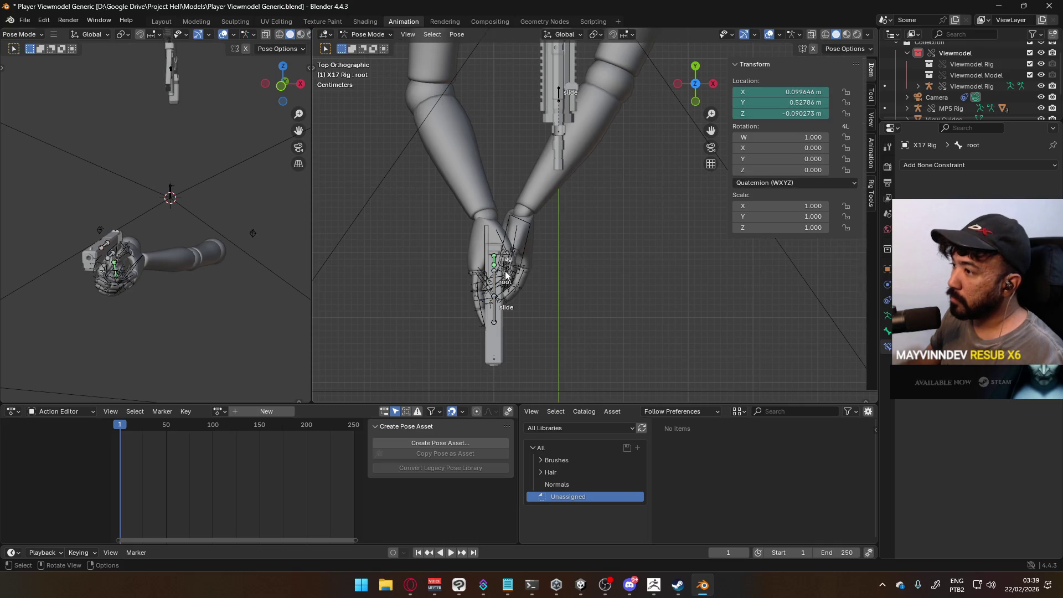
pyautogui.click(495, 283)
pyautogui.press('g')
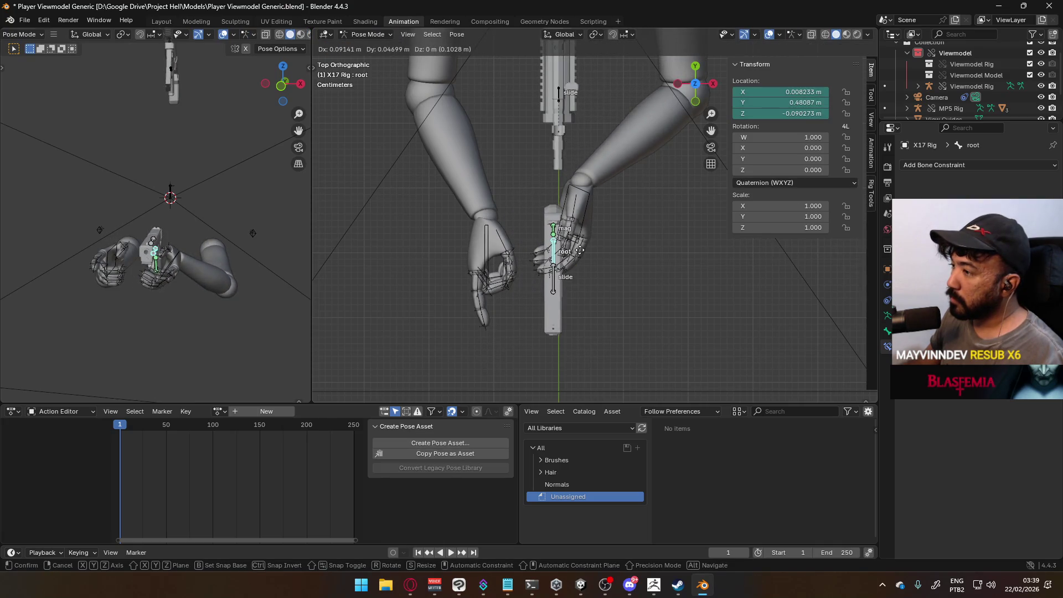
pyautogui.click(580, 249)
pyautogui.moveTo(580, 249)
pyautogui.mouseDown(button='middle')
pyautogui.moveTo(634, 148)
pyautogui.moveTo(620, 166)
pyautogui.mouseUp(button='middle')
pyautogui.click(361, 34)
pyautogui.click(373, 47)
pyautogui.click(511, 236)
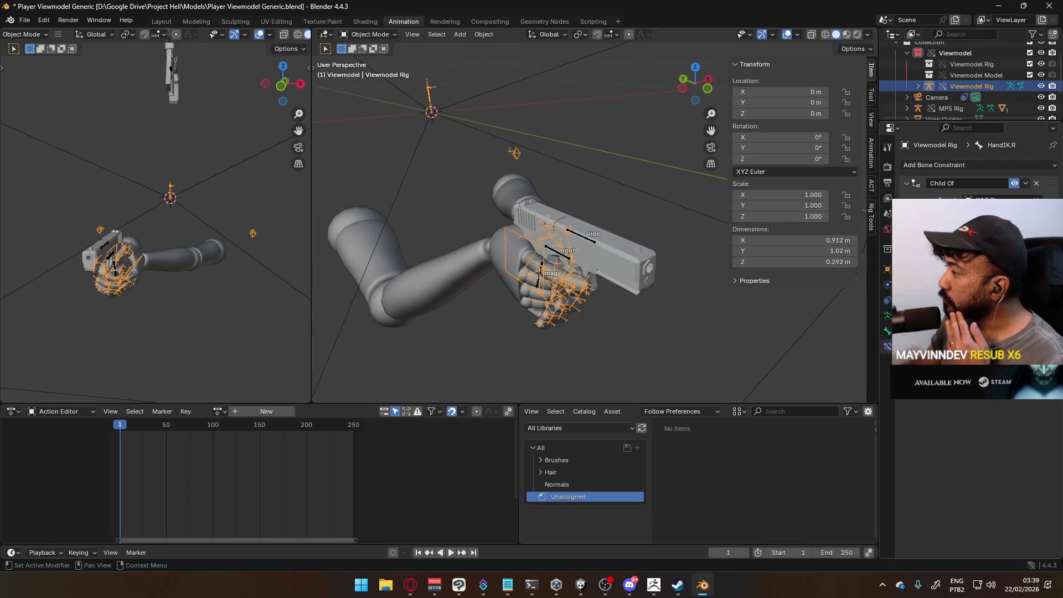
# Replace HandIK.R's old Child Of with a new one targeting the X17 rig.
pyautogui.click(1036, 183)
pyautogui.click(369, 34)
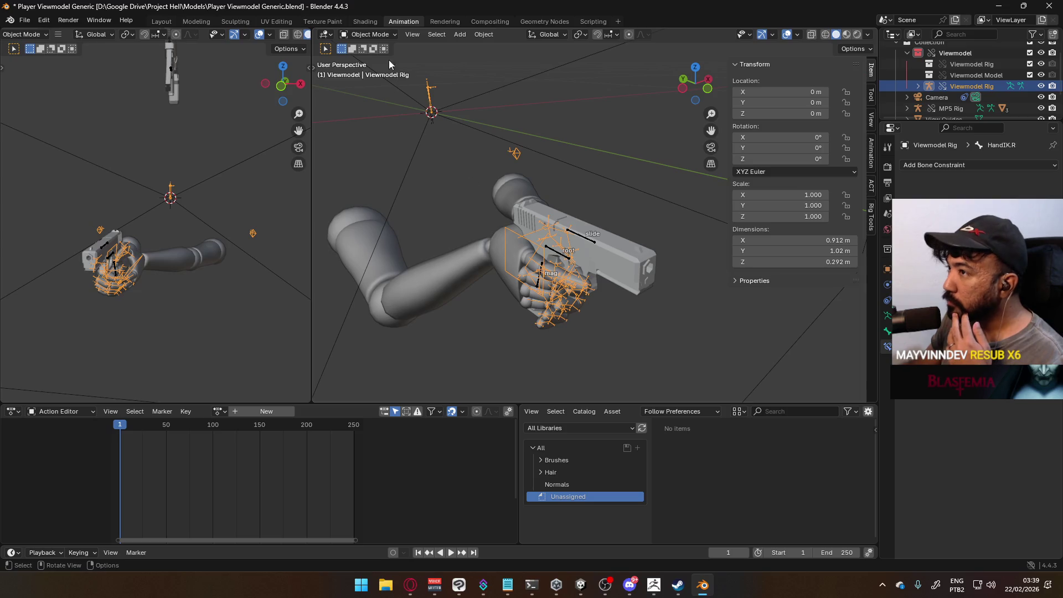
pyautogui.click(371, 71)
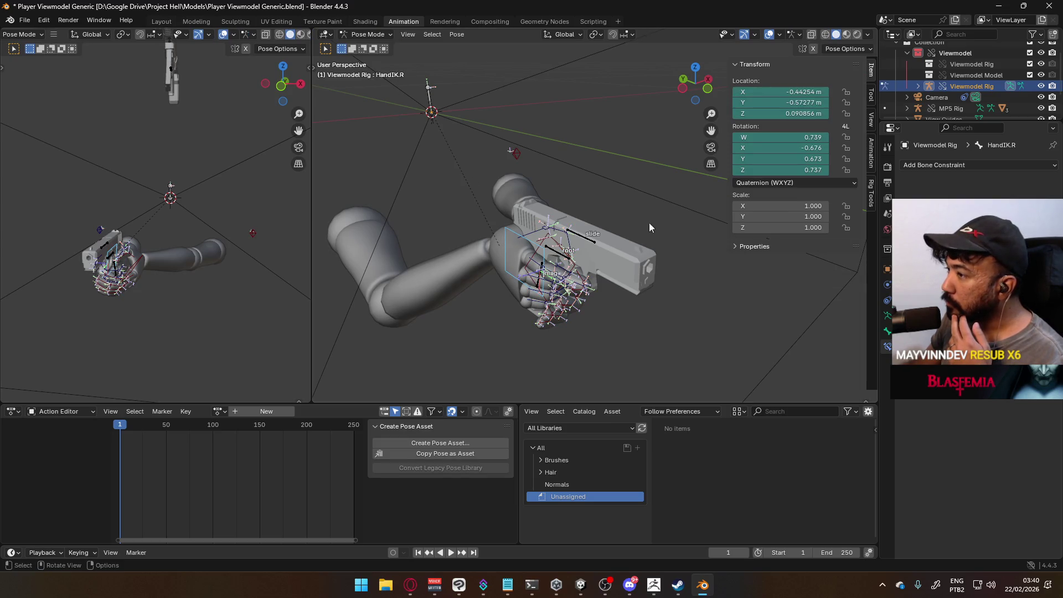
pyautogui.click(930, 165)
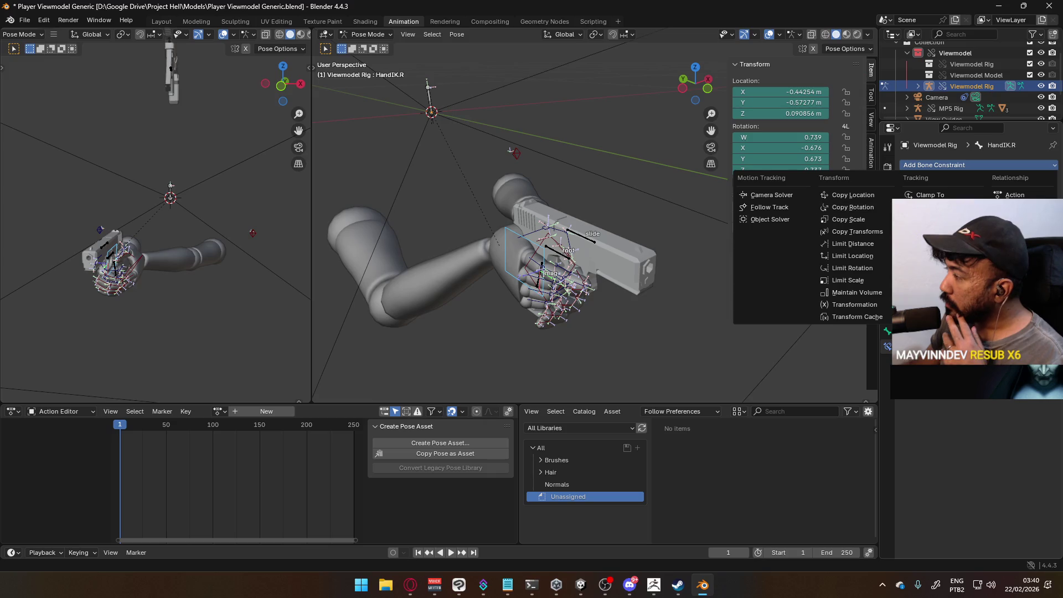
pyautogui.click(1012, 219)
pyautogui.click(1036, 198)
pyautogui.click(587, 230)
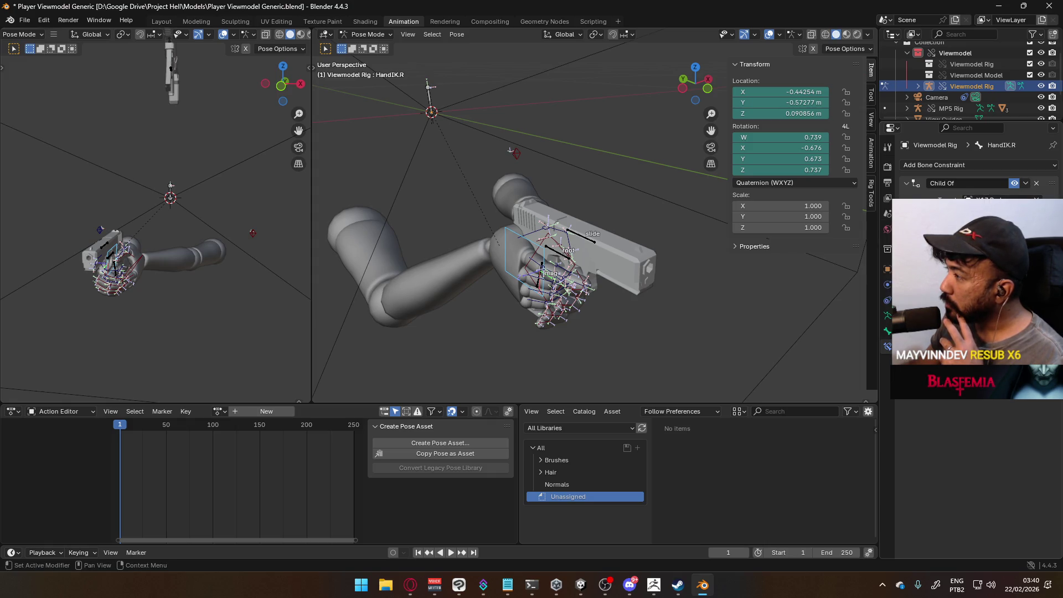
# Set the constraint's bone to the gun's root, apply Set Inverse, and return to Object Mode.
pyautogui.click(975, 198)
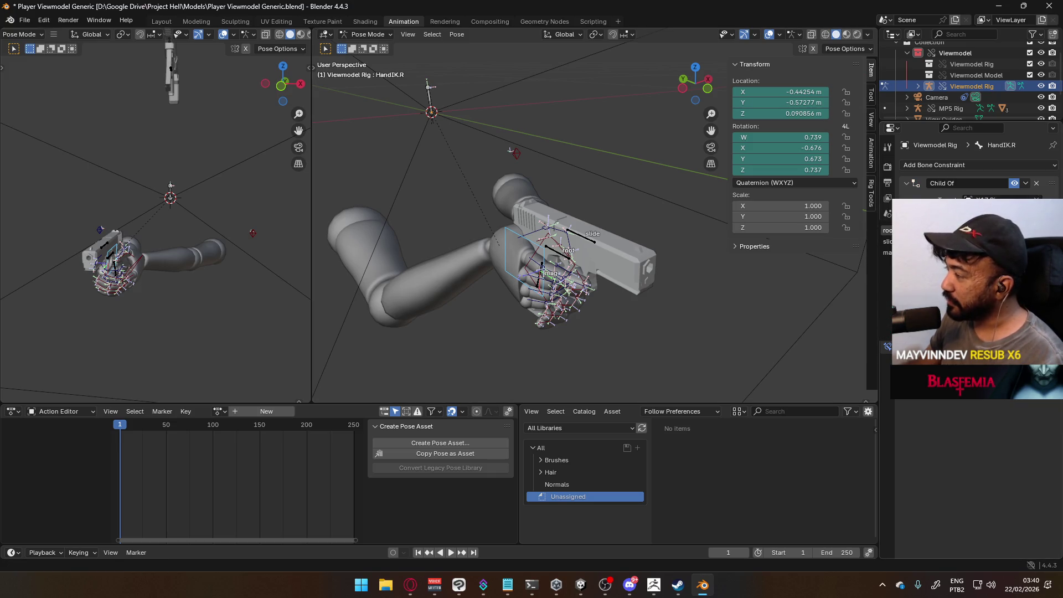
pyautogui.click(913, 230)
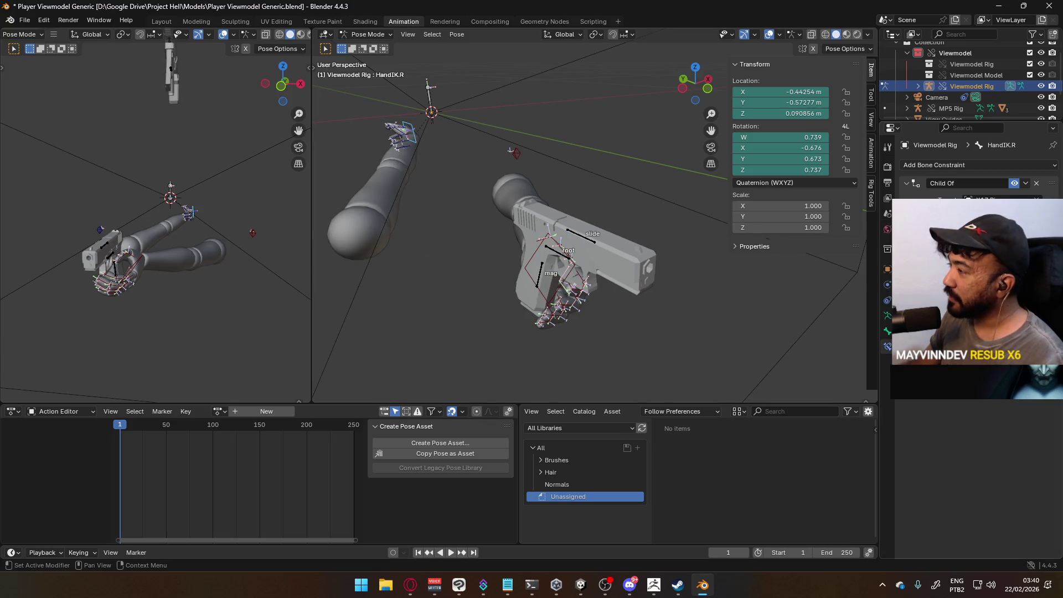
pyautogui.click(968, 260)
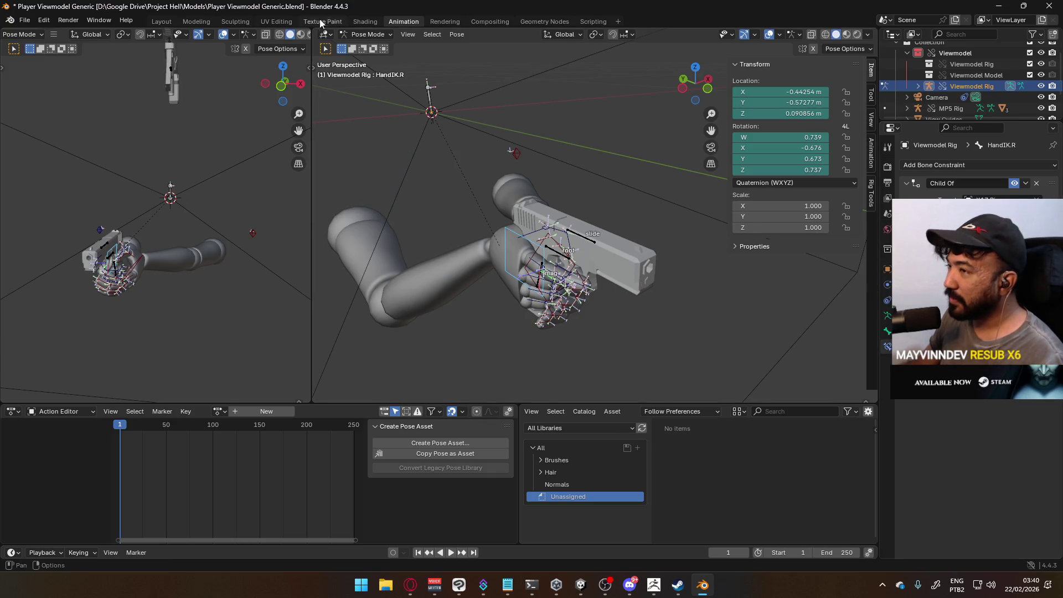
pyautogui.click(368, 33)
pyautogui.click(366, 44)
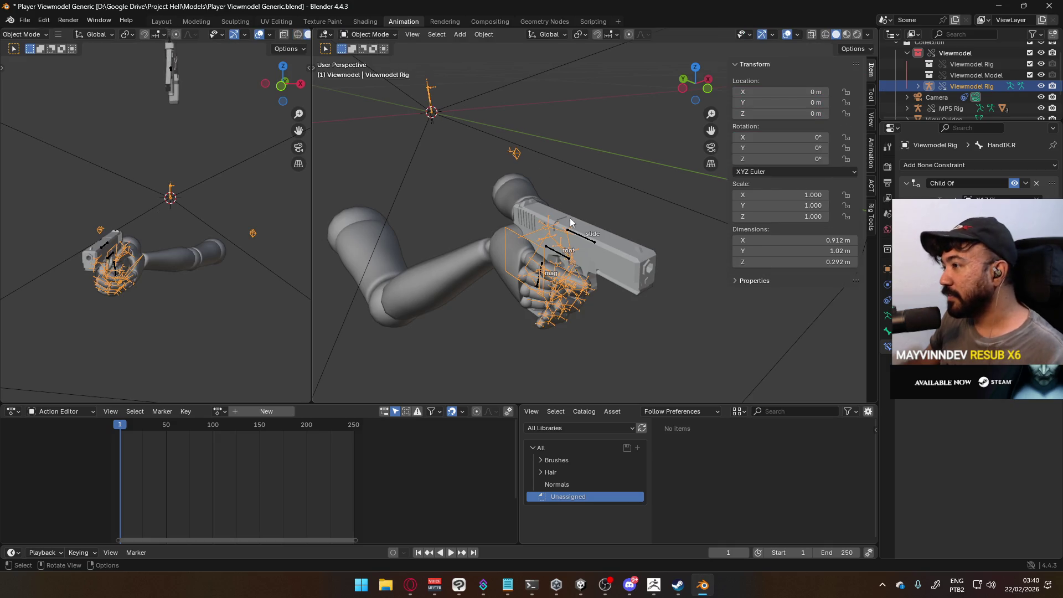
# Select the X17 Rig and switch it into Pose Mode.
pyautogui.click(550, 245)
pyautogui.press('g')
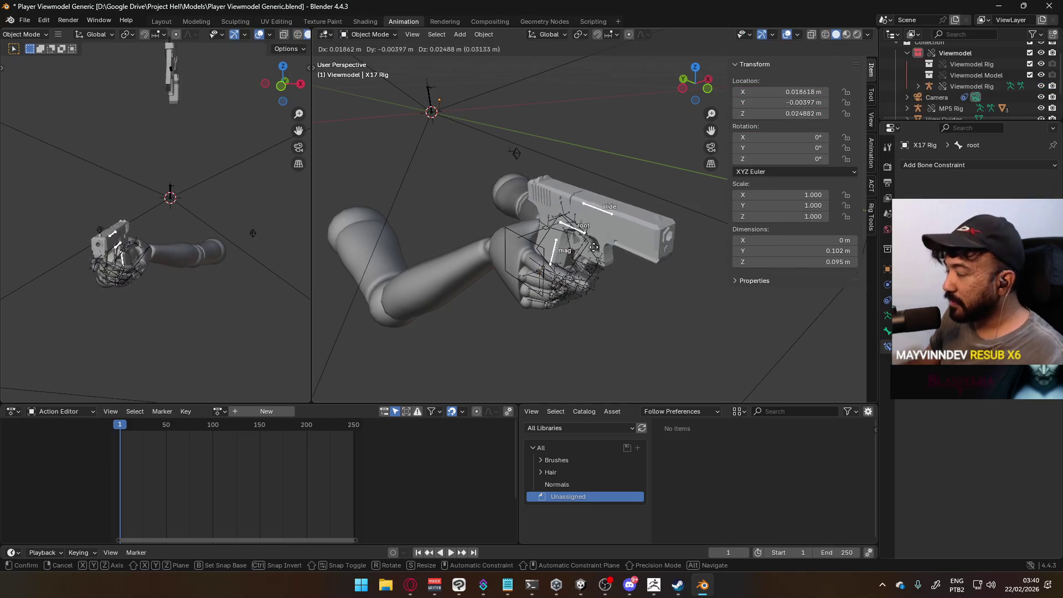
pyautogui.rightClick(593, 247)
pyautogui.click(368, 34)
pyautogui.click(368, 72)
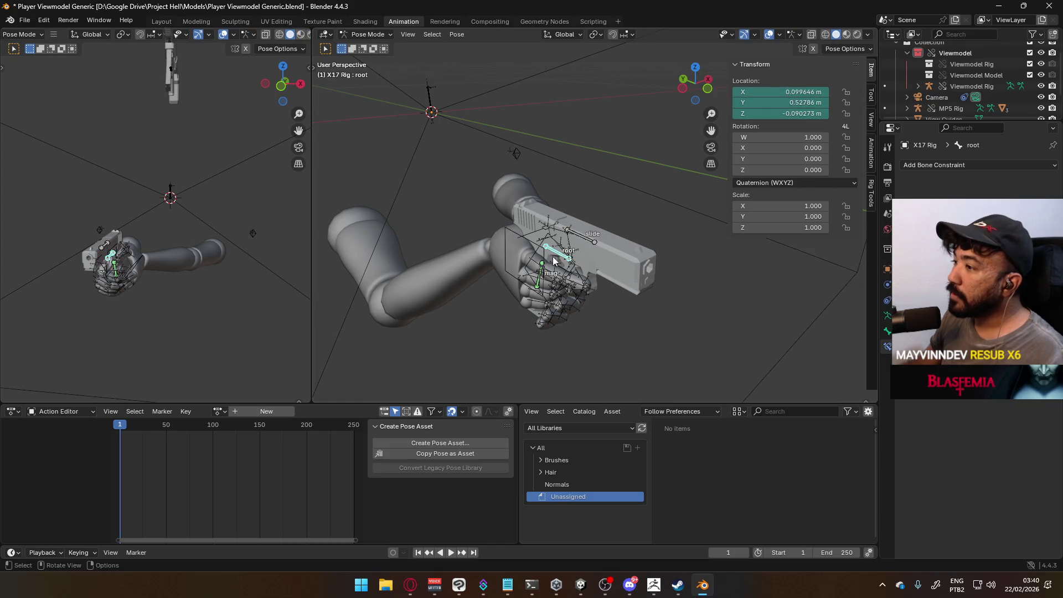
# Move the pistol's root bone to a new spot and check that both hands follow.
pyautogui.press('g')
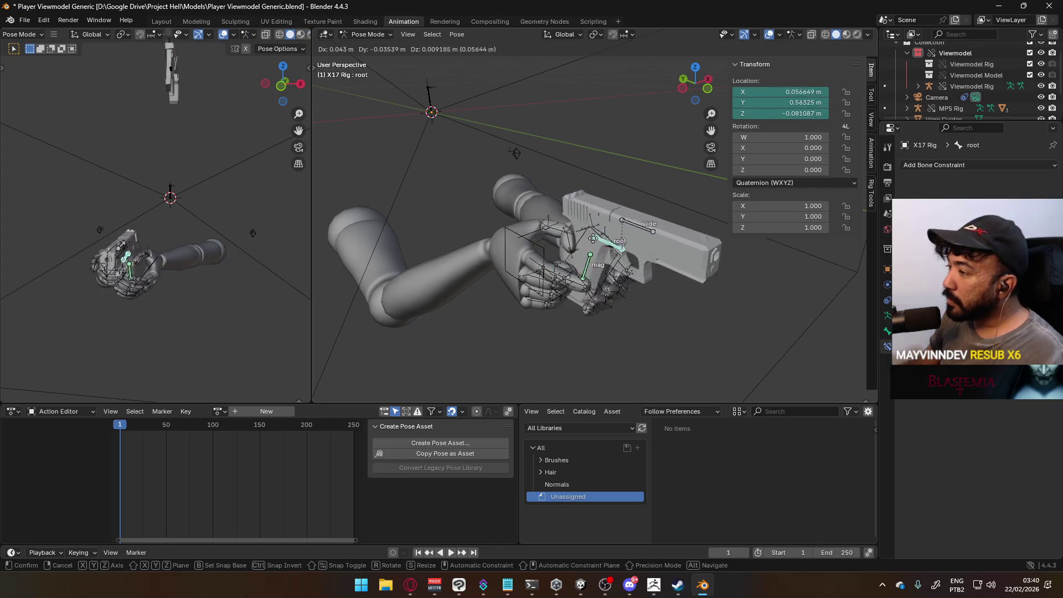
pyautogui.rightClick(624, 233)
pyautogui.moveTo(624, 233); pyautogui.dragTo(457, 214, button='middle')
pyautogui.press('g')
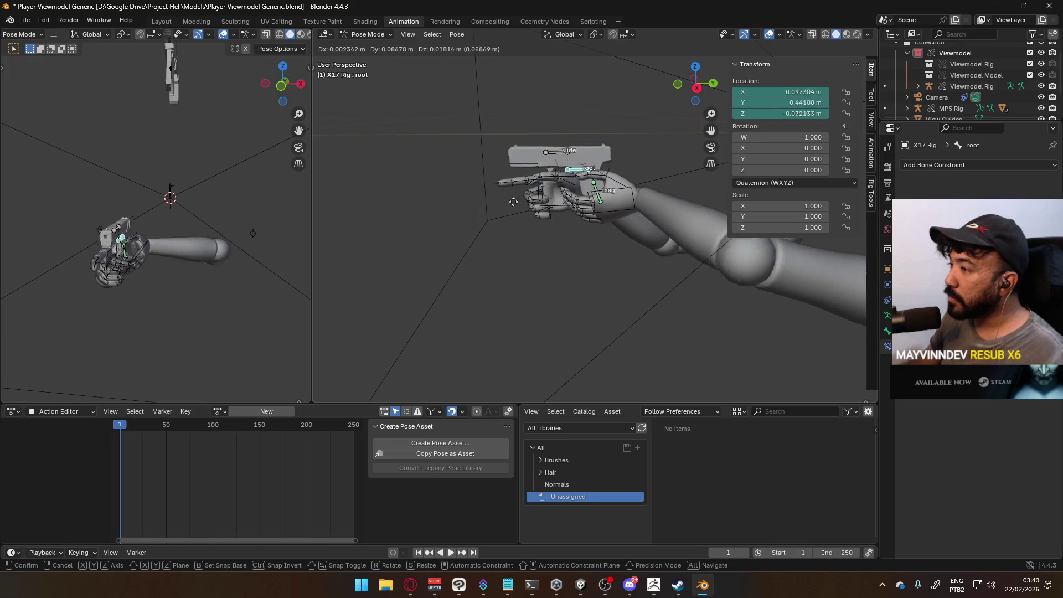
pyautogui.click(532, 202)
pyautogui.moveTo(531, 202)
pyautogui.mouseDown(button='middle')
pyautogui.moveTo(601, 185)
pyautogui.moveTo(668, 189)
pyautogui.moveTo(647, 182)
pyautogui.mouseUp(button='middle')
# Return to Object Mode, select the Viewmodel Rig, and put it in Pose Mode.
pyautogui.click(368, 34)
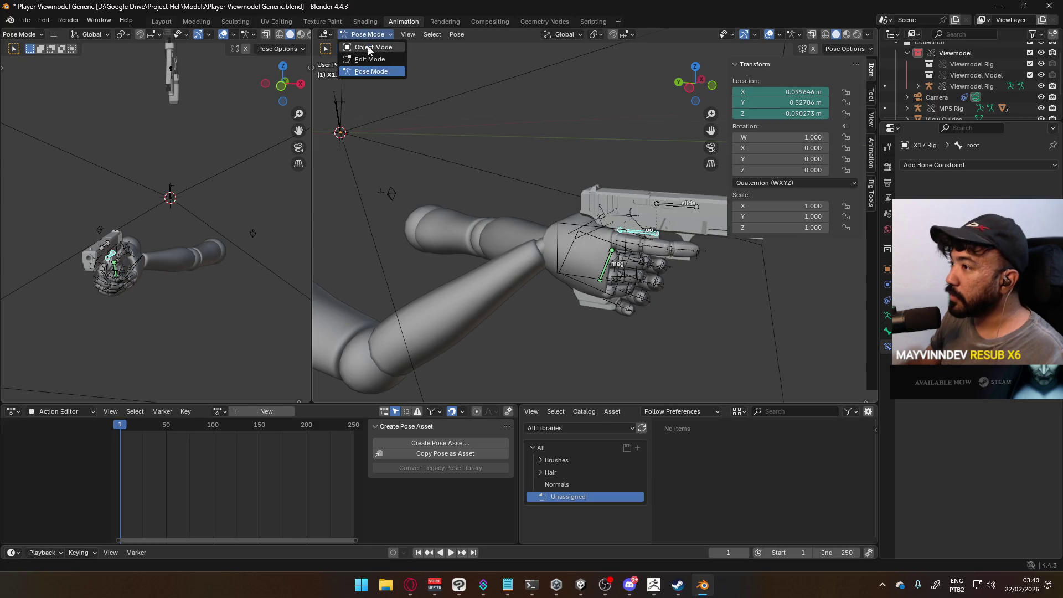
pyautogui.click(368, 44)
pyautogui.click(562, 231)
pyautogui.click(559, 228)
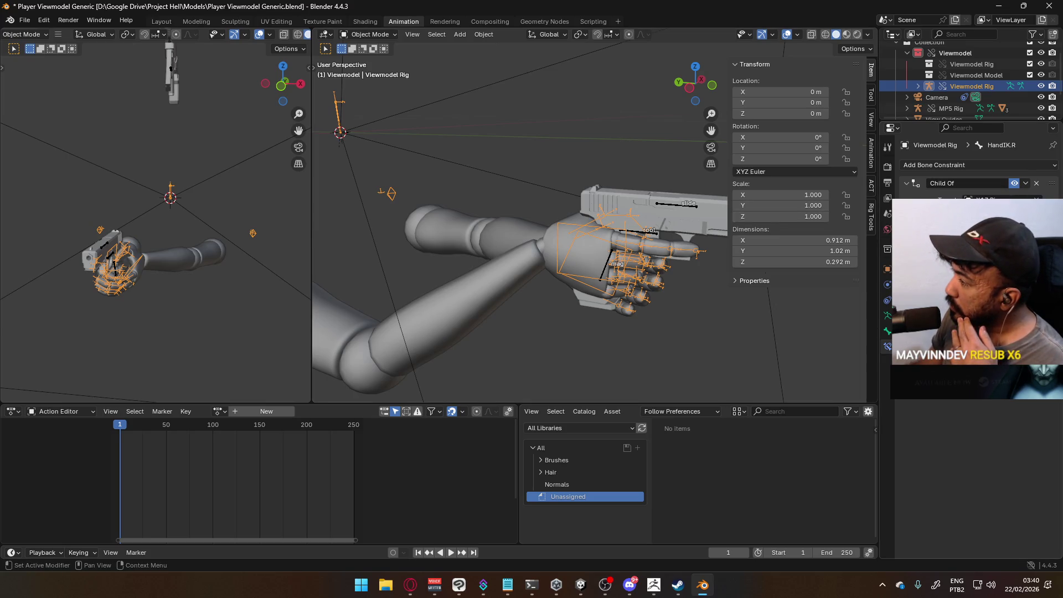
pyautogui.moveTo(722, 236); pyautogui.dragTo(585, 229, button='middle')
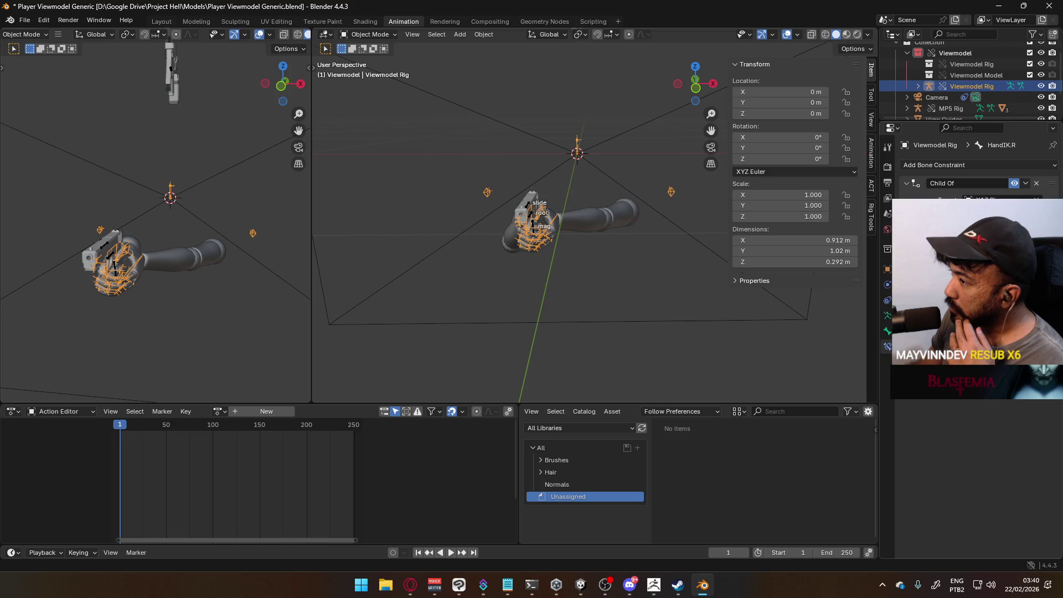
pyautogui.moveTo(554, 168); pyautogui.dragTo(637, 183, button='middle')
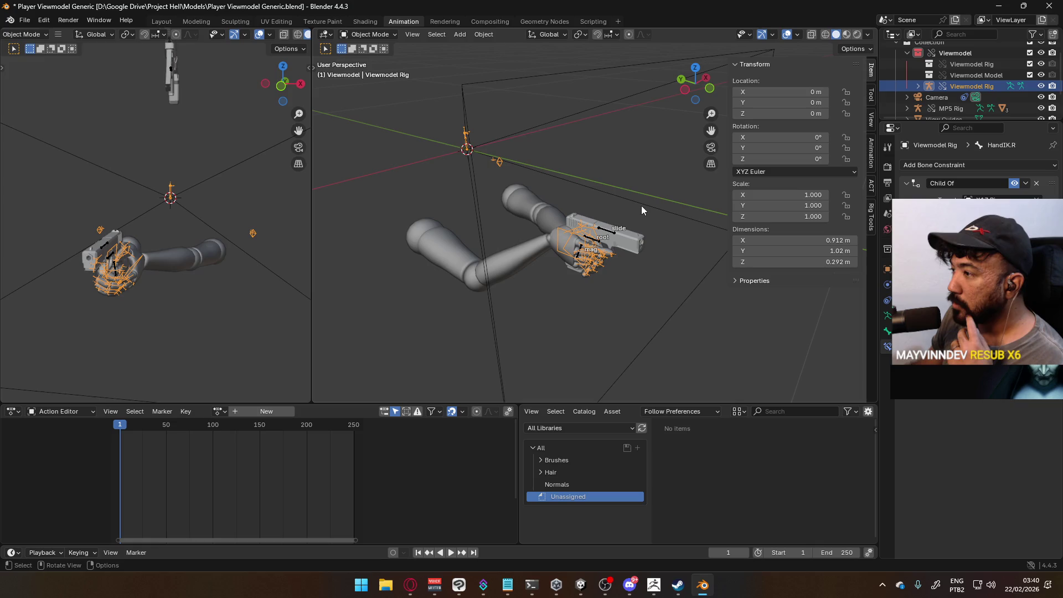
pyautogui.click(384, 35)
pyautogui.click(361, 72)
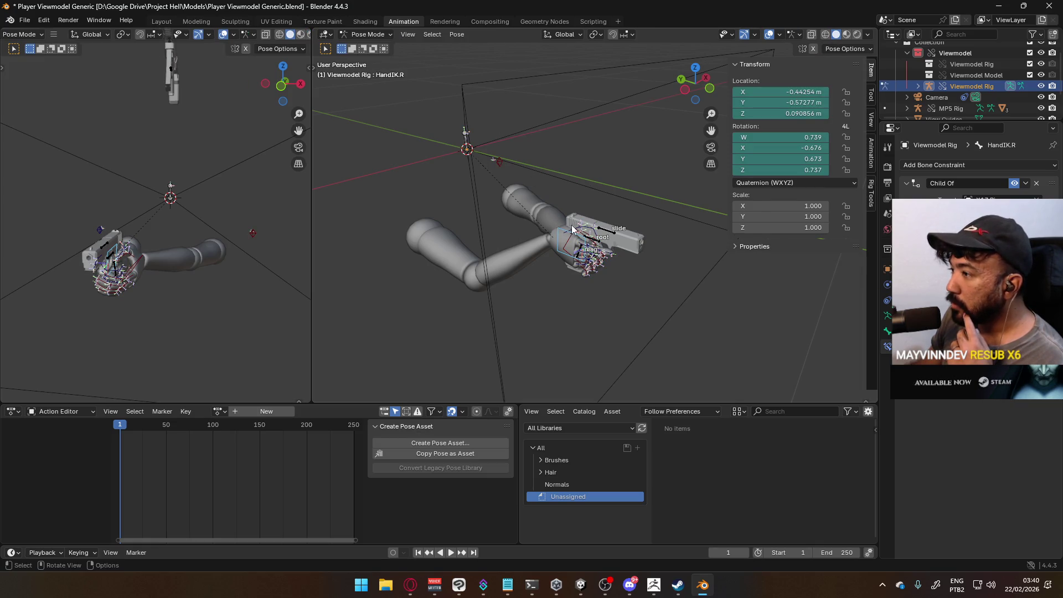
# Select HandIK.L and undo/redo to compare the left hand on and off the grip.
pyautogui.click(571, 244)
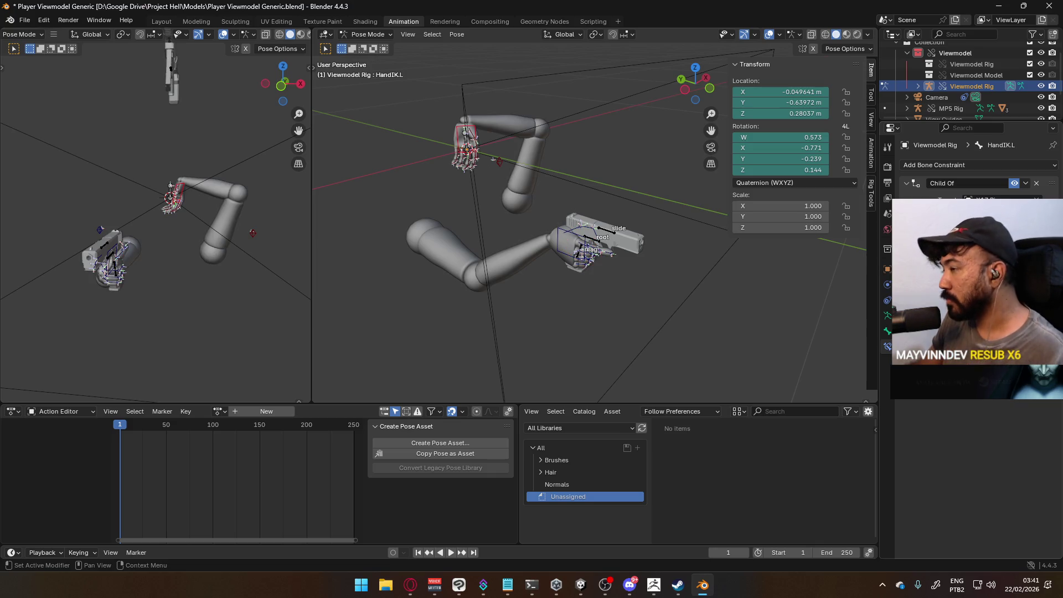
pyautogui.hotkey('ctrl', 'z')
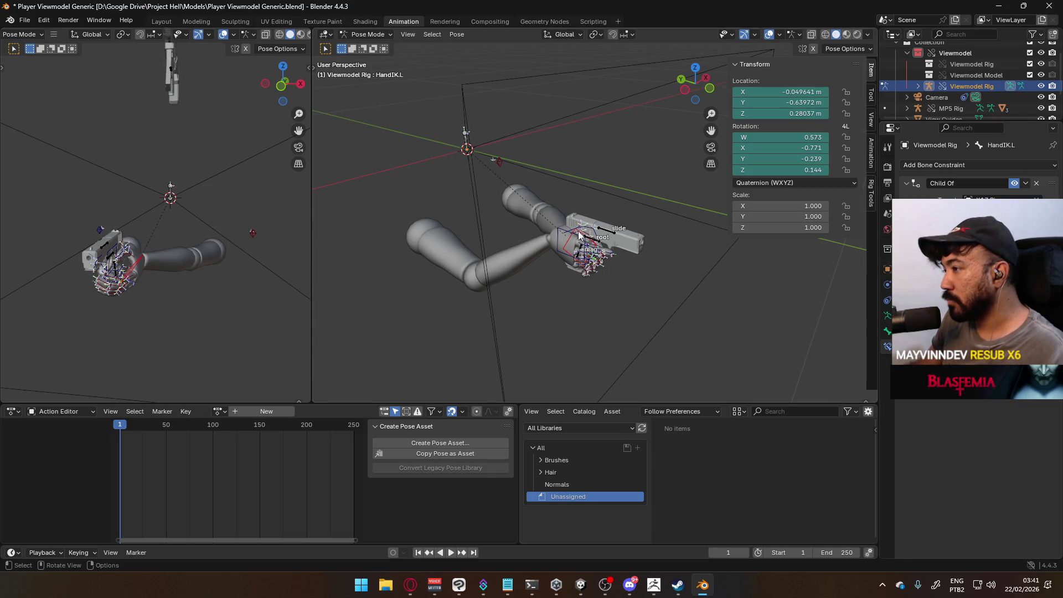
pyautogui.hotkey('ctrl', 'shift', 'z')
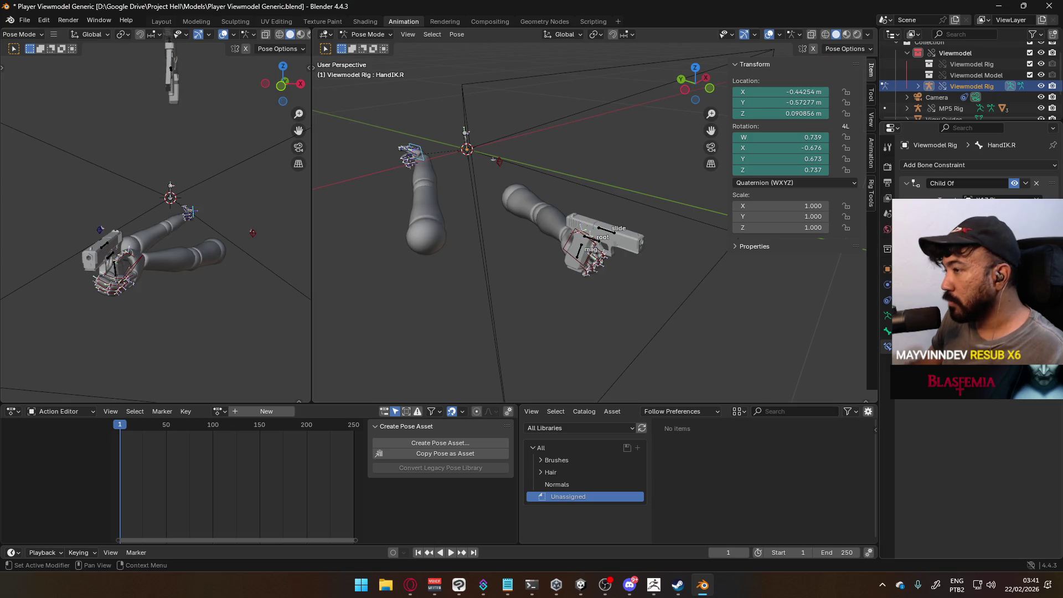
pyautogui.hotkey('ctrl', 'z')
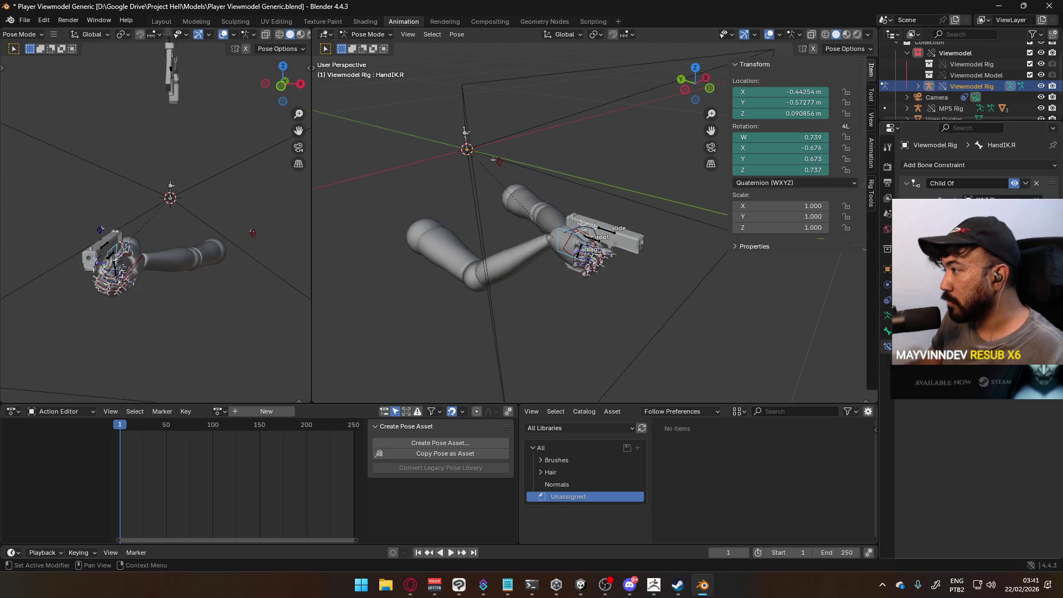
pyautogui.hotkey('ctrl', 'shift', 'z')
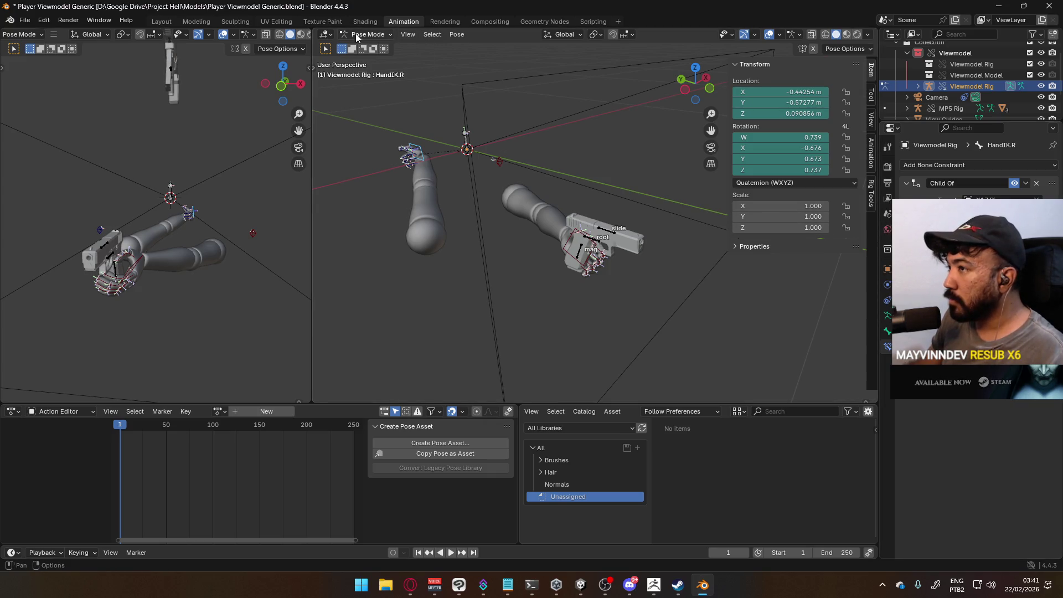
# In Object Mode, move the pistol rig to test the arms, then re-pose the arms rig.
pyautogui.hotkey('ctrl', 'Tab')
pyautogui.click(597, 236)
pyautogui.press('g')
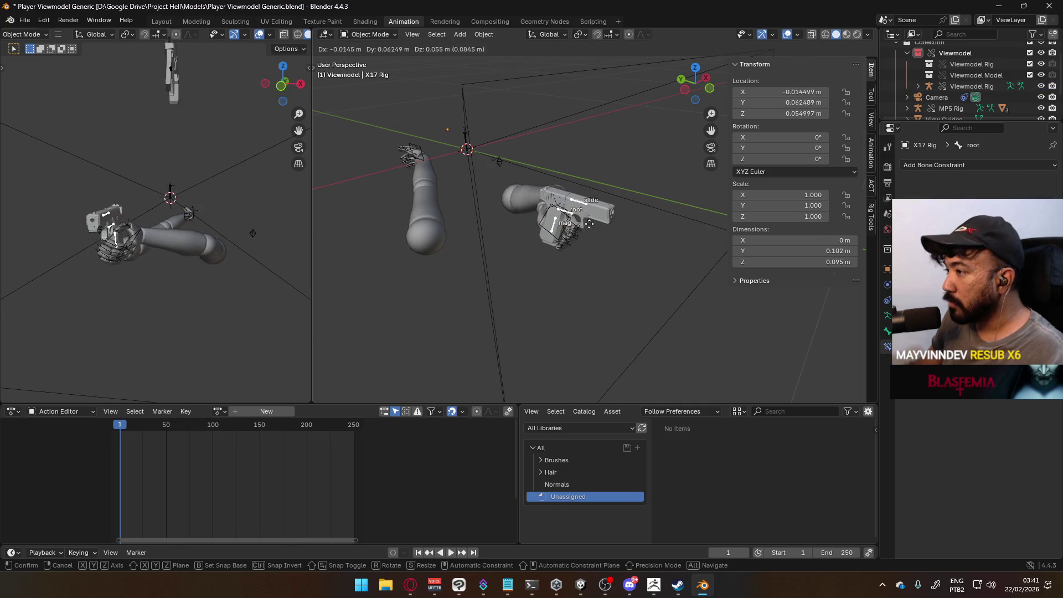
pyautogui.click(618, 252)
pyautogui.click(423, 146)
pyautogui.click(363, 35)
pyautogui.click(372, 71)
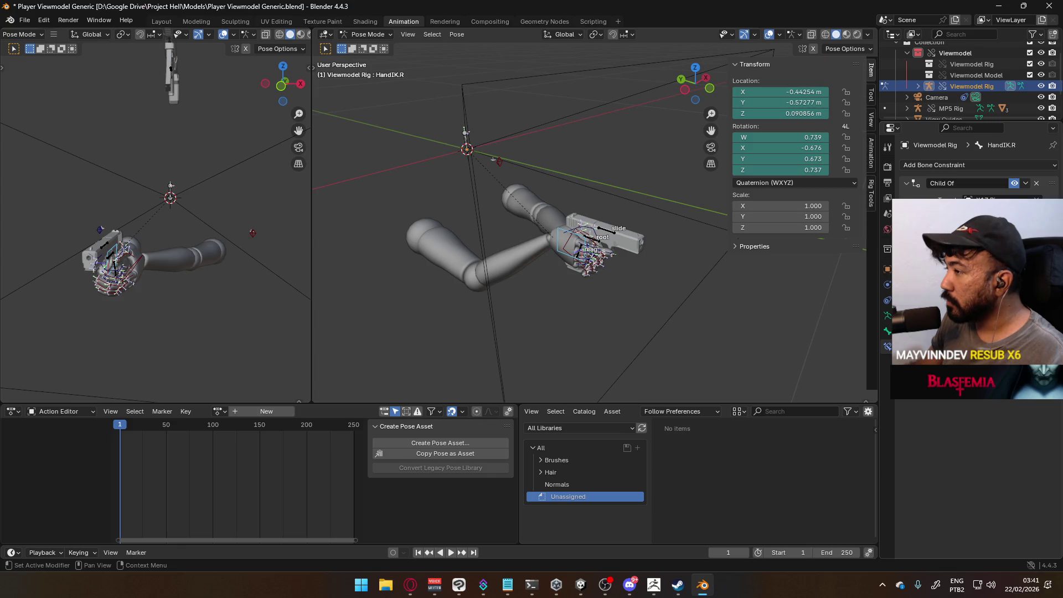
# Test-grab the pistol rig in Object Mode, cancel it, and try Edit Mode on it.
pyautogui.click(376, 34)
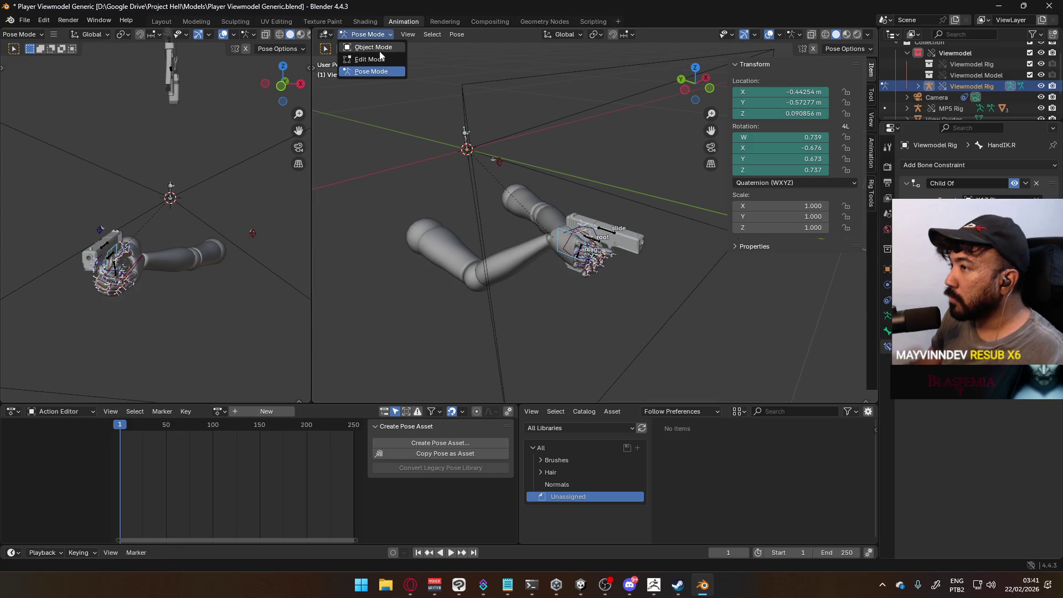
pyautogui.click(380, 51)
pyautogui.click(614, 236)
pyautogui.press('g')
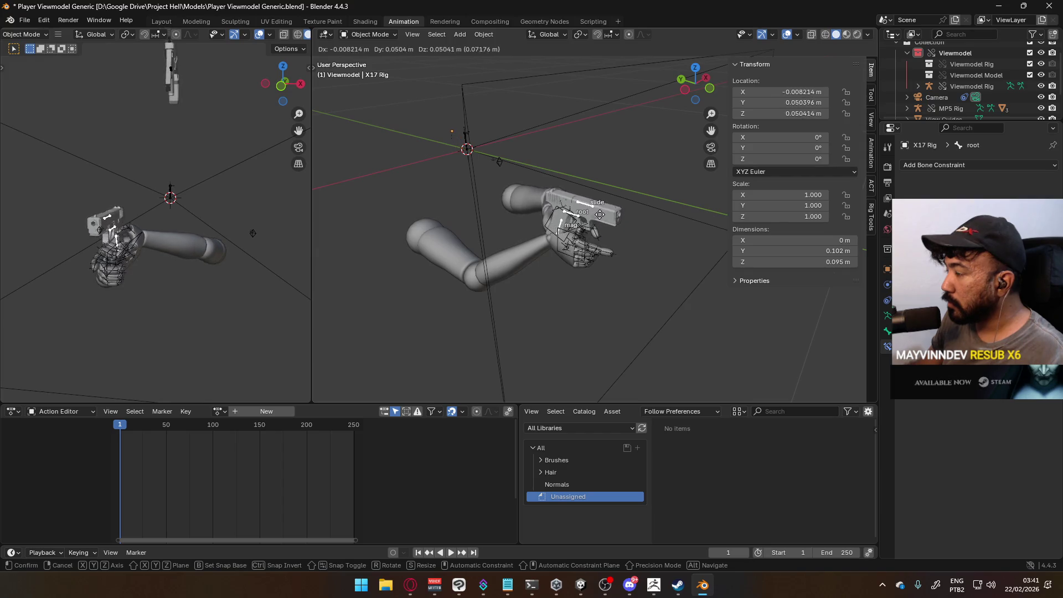
pyautogui.press('Escape')
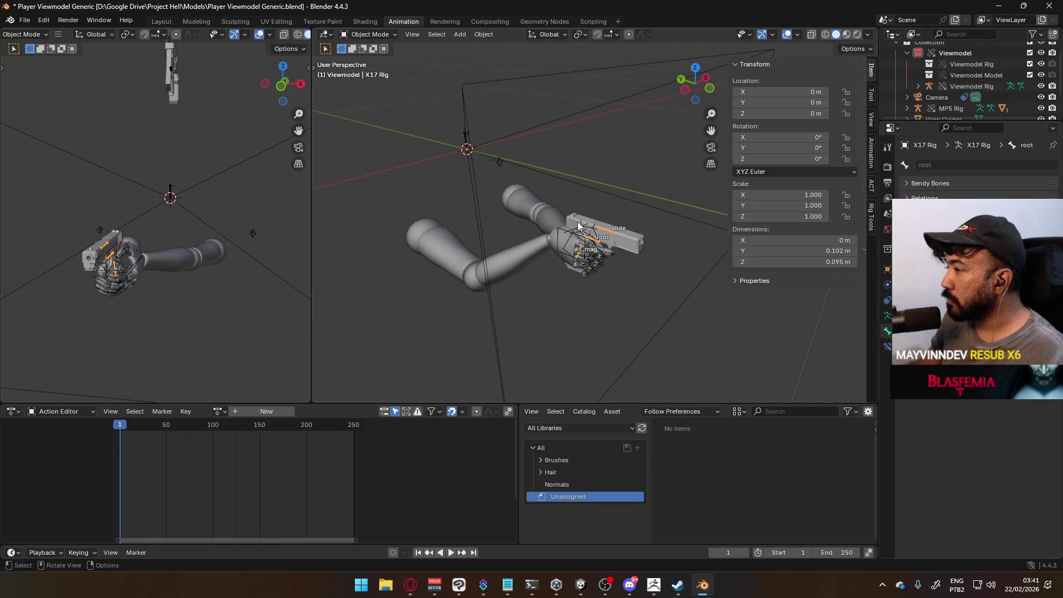
pyautogui.scroll(4, 590, 222)
pyautogui.click(370, 34)
pyautogui.click(366, 55)
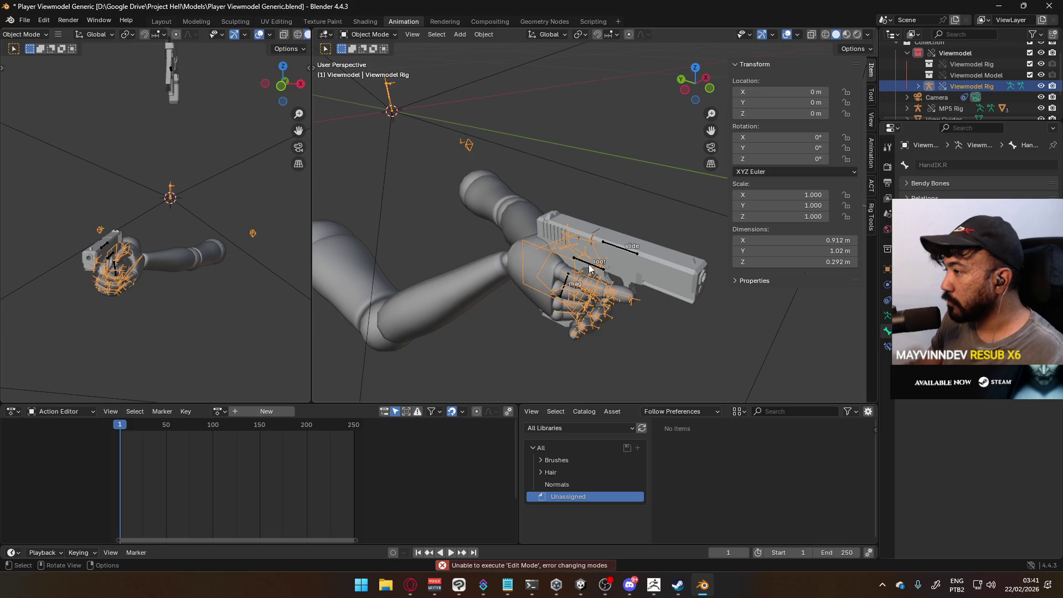
# Expand X17 Rig in the Outliner, then select the arms rig and return to Pose Mode.
pyautogui.scroll(-3, 916, 99)
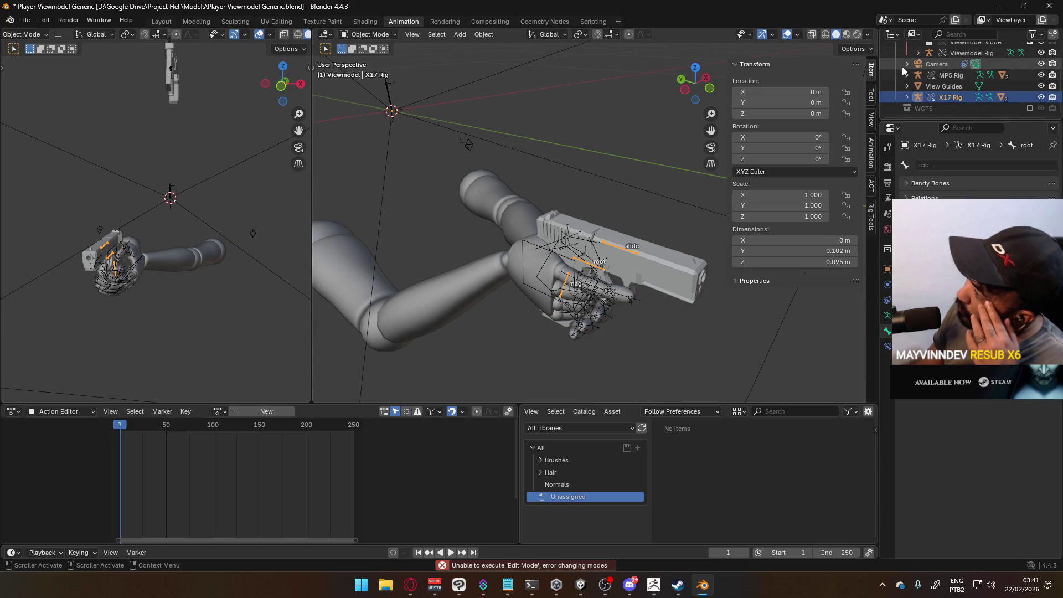
pyautogui.click(907, 97)
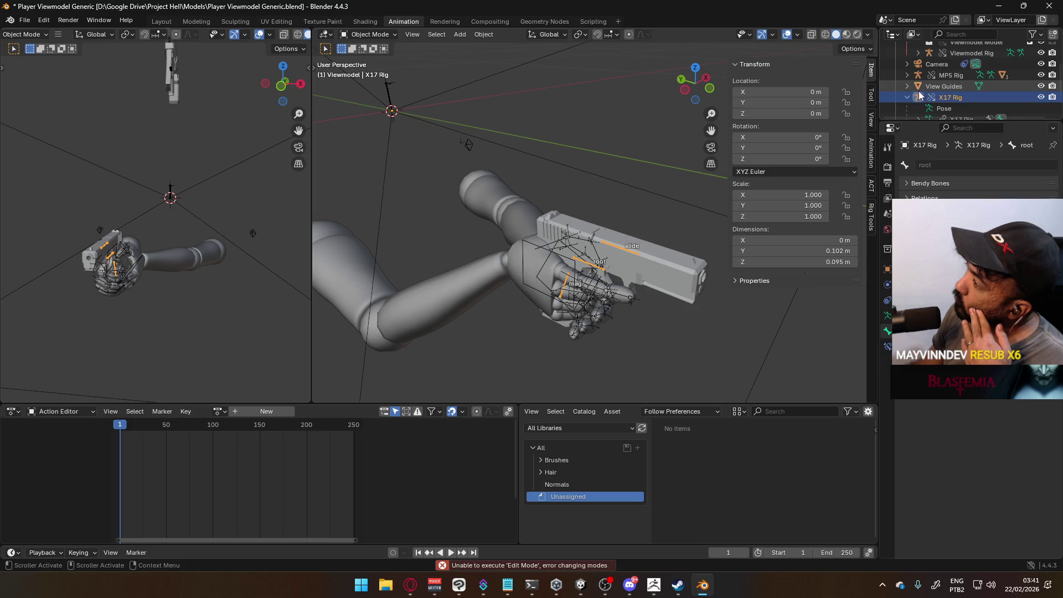
pyautogui.scroll(-4, 916, 98)
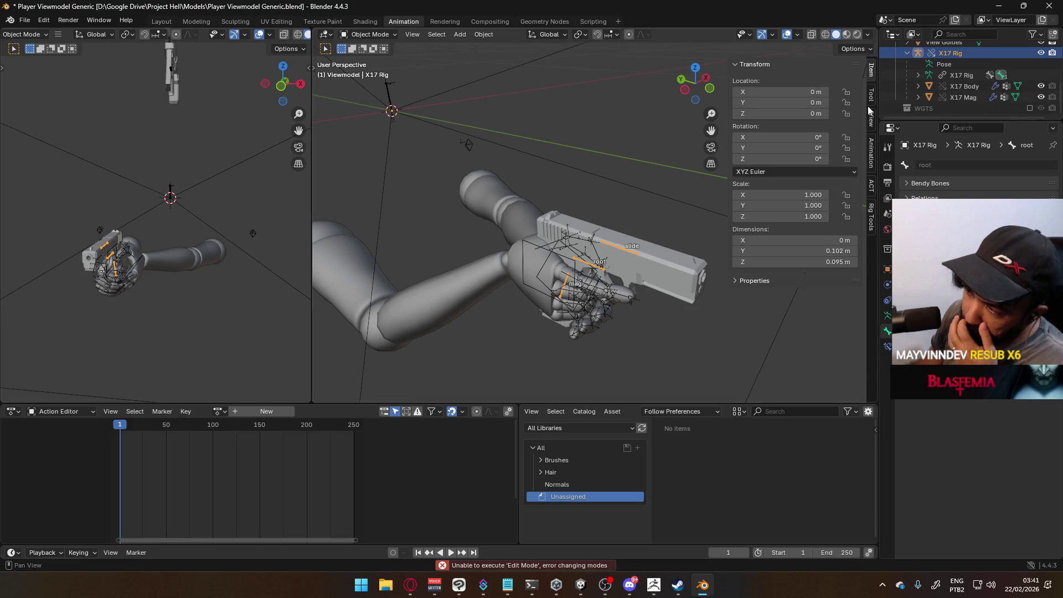
pyautogui.click(536, 241)
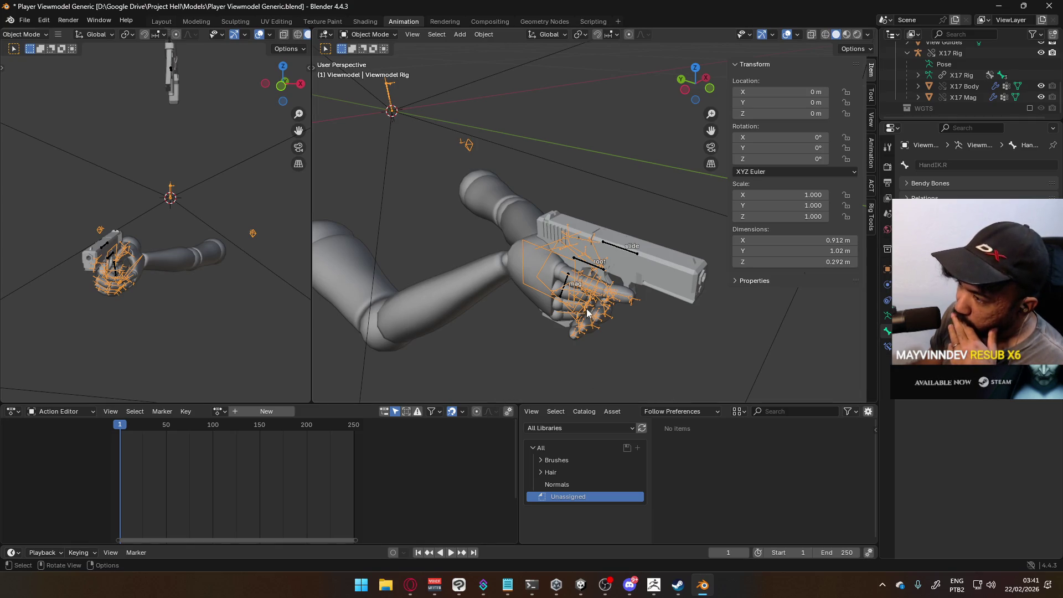
pyautogui.click(378, 36)
pyautogui.click(368, 70)
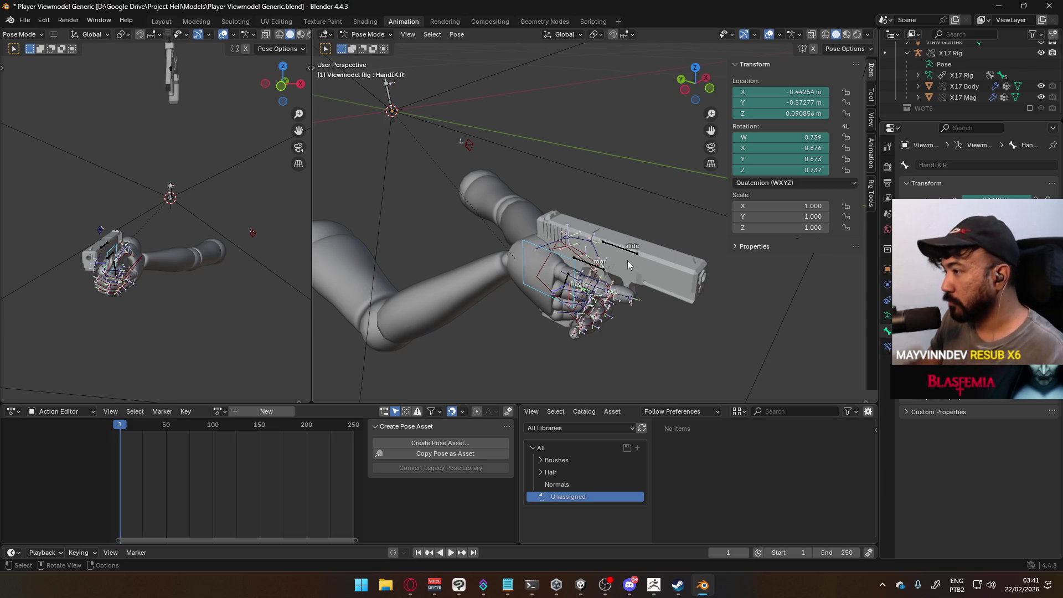
# Box-select the right hand bones, clear location and rotation with Alt+G/Alt+R, and check constraints.
pyautogui.scroll(-2, 626, 260)
pyautogui.press('g')
pyautogui.click(533, 264)
pyautogui.moveTo(442, 211); pyautogui.dragTo(535, 332)
pyautogui.hotkey('alt', 'g')
pyautogui.hotkey('alt', 'r')
pyautogui.scroll(-3, 542, 297)
pyautogui.moveTo(542, 297); pyautogui.dragTo(545, 284, button='middle')
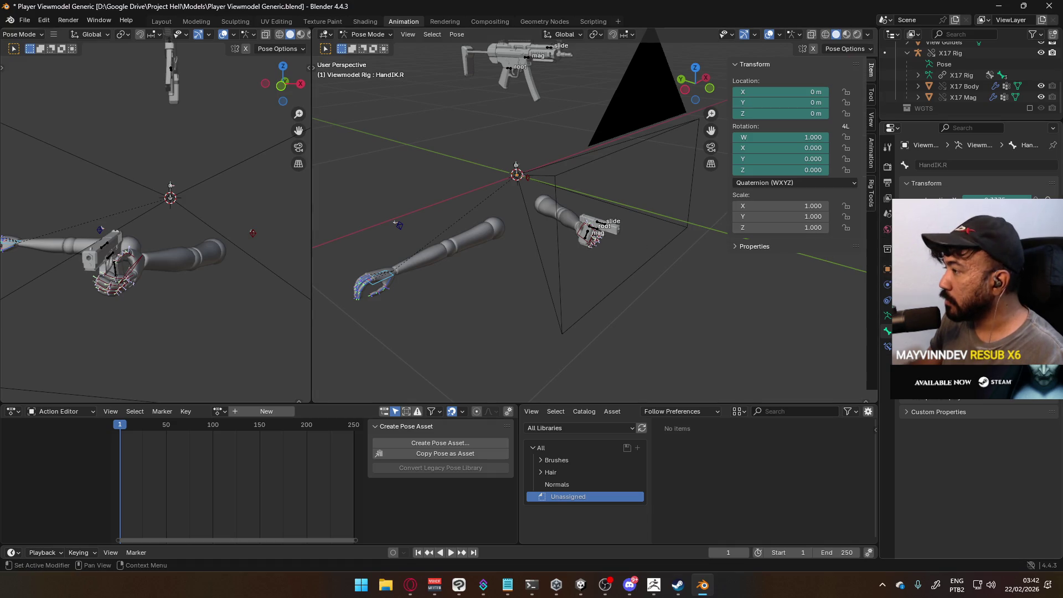
pyautogui.click(887, 347)
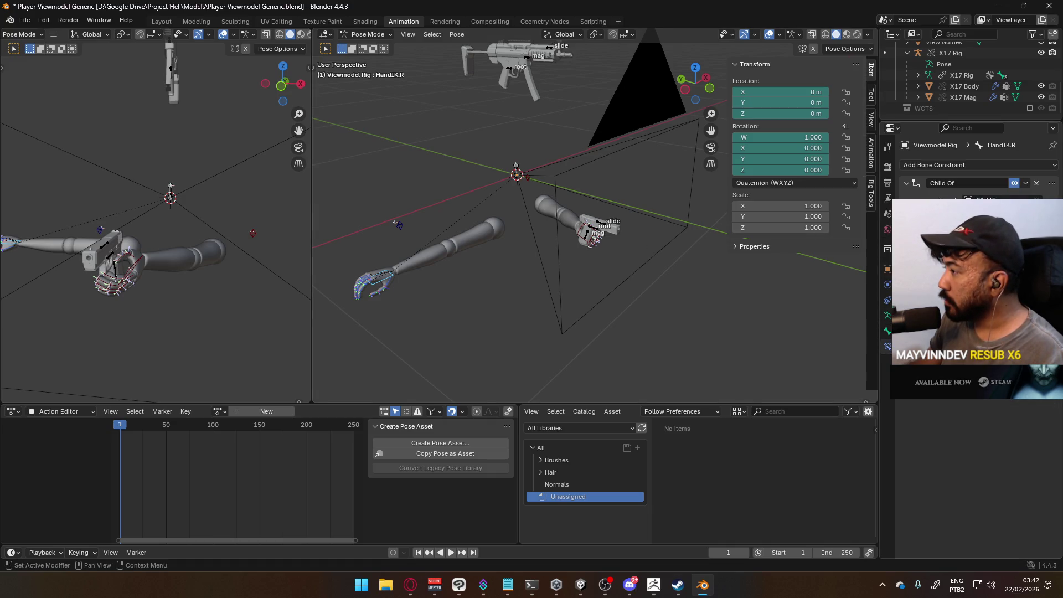
pyautogui.click(983, 167)
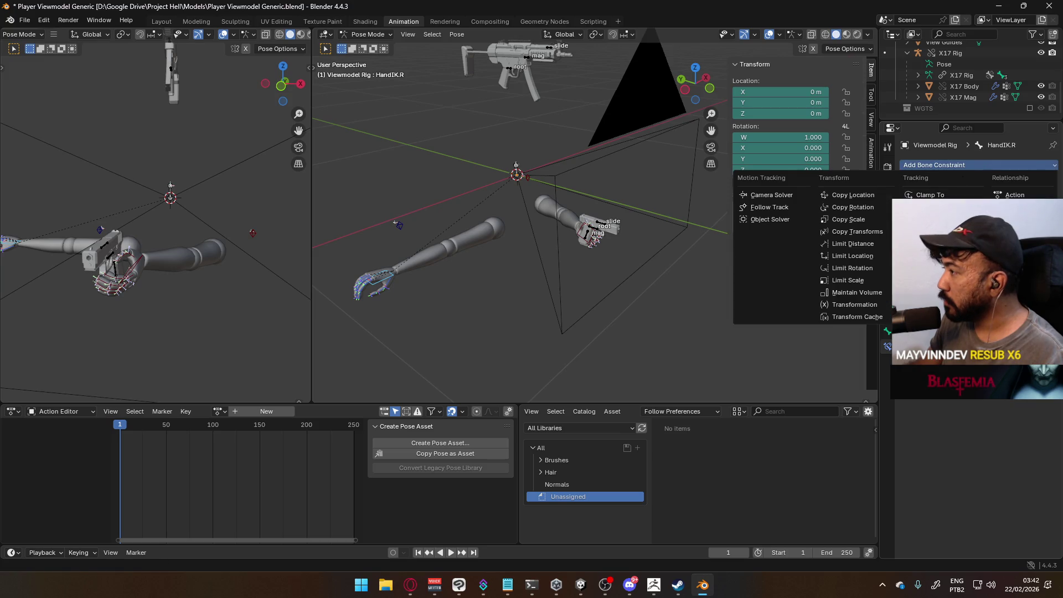
pyautogui.press('Escape')
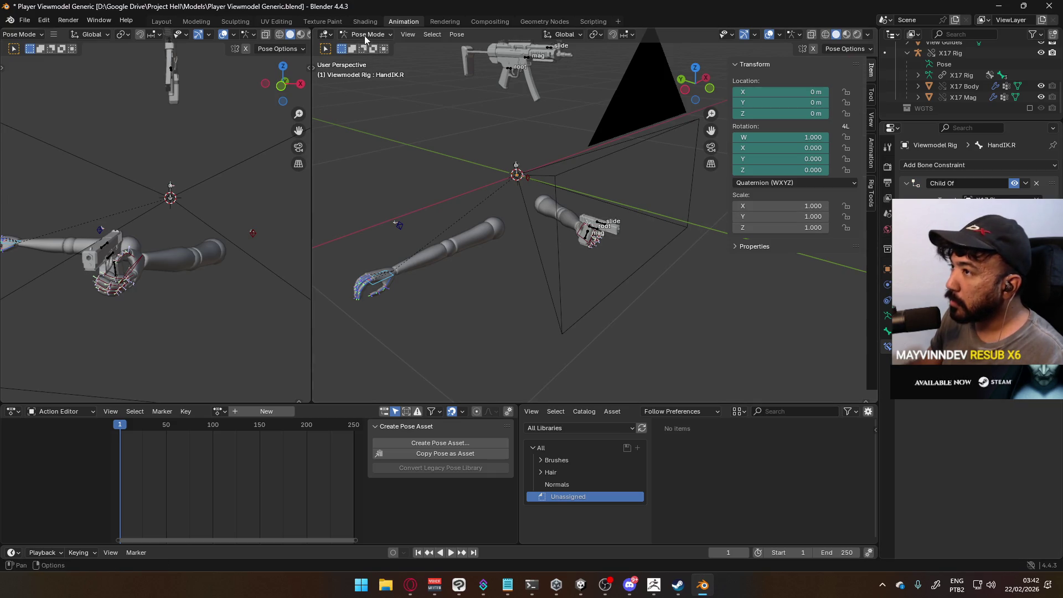
# Test-grab the pistol rig in Object Mode, then put the arms rig back into Pose Mode.
pyautogui.click(371, 48)
pyautogui.click(600, 236)
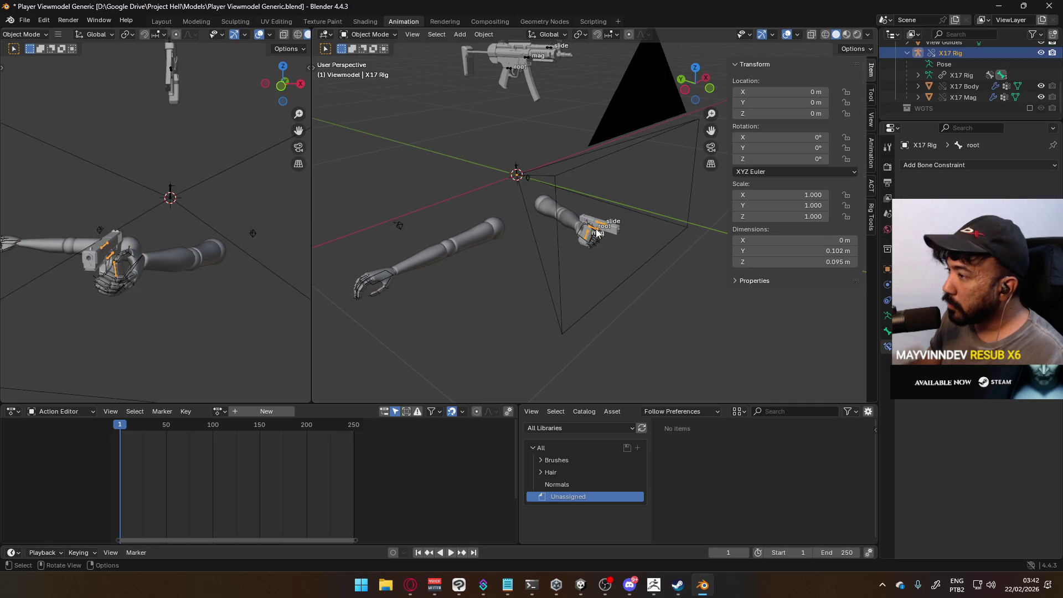
pyautogui.press('g')
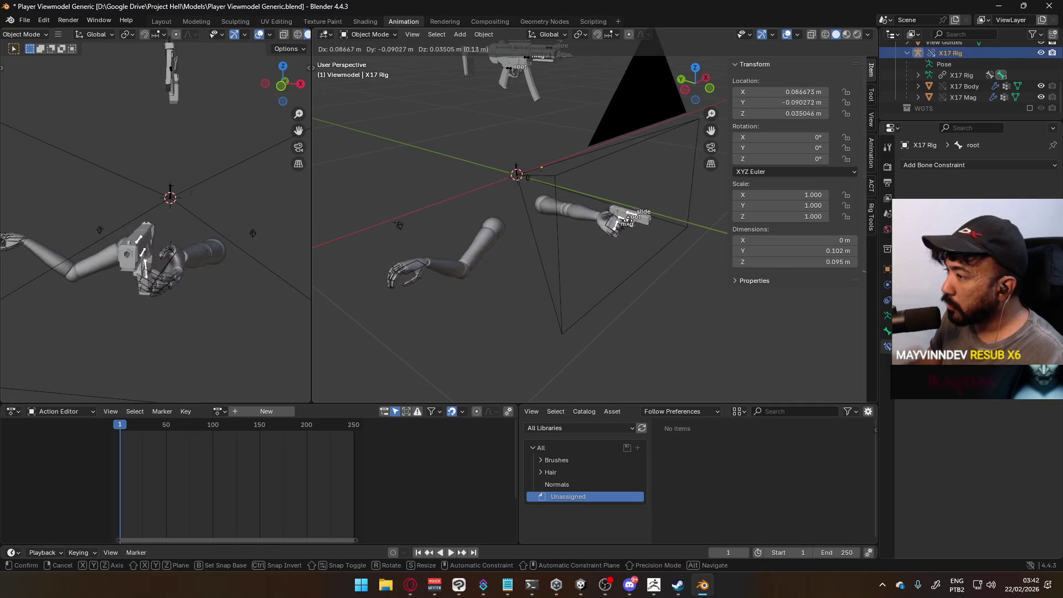
pyautogui.press('Escape')
pyautogui.click(377, 35)
pyautogui.click(371, 72)
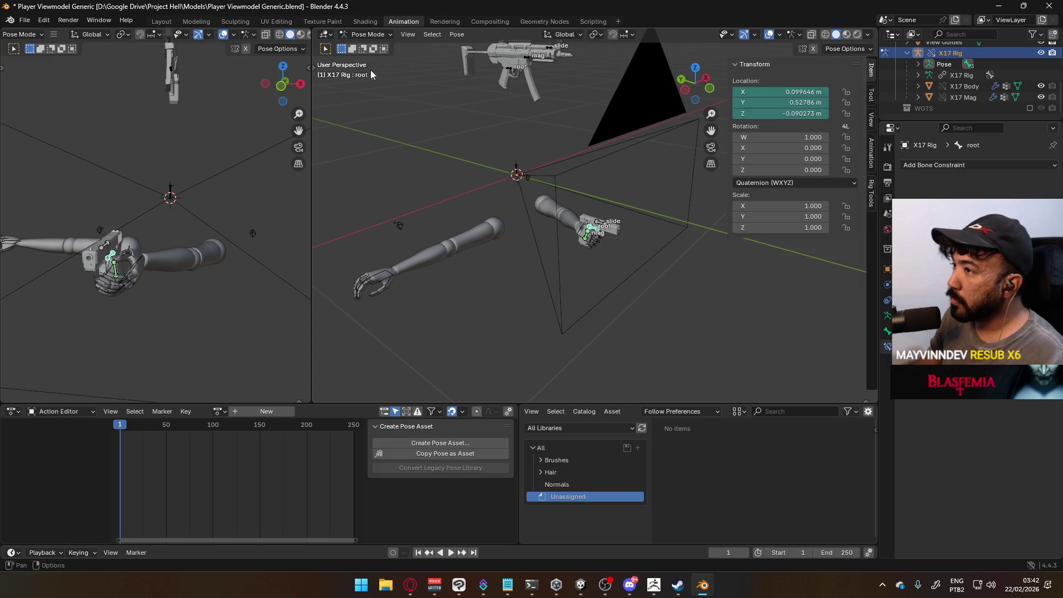
pyautogui.click(352, 35)
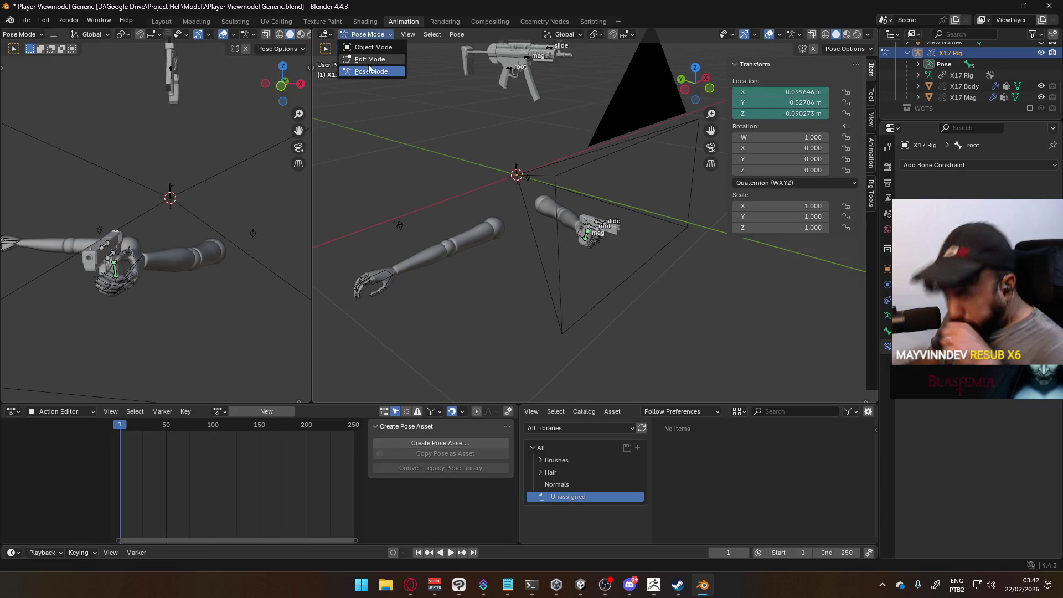
pyautogui.click(382, 47)
pyautogui.click(390, 284)
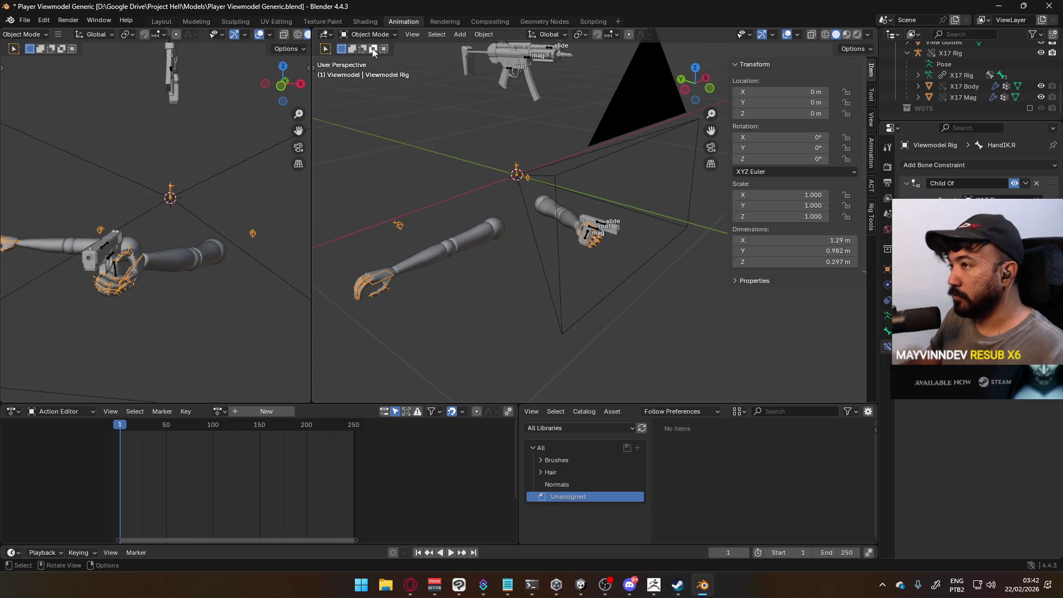
pyautogui.click(363, 73)
# Move HandIK.R toward the grip and rotate it around the Z and Y axes.
pyautogui.press('g')
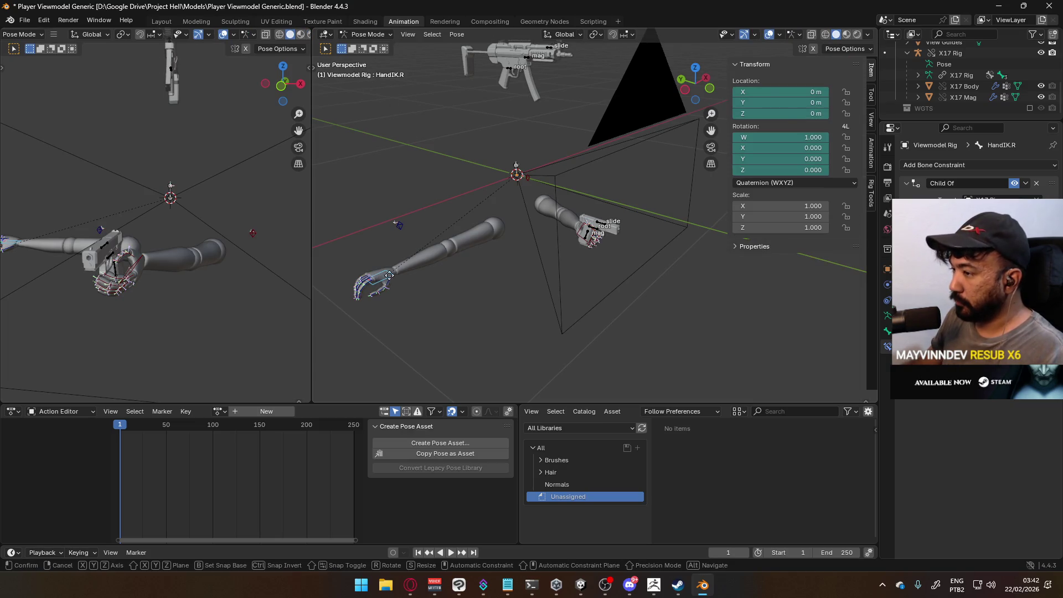
pyautogui.click(546, 264)
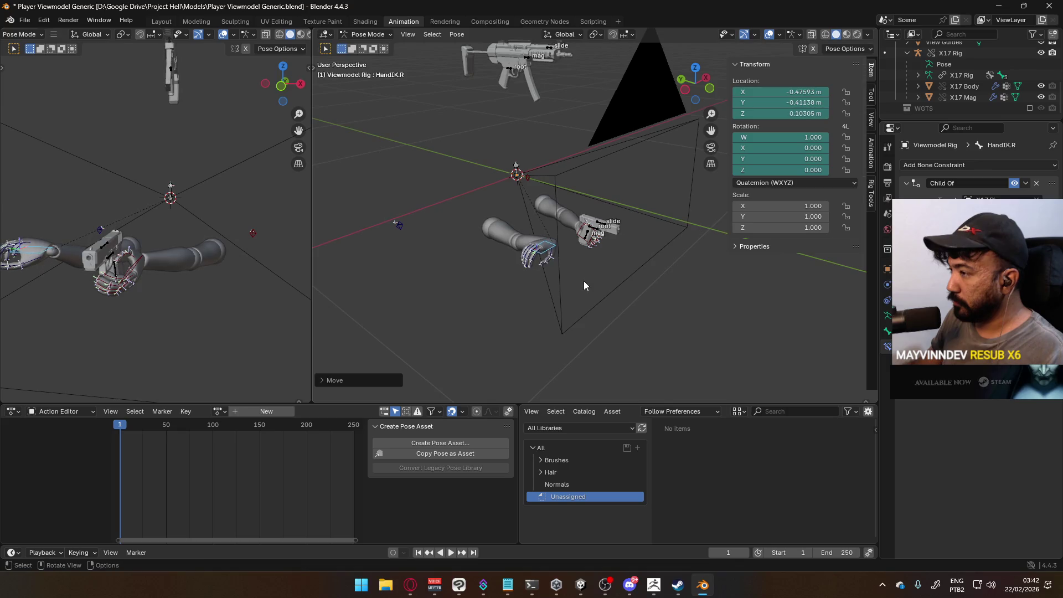
pyautogui.press('r')
pyautogui.press('z')
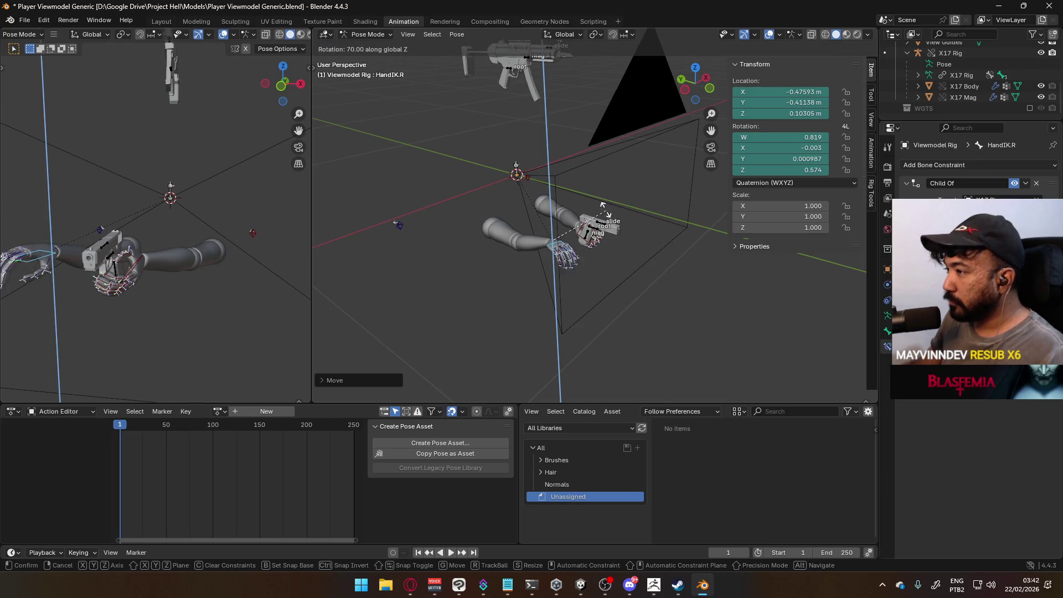
pyautogui.click(585, 195)
pyautogui.scroll(5, 654, 289)
pyautogui.press('r')
pyautogui.press('y')
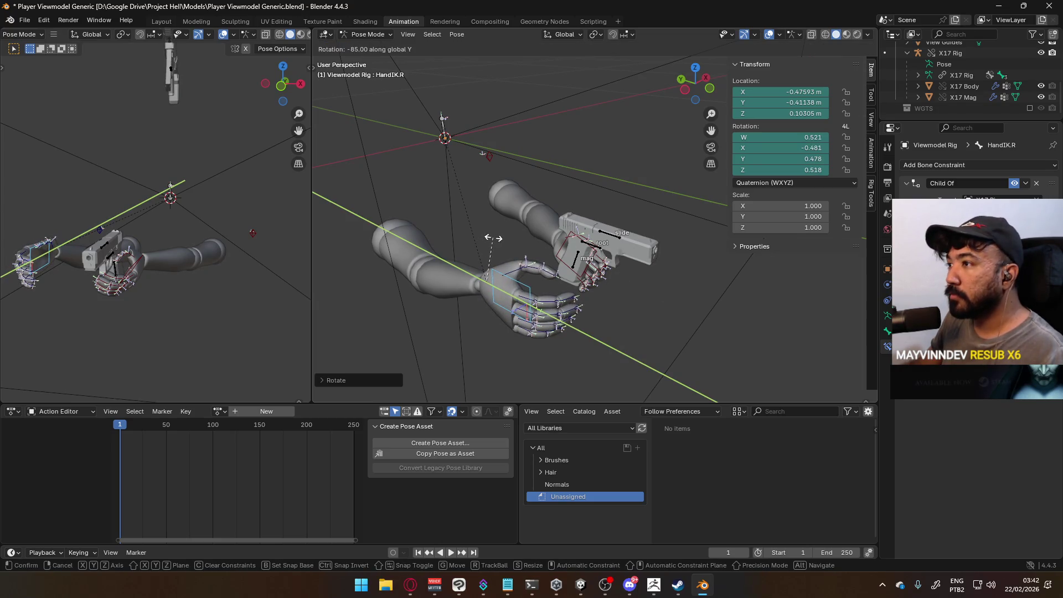
pyautogui.click(492, 238)
# Nudge the right hand onto the pistol grip in side orthographic view, then select Middle2.R.
pyautogui.moveTo(493, 238)
pyautogui.mouseDown(button='middle')
pyautogui.moveTo(520, 249)
pyautogui.moveTo(648, 248)
pyautogui.moveTo(504, 243)
pyautogui.moveTo(601, 231)
pyautogui.moveTo(495, 263)
pyautogui.moveTo(540, 256)
pyautogui.moveTo(471, 238)
pyautogui.moveTo(436, 215)
pyautogui.moveTo(446, 238)
pyautogui.moveTo(437, 254)
pyautogui.mouseUp(button='middle')
pyautogui.press('g')
pyautogui.click(524, 248)
pyautogui.press('g')
pyautogui.click(500, 244)
pyautogui.press('ctrl+KP_3')
pyautogui.scroll(3, 611, 247)
pyautogui.press('g')
pyautogui.press('r')
pyautogui.click(538, 245)
pyautogui.scroll(-5, 530, 257)
pyautogui.click(451, 199)
# Bend Middle2.R and curl Pinky3.R along its local X axis.
pyautogui.press('r')
pyautogui.click(465, 208)
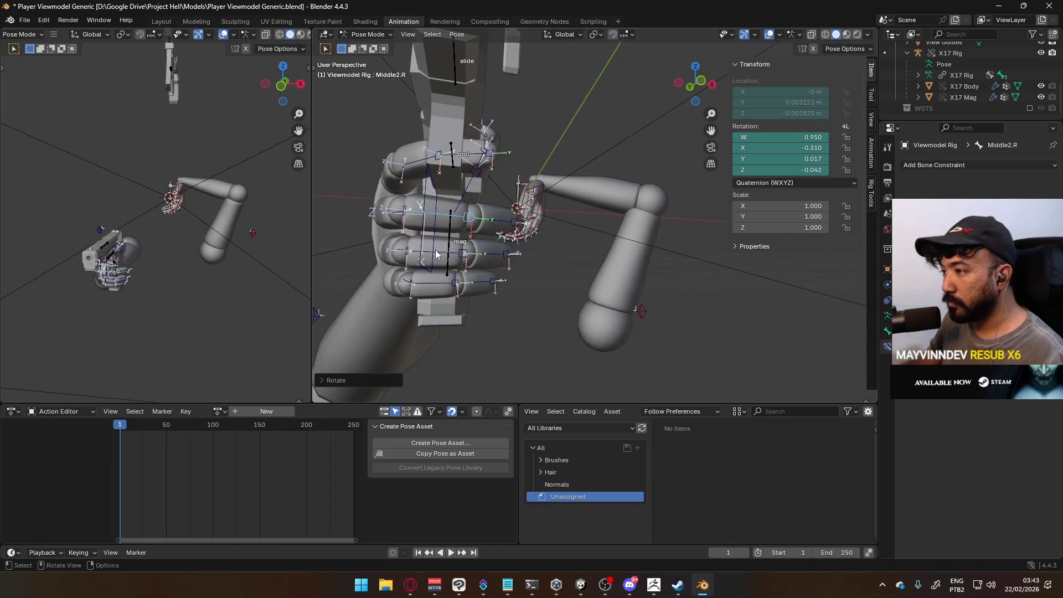
pyautogui.keyDown('shift'); pyautogui.click(503, 253); pyautogui.keyUp('shift')
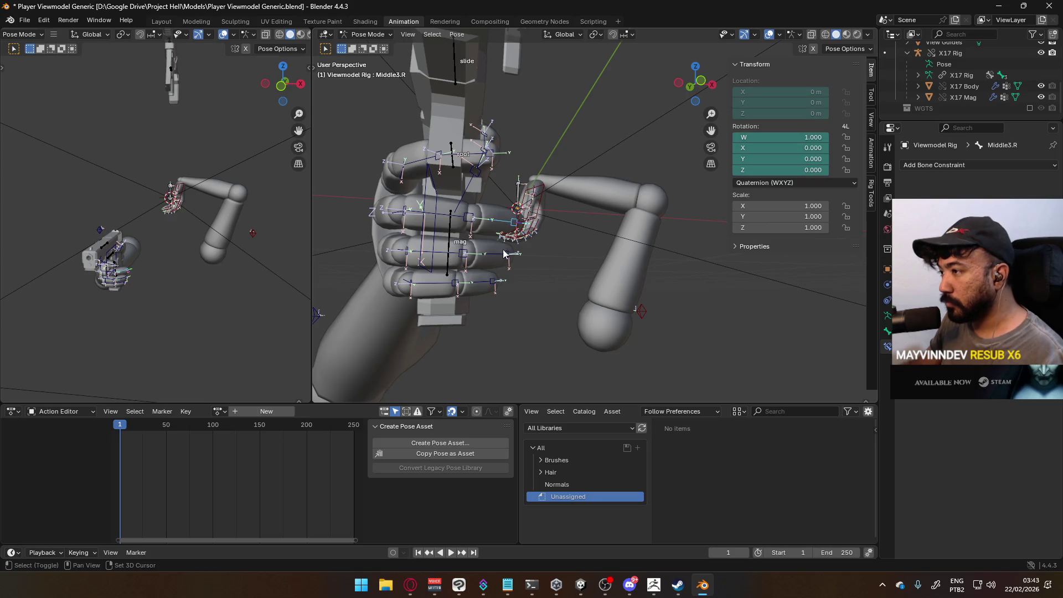
pyautogui.keyDown('shift'); pyautogui.click(492, 282); pyautogui.keyUp('shift')
pyautogui.press('r')
pyautogui.press('x')
pyautogui.press('x')
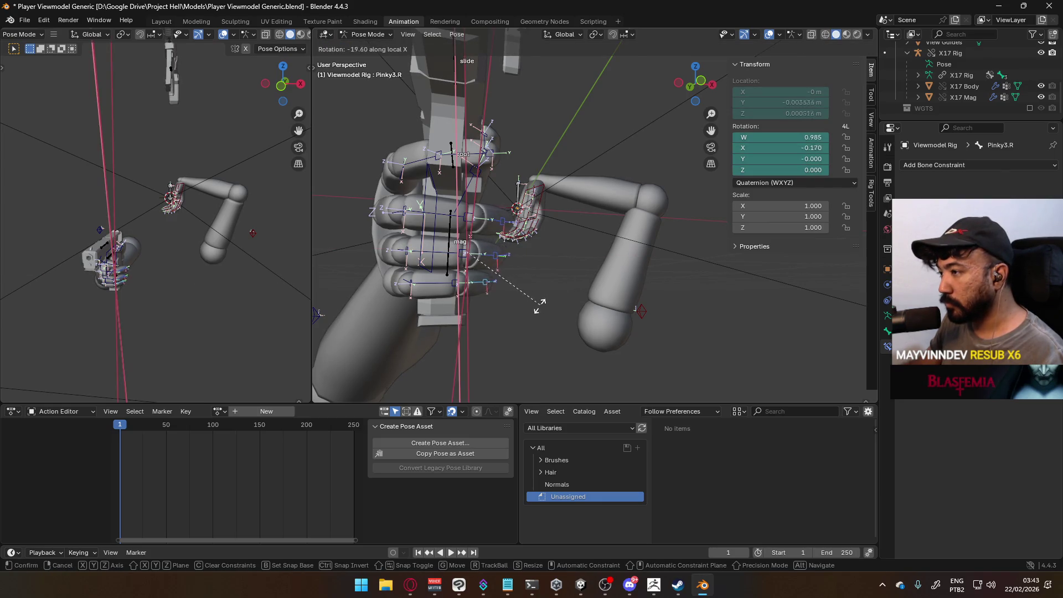
pyautogui.click(487, 310)
# Curl the middle finger by rotating Middle3.R, Middle2.R and Middle1.R.
pyautogui.moveTo(552, 286); pyautogui.dragTo(516, 285, button='middle')
pyautogui.scroll(3, 621, 285)
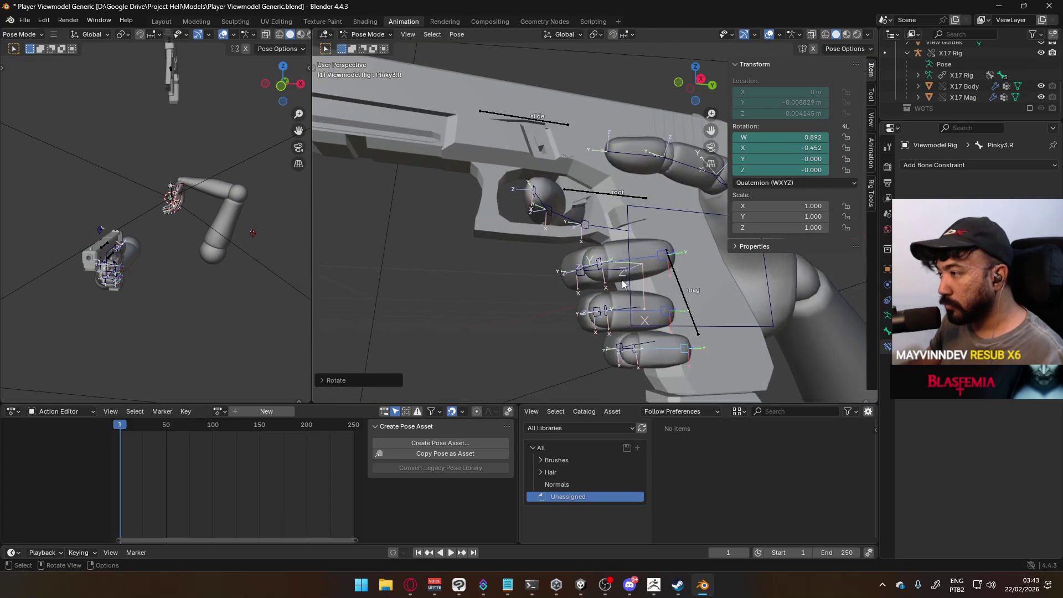
pyautogui.click(646, 257)
pyautogui.press('r')
pyautogui.click(650, 260)
pyautogui.moveTo(651, 260)
pyautogui.mouseDown(button='middle')
pyautogui.moveTo(460, 234)
pyautogui.moveTo(568, 225)
pyautogui.moveTo(580, 253)
pyautogui.moveTo(433, 257)
pyautogui.moveTo(397, 216)
pyautogui.moveTo(434, 134)
pyautogui.moveTo(634, 294)
pyautogui.mouseUp(button='middle')
pyautogui.click(532, 232)
pyautogui.press('r')
pyautogui.click(554, 228)
pyautogui.scroll(3, 553, 228)
pyautogui.click(593, 231)
pyautogui.press('r')
pyautogui.click(587, 247)
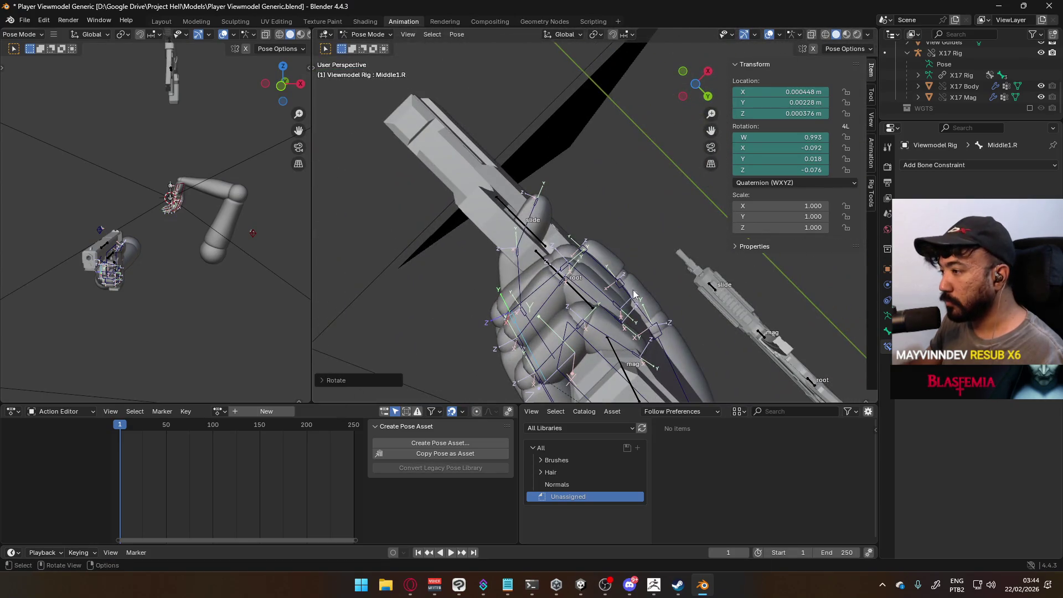
# Rotate Pinky1.R along X and Pinky2.R to start curling the pinky.
pyautogui.click(586, 332)
pyautogui.moveTo(613, 334); pyautogui.dragTo(614, 312, button='middle')
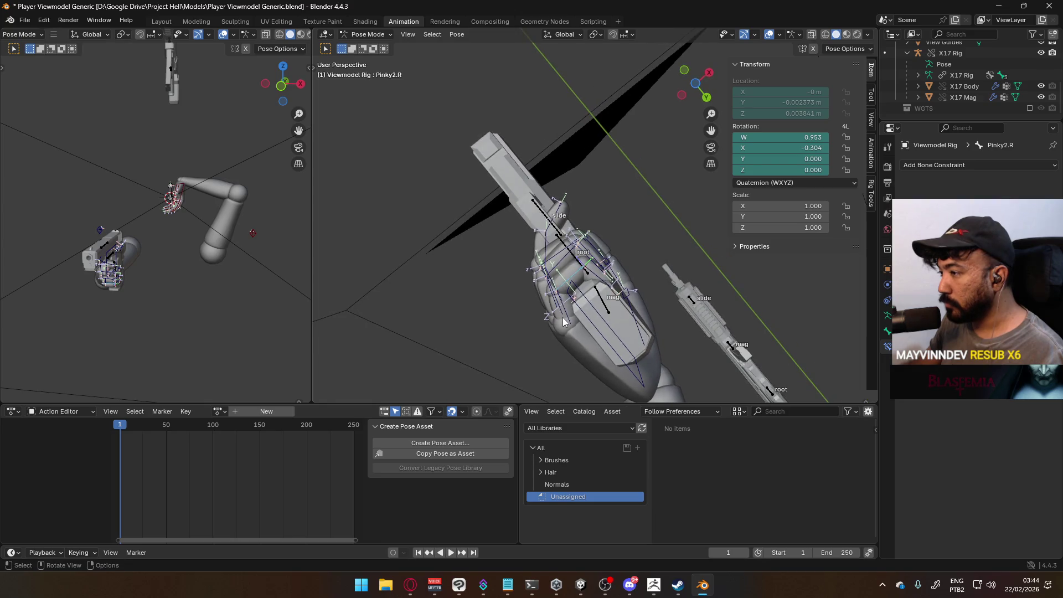
pyautogui.click(618, 297)
pyautogui.press('r')
pyautogui.press('x')
pyautogui.click(634, 282)
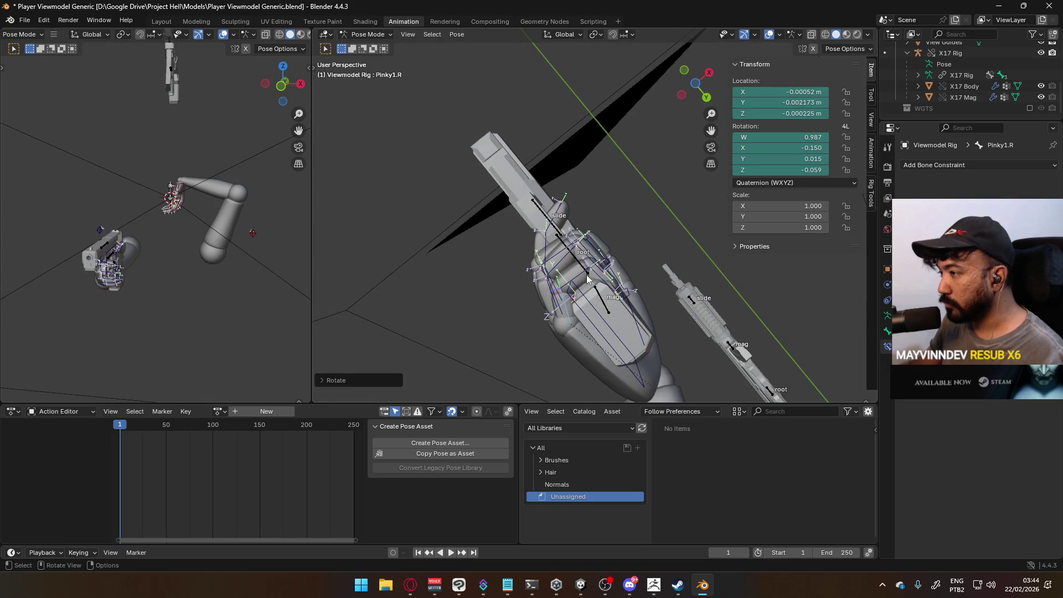
pyautogui.click(597, 303)
pyautogui.moveTo(596, 304); pyautogui.dragTo(598, 288, button='middle')
pyautogui.scroll(6, 600, 266)
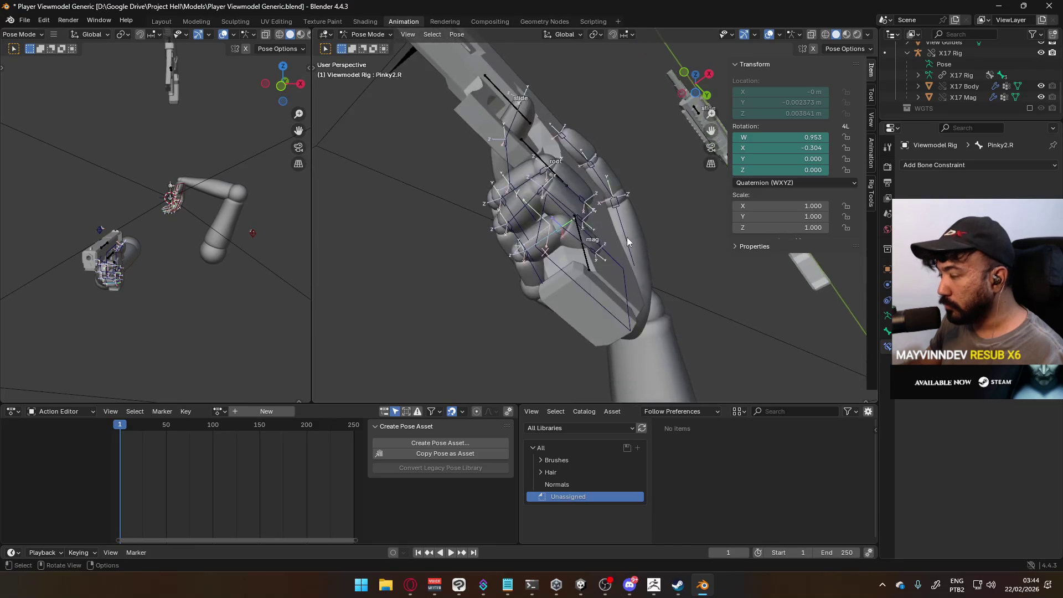
pyautogui.press('r')
pyautogui.click(600, 262)
# Bend Pinky1.R, Pinky2.R and Pinky3.R further along their local X axes.
pyautogui.click(537, 311)
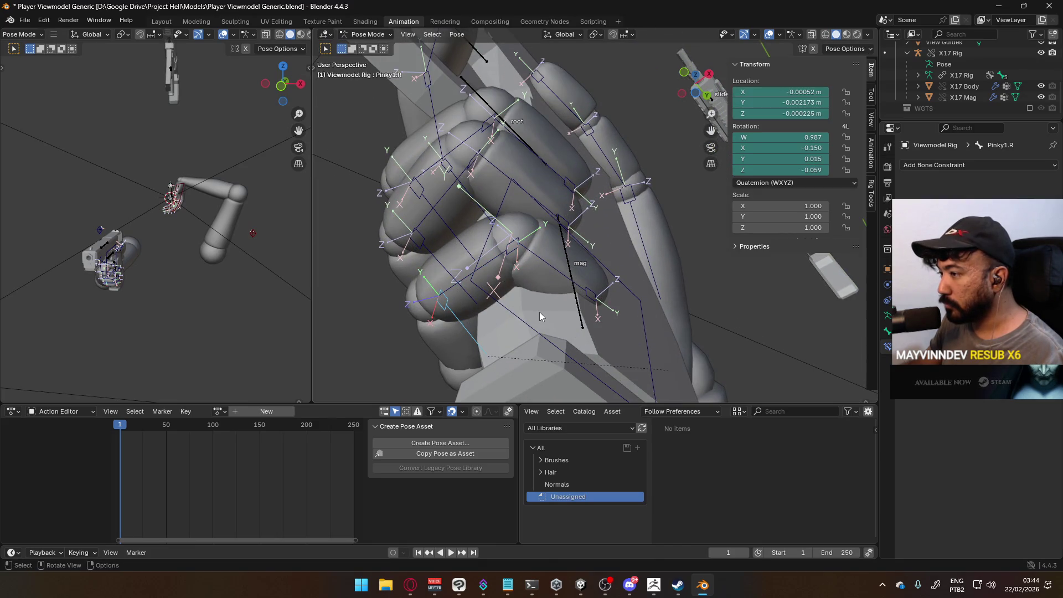
pyautogui.press('r')
pyautogui.press('x')
pyautogui.press('x')
pyautogui.click(546, 320)
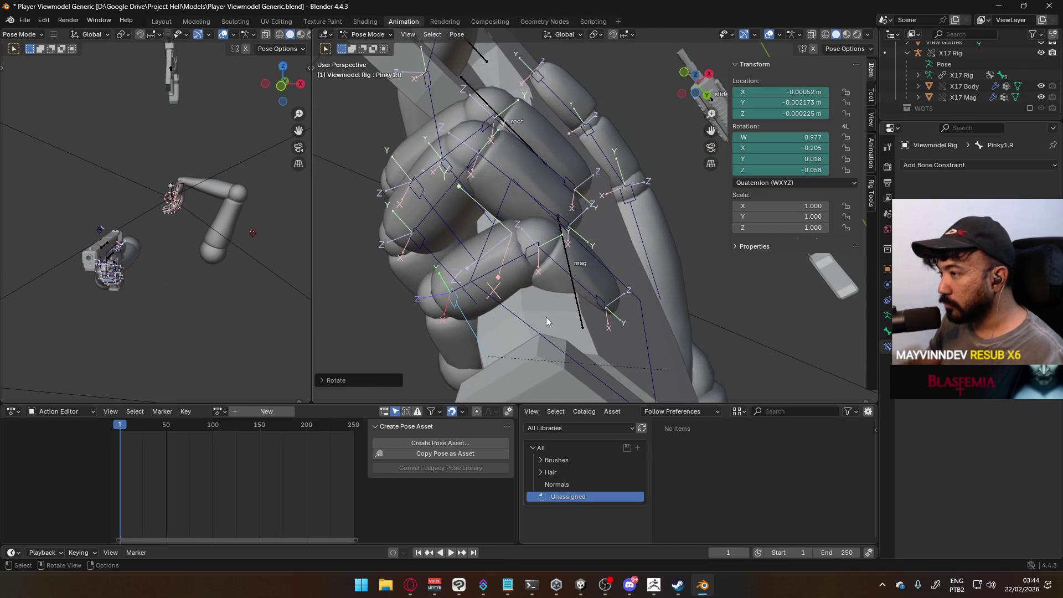
pyautogui.click(519, 271)
pyautogui.press('r')
pyautogui.press('x')
pyautogui.press('x')
pyautogui.click(591, 266)
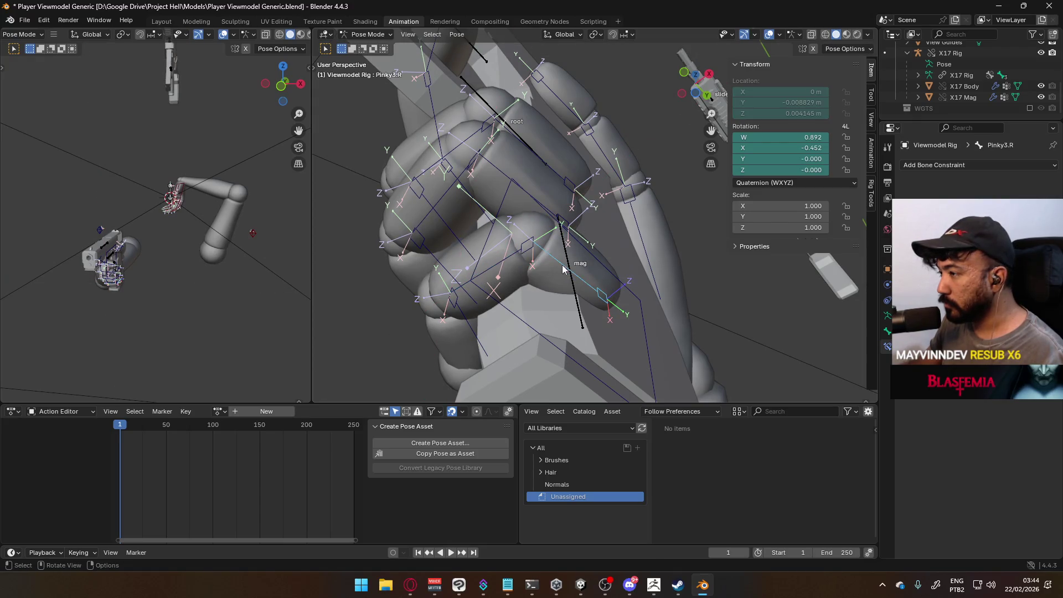
pyautogui.press('r')
pyautogui.press('x')
pyautogui.press('x')
pyautogui.click(606, 263)
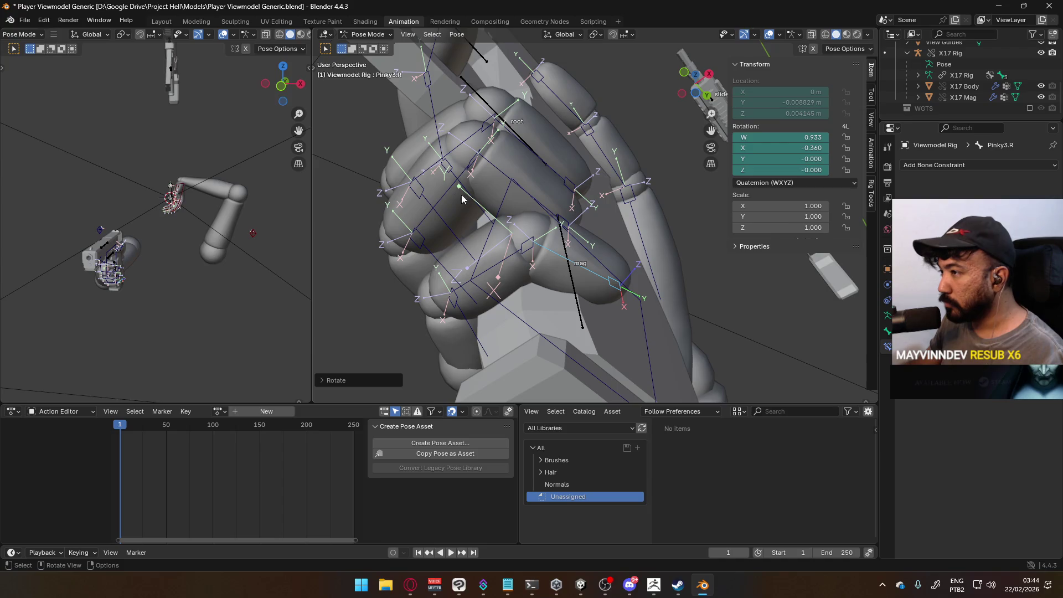
# Curl the ring finger by rotating Ring1.R and Ring2.R along local X.
pyautogui.click(426, 253)
pyautogui.press('r')
pyautogui.press('x')
pyautogui.press('x')
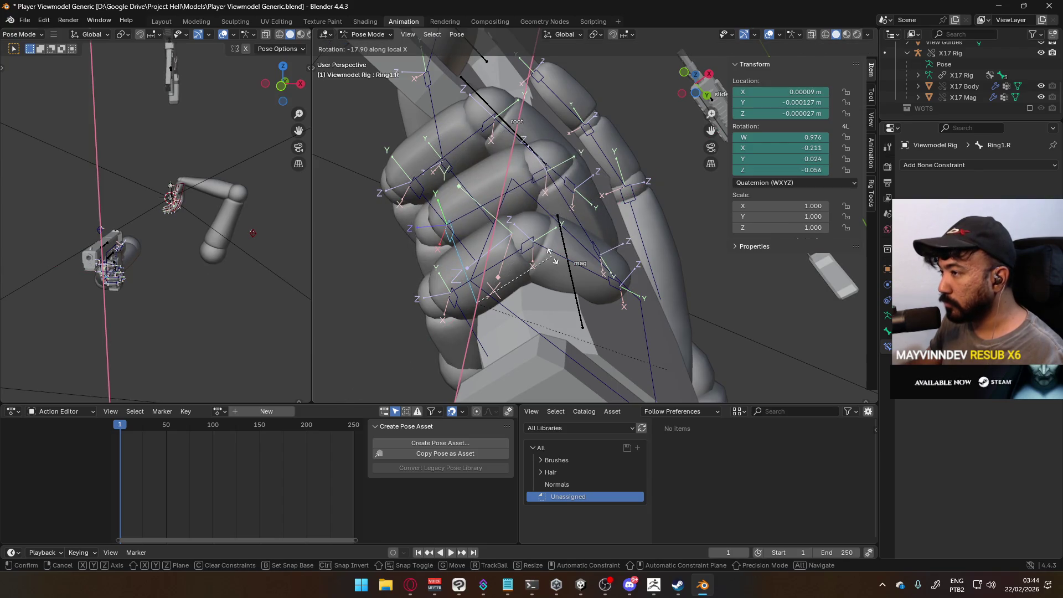
pyautogui.click(537, 232)
pyautogui.click(469, 217)
pyautogui.press('r')
pyautogui.press('x')
pyautogui.press('x')
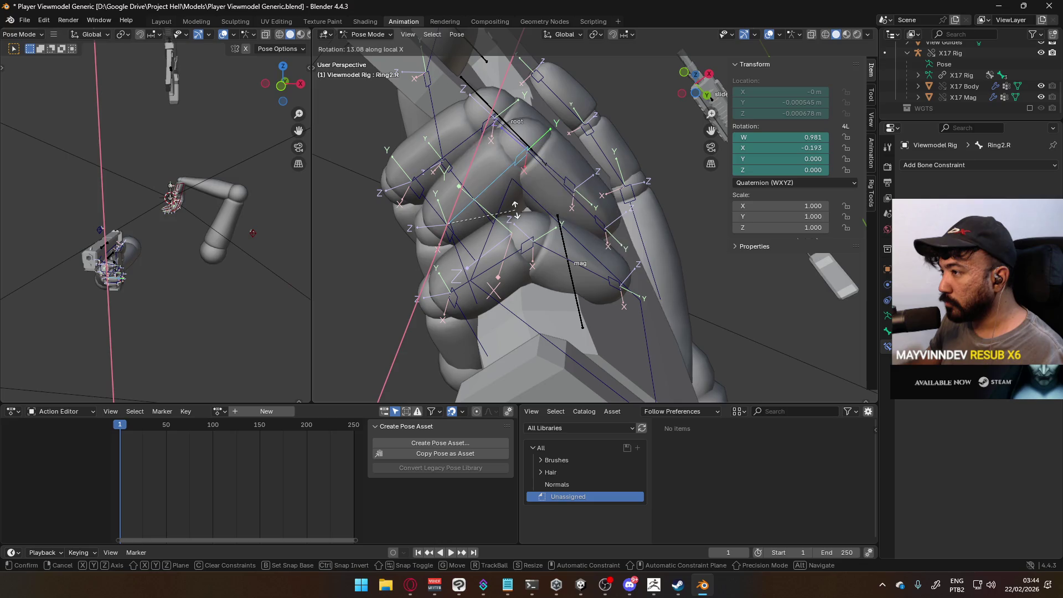
pyautogui.click(515, 219)
pyautogui.moveTo(515, 219)
pyautogui.mouseDown(button='middle')
pyautogui.moveTo(429, 277)
pyautogui.moveTo(565, 301)
pyautogui.moveTo(649, 257)
pyautogui.moveTo(699, 263)
pyautogui.moveTo(668, 230)
pyautogui.moveTo(659, 236)
pyautogui.mouseUp(button='middle')
pyautogui.click(553, 241)
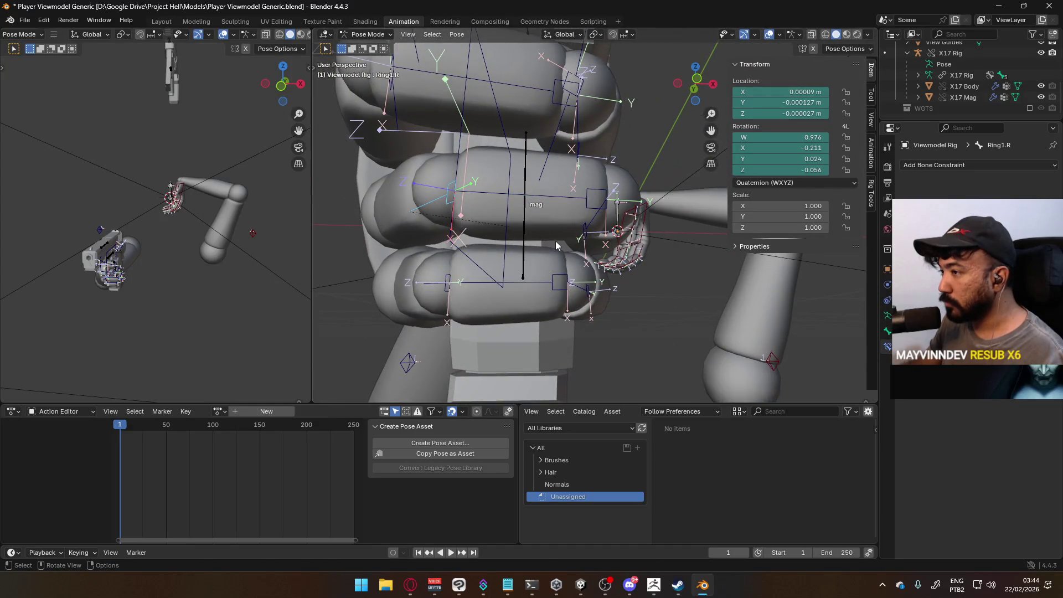
# Curl the right ring finger bones Ring1.R, Ring2.R and Ring3.R further along their local X axes.
pyautogui.press('r')
pyautogui.press('x')
pyautogui.press('x')
pyautogui.click(547, 226)
pyautogui.moveTo(546, 225); pyautogui.dragTo(569, 249, button='middle')
pyautogui.click(568, 249)
pyautogui.press('r')
pyautogui.press('x')
pyautogui.press('x')
pyautogui.click(605, 231)
pyautogui.click(605, 231)
pyautogui.press('r')
pyautogui.press('x')
pyautogui.press('x')
pyautogui.press('x')
pyautogui.press('x')
pyautogui.click(608, 250)
pyautogui.moveTo(609, 250)
pyautogui.mouseDown(button='middle')
pyautogui.moveTo(596, 111)
pyautogui.moveTo(648, 175)
pyautogui.moveTo(629, 250)
pyautogui.moveTo(639, 225)
pyautogui.moveTo(388, 174)
pyautogui.mouseUp(button='middle')
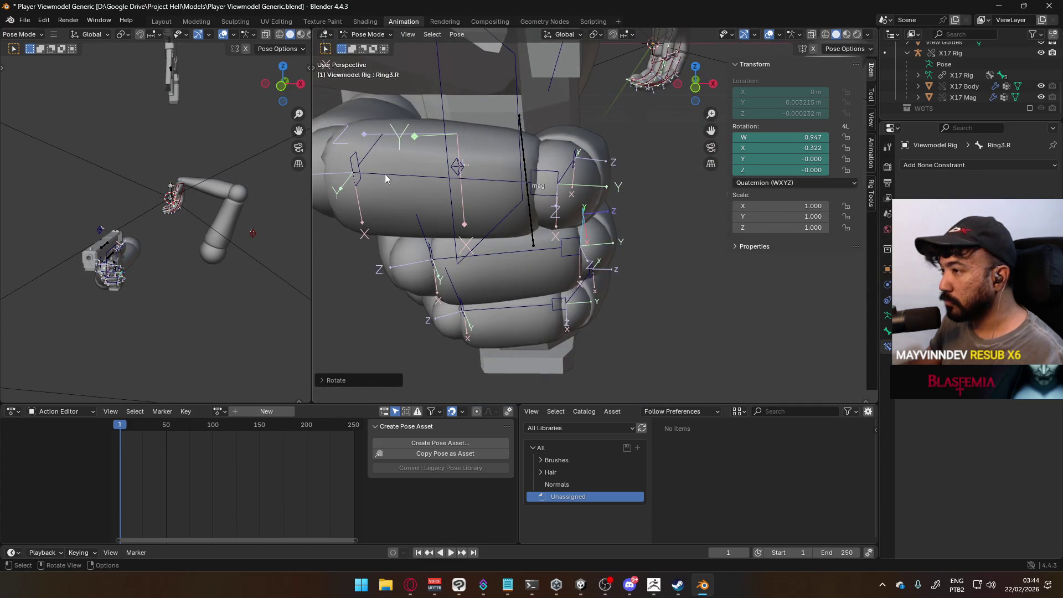
# Bend Middle1.R along local X and Middle2.R to curl the right middle finger.
pyautogui.click(388, 176)
pyautogui.press('r')
pyautogui.press('x')
pyautogui.press('x')
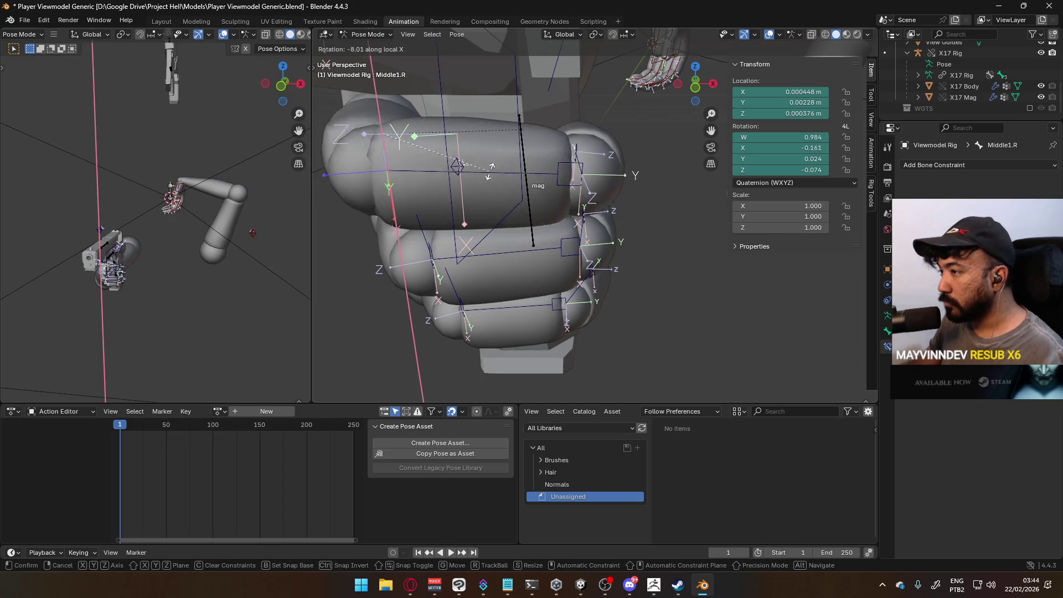
pyautogui.click(489, 183)
pyautogui.moveTo(489, 183)
pyautogui.mouseDown(button='middle')
pyautogui.moveTo(517, 170)
pyautogui.moveTo(480, 191)
pyautogui.moveTo(525, 184)
pyautogui.mouseUp(button='middle')
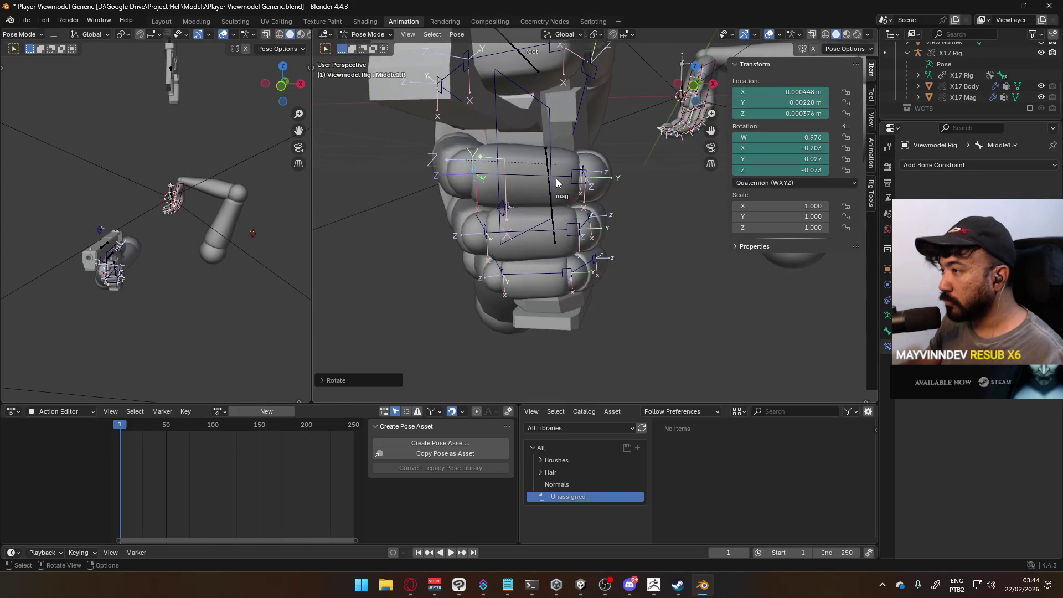
pyautogui.click(580, 176)
pyautogui.press('r')
pyautogui.click(591, 200)
pyautogui.moveTo(590, 200); pyautogui.dragTo(537, 164, button='middle')
# Bend Middle3.R twice on local X to quaternion W 0.895, X −0.441, then select Pointer2.R.
pyautogui.press('r')
pyautogui.press('x')
pyautogui.press('x')
pyautogui.click(612, 181)
pyautogui.moveTo(612, 181)
pyautogui.mouseDown(button='middle')
pyautogui.moveTo(474, 226)
pyautogui.moveTo(478, 252)
pyautogui.moveTo(651, 227)
pyautogui.moveTo(789, 142)
pyautogui.moveTo(316, 155)
pyautogui.mouseUp(button='middle')
pyautogui.press('r')
pyautogui.press('x')
pyautogui.press('x')
pyautogui.click(650, 216)
pyautogui.moveTo(166, 166); pyautogui.dragTo(142, 172, button='middle')
pyautogui.moveTo(387, 191)
pyautogui.mouseDown(button='middle')
pyautogui.moveTo(513, 201)
pyautogui.moveTo(428, 245)
pyautogui.moveTo(485, 228)
pyautogui.moveTo(601, 280)
pyautogui.mouseUp(button='middle')
pyautogui.click(495, 227)
# Bend the right index finger's Pointer2.R and Pointer3.R joints along their local X axes.
pyautogui.press('r')
pyautogui.press('x')
pyautogui.press('x')
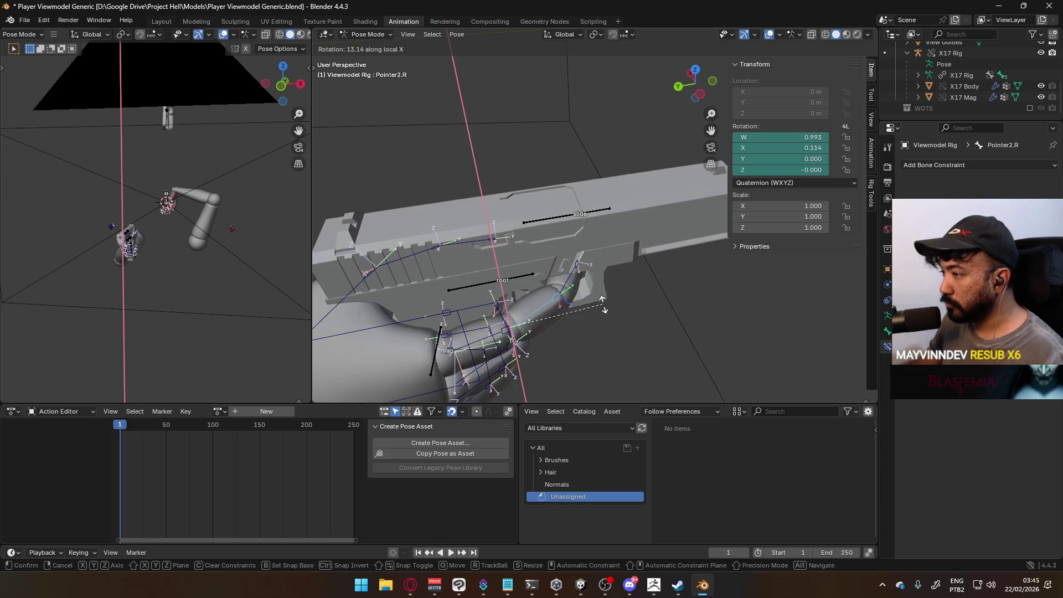
pyautogui.click(562, 282)
pyautogui.press('r')
pyautogui.press('x')
pyautogui.press('x')
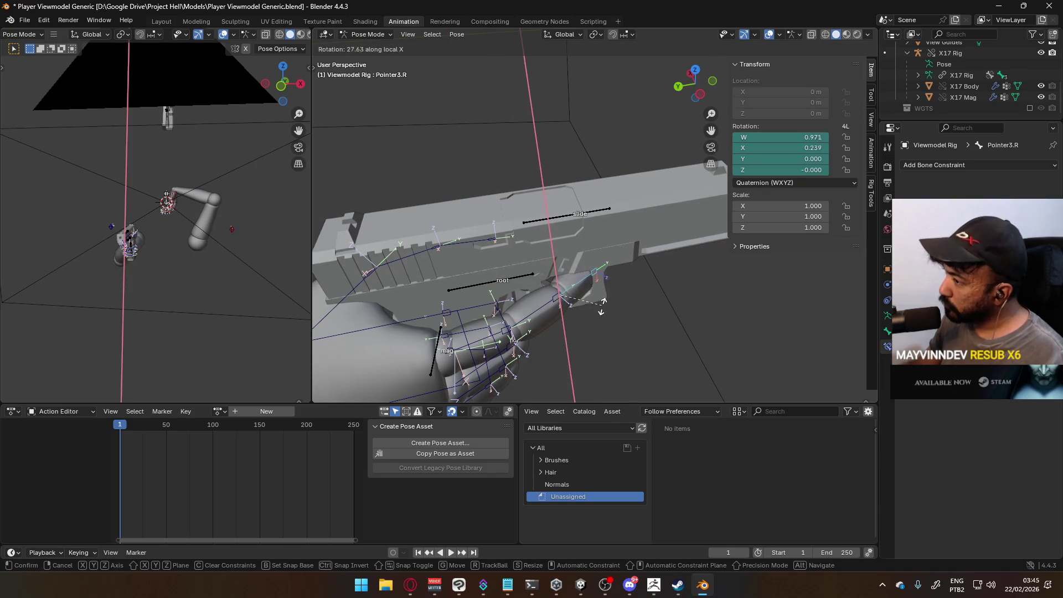
pyautogui.click(600, 311)
pyautogui.moveTo(564, 305)
pyautogui.mouseDown(button='middle')
pyautogui.moveTo(593, 324)
pyautogui.moveTo(615, 311)
pyautogui.mouseUp(button='middle')
# Refine Pointer3.R and Pointer2.R (W 0.965, X 0.263) so the index lies along the pistol frame.
pyautogui.click(614, 311)
pyautogui.press('r')
pyautogui.press('x')
pyautogui.press('x')
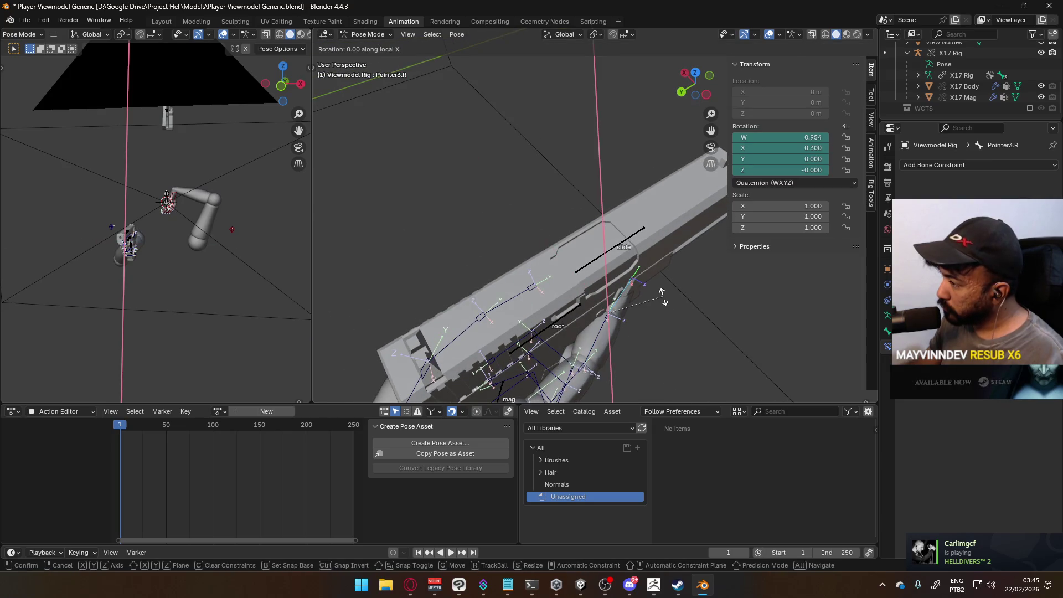
pyautogui.click(662, 298)
pyautogui.click(609, 331)
pyautogui.press('r')
pyautogui.press('x')
pyautogui.press('x')
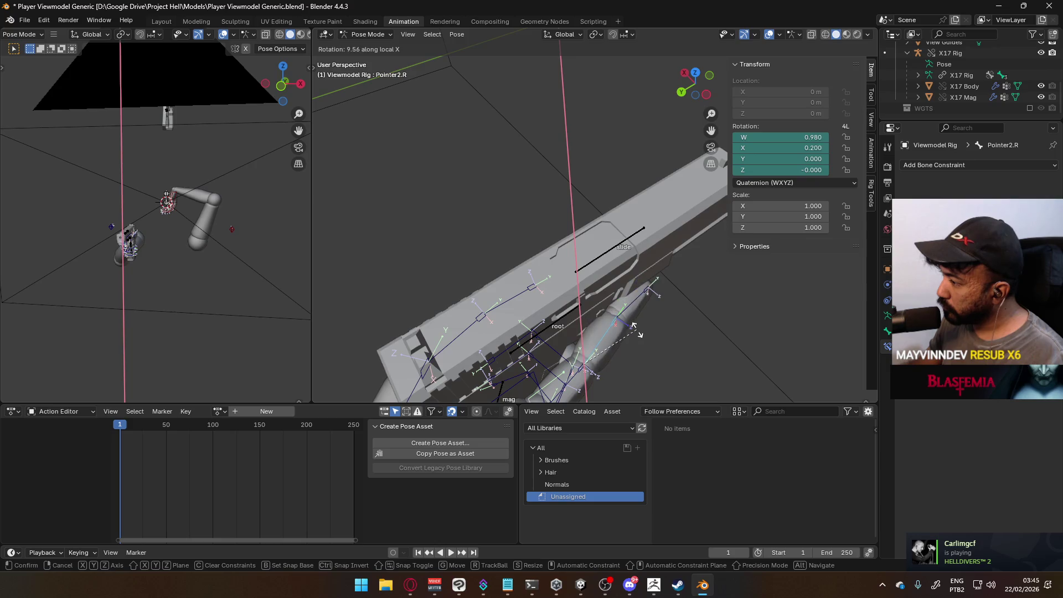
pyautogui.click(638, 336)
pyautogui.moveTo(635, 335)
pyautogui.mouseDown(button='middle')
pyautogui.moveTo(462, 233)
pyautogui.moveTo(543, 244)
pyautogui.moveTo(651, 293)
pyautogui.moveTo(672, 321)
pyautogui.moveTo(402, 276)
pyautogui.mouseUp(button='middle')
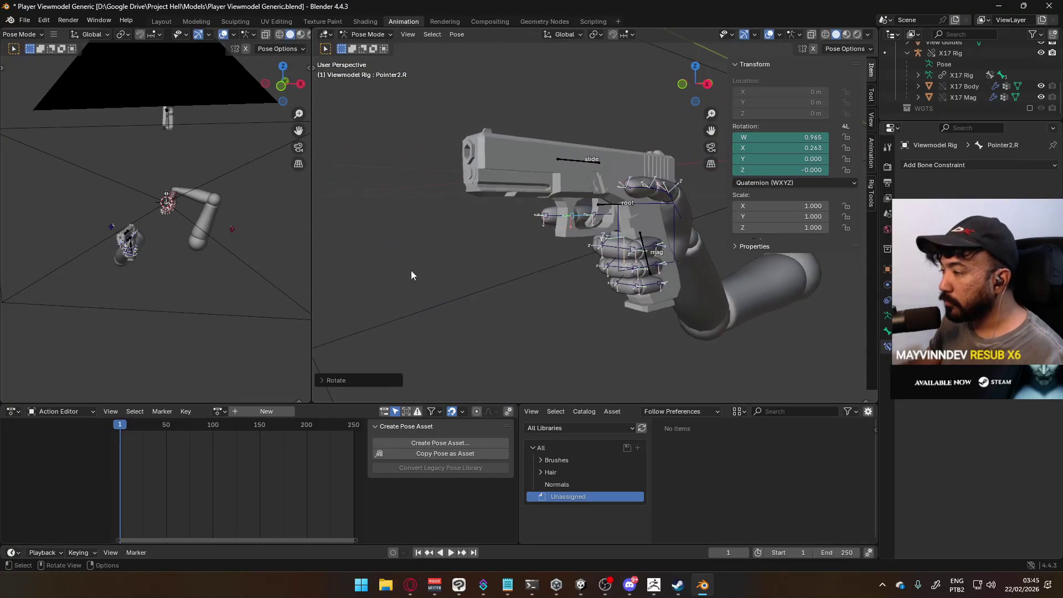
pyautogui.scroll(5, 643, 235)
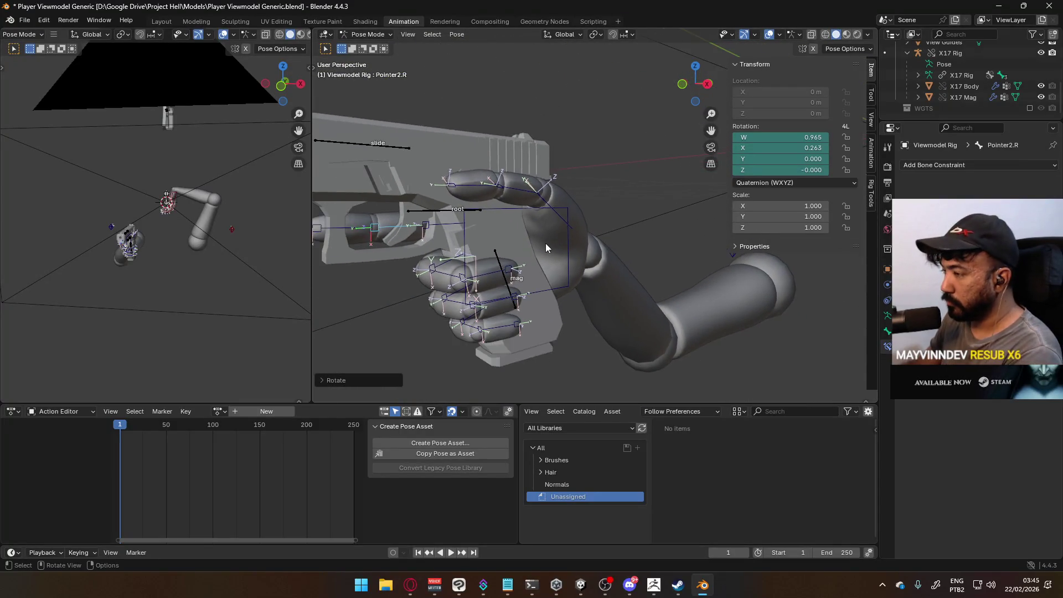
# Save the blend file from the right orthographic view and select the HandIK.L bone.
pyautogui.press('KP_3')
pyautogui.scroll(-6, 553, 247)
pyautogui.hotkey('ctrl', 's')
pyautogui.keyDown('ctrl'); pyautogui.scroll(-4, 622, 257); pyautogui.keyUp('ctrl')
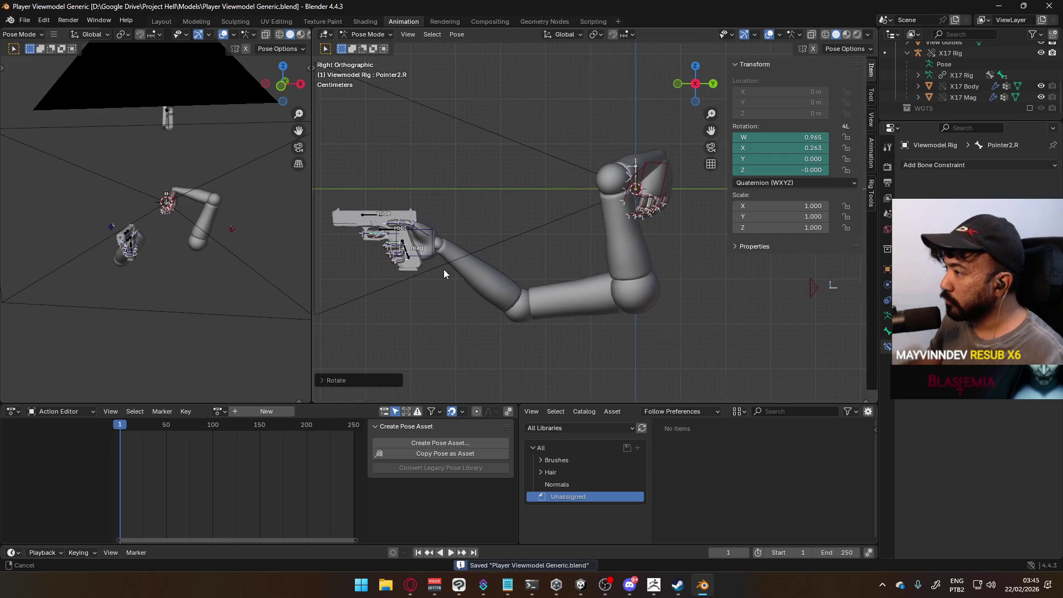
pyautogui.click(658, 169)
pyautogui.scroll(5, 613, 224)
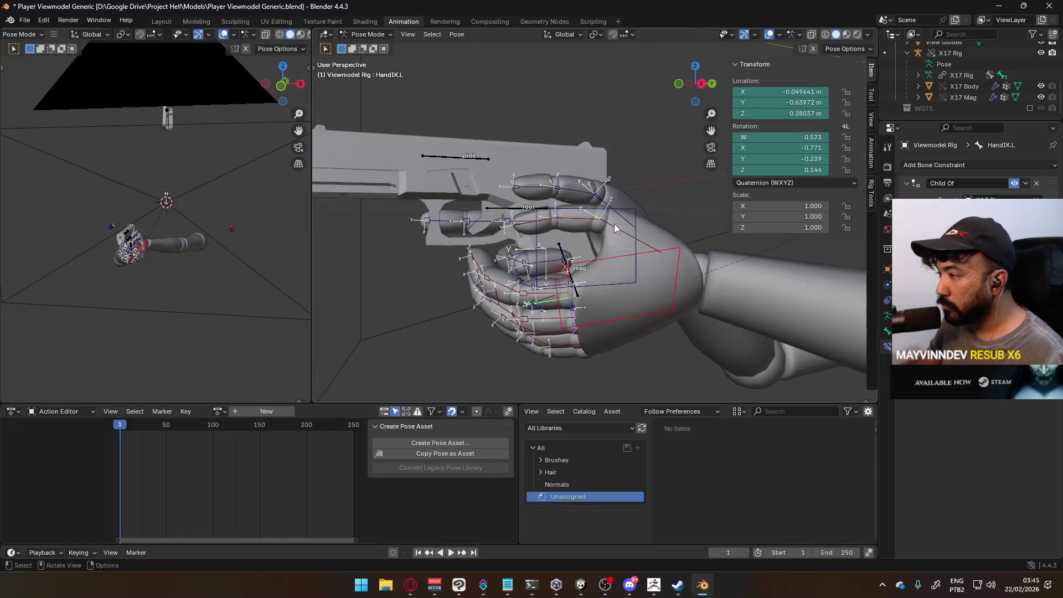
pyautogui.moveTo(600, 226); pyautogui.dragTo(756, 238, button='middle')
# Rotate the Thumb0.L bone freely, then again around the global Z axis.
pyautogui.click(689, 207)
pyautogui.press('r')
pyautogui.click(683, 216)
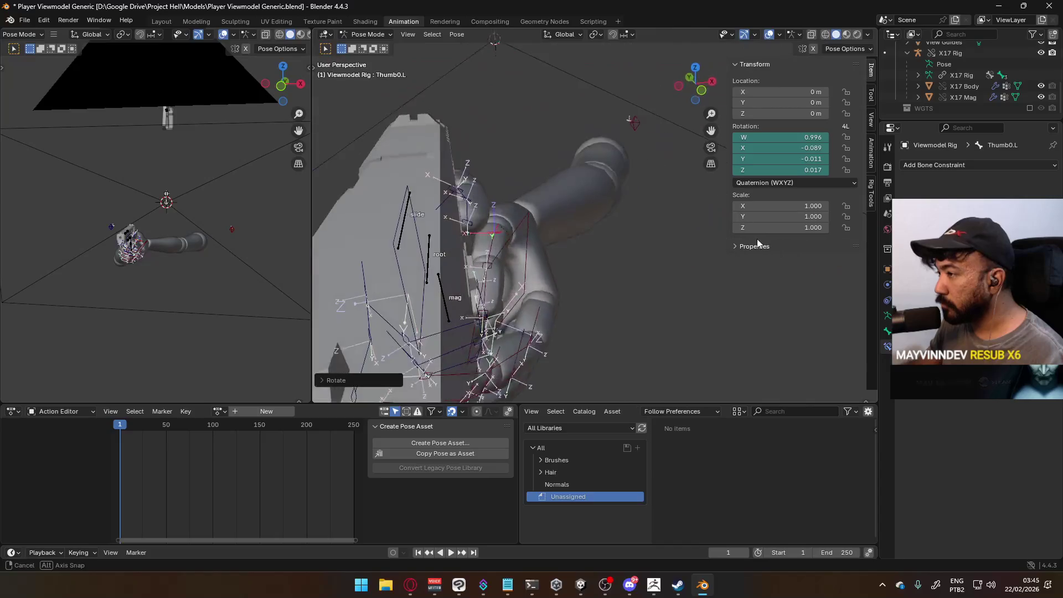
pyautogui.press('r')
pyautogui.press('z')
pyautogui.click(683, 220)
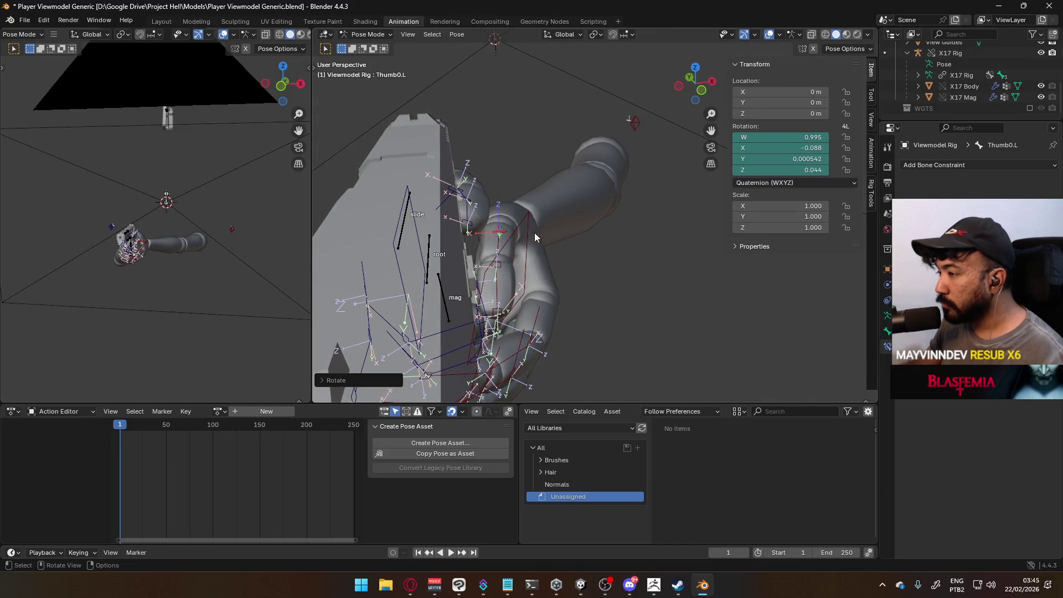
# Bend the Thumb1.L and Thumb2.L bones along their local X axes.
pyautogui.click(537, 241)
pyautogui.press('r')
pyautogui.press('x')
pyautogui.press('x')
pyautogui.click(590, 255)
pyautogui.moveTo(589, 254)
pyautogui.mouseDown(button='middle')
pyautogui.moveTo(536, 228)
pyautogui.moveTo(599, 271)
pyautogui.mouseUp(button='middle')
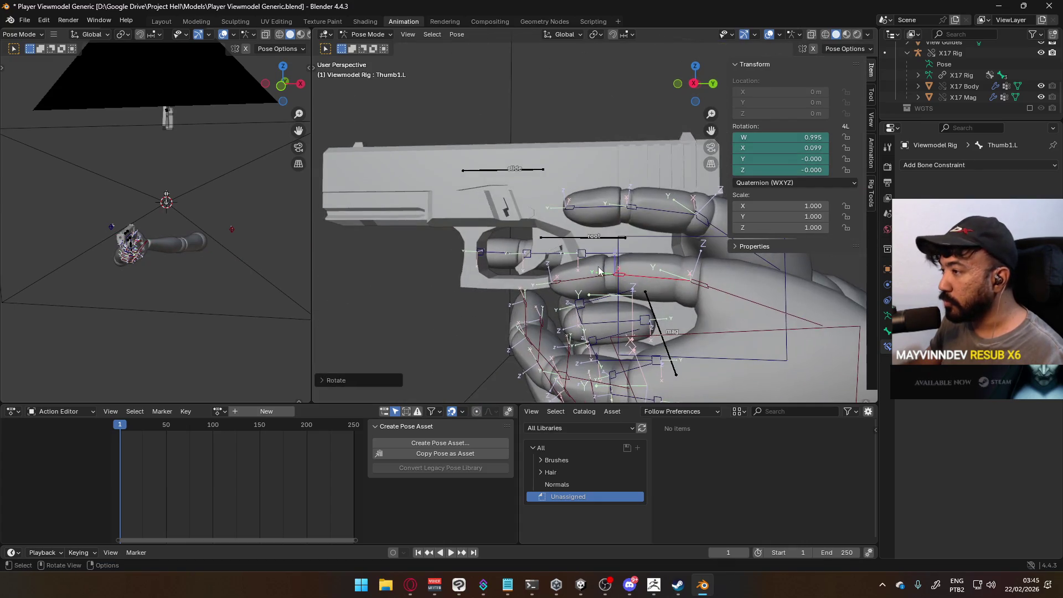
pyautogui.click(655, 277)
pyautogui.press('r')
pyautogui.press('x')
pyautogui.press('x')
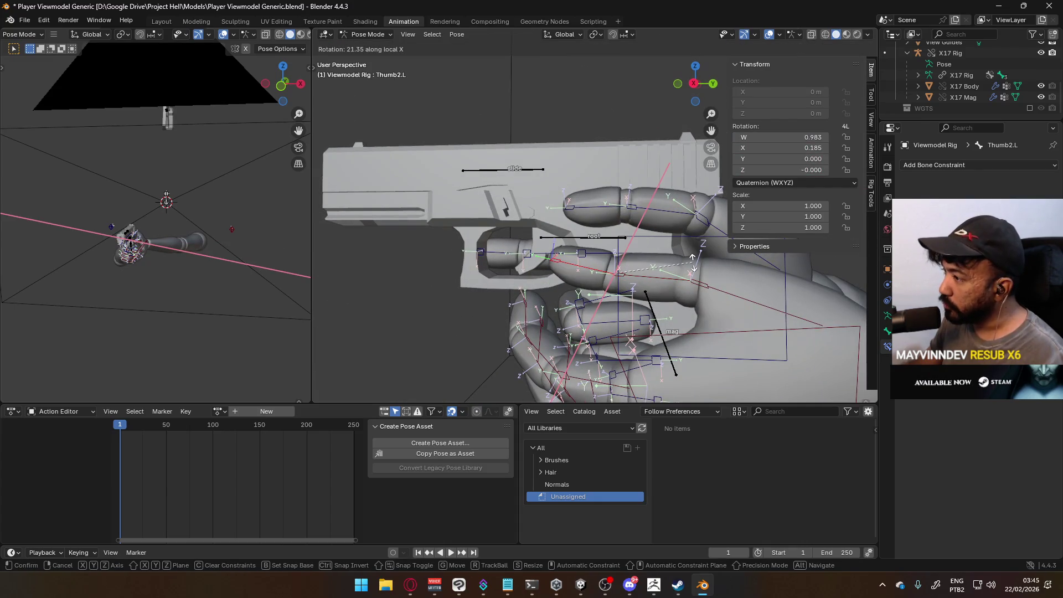
pyautogui.click(692, 263)
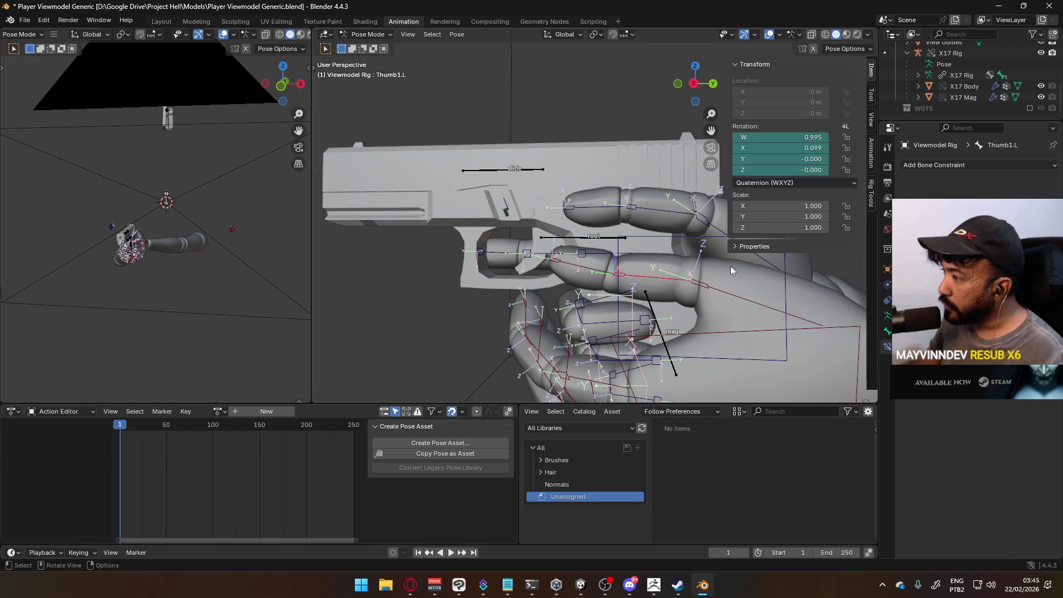
# Rotate the middle thumb joint further on local X, adjust the base thumb joint, and select HandIK.L.
pyautogui.press('r')
pyautogui.press('x')
pyautogui.press('x')
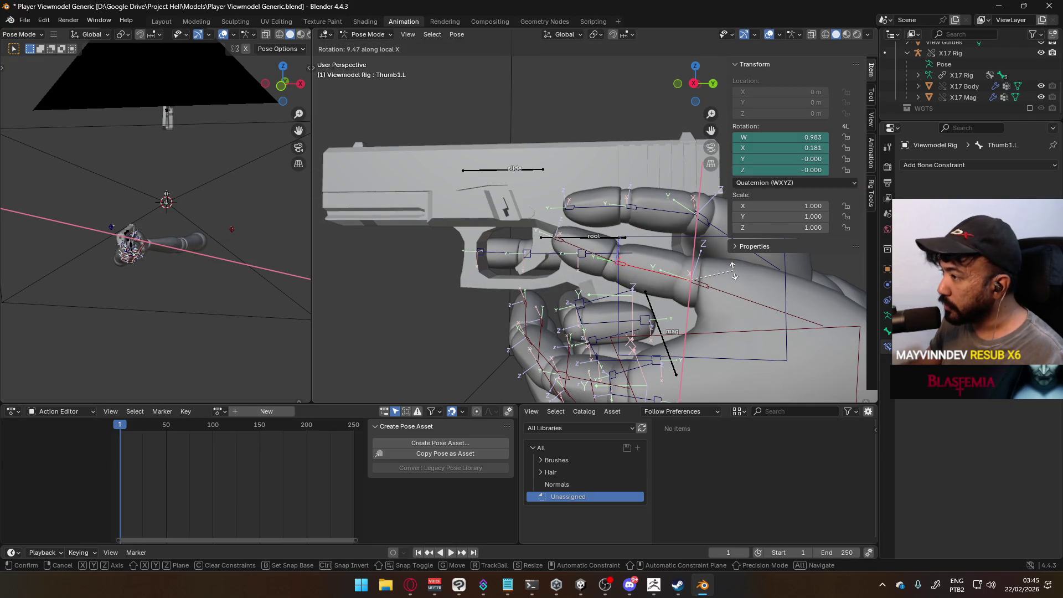
pyautogui.click(731, 273)
pyautogui.scroll(-2, 703, 279)
pyautogui.click(691, 268)
pyautogui.press('r')
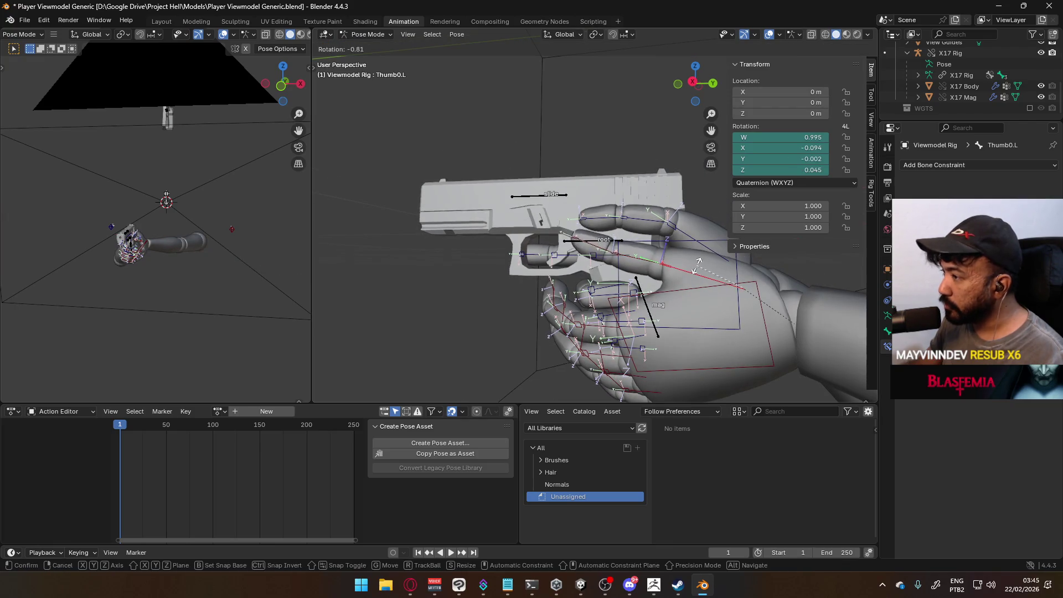
pyautogui.click(697, 284)
pyautogui.moveTo(697, 283)
pyautogui.mouseDown(button='middle')
pyautogui.moveTo(716, 284)
pyautogui.moveTo(552, 274)
pyautogui.moveTo(634, 256)
pyautogui.mouseUp(button='middle')
# Move the HandIK.L control slightly to reposition the left hand on the grip.
pyautogui.press('g')
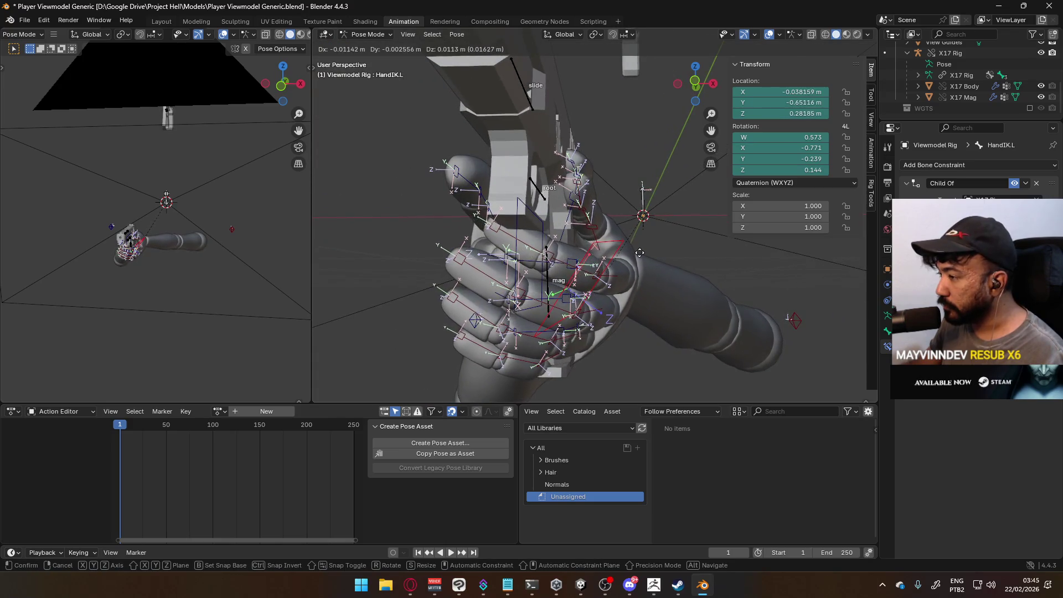
pyautogui.click(641, 258)
pyautogui.press('r')
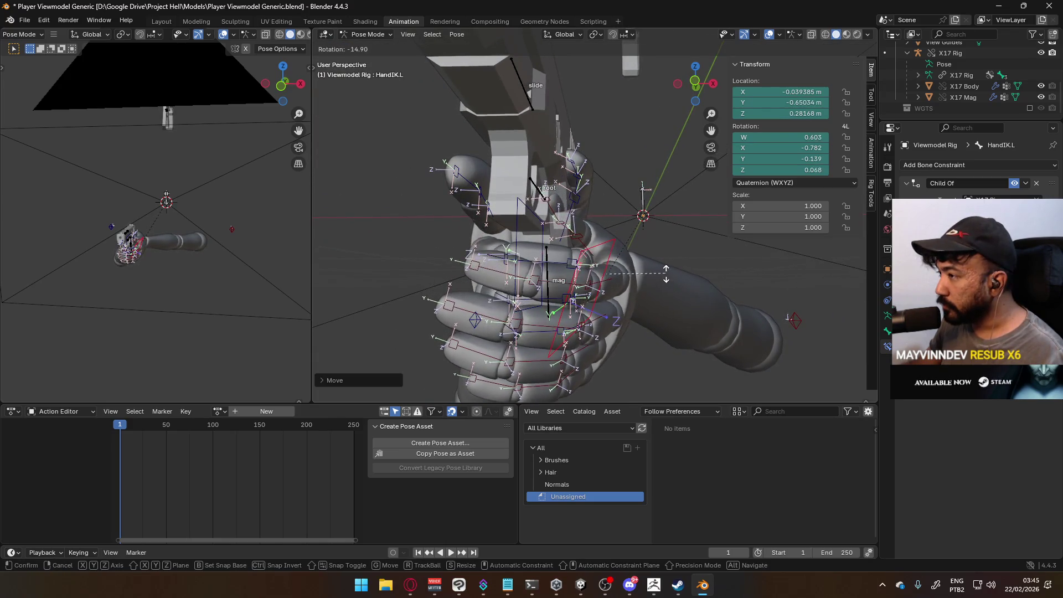
pyautogui.rightClick(666, 282)
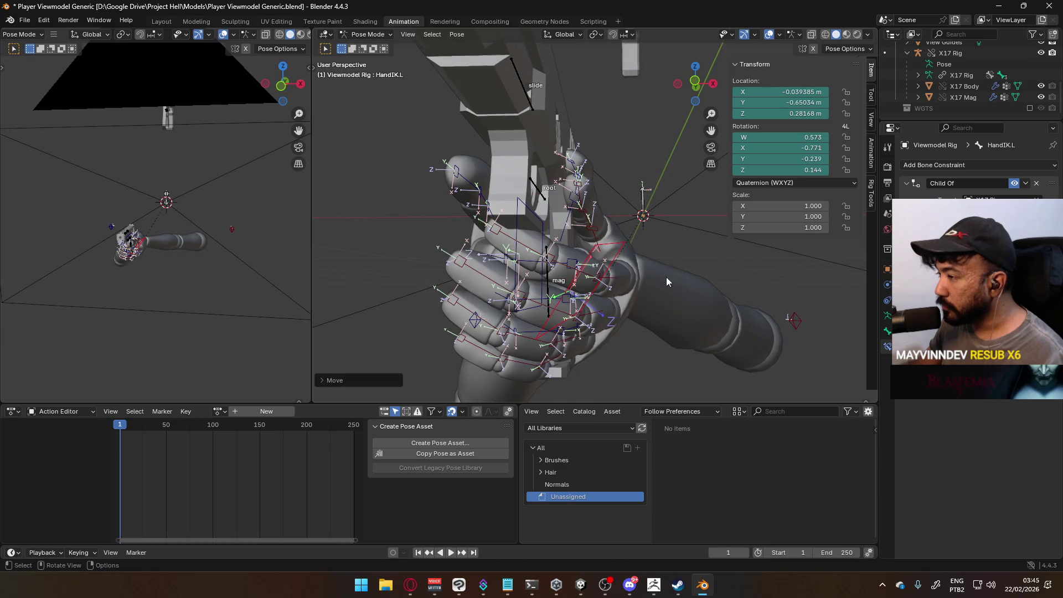
pyautogui.press('g')
pyautogui.moveTo(660, 270)
pyautogui.keyDown('alt'); pyautogui.mouseDown(button='middle')
pyautogui.moveTo(603, 291)
pyautogui.moveTo(678, 287)
pyautogui.moveTo(664, 291)
pyautogui.mouseUp(button='middle'); pyautogui.keyUp('alt')
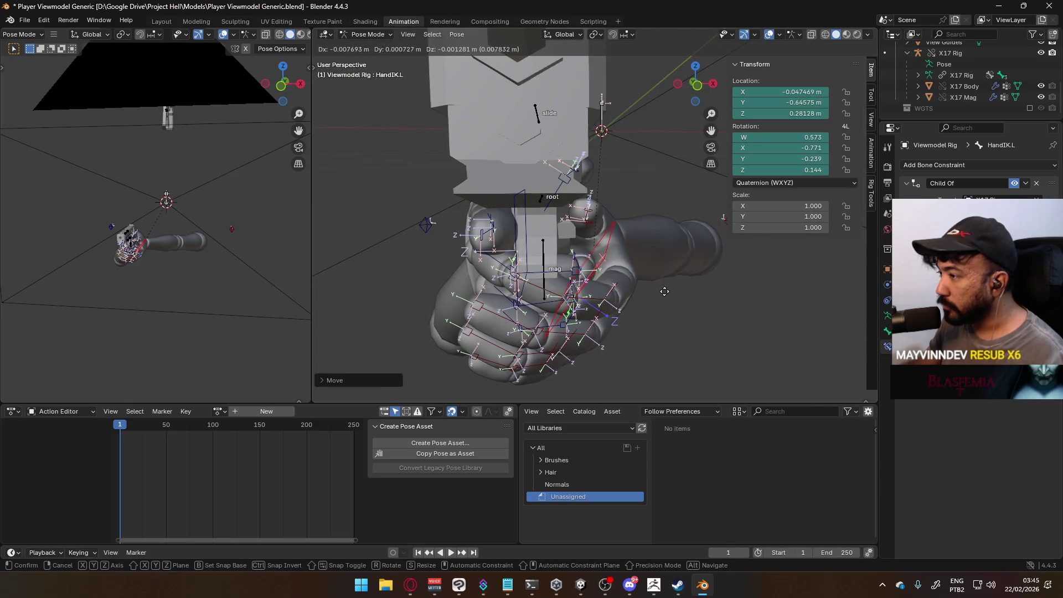
pyautogui.click(664, 292)
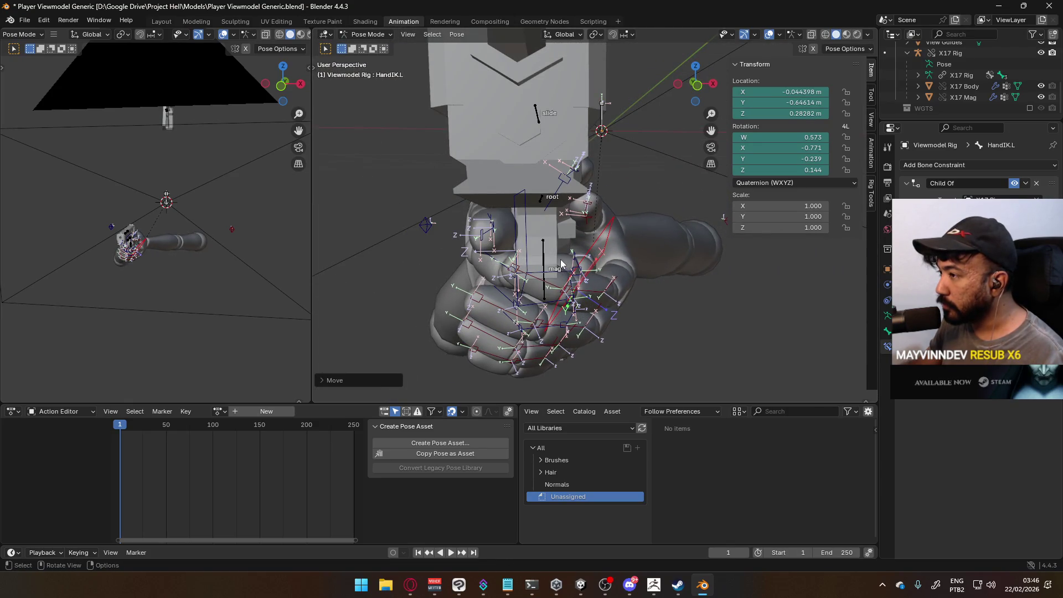
# Switch the Viewmodel Rig back to Object Mode.
pyautogui.click(369, 35)
pyautogui.click(368, 47)
pyautogui.scroll(-3, 547, 207)
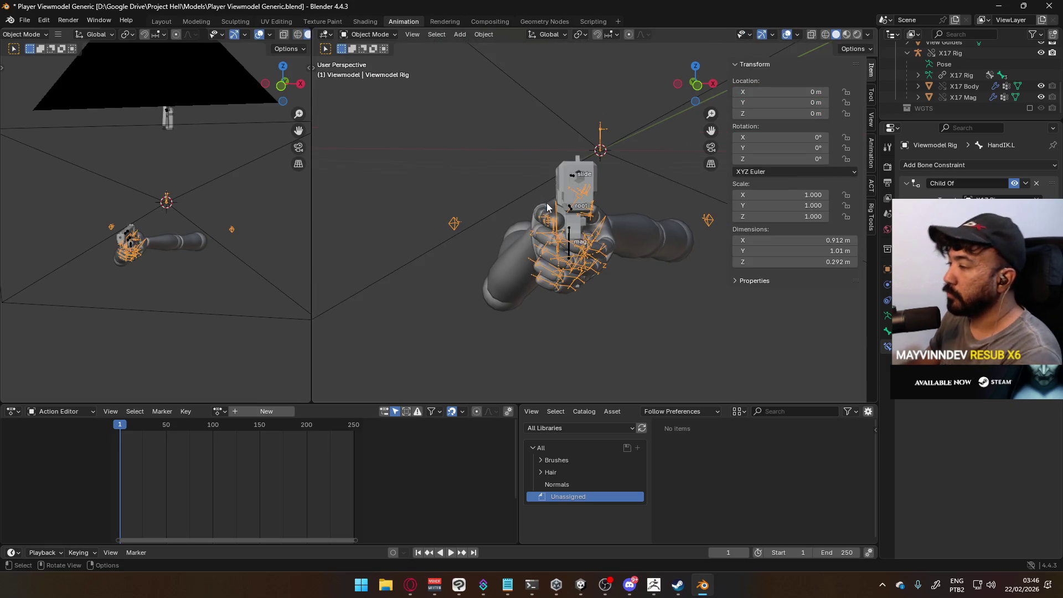
# From top view, move X17 Rig forward to 0.03263, 0.048056 m so both hands follow.
pyautogui.press('KP_7')
pyautogui.click(611, 217)
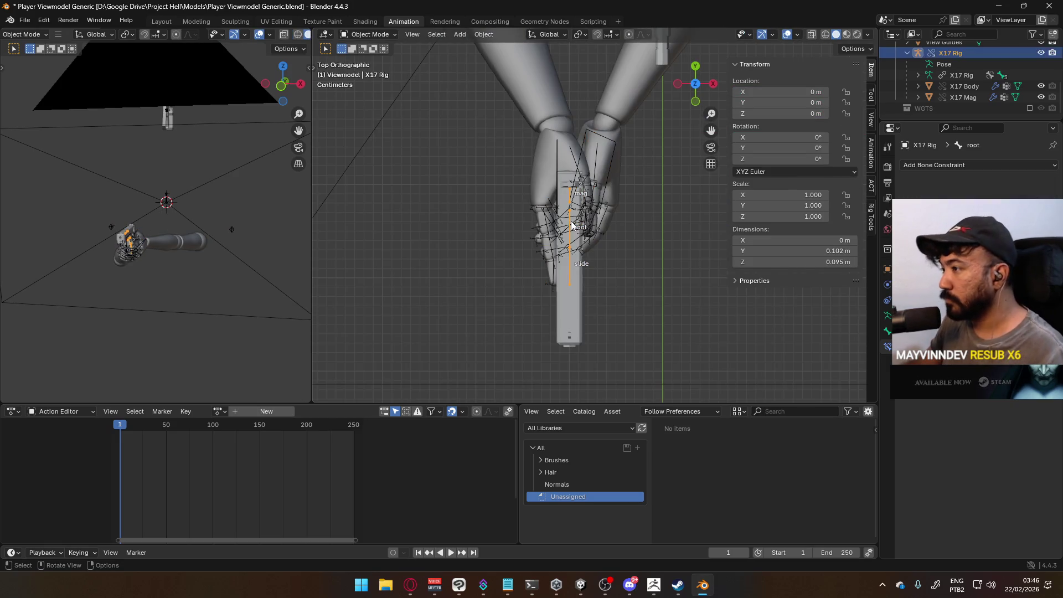
pyautogui.keyDown('shift'); pyautogui.moveTo(611, 212); pyautogui.dragTo(564, 279, button='middle'); pyautogui.keyUp('shift')
pyautogui.press('g')
pyautogui.click(566, 144)
pyautogui.moveTo(567, 144)
pyautogui.mouseDown(button='middle')
pyautogui.moveTo(590, 216)
pyautogui.moveTo(464, 199)
pyautogui.moveTo(563, 209)
pyautogui.moveTo(567, 221)
pyautogui.moveTo(409, 85)
pyautogui.mouseUp(button='middle')
pyautogui.scroll(8, 589, 216)
# Check the pistol rig from front and right views, then put the Viewmodel Rig in Pose Mode.
pyautogui.click(370, 71)
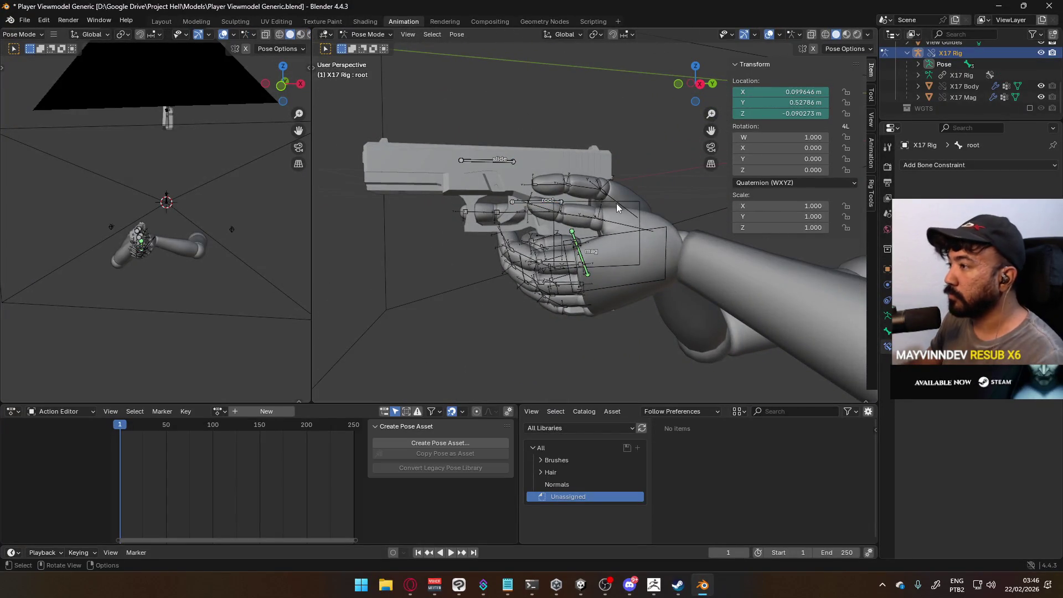
pyautogui.press('KP_1')
pyautogui.press('KP_3')
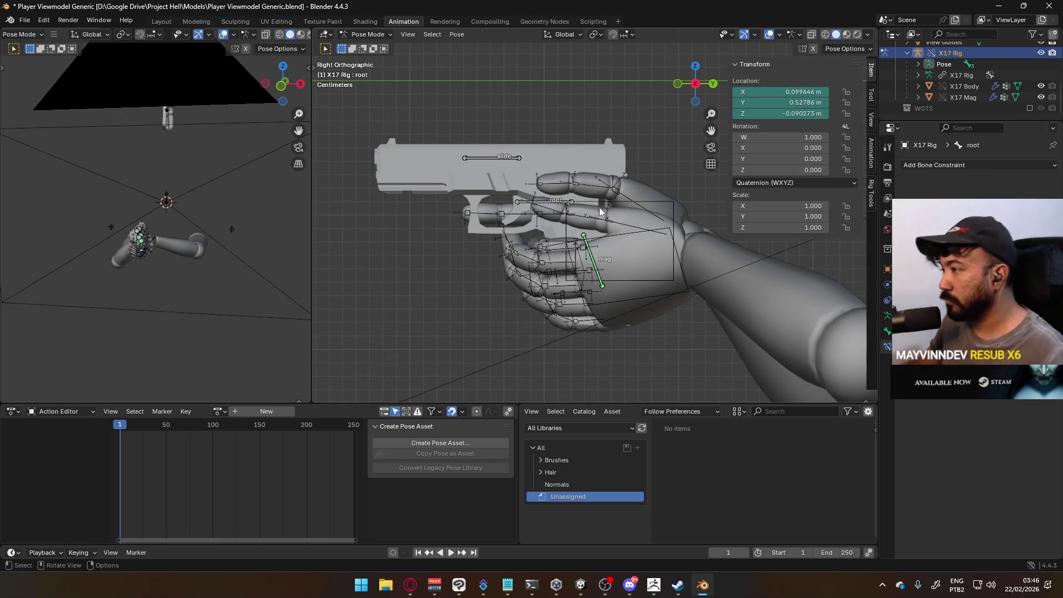
pyautogui.click(394, 47)
pyautogui.click(648, 232)
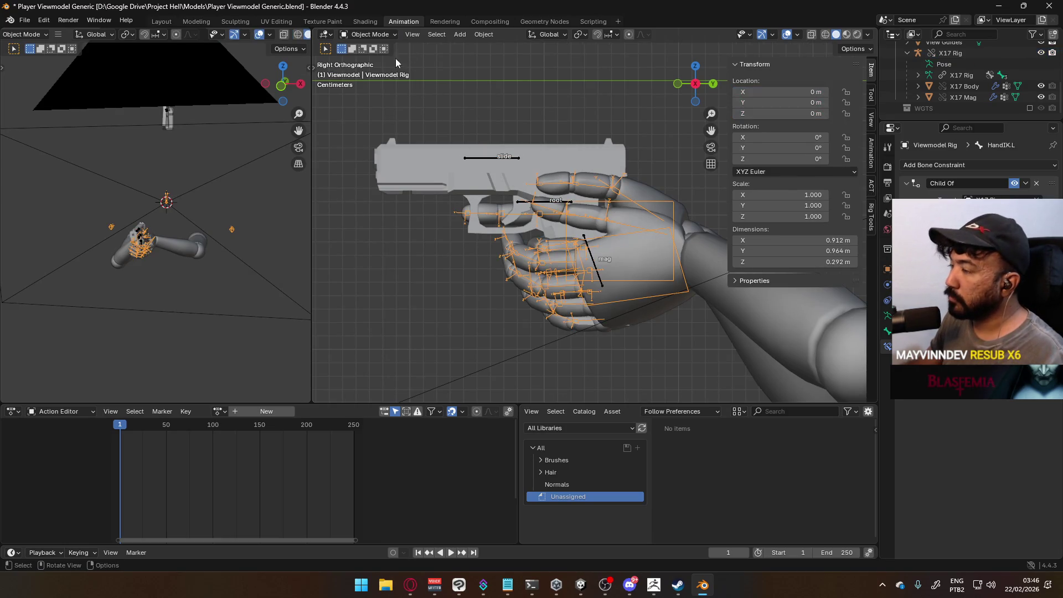
pyautogui.click(371, 71)
pyautogui.scroll(5, 523, 142)
pyautogui.click(632, 214)
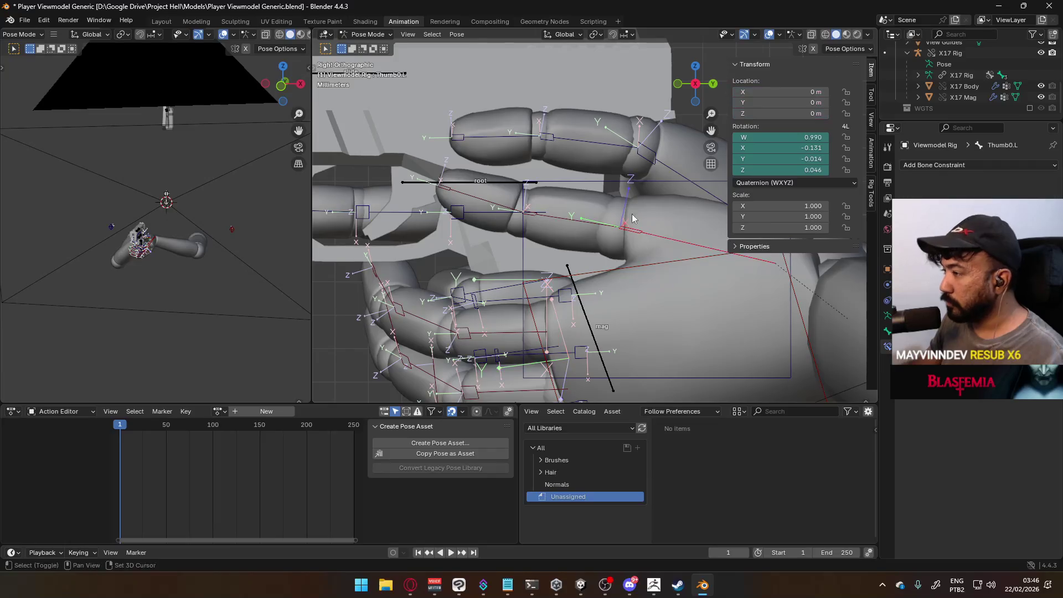
# Give the left thumb's middle and tip joints a first rotation pass.
pyautogui.scroll(1, 586, 216)
pyautogui.press('r')
pyautogui.click(587, 213)
pyautogui.click(493, 211)
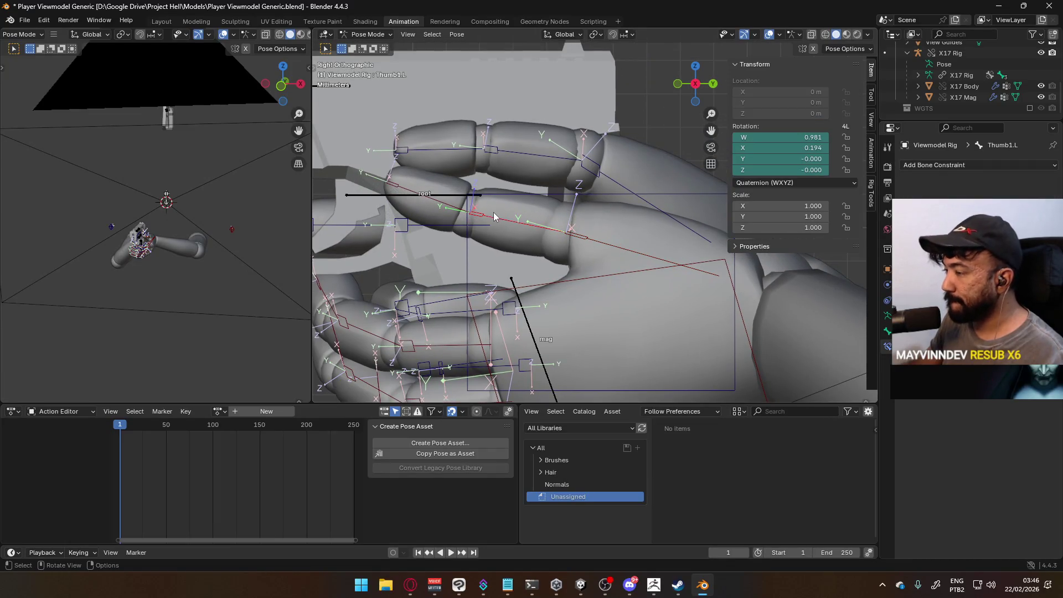
pyautogui.press('r')
pyautogui.click(465, 204)
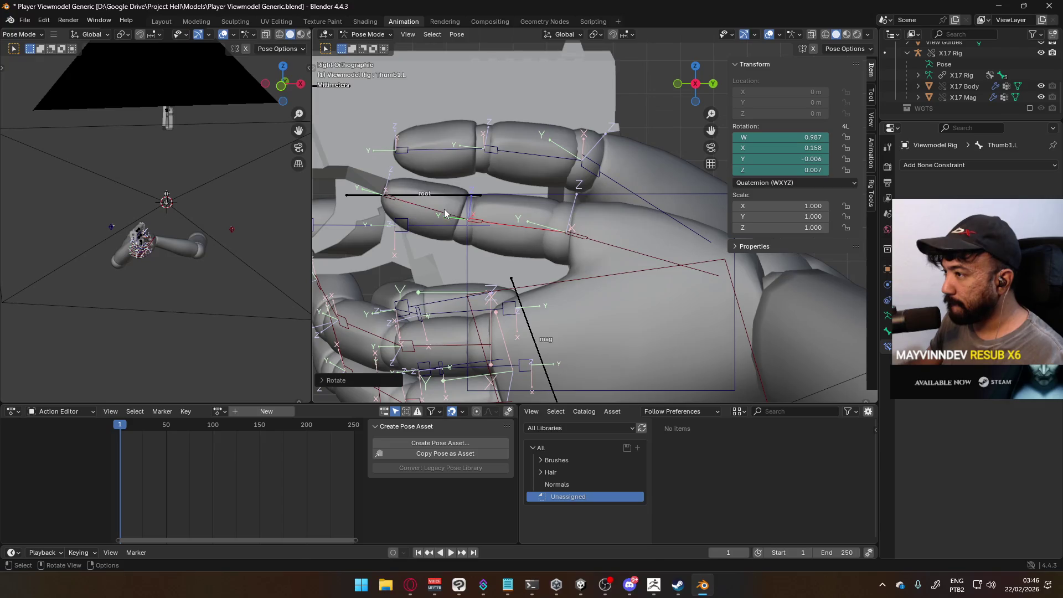
pyautogui.click(444, 213)
pyautogui.press('r')
pyautogui.click(453, 216)
pyautogui.moveTo(498, 222)
pyautogui.mouseDown(button='middle')
pyautogui.moveTo(636, 221)
pyautogui.moveTo(598, 232)
pyautogui.mouseUp(button='middle')
# Rotate the left thumb's middle joint on its local Y axis, then turn the tip joint.
pyautogui.click(520, 254)
pyautogui.press('r')
pyautogui.press('y')
pyautogui.press('y')
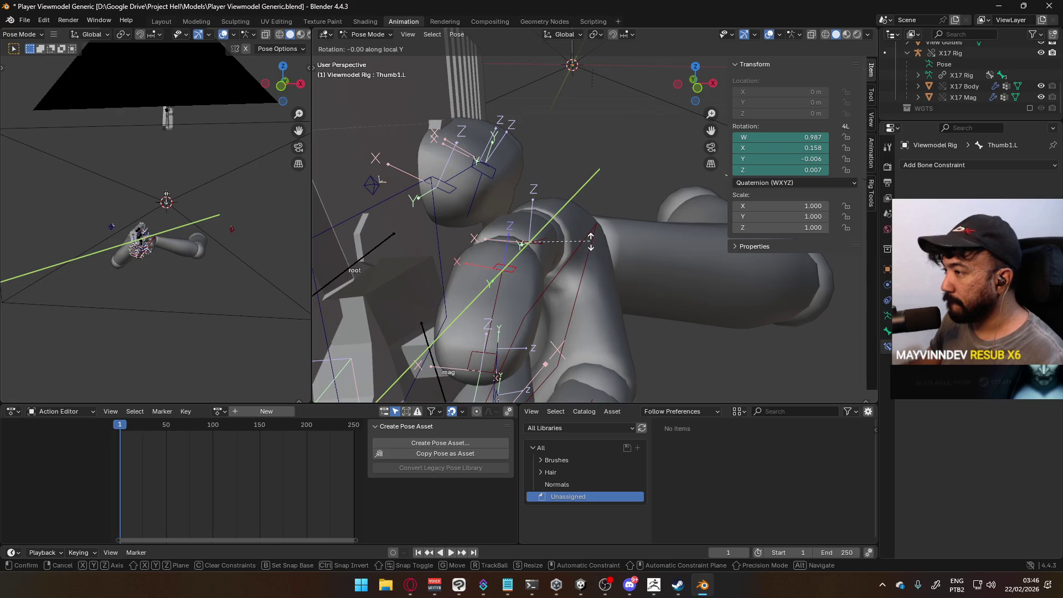
pyautogui.click(592, 257)
pyautogui.click(500, 299)
pyautogui.press('r')
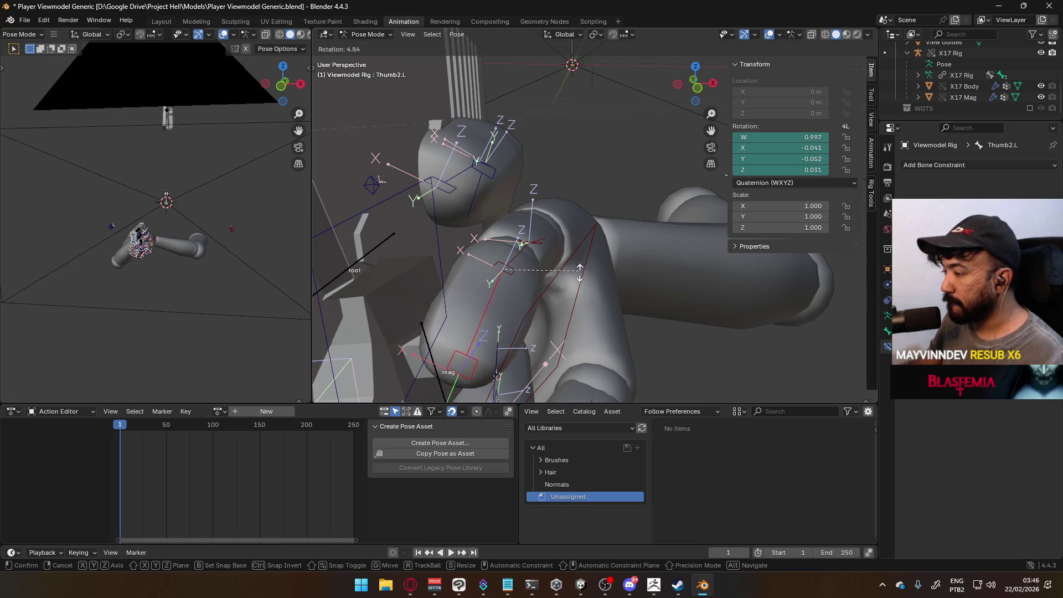
pyautogui.click(573, 285)
pyautogui.moveTo(573, 285)
pyautogui.mouseDown(button='middle')
pyautogui.moveTo(332, 275)
pyautogui.moveTo(610, 255)
pyautogui.mouseUp(button='middle')
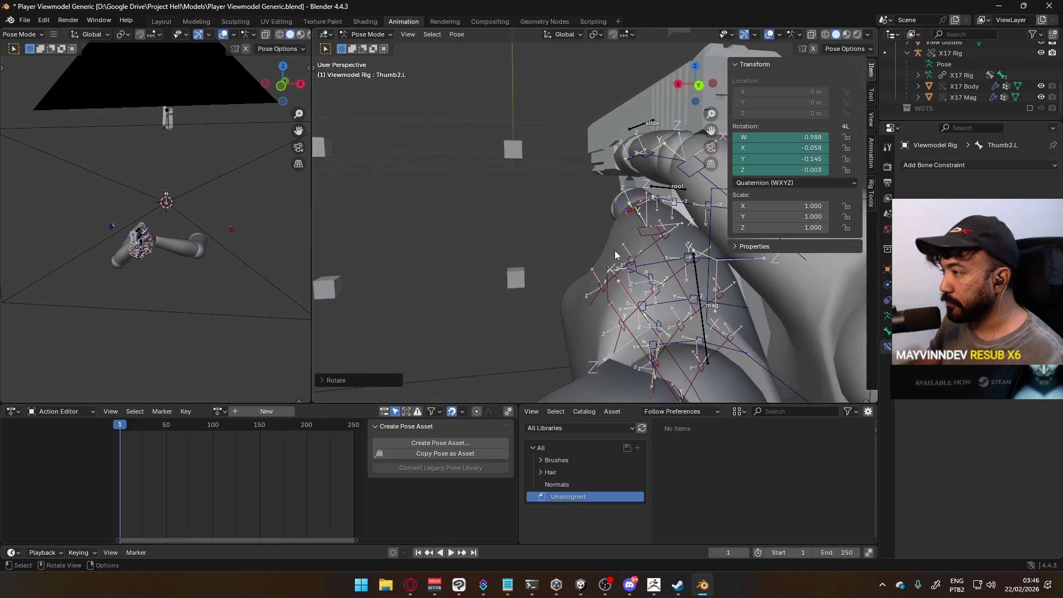
# Reset Thumb0.L's rotation, then rotate it about the global X and Z axes.
pyautogui.click(650, 240)
pyautogui.press('r')
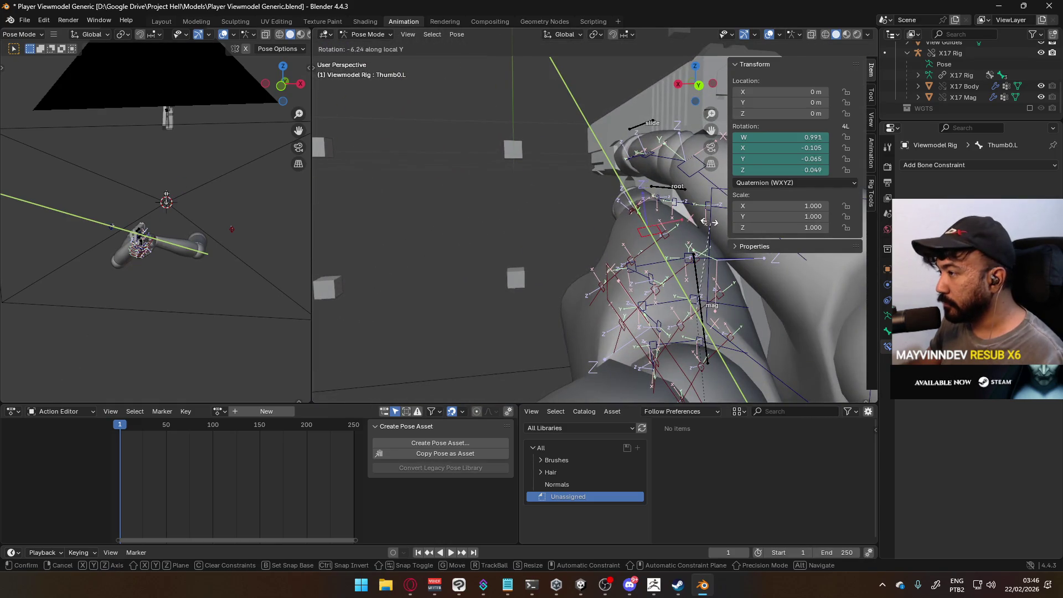
pyautogui.press('Escape')
pyautogui.hotkey('alt', 'r')
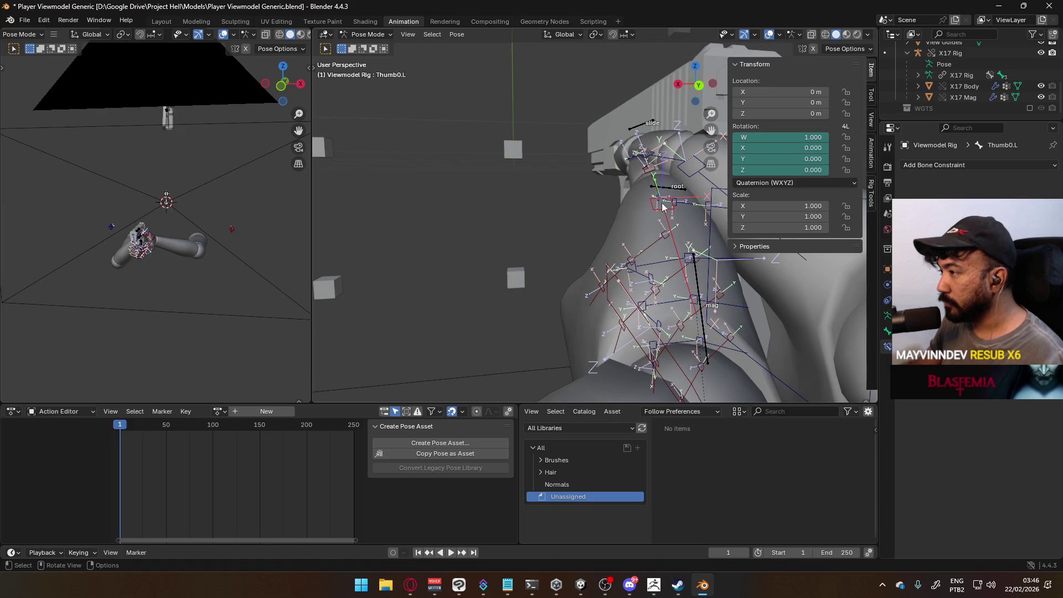
pyautogui.press('r')
pyautogui.press('x')
pyautogui.click(635, 193)
pyautogui.moveTo(636, 194)
pyautogui.mouseDown(button='middle')
pyautogui.moveTo(688, 230)
pyautogui.moveTo(832, 223)
pyautogui.mouseUp(button='middle')
pyautogui.press('r')
pyautogui.press('z')
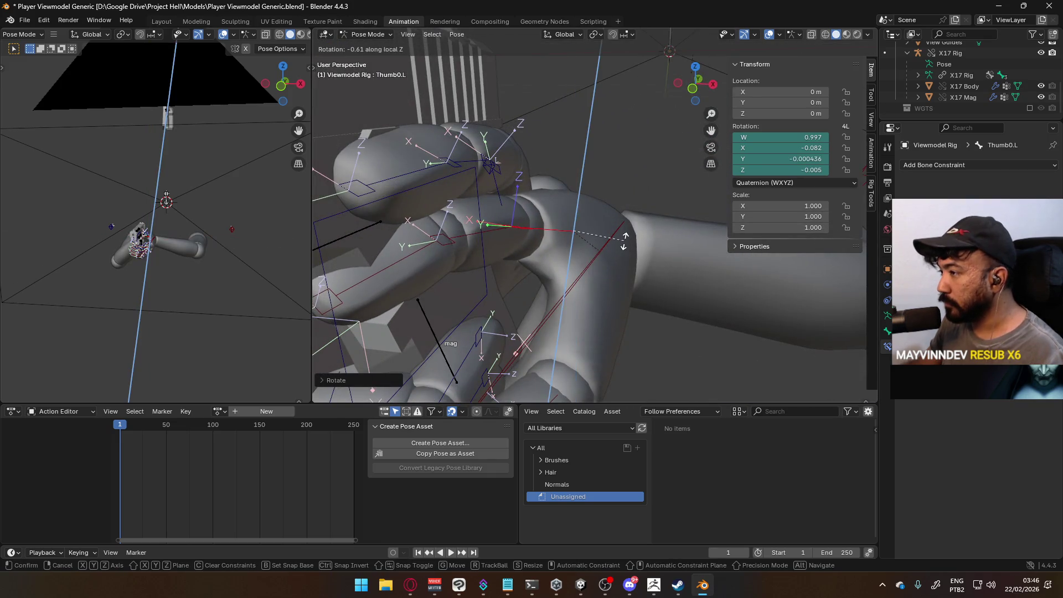
pyautogui.click(609, 238)
pyautogui.moveTo(609, 238)
pyautogui.mouseDown(button='middle')
pyautogui.moveTo(504, 195)
pyautogui.moveTo(418, 229)
pyautogui.moveTo(350, 231)
pyautogui.moveTo(620, 223)
pyautogui.moveTo(604, 223)
pyautogui.mouseUp(button='middle')
# Re-tweak the left thumb's middle and tip joint rotations against the pistol.
pyautogui.click(603, 223)
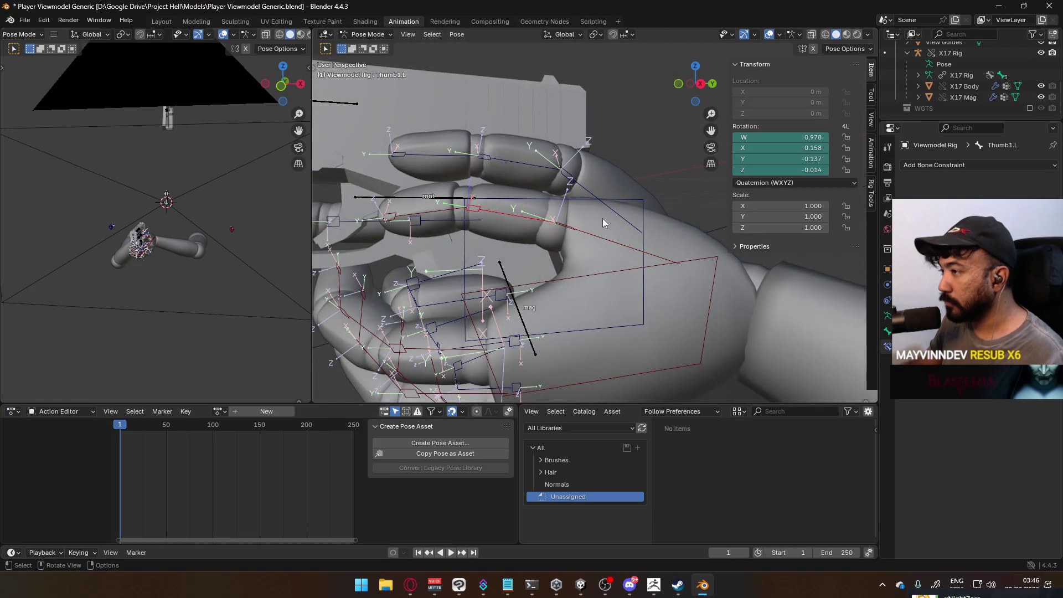
pyautogui.click(565, 198)
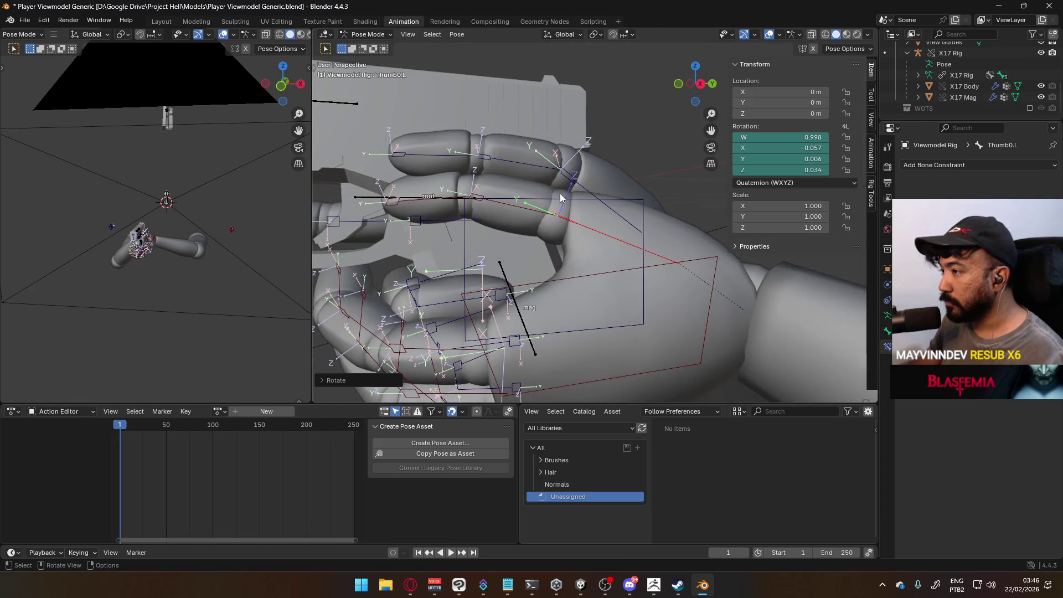
pyautogui.press('r')
pyautogui.click(602, 206)
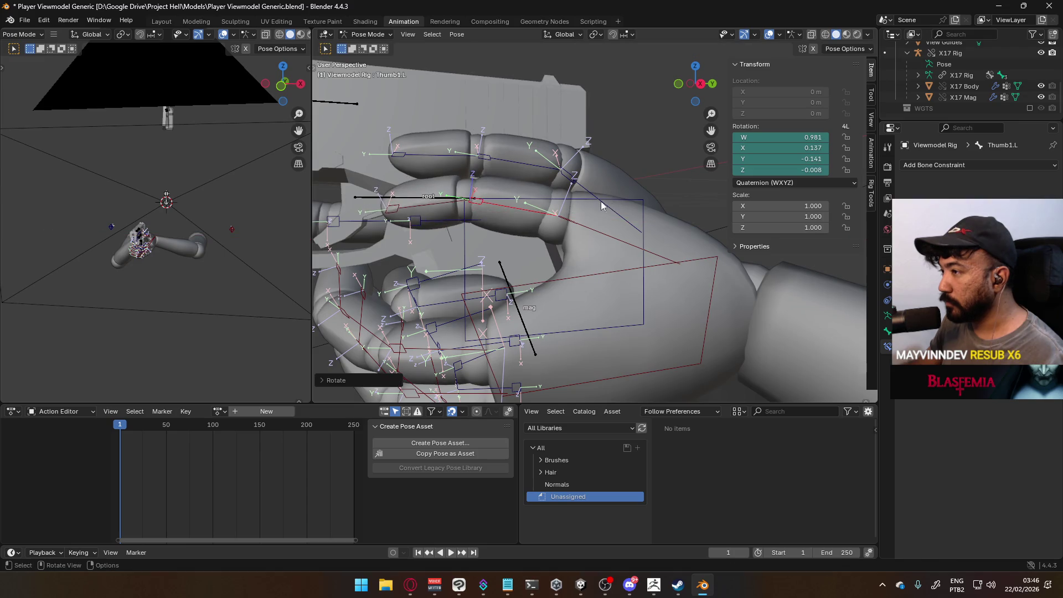
pyautogui.click(457, 207)
pyautogui.press('r')
pyautogui.click(556, 202)
# Rotate the right thumb tip slightly around the X axis.
pyautogui.moveTo(556, 202)
pyautogui.mouseDown(button='middle')
pyautogui.moveTo(591, 201)
pyautogui.moveTo(547, 184)
pyautogui.mouseUp(button='middle')
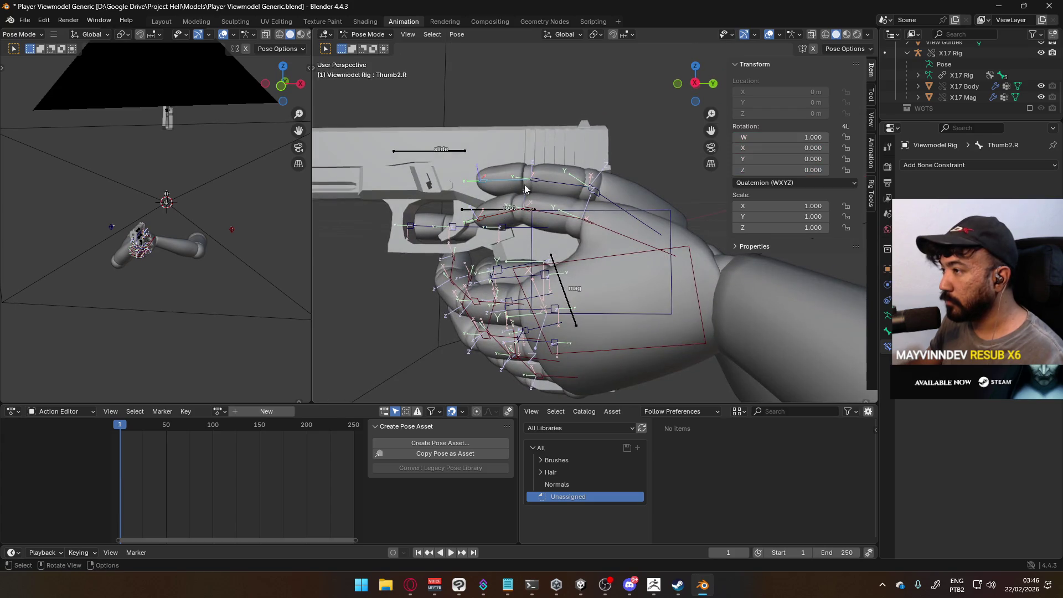
pyautogui.press('r')
pyautogui.press('x')
pyautogui.click(617, 173)
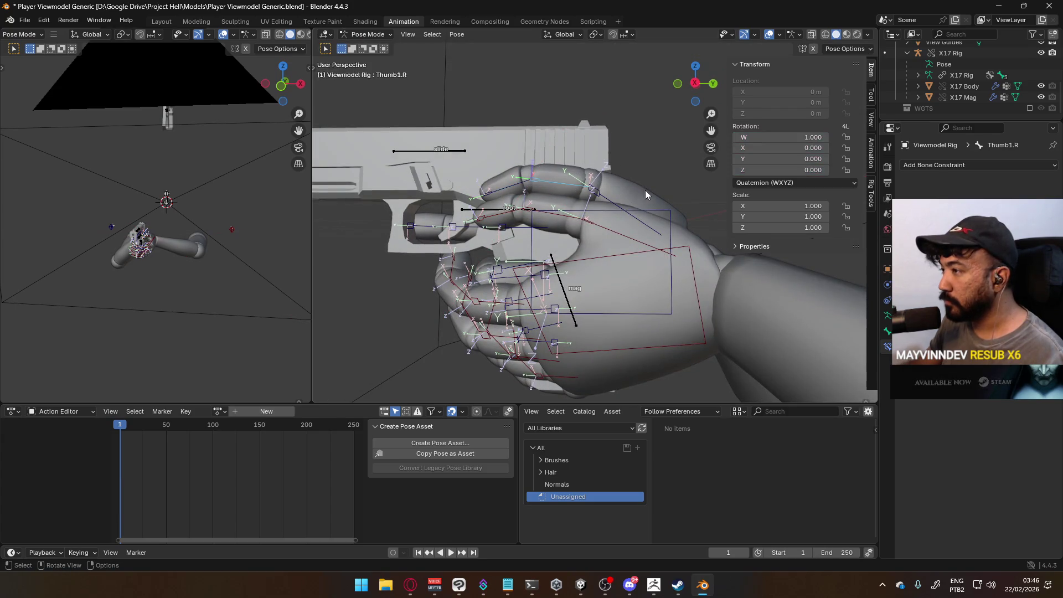
# Turn Thumb0.R around the global Z axis, then the global X axis.
pyautogui.moveTo(639, 182)
pyautogui.mouseDown(button='middle')
pyautogui.moveTo(756, 201)
pyautogui.moveTo(772, 222)
pyautogui.moveTo(571, 191)
pyautogui.mouseUp(button='middle')
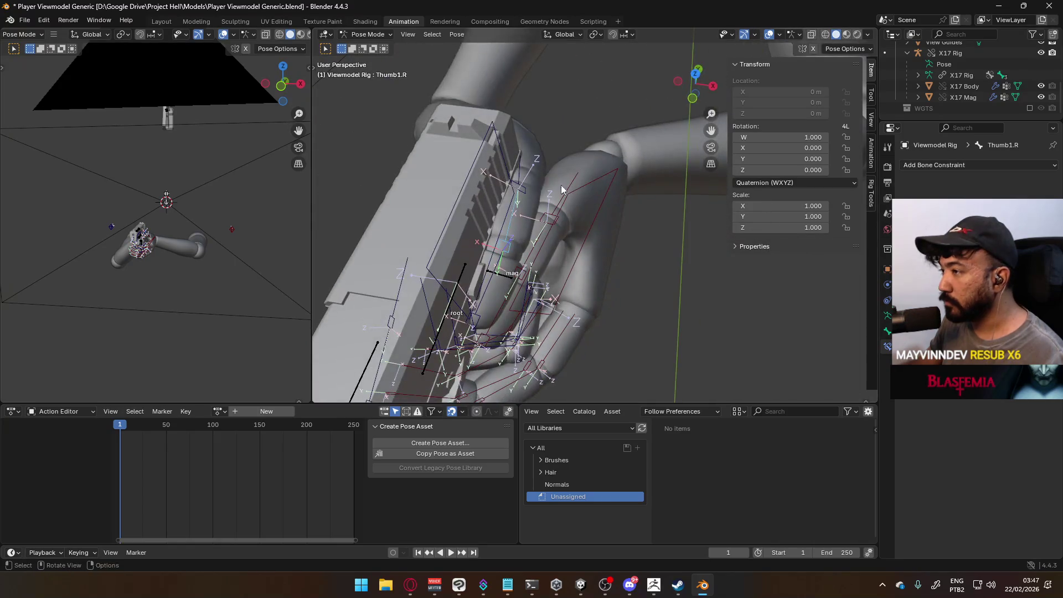
pyautogui.press('z')
pyautogui.press('r')
pyautogui.press('z')
pyautogui.click(585, 185)
pyautogui.moveTo(585, 185)
pyautogui.mouseDown(button='middle')
pyautogui.moveTo(538, 160)
pyautogui.moveTo(560, 137)
pyautogui.mouseUp(button='middle')
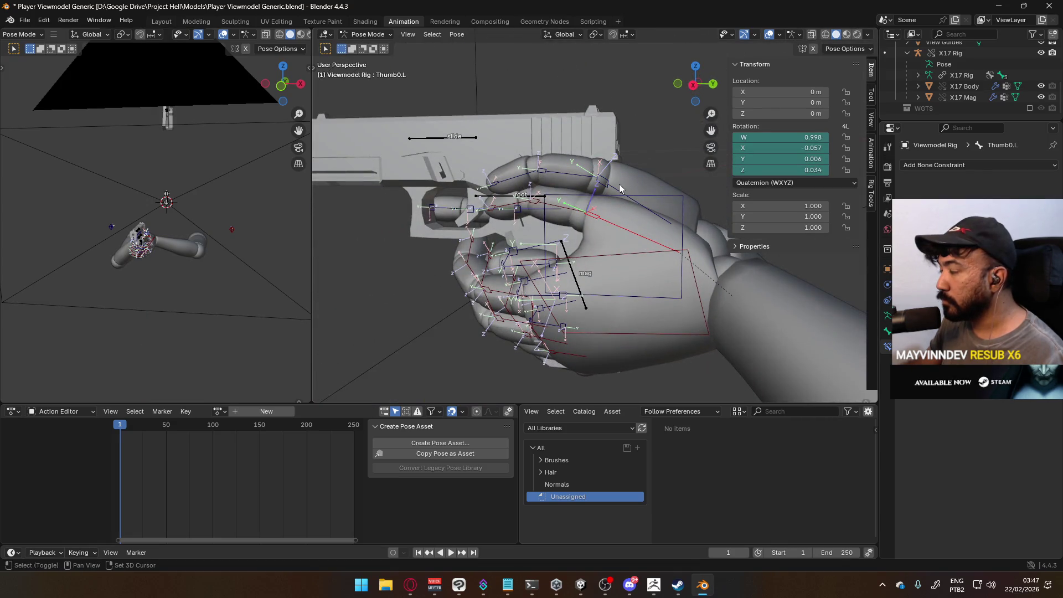
pyautogui.press('r')
pyautogui.press('x')
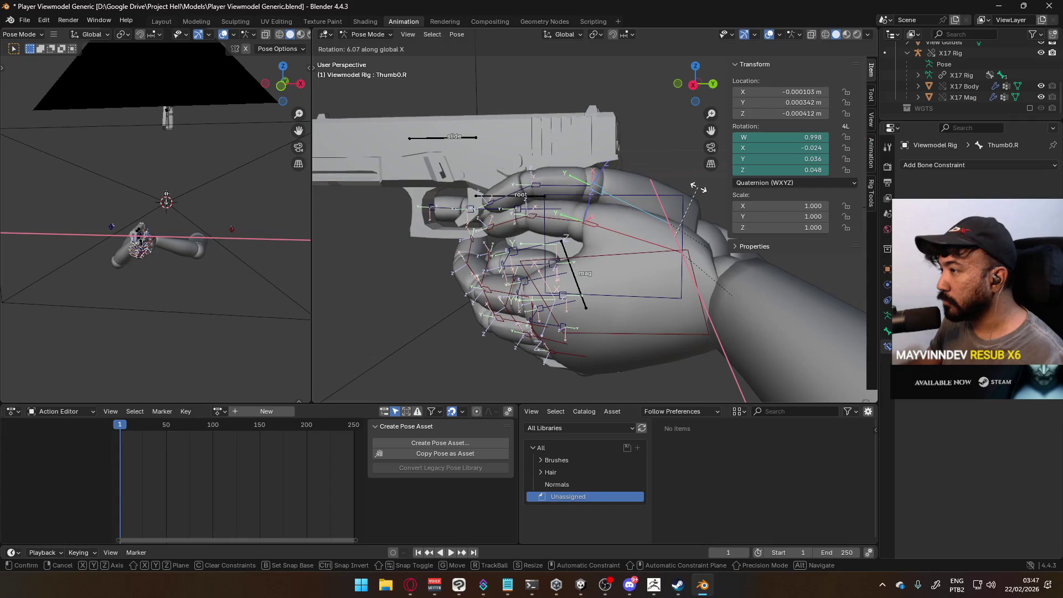
pyautogui.click(699, 188)
pyautogui.moveTo(496, 181)
pyautogui.mouseDown(button='middle')
pyautogui.moveTo(599, 180)
pyautogui.moveTo(545, 216)
pyautogui.moveTo(577, 181)
pyautogui.moveTo(628, 277)
pyautogui.mouseUp(button='middle')
# Adjust the left hand IK control's placement on the grip.
pyautogui.click(593, 235)
pyautogui.scroll(2, 628, 277)
pyautogui.press('s')
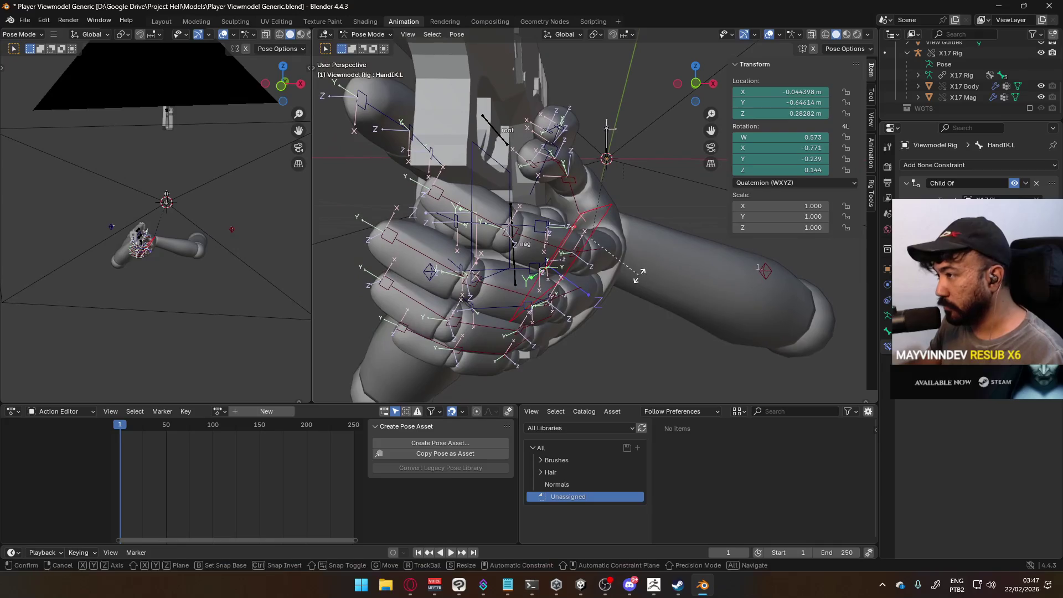
pyautogui.moveTo(632, 260)
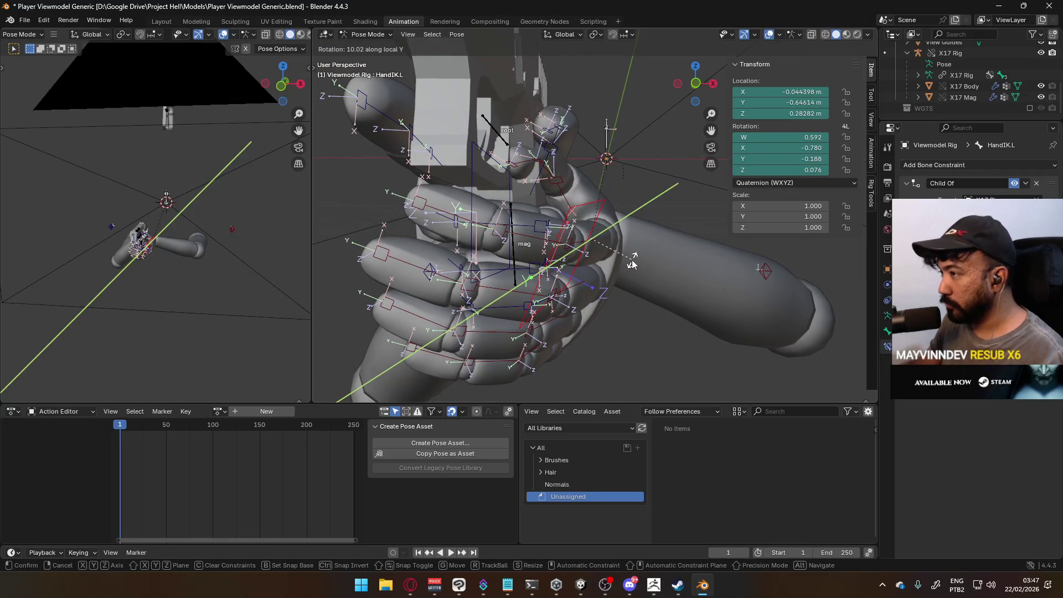
pyautogui.press('g')
pyautogui.click(588, 262)
pyautogui.moveTo(588, 263)
pyautogui.mouseDown(button='middle')
pyautogui.moveTo(593, 269)
pyautogui.moveTo(400, 284)
pyautogui.moveTo(591, 232)
pyautogui.mouseUp(button='middle')
pyautogui.moveTo(617, 179); pyautogui.dragTo(629, 246, button='middle')
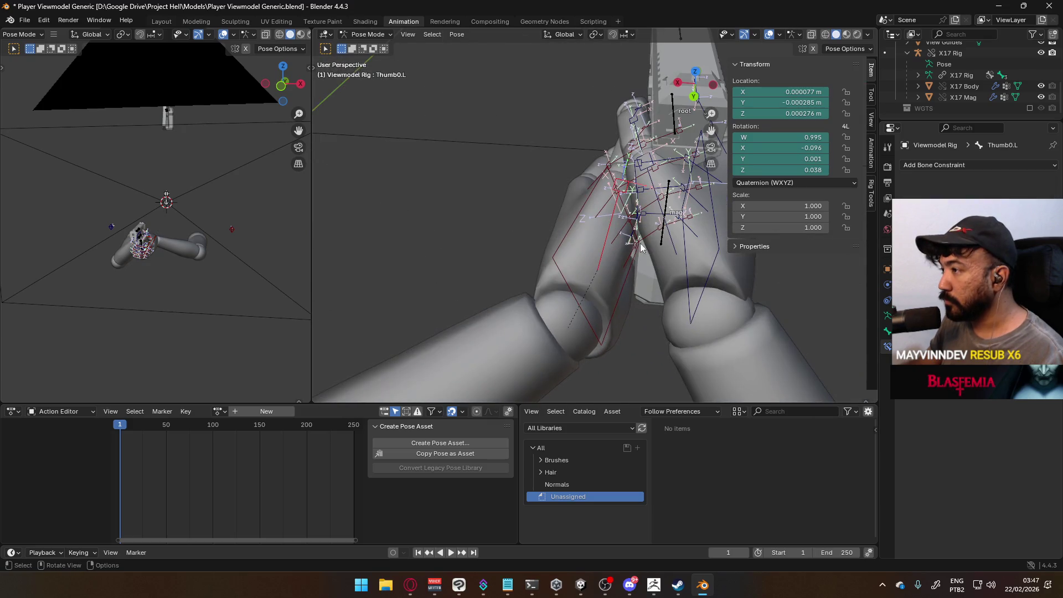
# Turn the thumb's base bone around the global X axis, then refine it again.
pyautogui.click(561, 229)
pyautogui.moveTo(562, 229)
pyautogui.mouseDown(button='middle')
pyautogui.moveTo(812, 160)
pyautogui.moveTo(666, 231)
pyautogui.moveTo(554, 239)
pyautogui.moveTo(587, 208)
pyautogui.mouseUp(button='middle')
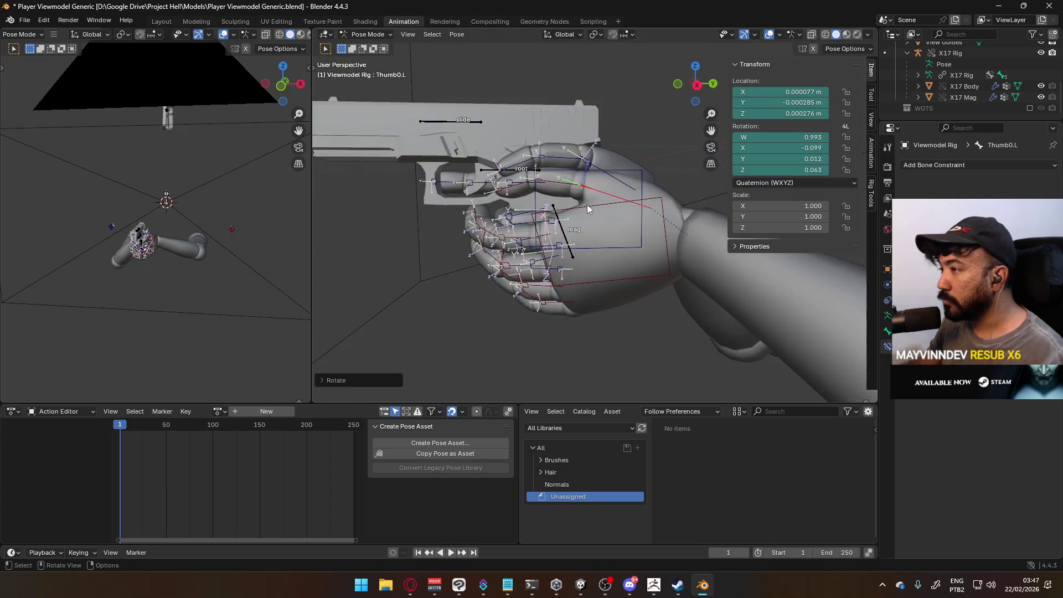
pyautogui.press('r')
pyautogui.press('x')
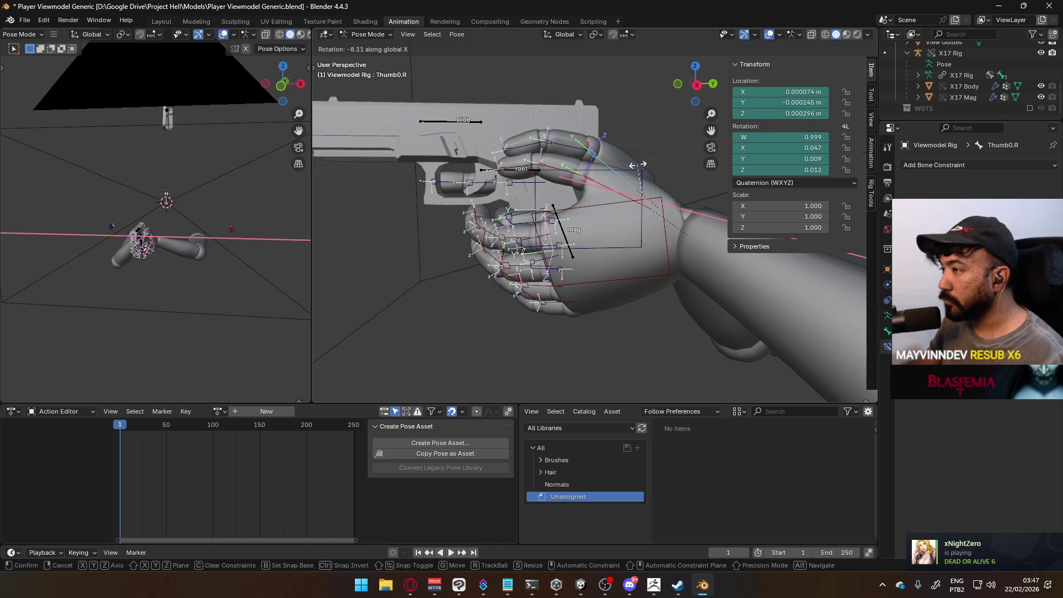
pyautogui.click(636, 165)
pyautogui.moveTo(636, 166)
pyautogui.mouseDown(button='middle')
pyautogui.moveTo(697, 181)
pyautogui.moveTo(641, 196)
pyautogui.moveTo(500, 195)
pyautogui.moveTo(431, 182)
pyautogui.moveTo(433, 172)
pyautogui.moveTo(550, 181)
pyautogui.mouseUp(button='middle')
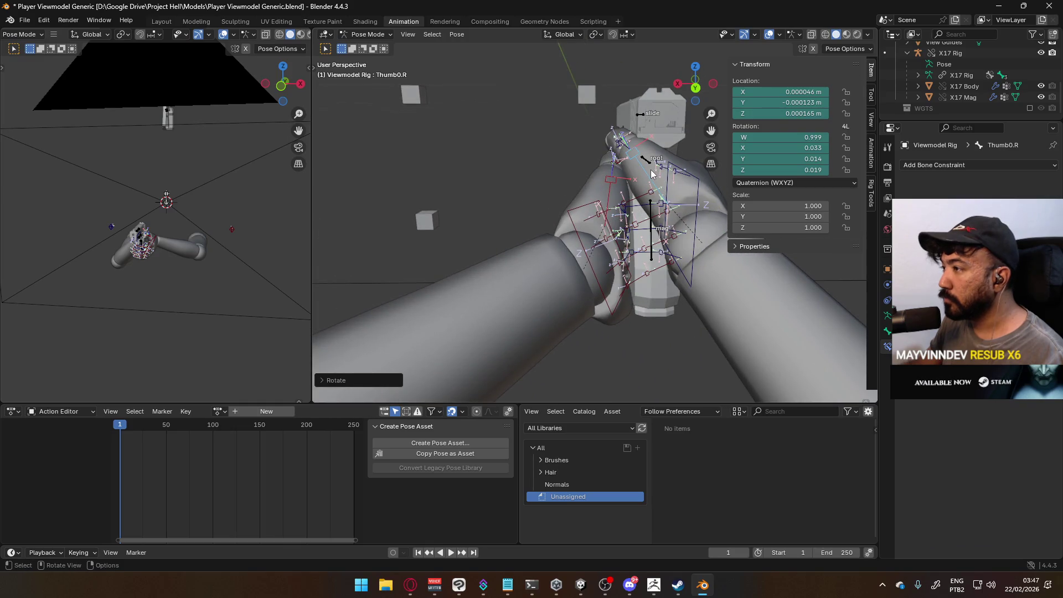
pyautogui.press('KP_Decimal')
pyautogui.press('r')
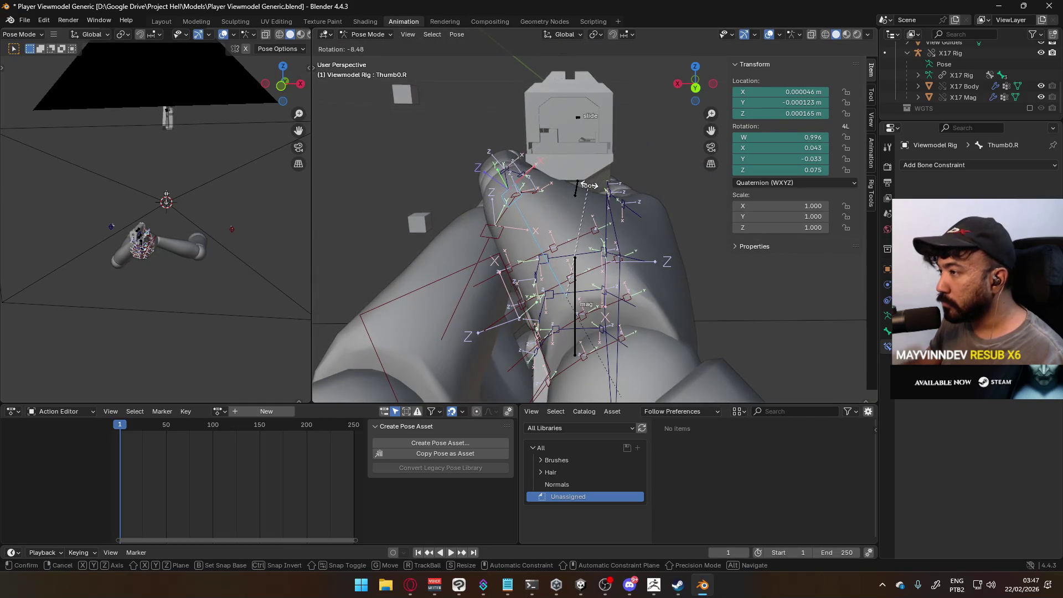
pyautogui.click(588, 186)
pyautogui.moveTo(549, 168)
pyautogui.mouseDown(button='middle')
pyautogui.moveTo(633, 208)
pyautogui.moveTo(591, 227)
pyautogui.mouseUp(button='middle')
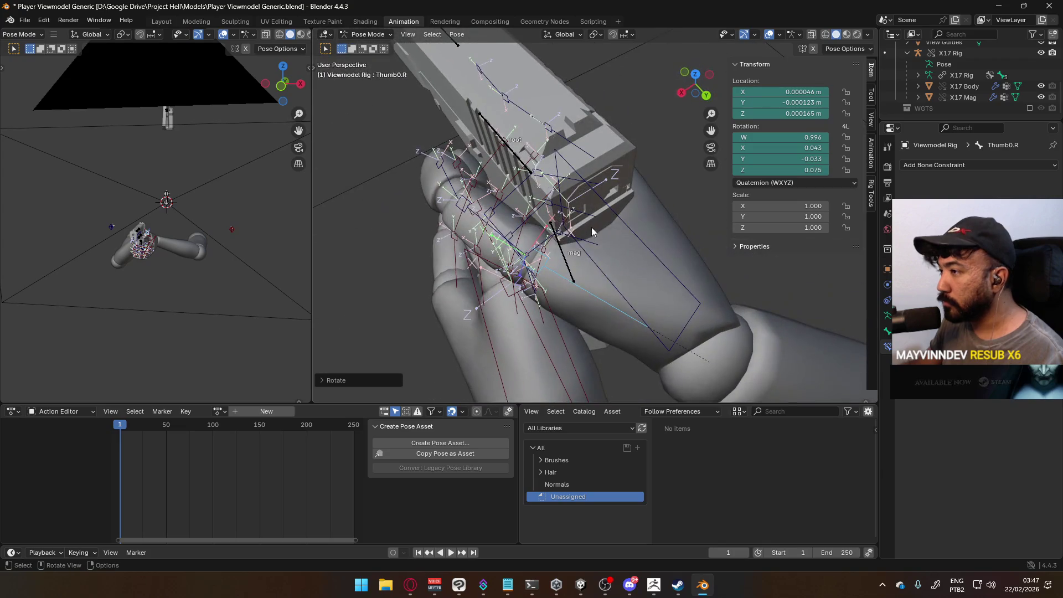
# Rotate the right thumb's middle bone on Z and the left thumb's middle bone on X.
pyautogui.click(469, 221)
pyautogui.press('r')
pyautogui.press('z')
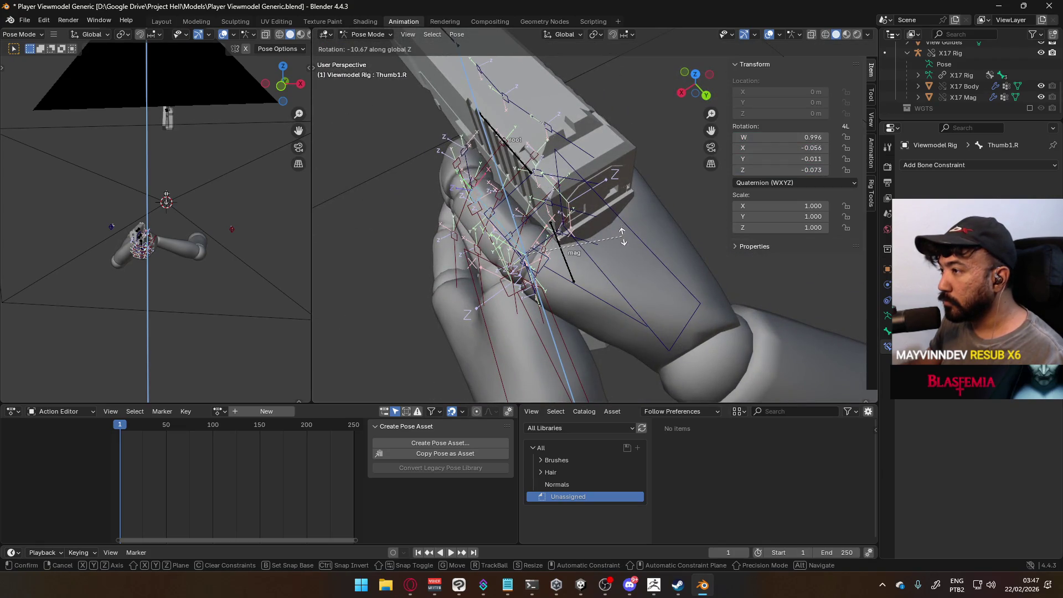
pyautogui.click(617, 237)
pyautogui.moveTo(529, 242)
pyautogui.mouseDown(button='middle')
pyautogui.moveTo(638, 142)
pyautogui.moveTo(575, 158)
pyautogui.moveTo(584, 212)
pyautogui.mouseUp(button='middle')
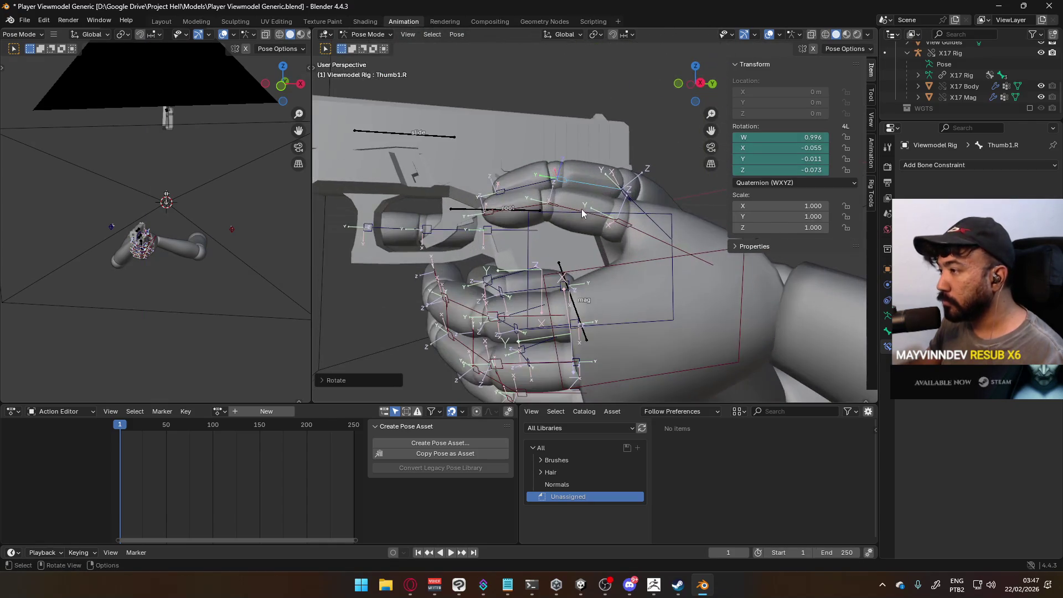
pyautogui.press('r')
pyautogui.press('x')
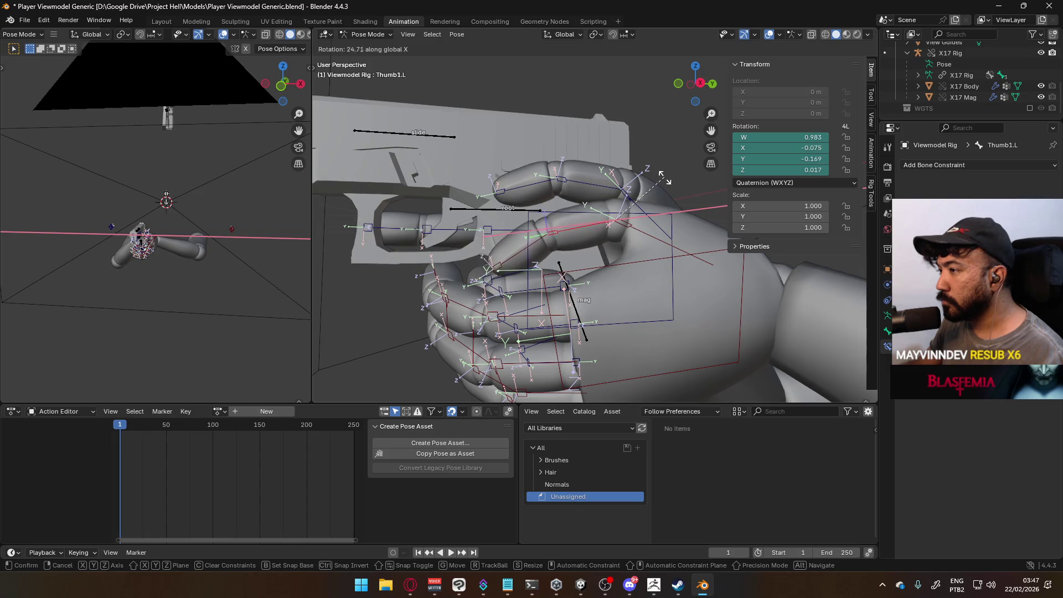
pyautogui.click(664, 190)
pyautogui.moveTo(664, 190)
pyautogui.mouseDown(button='middle')
pyautogui.moveTo(652, 202)
pyautogui.moveTo(696, 210)
pyautogui.moveTo(679, 218)
pyautogui.moveTo(746, 242)
pyautogui.moveTo(434, 237)
pyautogui.moveTo(456, 208)
pyautogui.moveTo(616, 160)
pyautogui.moveTo(600, 156)
pyautogui.moveTo(606, 122)
pyautogui.moveTo(636, 220)
pyautogui.moveTo(581, 222)
pyautogui.moveTo(450, 314)
pyautogui.moveTo(545, 230)
pyautogui.moveTo(639, 274)
pyautogui.moveTo(582, 273)
pyautogui.moveTo(596, 260)
pyautogui.mouseUp(button='middle')
pyautogui.scroll(4, 631, 184)
pyautogui.scroll(-3, 631, 185)
# Curl the left pointer finger's base and middle bones around the gun.
pyautogui.click(581, 244)
pyautogui.press('r')
pyautogui.click(636, 261)
pyautogui.click(584, 272)
pyautogui.press('r')
pyautogui.click(577, 298)
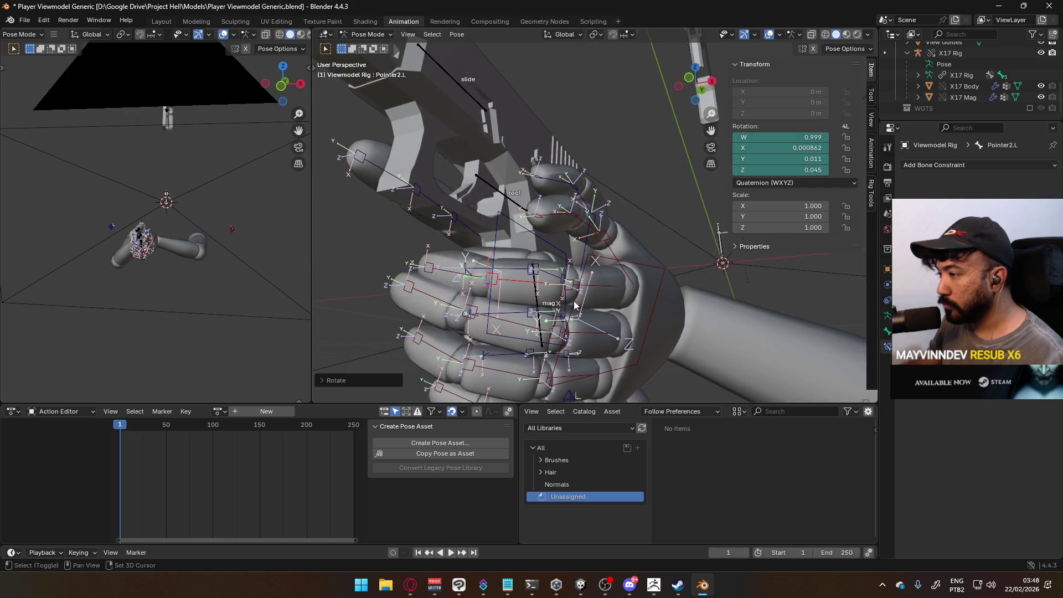
pyautogui.moveTo(577, 297); pyautogui.dragTo(631, 276, button='middle')
# Curl the left middle finger's base and second bones, then readjust the base.
pyautogui.click(631, 277)
pyautogui.press('r')
pyautogui.click(635, 280)
pyautogui.click(482, 282)
pyautogui.press('r')
pyautogui.click(579, 288)
pyautogui.moveTo(580, 288)
pyautogui.mouseDown(button='middle')
pyautogui.moveTo(619, 260)
pyautogui.moveTo(497, 237)
pyautogui.moveTo(558, 176)
pyautogui.moveTo(551, 214)
pyautogui.mouseUp(button='middle')
pyautogui.click(620, 260)
pyautogui.press('r')
pyautogui.click(629, 240)
# Curl the left ring finger's middle and tip bones.
pyautogui.click(514, 221)
pyautogui.press('r')
pyautogui.click(558, 176)
pyautogui.click(554, 194)
pyautogui.press('r')
pyautogui.click(550, 214)
pyautogui.moveTo(577, 319)
pyautogui.mouseDown(button='middle')
pyautogui.moveTo(562, 278)
pyautogui.moveTo(531, 269)
pyautogui.moveTo(548, 213)
pyautogui.moveTo(563, 211)
pyautogui.moveTo(552, 285)
pyautogui.moveTo(568, 293)
pyautogui.moveTo(553, 331)
pyautogui.moveTo(494, 295)
pyautogui.mouseUp(button='middle')
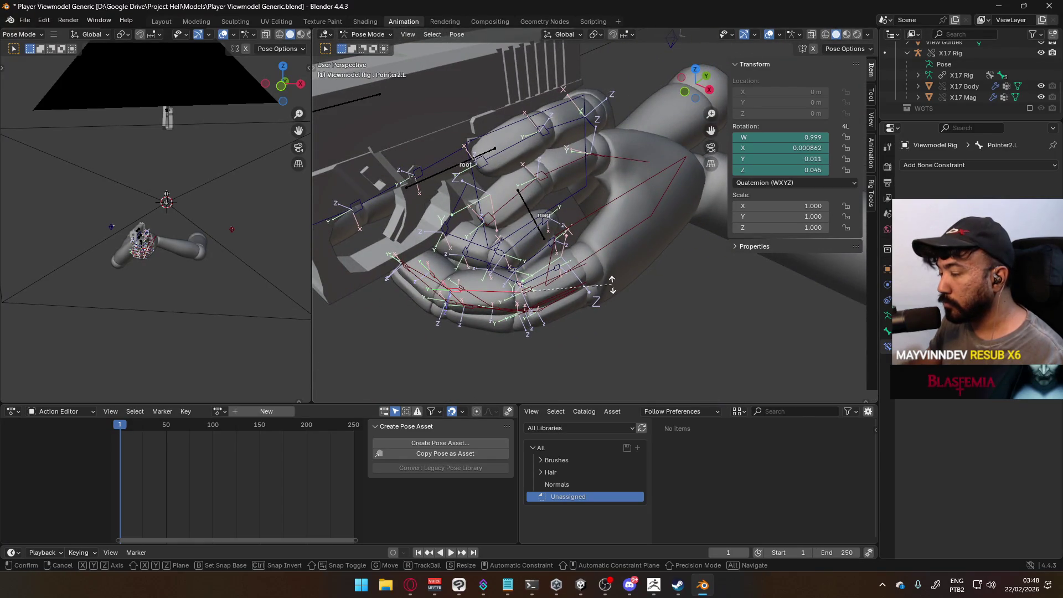
pyautogui.press('x')
pyautogui.press('x')
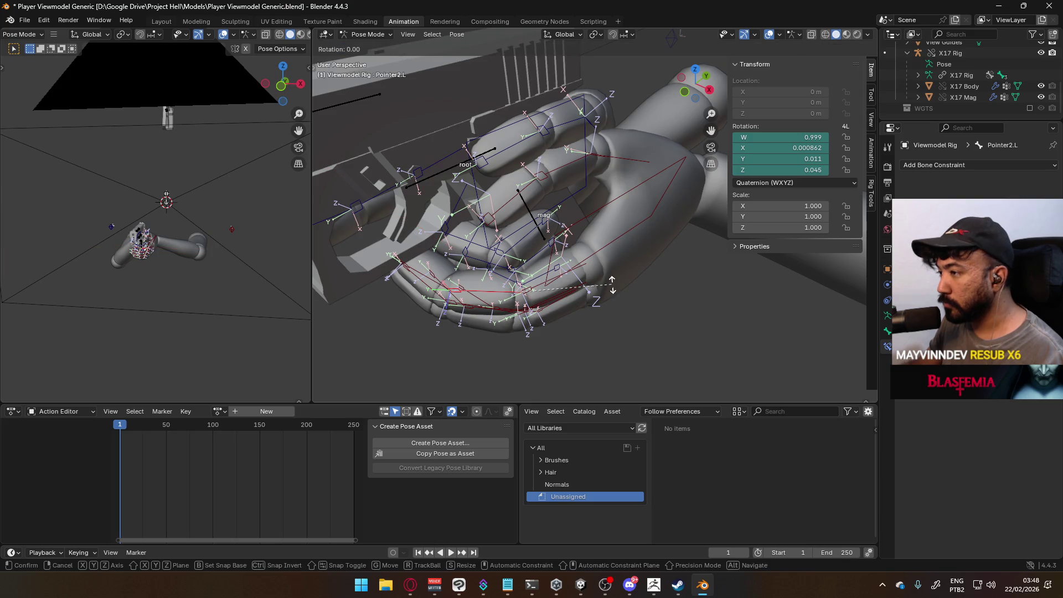
pyautogui.click(597, 304)
pyautogui.moveTo(597, 304)
pyautogui.mouseDown(button='middle')
pyautogui.moveTo(641, 245)
pyautogui.moveTo(529, 217)
pyautogui.mouseUp(button='middle')
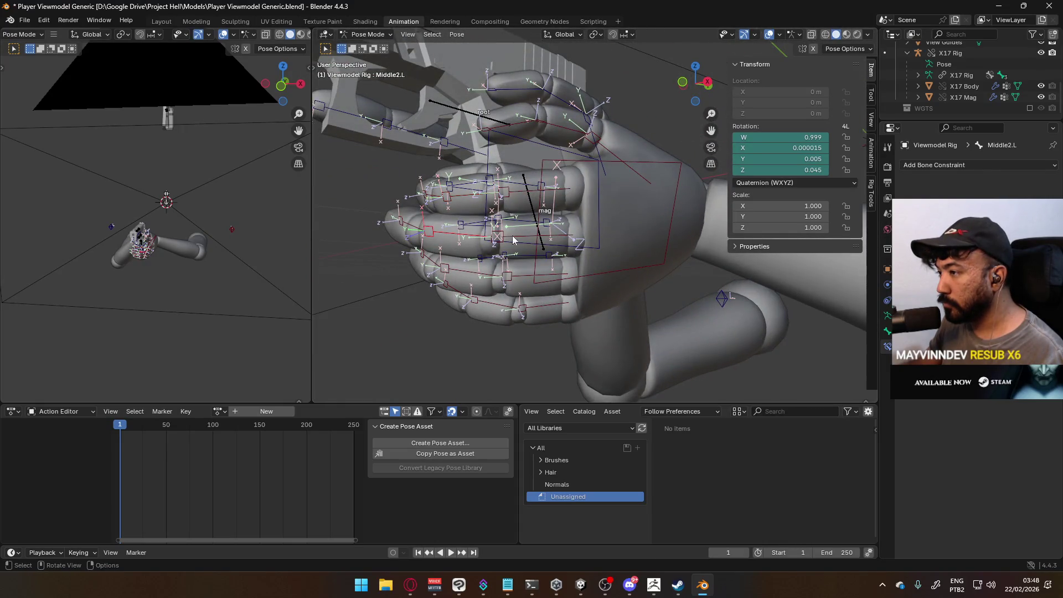
pyautogui.press('r')
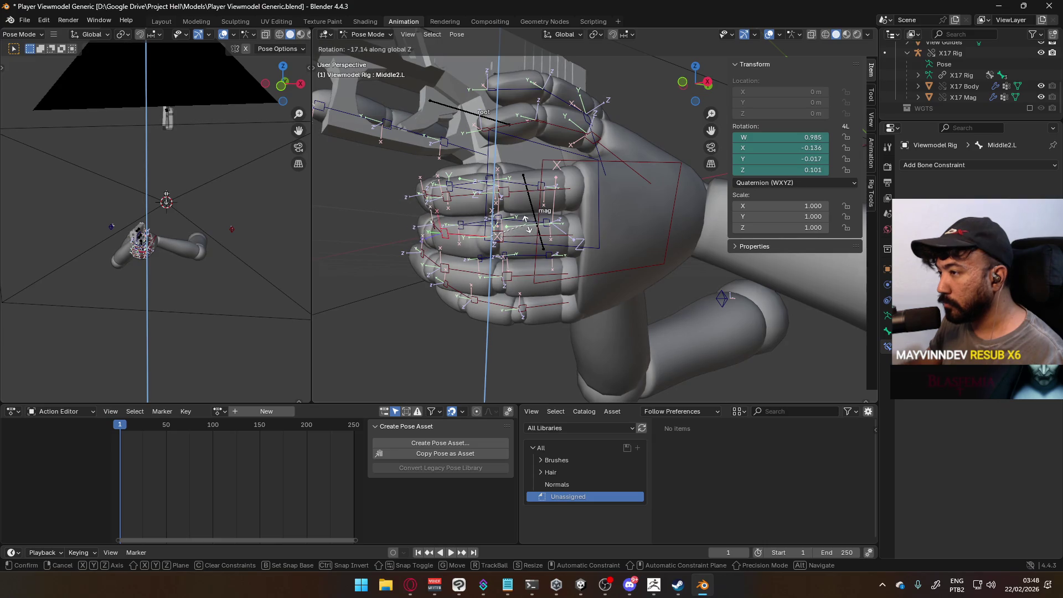
pyautogui.click(526, 225)
pyautogui.moveTo(527, 225); pyautogui.dragTo(550, 232, button='middle')
pyautogui.press('r')
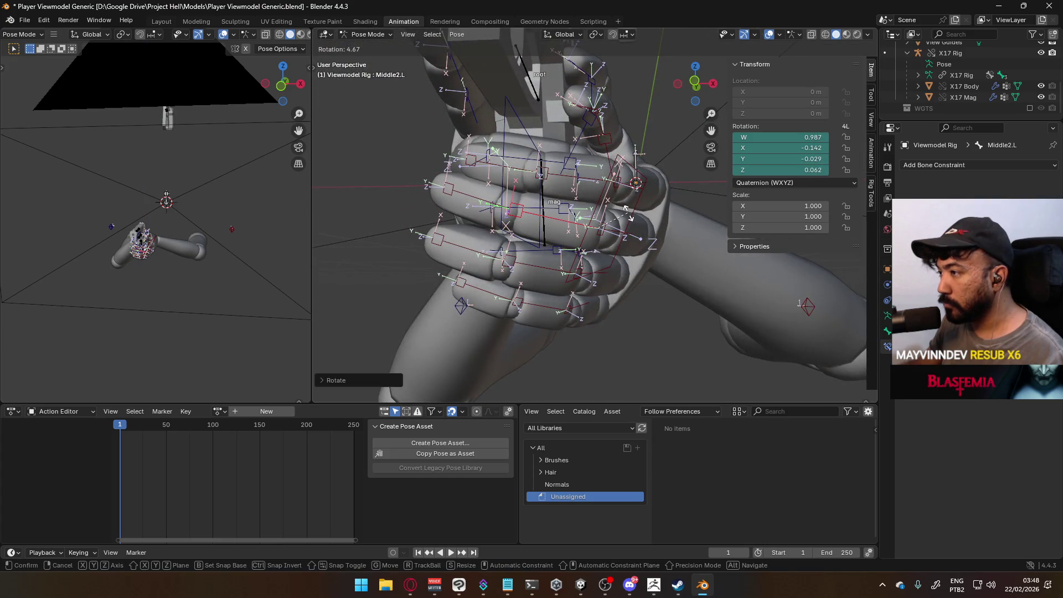
pyautogui.click(626, 212)
pyautogui.click(624, 214)
pyautogui.moveTo(625, 214); pyautogui.dragTo(573, 206, button='middle')
pyautogui.press('r')
pyautogui.click(567, 227)
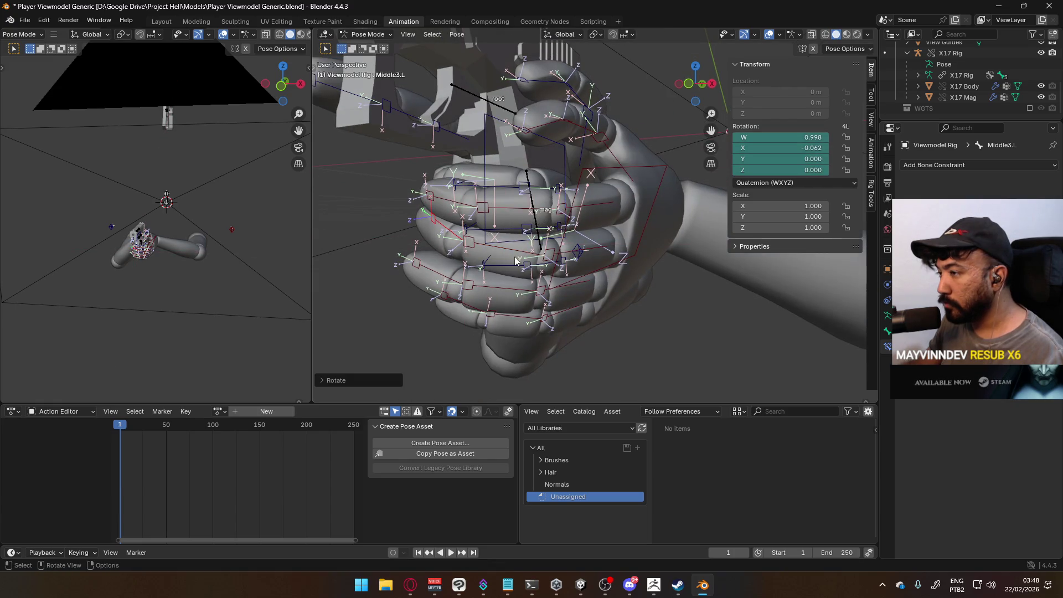
pyautogui.press('r')
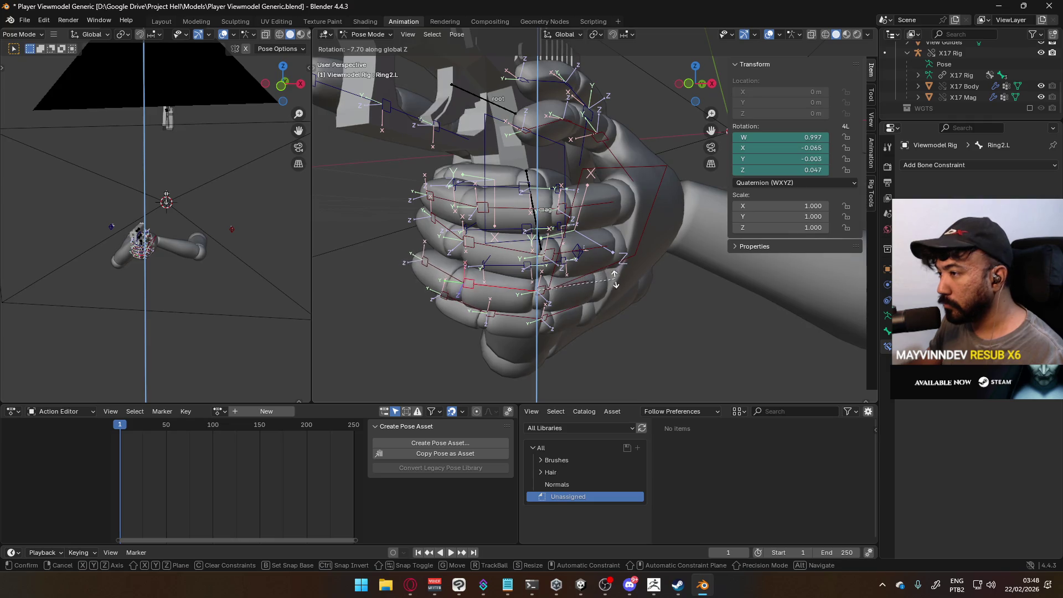
pyautogui.click(591, 293)
pyautogui.moveTo(591, 293)
pyautogui.mouseDown(button='middle')
pyautogui.moveTo(600, 277)
pyautogui.moveTo(593, 287)
pyautogui.mouseUp(button='middle')
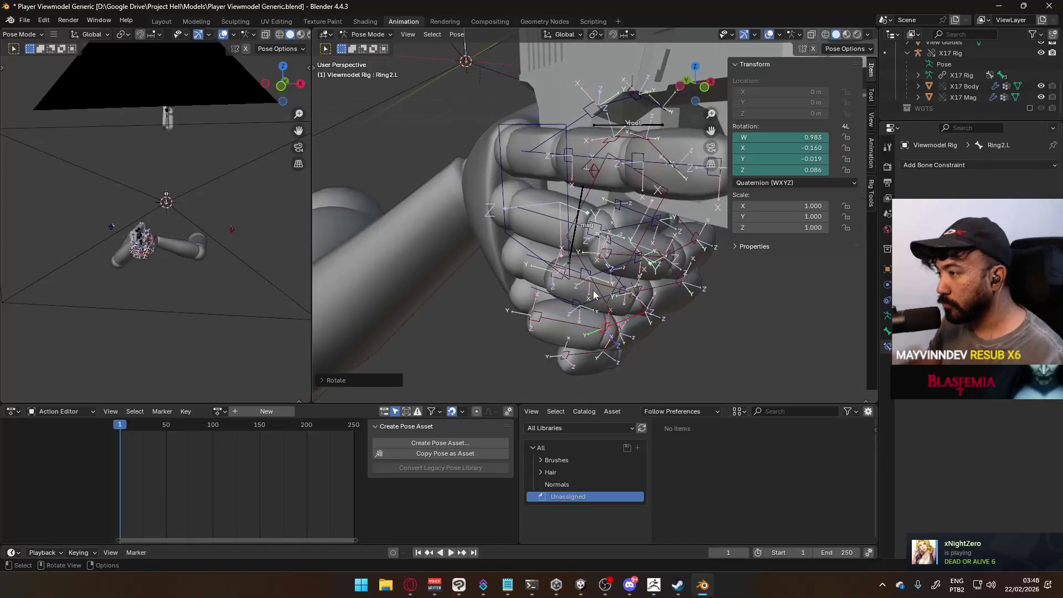
pyautogui.press('r')
pyautogui.press('x')
pyautogui.press('x')
pyautogui.click(627, 340)
pyautogui.moveTo(627, 340)
pyautogui.mouseDown(button='middle')
pyautogui.moveTo(603, 299)
pyautogui.moveTo(562, 288)
pyautogui.moveTo(668, 331)
pyautogui.moveTo(591, 303)
pyautogui.moveTo(636, 288)
pyautogui.moveTo(626, 285)
pyautogui.moveTo(606, 219)
pyautogui.mouseUp(button='middle')
pyautogui.click(653, 279)
pyautogui.press('r')
pyautogui.click(643, 294)
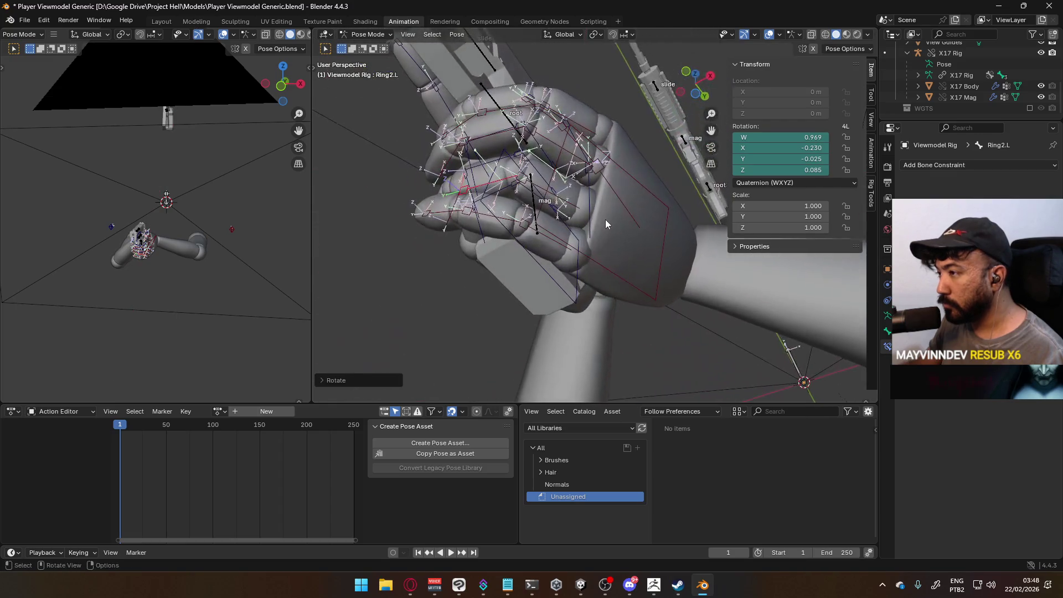
pyautogui.click(503, 218)
pyautogui.press('r')
pyautogui.click(552, 213)
pyautogui.moveTo(552, 213); pyautogui.dragTo(595, 279, button='middle')
pyautogui.press('r')
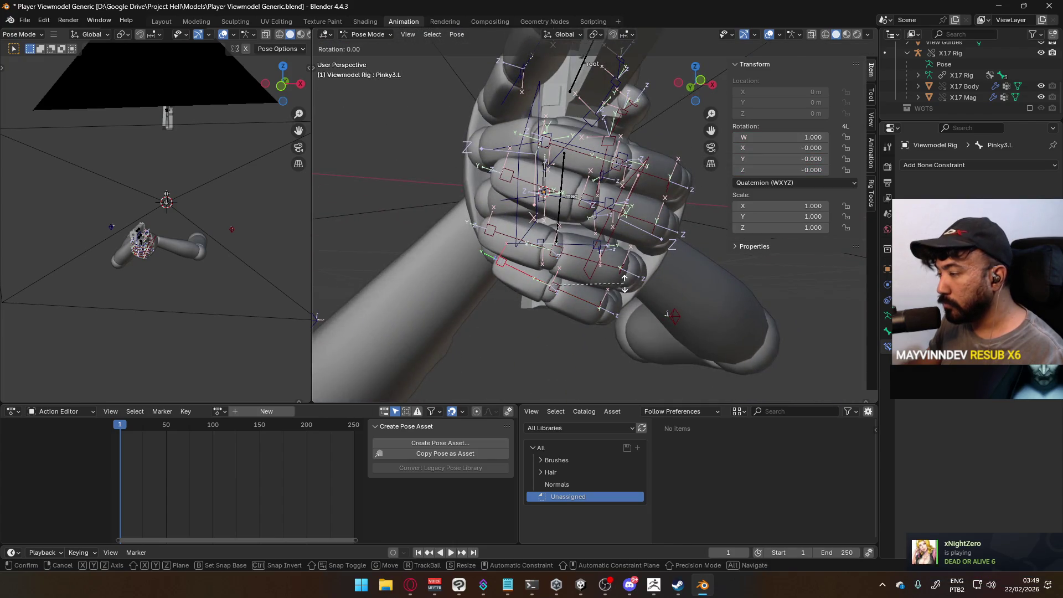
pyautogui.click(590, 257)
pyautogui.moveTo(590, 258)
pyautogui.mouseDown(button='middle')
pyautogui.moveTo(474, 120)
pyautogui.moveTo(521, 209)
pyautogui.mouseUp(button='middle')
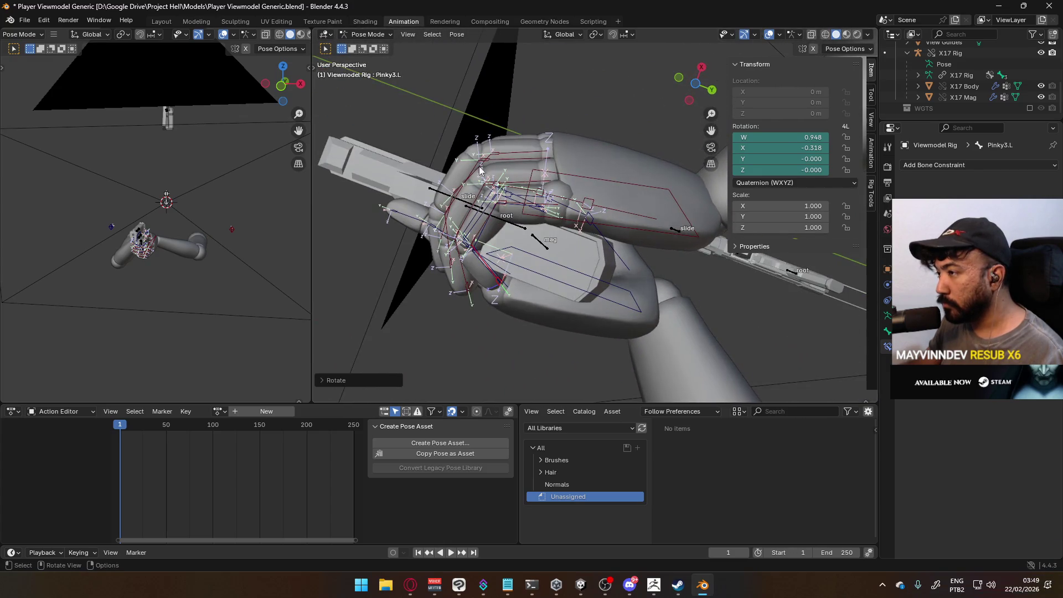
pyautogui.click(578, 219)
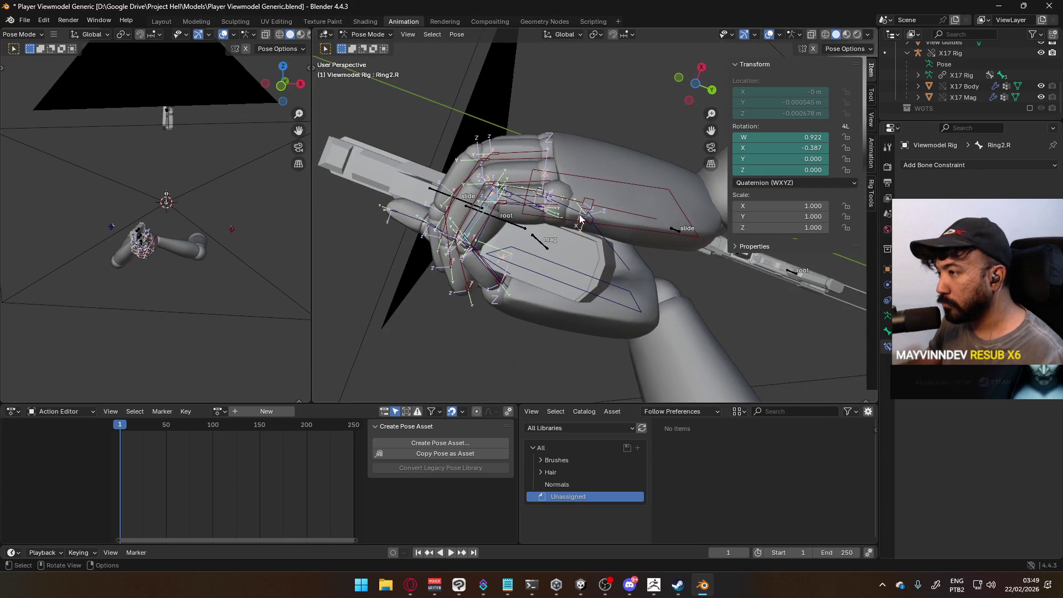
pyautogui.press('r')
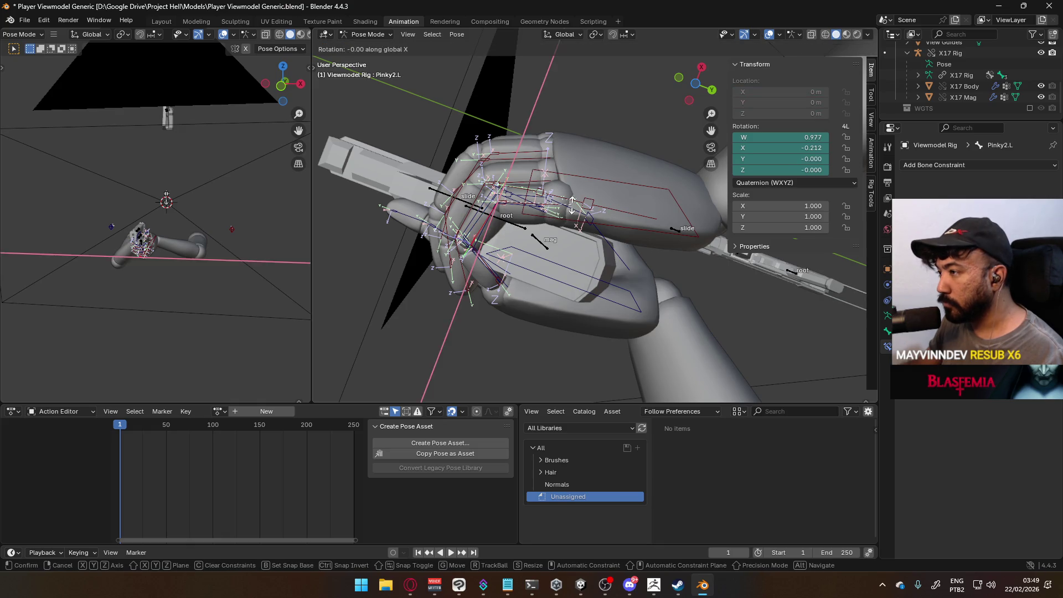
pyautogui.click(571, 216)
pyautogui.moveTo(571, 216)
pyautogui.mouseDown(button='middle')
pyautogui.moveTo(565, 240)
pyautogui.moveTo(434, 270)
pyautogui.moveTo(426, 291)
pyautogui.moveTo(452, 313)
pyautogui.moveTo(416, 292)
pyautogui.moveTo(561, 202)
pyautogui.moveTo(489, 187)
pyautogui.moveTo(625, 197)
pyautogui.mouseUp(button='middle')
pyautogui.scroll(-3, 416, 292)
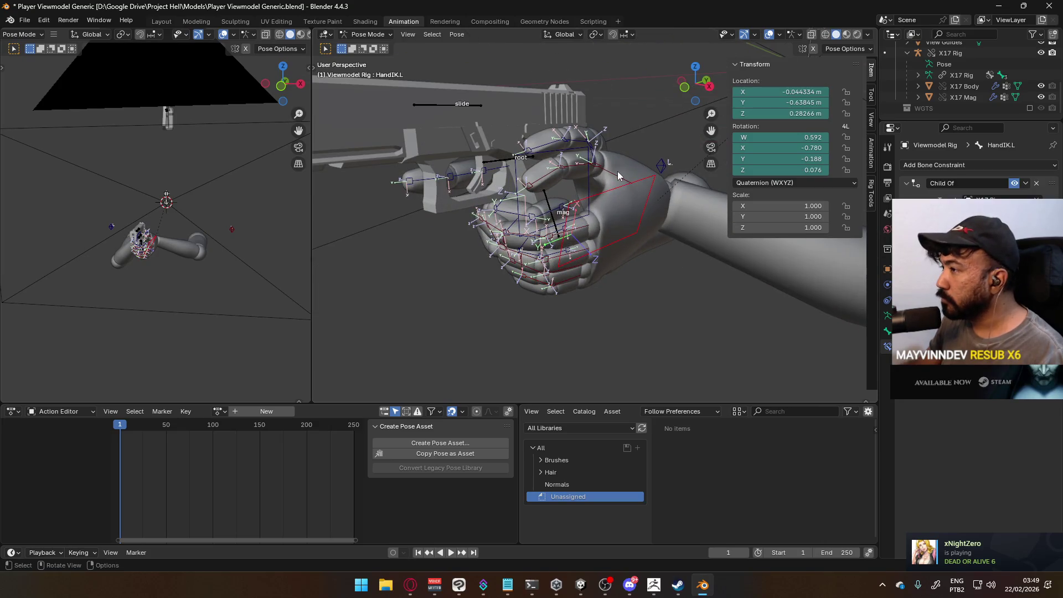
pyautogui.click(532, 231)
pyautogui.moveTo(532, 231); pyautogui.dragTo(576, 221, button='middle')
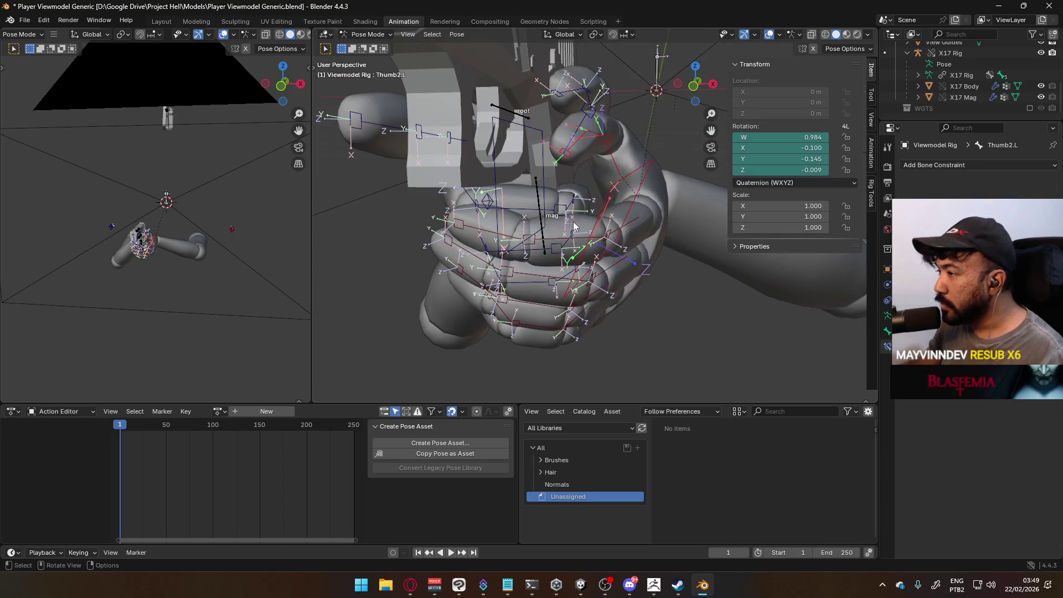
pyautogui.click(497, 237)
pyautogui.click(595, 241)
pyautogui.click(582, 264)
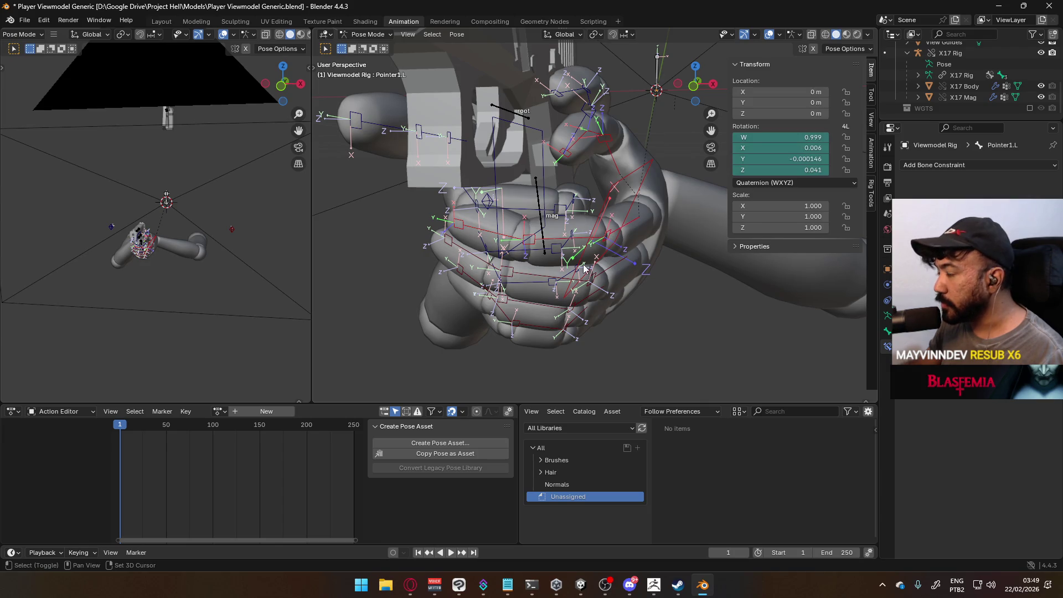
pyautogui.click(481, 270)
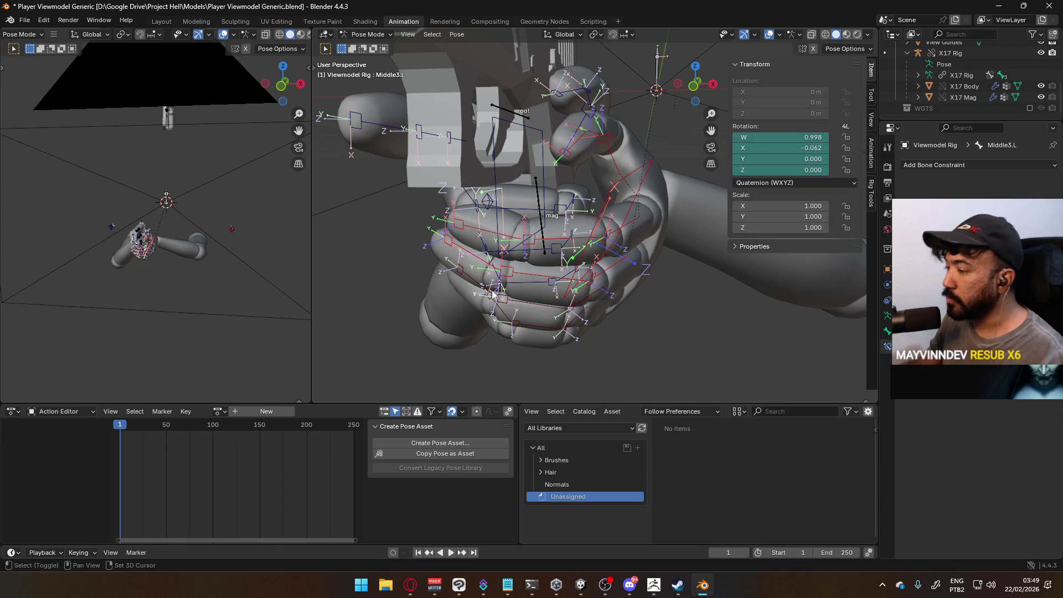
pyautogui.keyDown('shift'); pyautogui.click(592, 310); pyautogui.keyUp('shift')
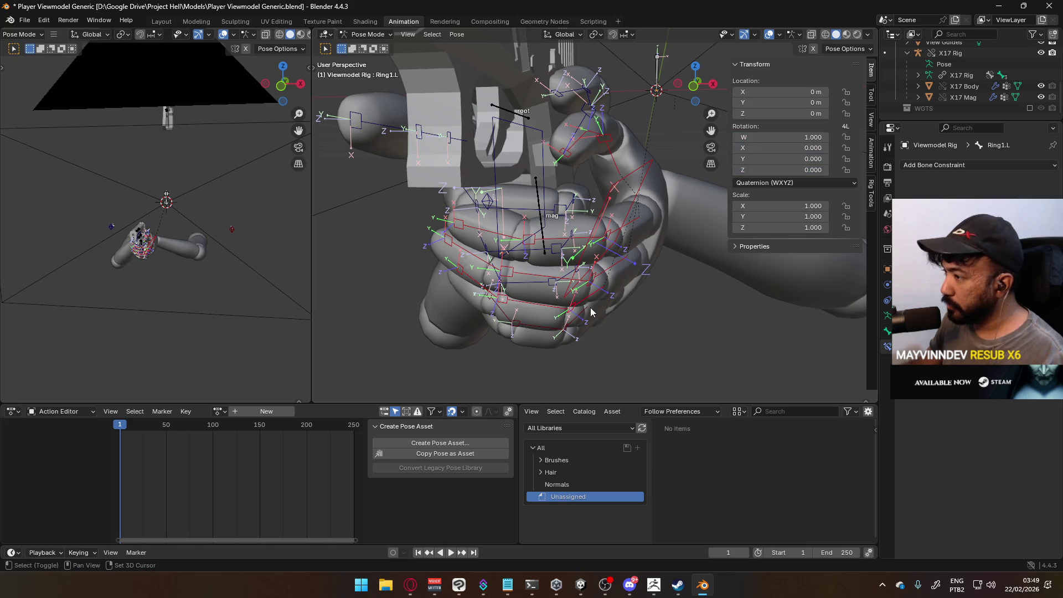
pyautogui.keyDown('shift'); pyautogui.click(548, 329); pyautogui.keyUp('shift')
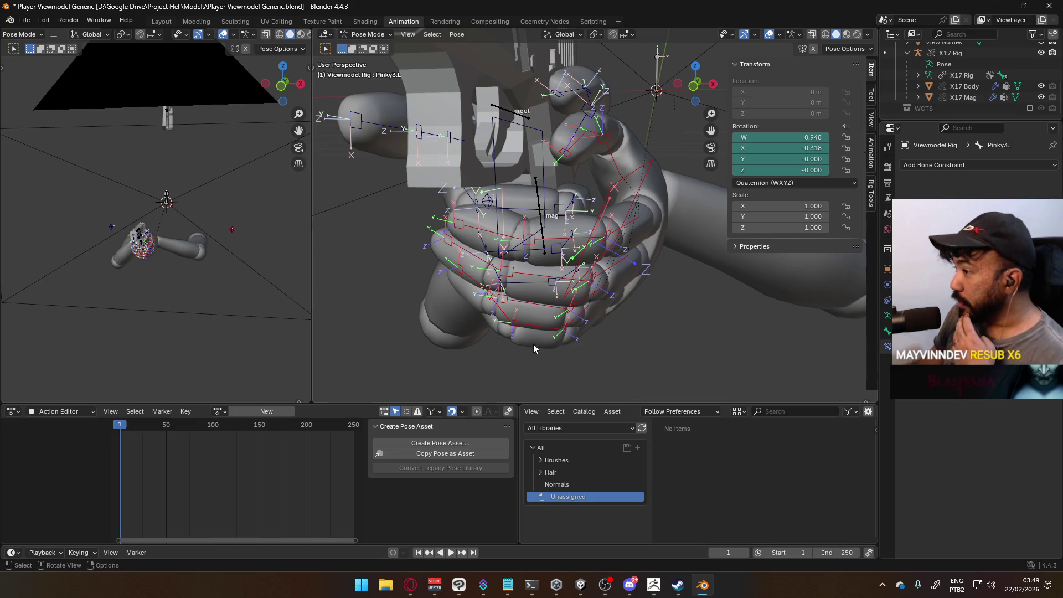
pyautogui.moveTo(635, 276)
pyautogui.mouseDown(button='middle')
pyautogui.moveTo(539, 295)
pyautogui.moveTo(635, 291)
pyautogui.moveTo(659, 310)
pyautogui.mouseUp(button='middle')
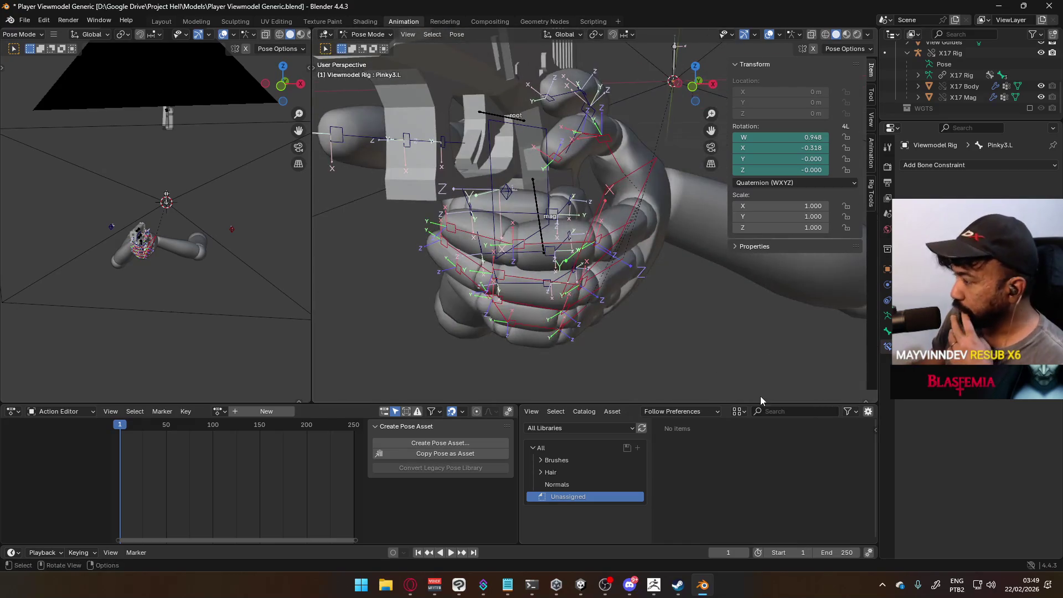
pyautogui.rightClick(626, 221)
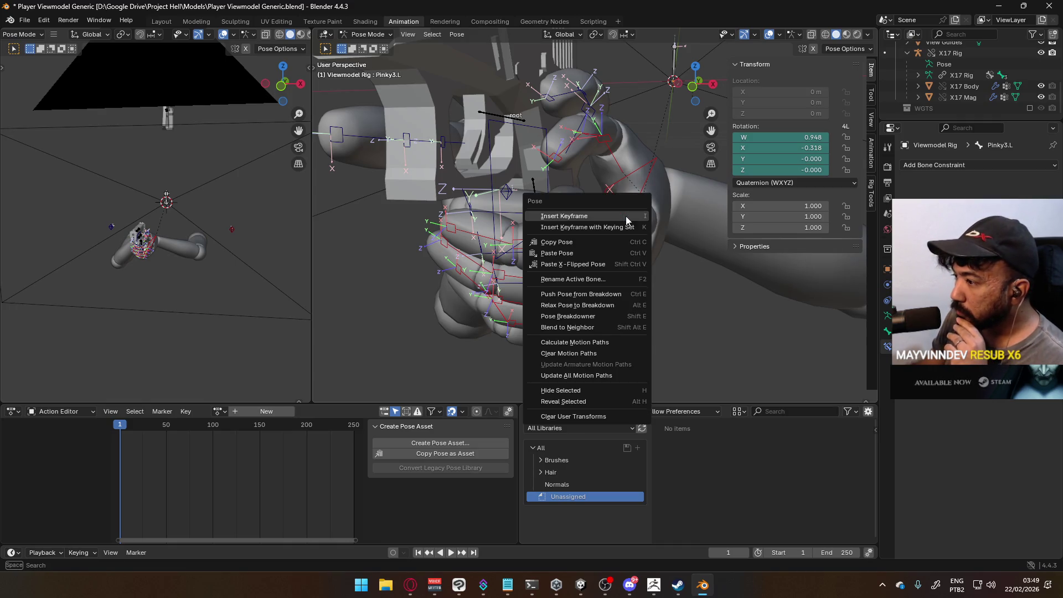
pyautogui.click(476, 442)
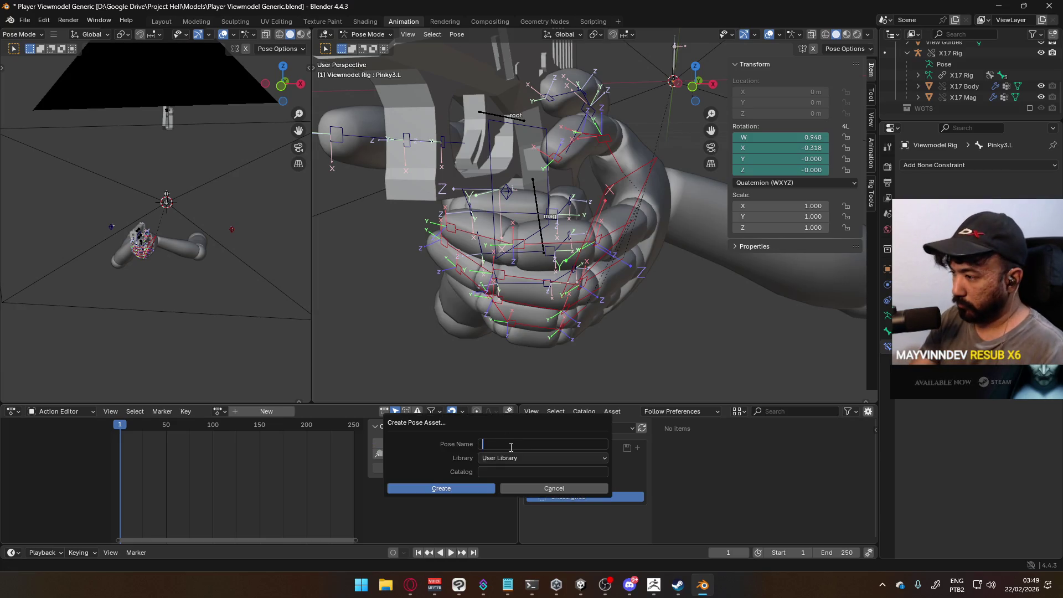
pyautogui.press('Escape')
pyautogui.moveTo(565, 180); pyautogui.dragTo(589, 202, button='middle')
pyautogui.click(496, 238)
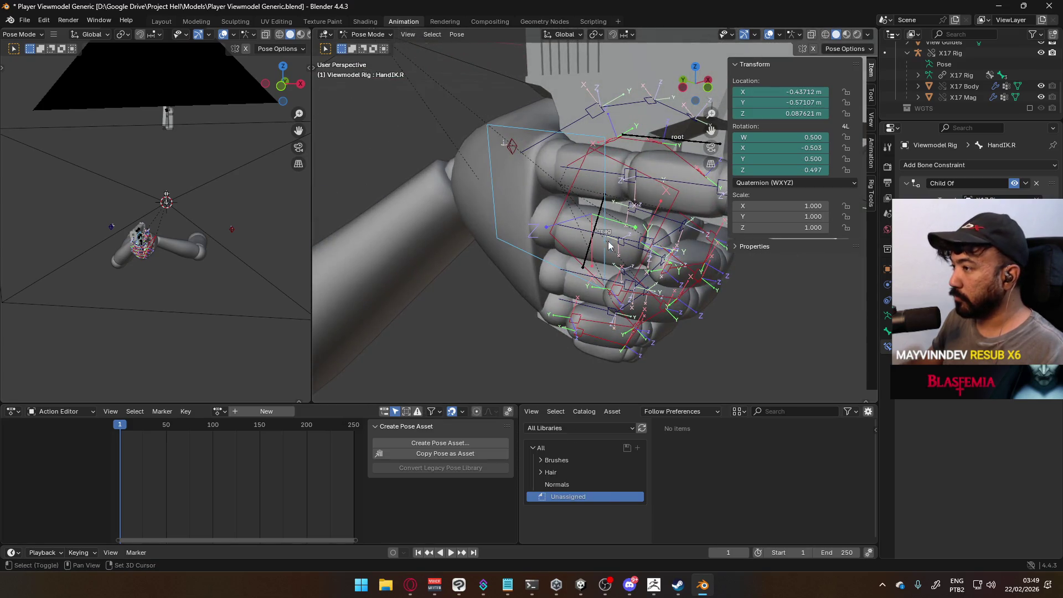
pyautogui.click(671, 238)
pyautogui.click(617, 174)
pyautogui.moveTo(617, 177)
pyautogui.mouseDown(button='middle')
pyautogui.moveTo(588, 235)
pyautogui.moveTo(603, 255)
pyautogui.moveTo(628, 256)
pyautogui.moveTo(577, 230)
pyautogui.moveTo(526, 227)
pyautogui.moveTo(481, 283)
pyautogui.moveTo(540, 245)
pyautogui.moveTo(554, 260)
pyautogui.moveTo(480, 323)
pyautogui.moveTo(519, 346)
pyautogui.moveTo(496, 318)
pyautogui.mouseUp(button='middle')
pyautogui.click(582, 253)
pyautogui.click(624, 257)
pyautogui.click(578, 229)
pyautogui.click(536, 205)
pyautogui.click(510, 250)
pyautogui.click(564, 143)
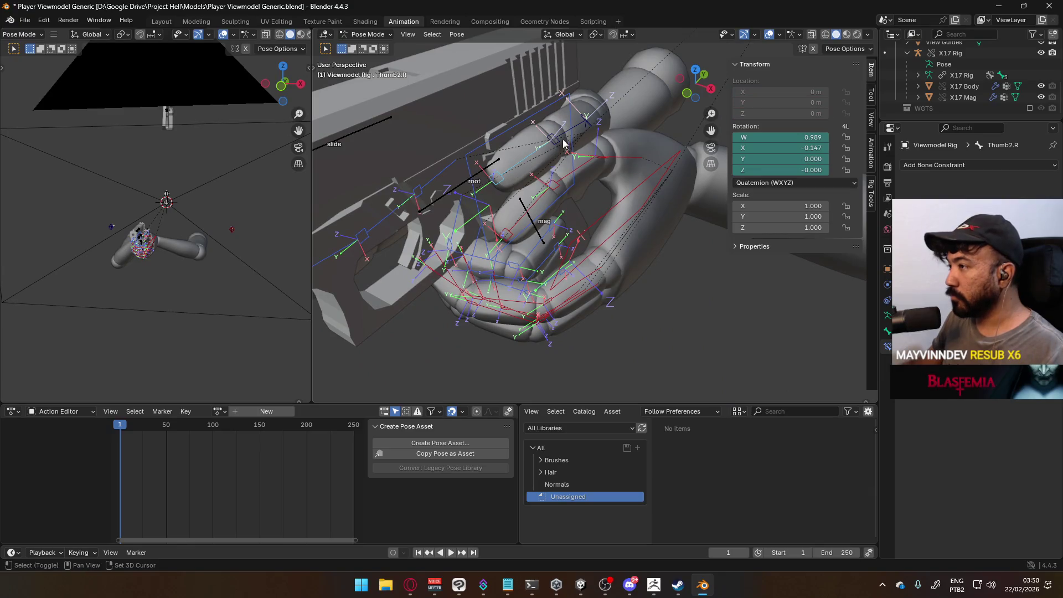
pyautogui.keyDown('shift'); pyautogui.click(591, 128); pyautogui.keyUp('shift')
pyautogui.moveTo(591, 129)
pyautogui.mouseDown(button='middle')
pyautogui.moveTo(559, 166)
pyautogui.moveTo(511, 265)
pyautogui.mouseUp(button='middle')
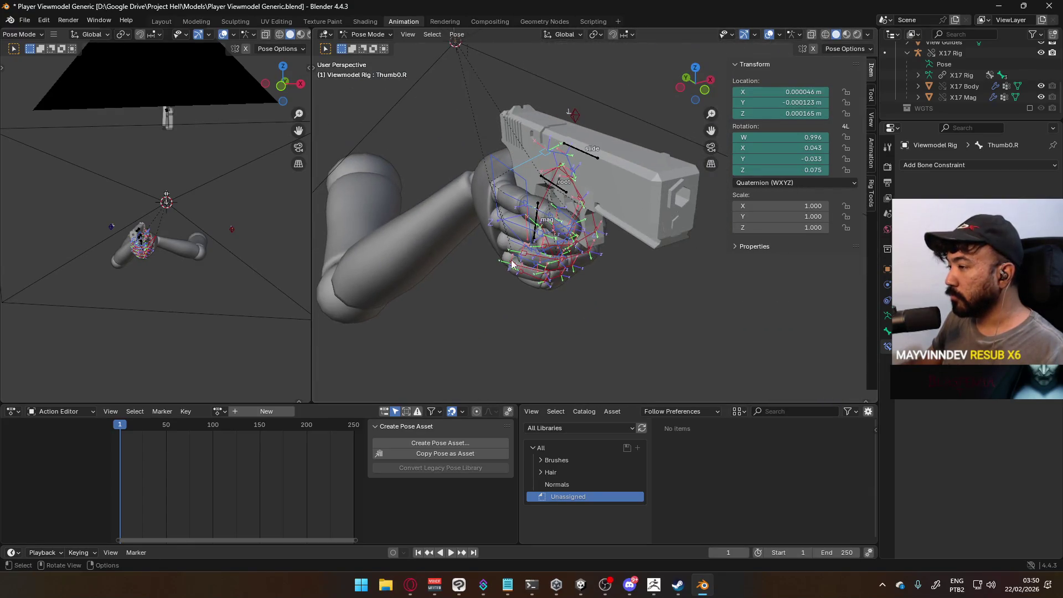
# Save the grip as the 'Pistol Grip' pose asset in the 'Rig Pose' catalog.
pyautogui.click(480, 443)
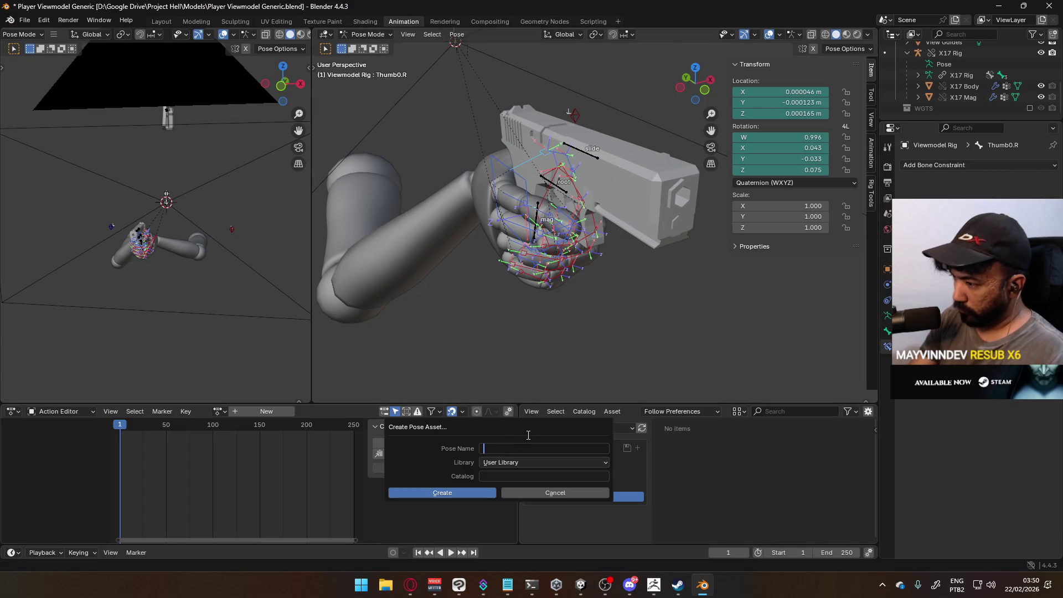
pyautogui.write('Pistol Grip')
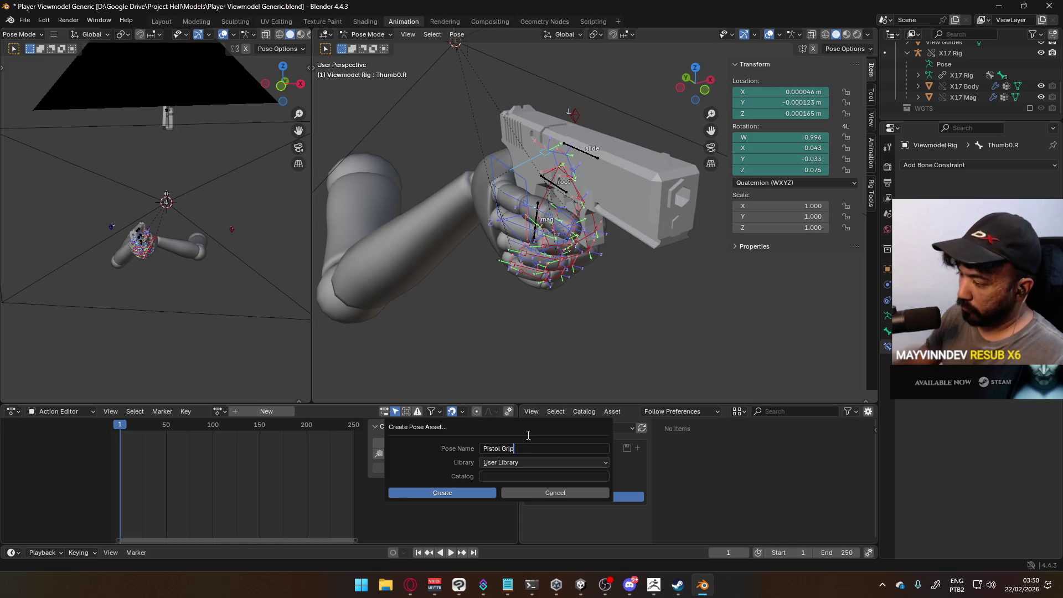
pyautogui.click(499, 476)
pyautogui.write('Ri')
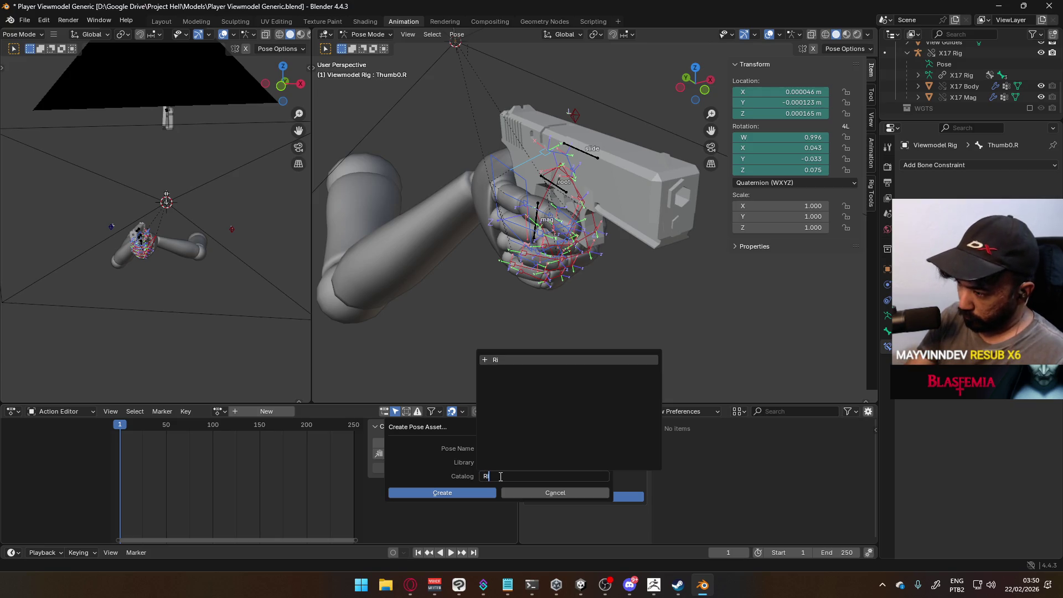
pyautogui.write('g Poses')
pyautogui.click(445, 493)
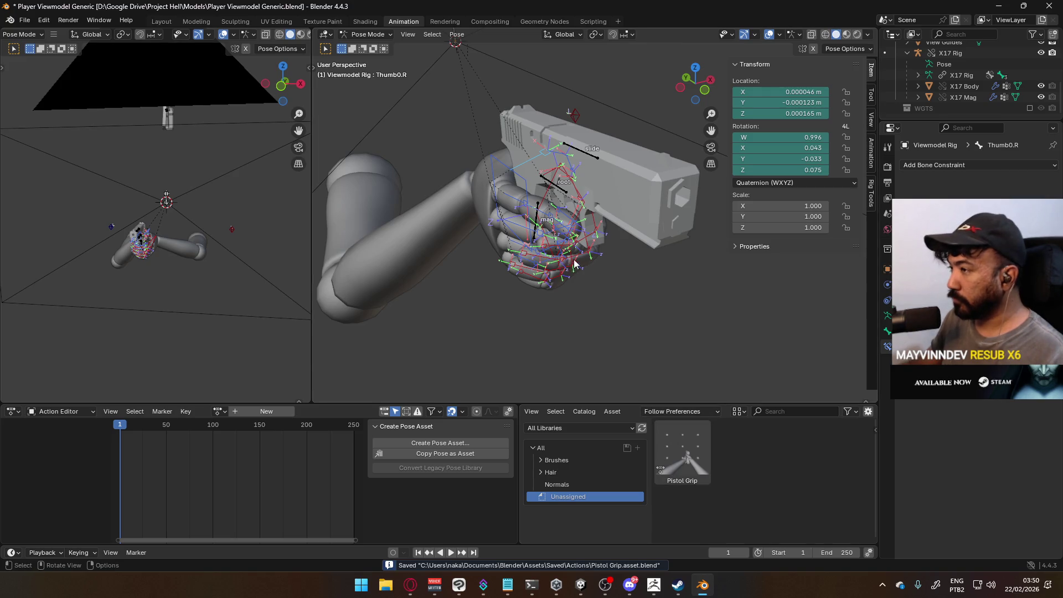
# Clear the arm rig's location and rotation back to the rest pose.
pyautogui.hotkey('alt', 'g')
pyautogui.hotkey('alt', 'r')
pyautogui.scroll(-5, 603, 266)
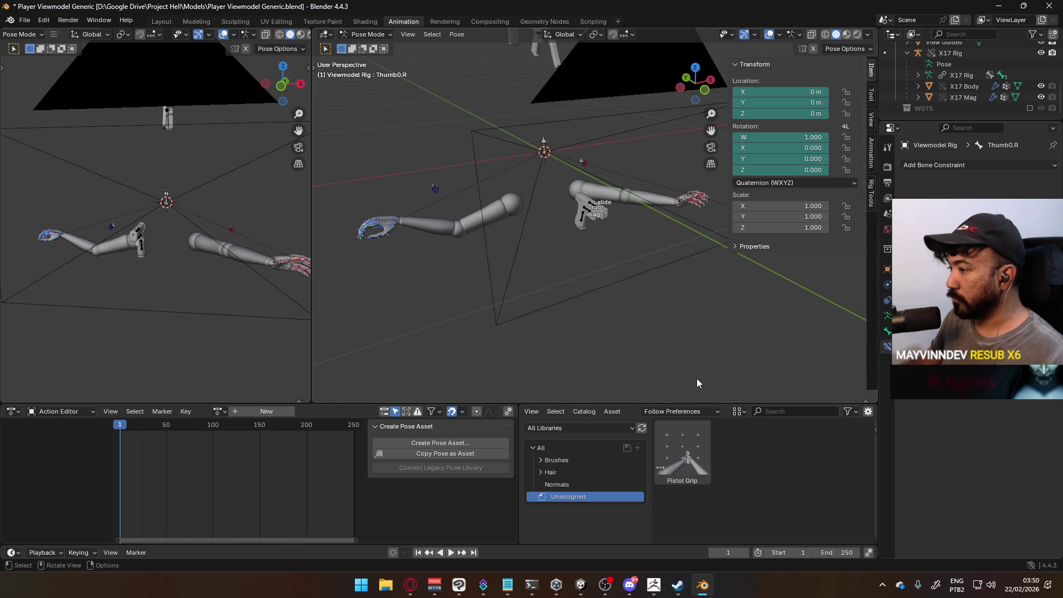
# Apply the Pistol Grip pose to the hands, then undo it.
pyautogui.rightClick(672, 443)
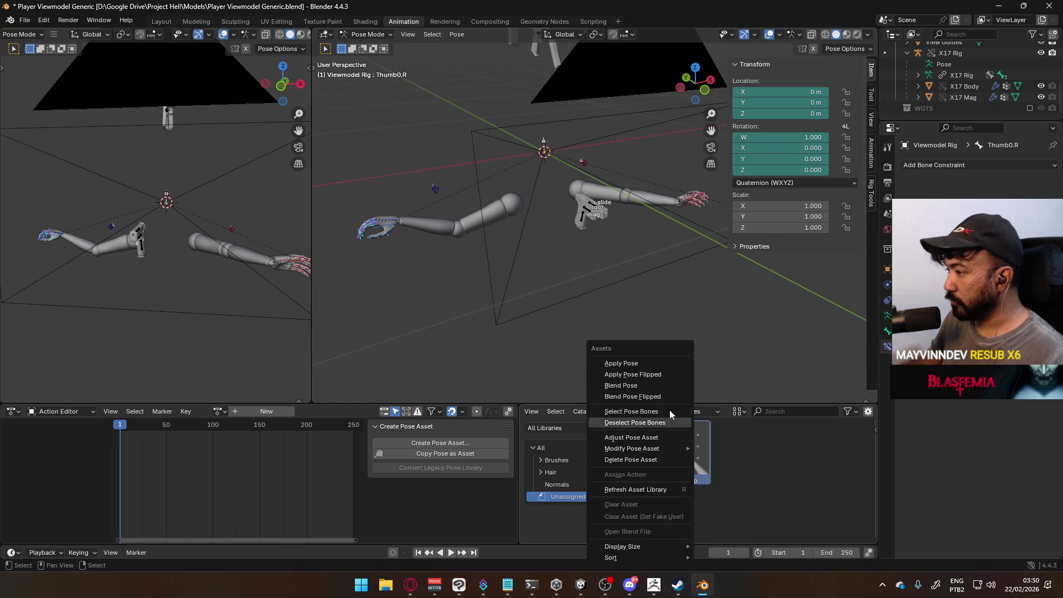
pyautogui.click(666, 362)
pyautogui.moveTo(633, 327)
pyautogui.mouseDown(button='middle')
pyautogui.moveTo(666, 298)
pyautogui.moveTo(629, 290)
pyautogui.moveTo(613, 269)
pyautogui.moveTo(702, 300)
pyautogui.moveTo(741, 298)
pyautogui.moveTo(662, 286)
pyautogui.moveTo(628, 249)
pyautogui.moveTo(550, 274)
pyautogui.moveTo(562, 191)
pyautogui.mouseUp(button='middle')
pyautogui.hotkey('ctrl', 'z')
pyautogui.hotkey('ctrl', 'z')
pyautogui.hotkey('ctrl', 'z')
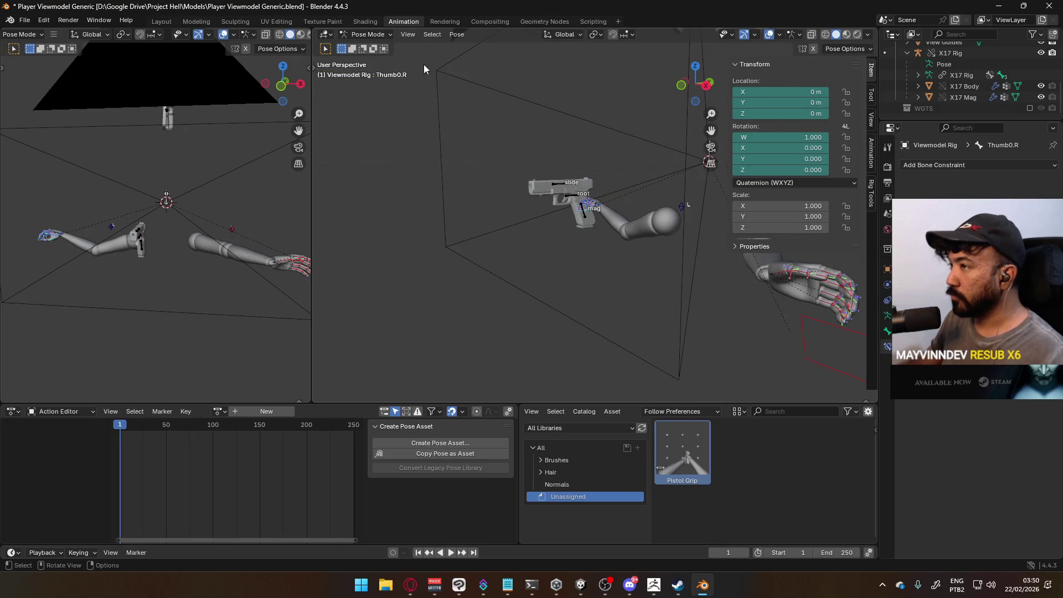
# In Object Mode, select the X17 Rig gun and move it higher.
pyautogui.click(367, 34)
pyautogui.click(368, 48)
pyautogui.click(584, 211)
pyautogui.press('g')
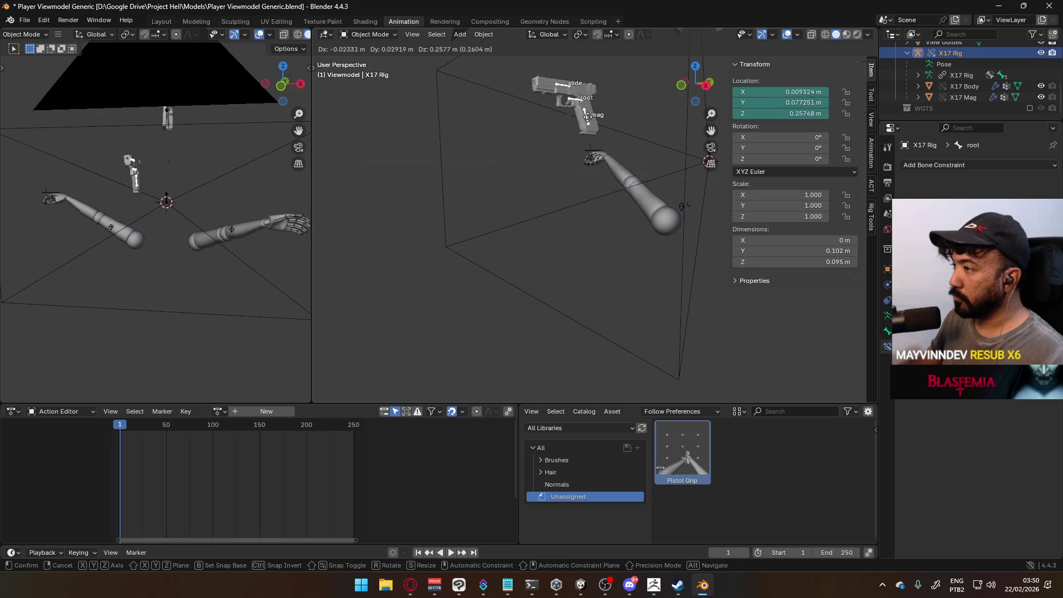
pyautogui.click(591, 89)
# Reapply the Pistol Grip pose to the Viewmodel Rig arms in Pose Mode.
pyautogui.rightClick(686, 460)
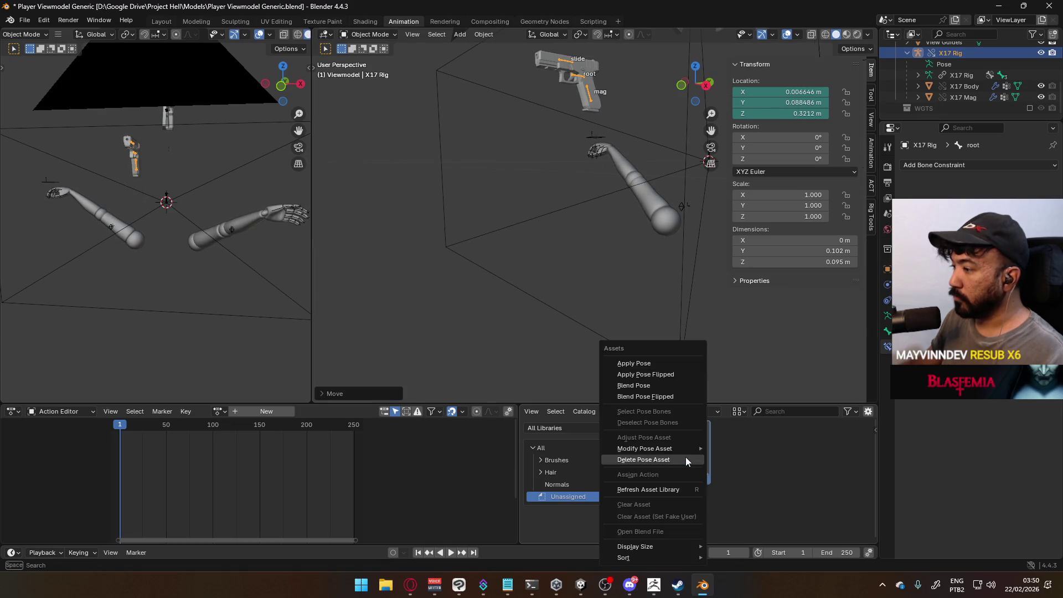
pyautogui.click(678, 362)
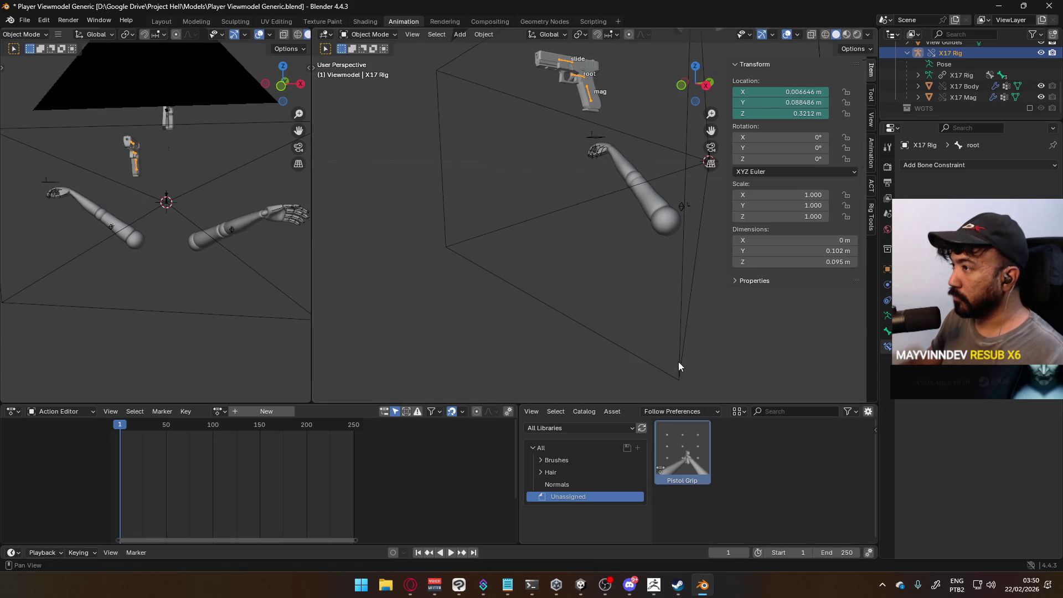
pyautogui.click(601, 153)
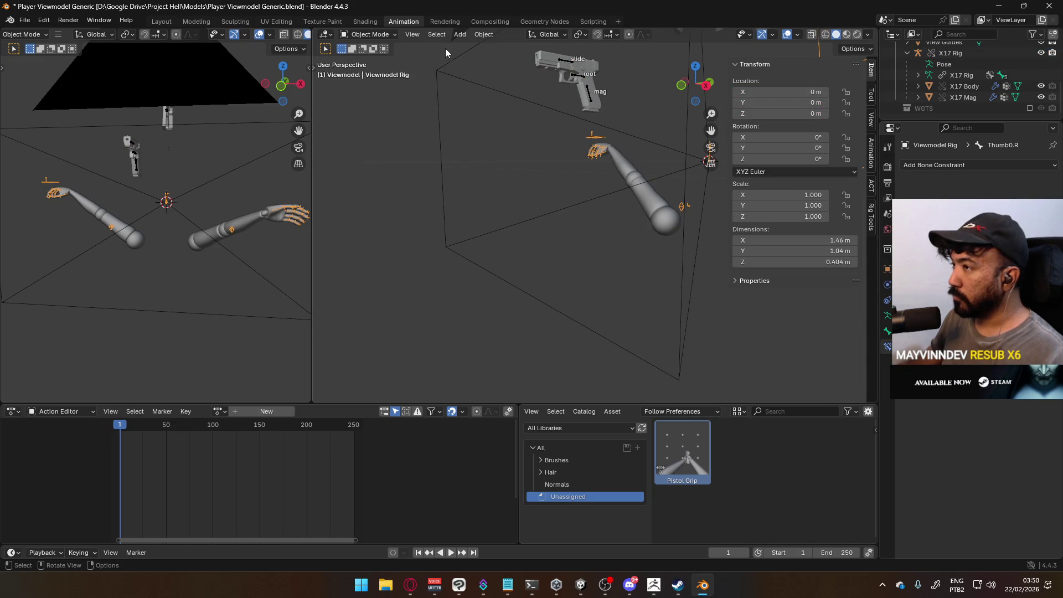
pyautogui.click(368, 34)
pyautogui.click(365, 72)
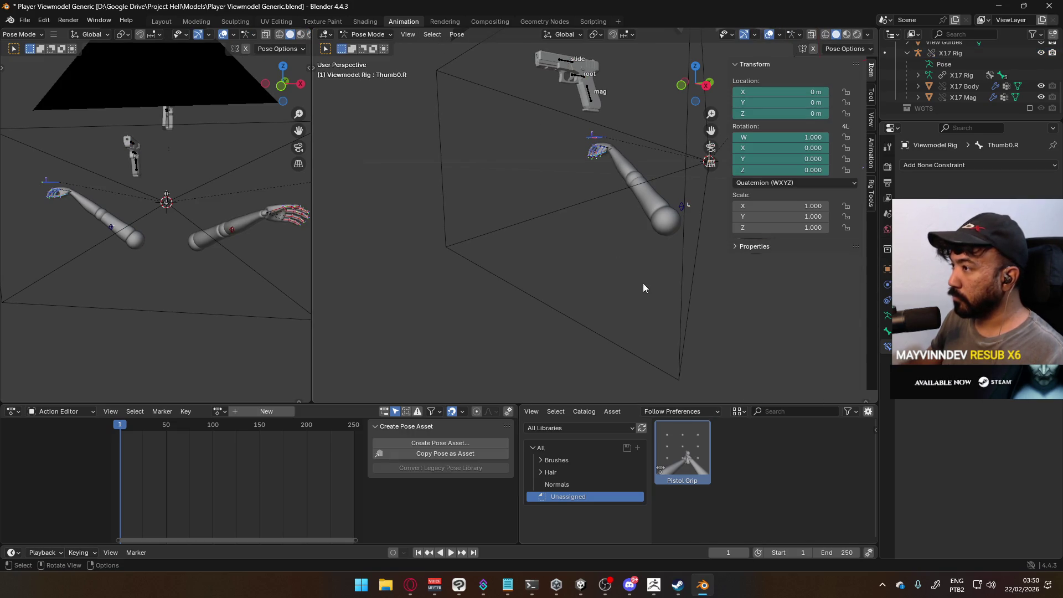
pyautogui.rightClick(677, 435)
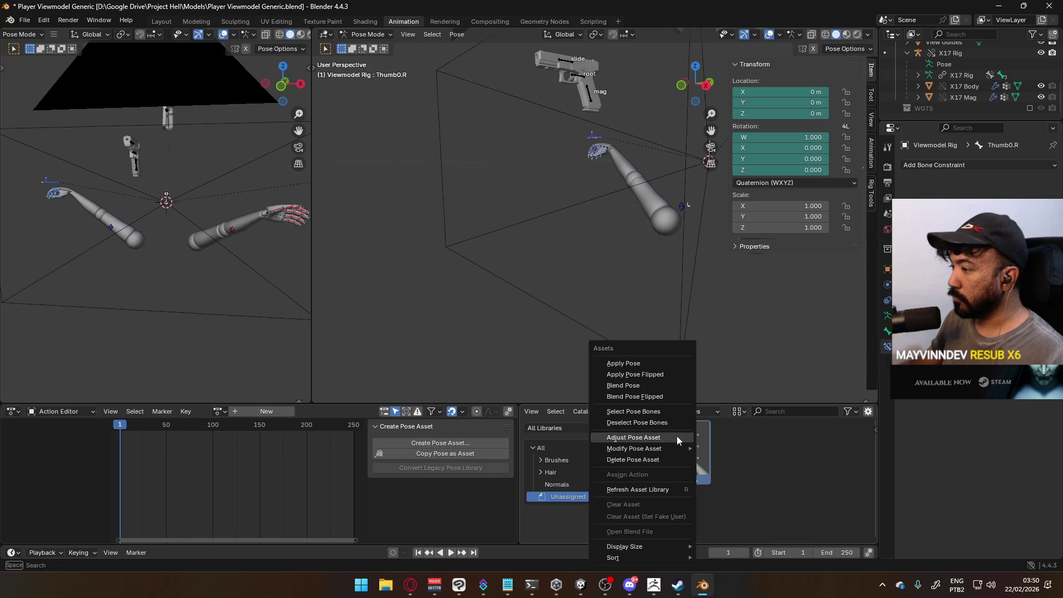
pyautogui.click(652, 363)
pyautogui.moveTo(575, 156)
pyautogui.mouseDown(button='middle')
pyautogui.moveTo(669, 194)
pyautogui.moveTo(636, 177)
pyautogui.mouseUp(button='middle')
# Move the gun rig to a new position and check it from side and front views.
pyautogui.click(368, 34)
pyautogui.click(372, 50)
pyautogui.click(557, 69)
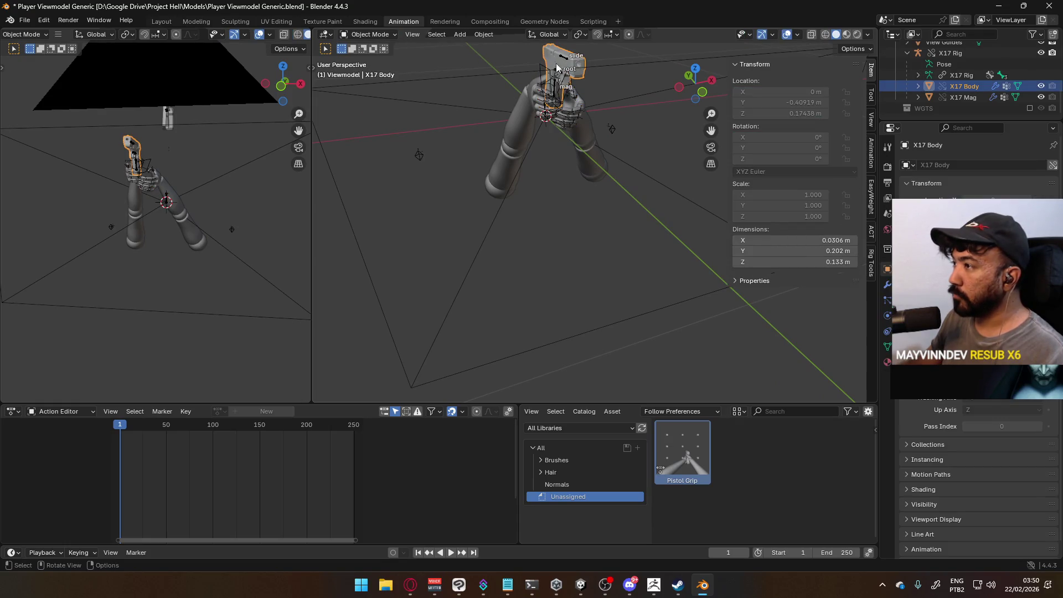
pyautogui.moveTo(562, 62)
pyautogui.mouseDown()
pyautogui.moveTo(548, 111)
pyautogui.moveTo(575, 155)
pyautogui.mouseUp()
pyautogui.moveTo(576, 155)
pyautogui.mouseDown(button='middle')
pyautogui.moveTo(711, 164)
pyautogui.moveTo(669, 237)
pyautogui.moveTo(574, 214)
pyautogui.mouseUp(button='middle')
pyautogui.press('KP_3')
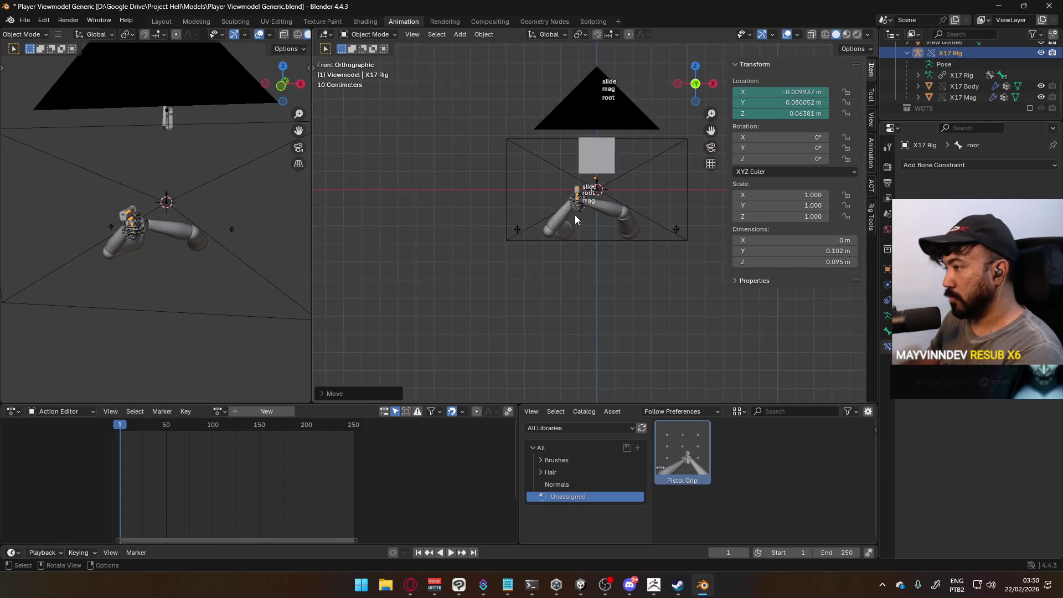
pyautogui.press('KP_1')
# Delete the Pistol Grip pose asset and confirm.
pyautogui.rightClick(689, 437)
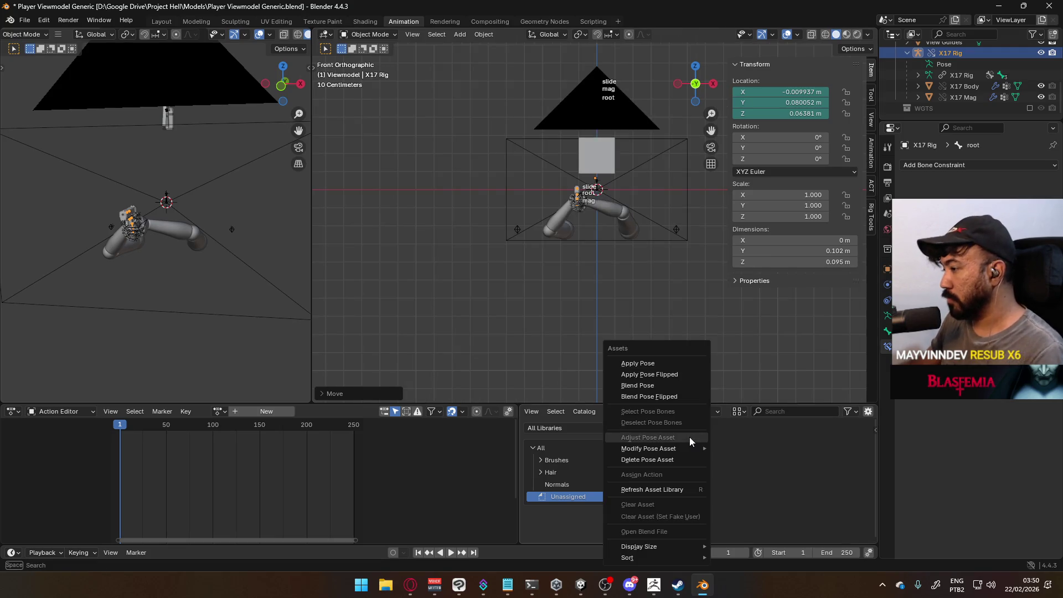
pyautogui.moveTo(692, 451)
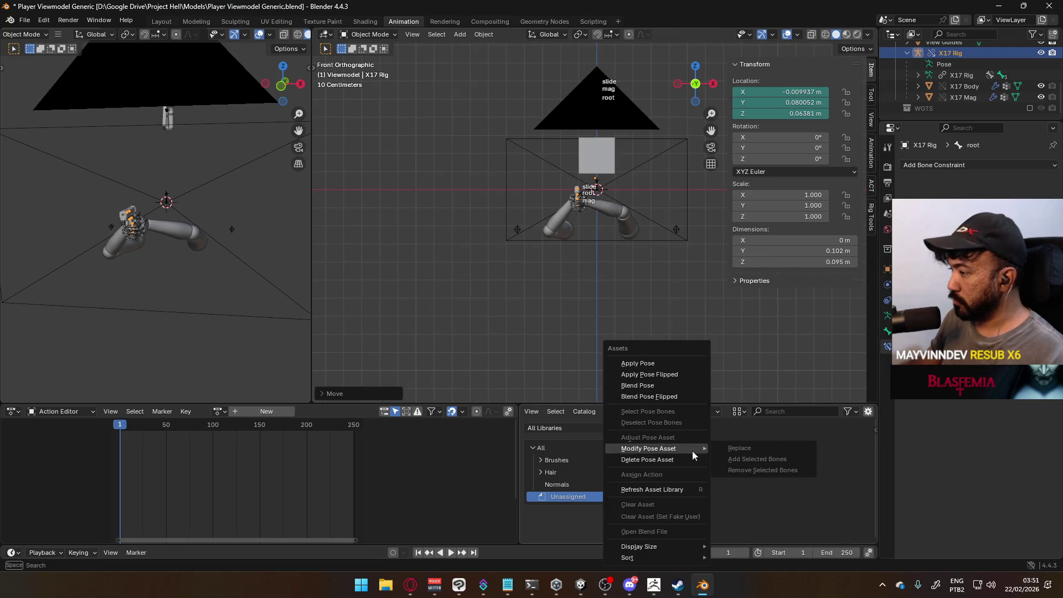
pyautogui.click(686, 459)
pyautogui.click(519, 305)
pyautogui.scroll(4, 603, 255)
# Move the gun rig, then set its X, Y and Z location to 0.
pyautogui.press('g')
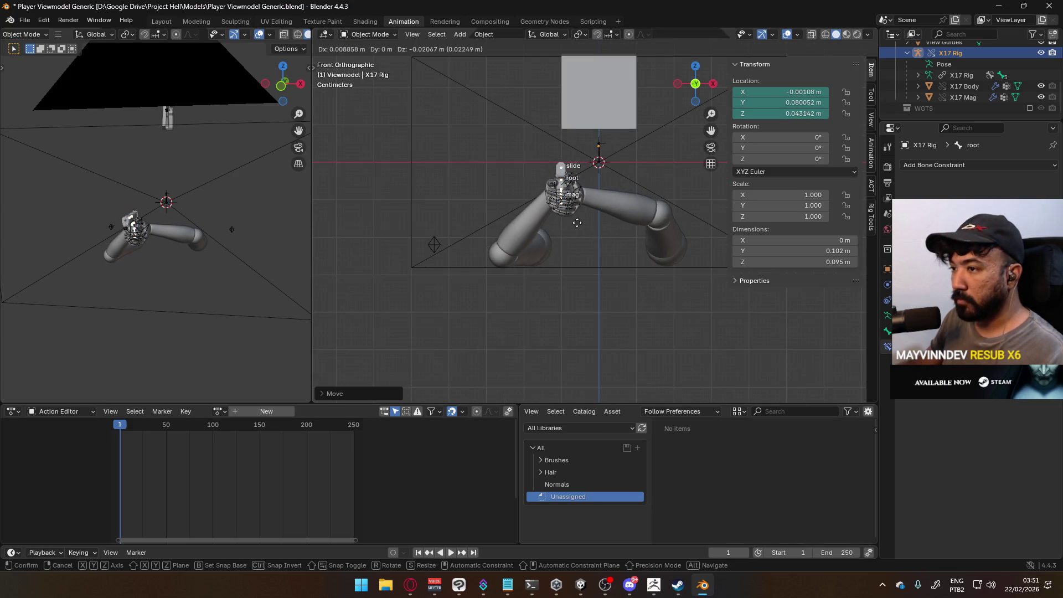
pyautogui.click(577, 246)
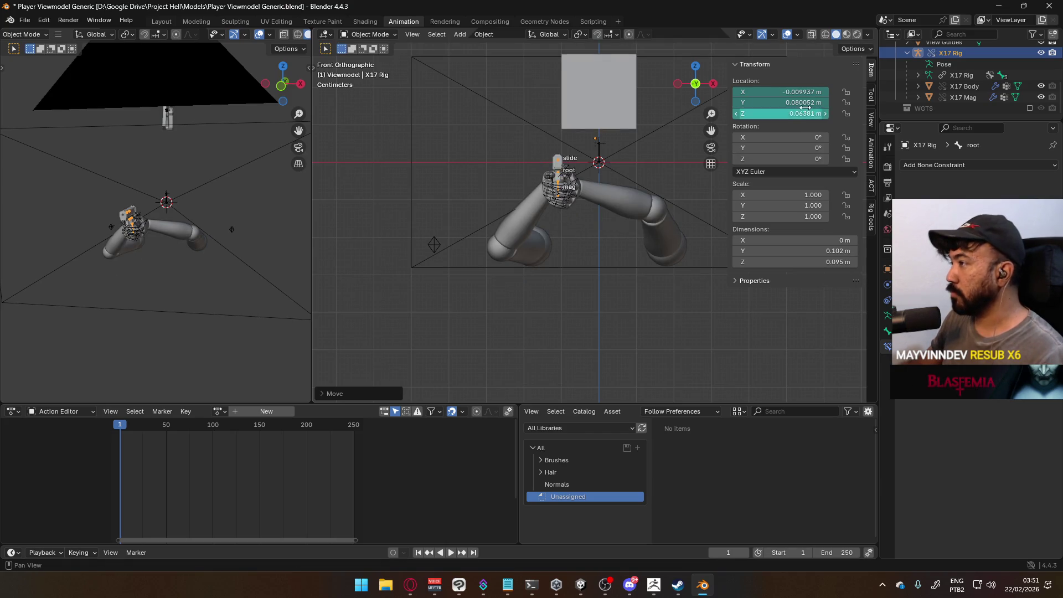
pyautogui.click(794, 94)
pyautogui.press('Return')
pyautogui.click(794, 102)
pyautogui.write('0')
pyautogui.press('Return')
pyautogui.click(793, 113)
pyautogui.write('0')
pyautogui.press('Return')
# In Pose Mode, clear the gun's root bone location, then move the root bone.
pyautogui.press('ctrl+KP_3')
pyautogui.press('KP_1')
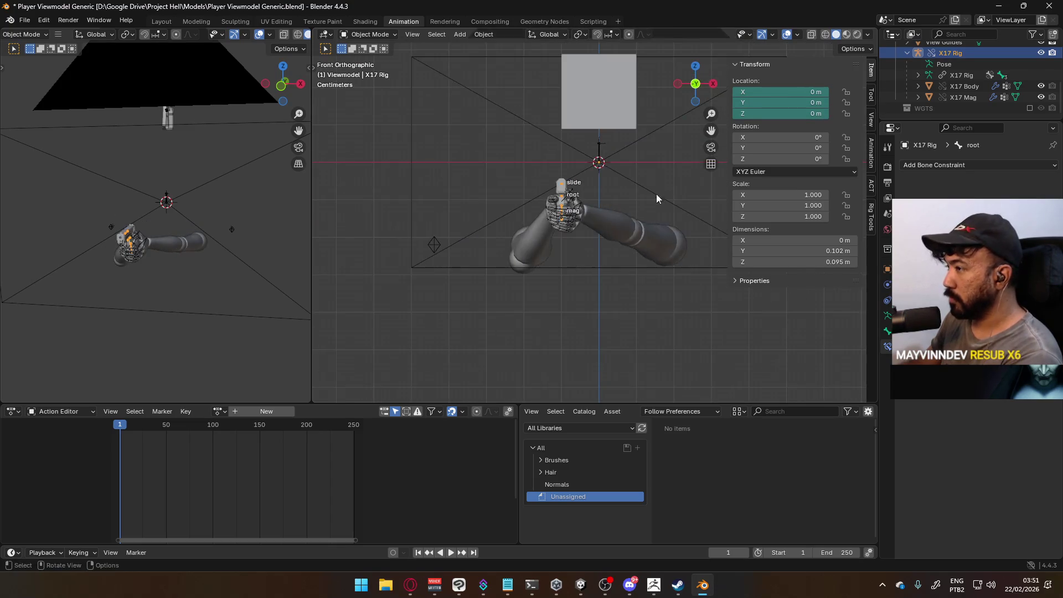
pyautogui.press('KP_3')
pyautogui.click(369, 34)
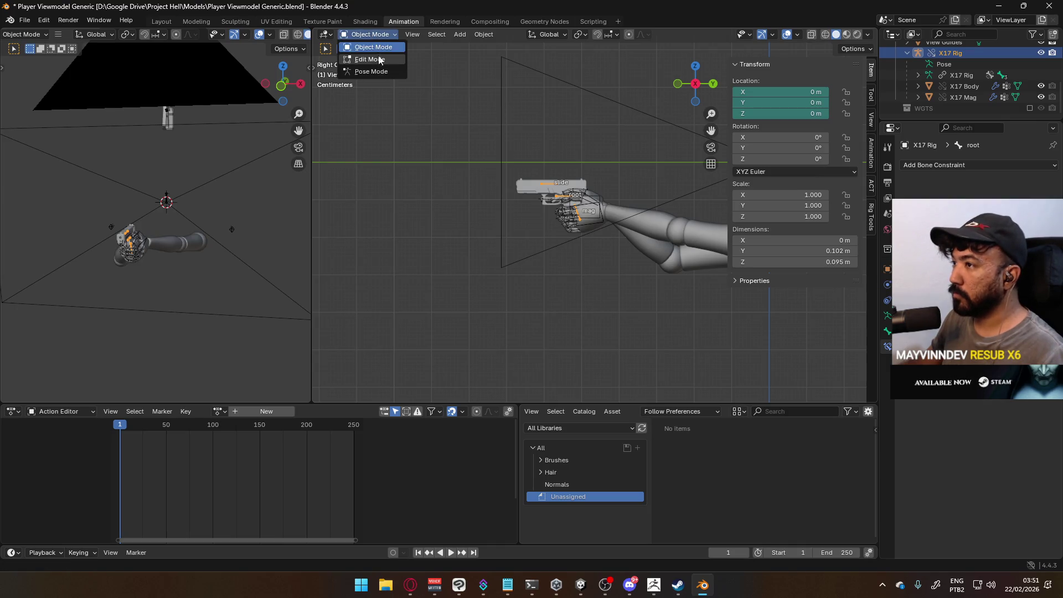
pyautogui.click(366, 70)
pyautogui.click(555, 195)
pyautogui.hotkey('alt', 'g')
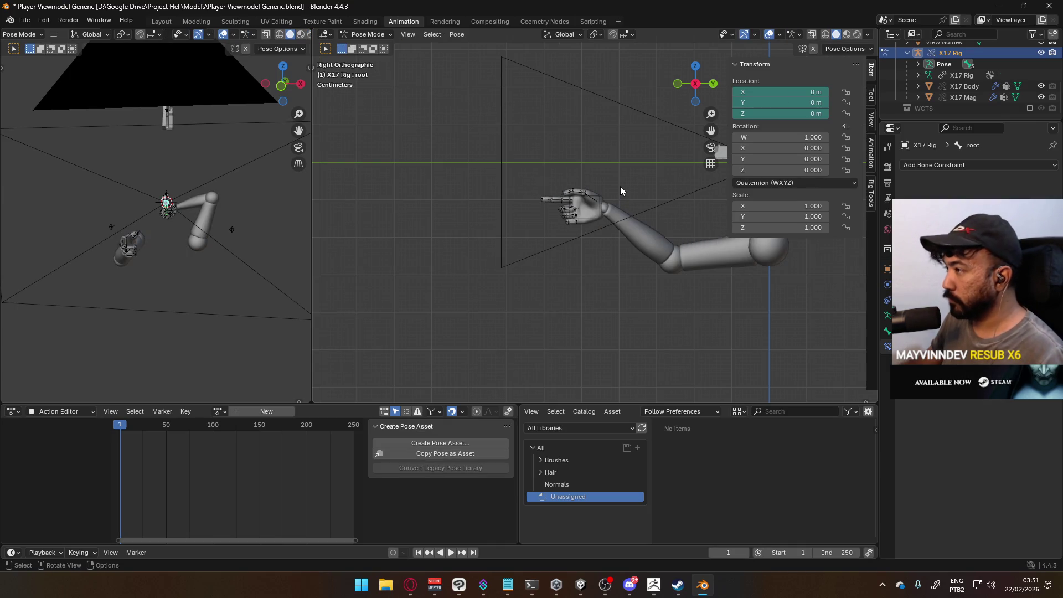
pyautogui.scroll(-3, 618, 187)
pyautogui.scroll(2, 664, 232)
pyautogui.press('g')
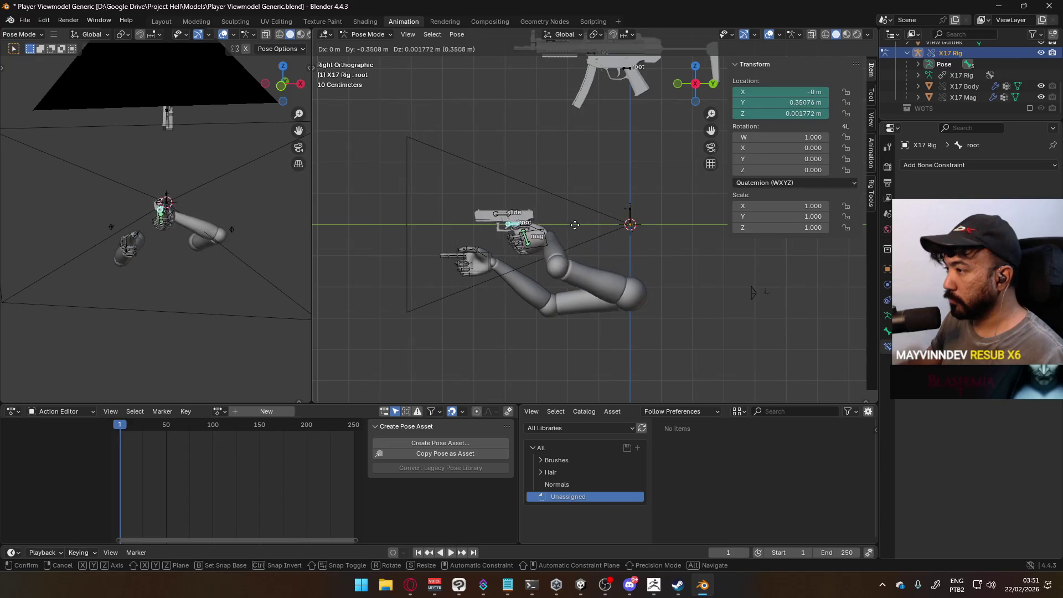
pyautogui.click(529, 254)
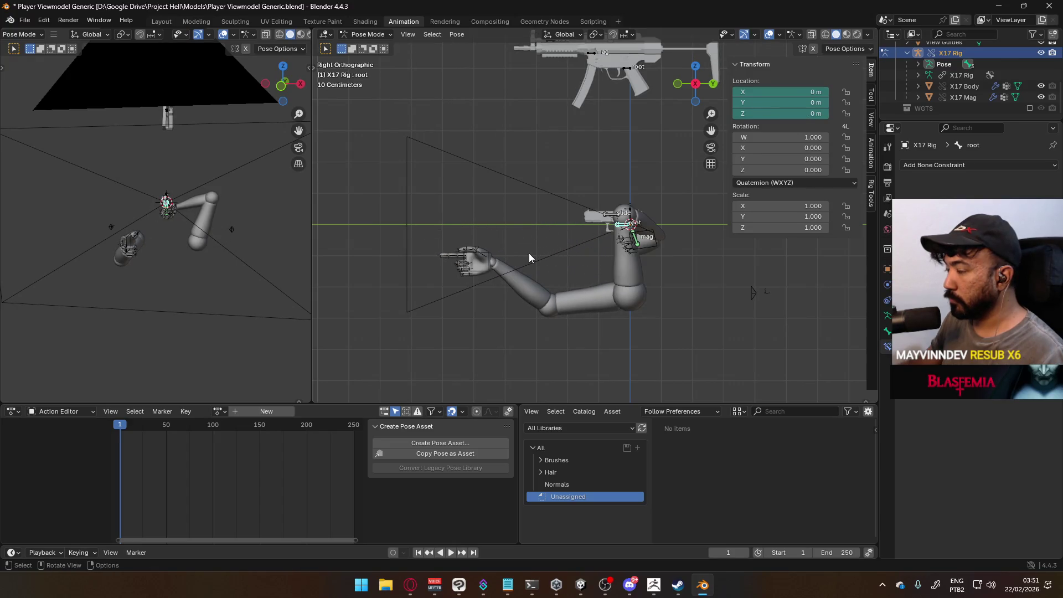
# Set HandIK.R's Child Of target bone to root, then undo two changes.
pyautogui.moveTo(456, 241)
pyautogui.mouseDown(button='middle')
pyautogui.moveTo(554, 241)
pyautogui.moveTo(572, 197)
pyautogui.mouseUp(button='middle')
pyautogui.click(350, 34)
pyautogui.click(360, 44)
pyautogui.click(632, 261)
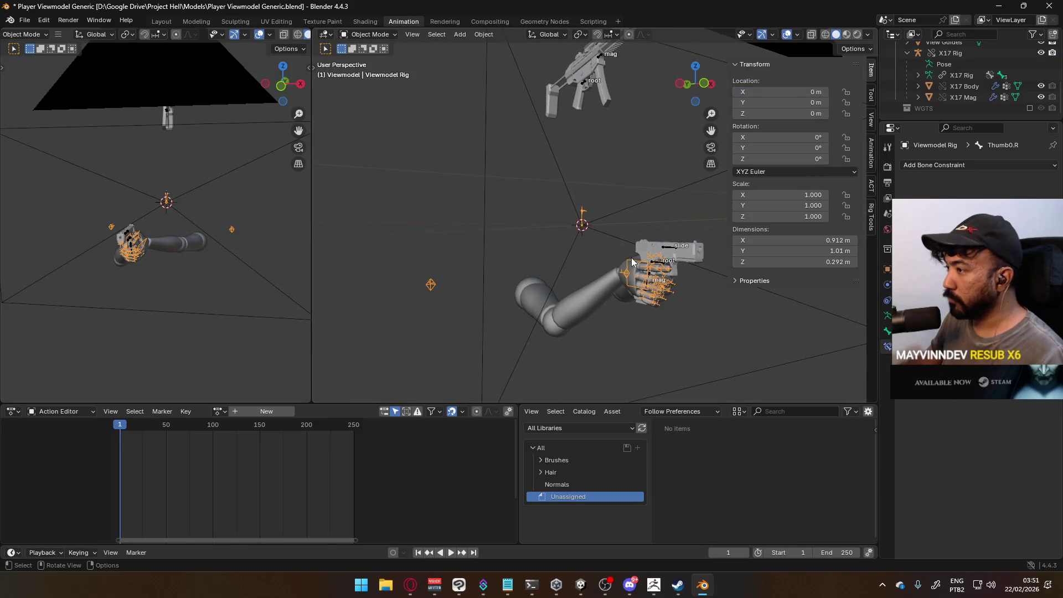
pyautogui.click(370, 35)
pyautogui.click(360, 66)
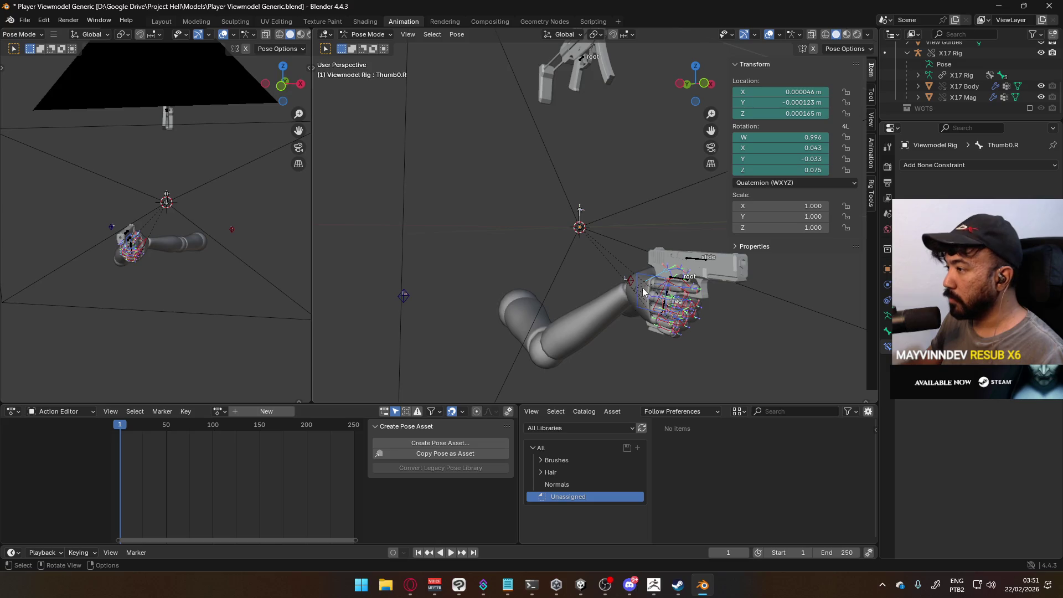
pyautogui.click(643, 277)
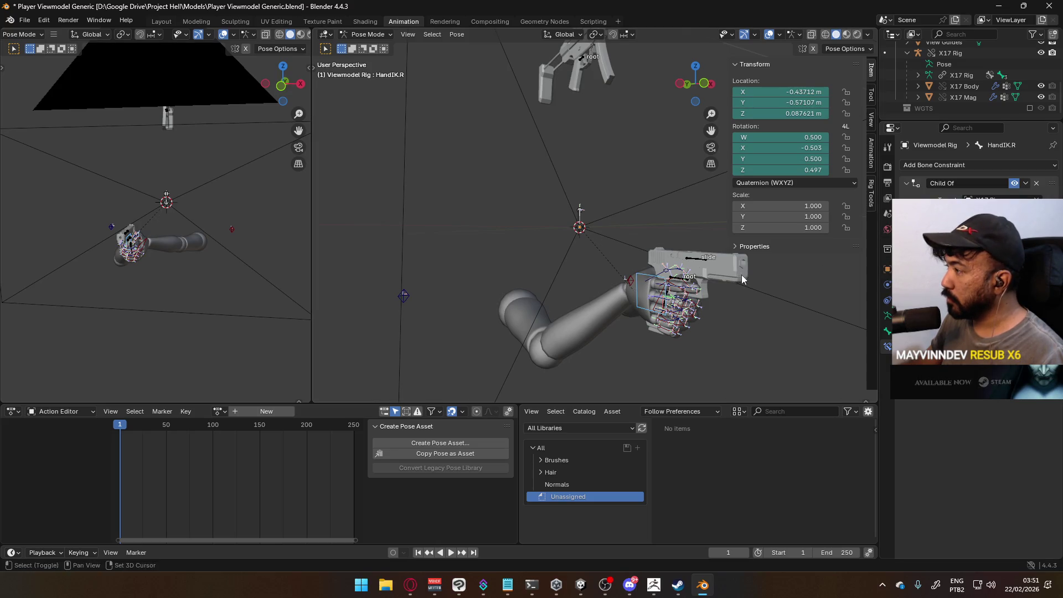
pyautogui.keyDown('shift'); pyautogui.moveTo(703, 282); pyautogui.dragTo(839, 255, button='middle'); pyautogui.keyUp('shift')
pyautogui.press('e')
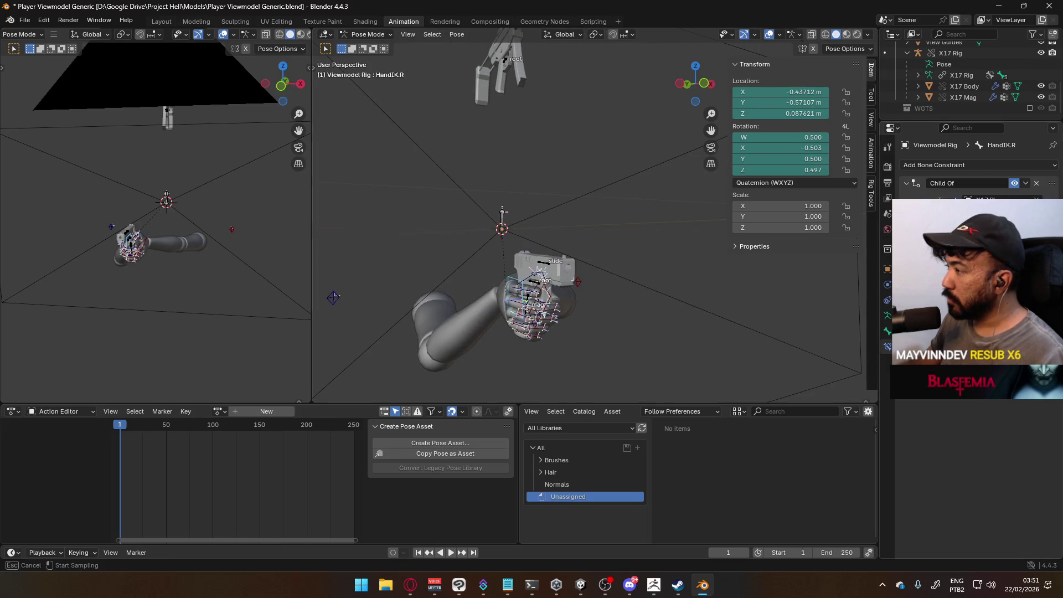
pyautogui.click(990, 219)
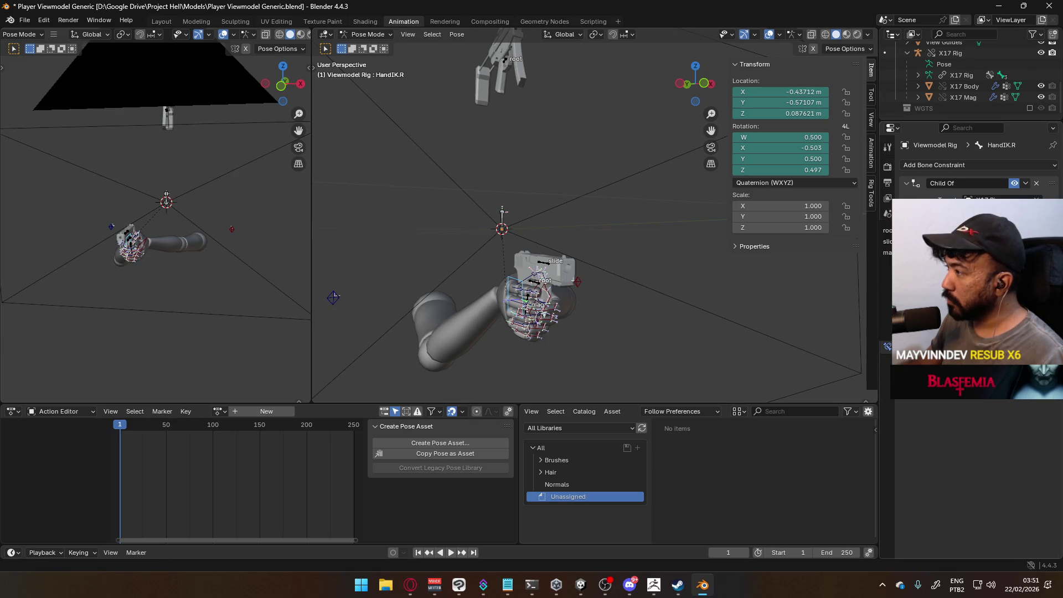
pyautogui.click(908, 230)
pyautogui.hotkey('ctrl', 'z')
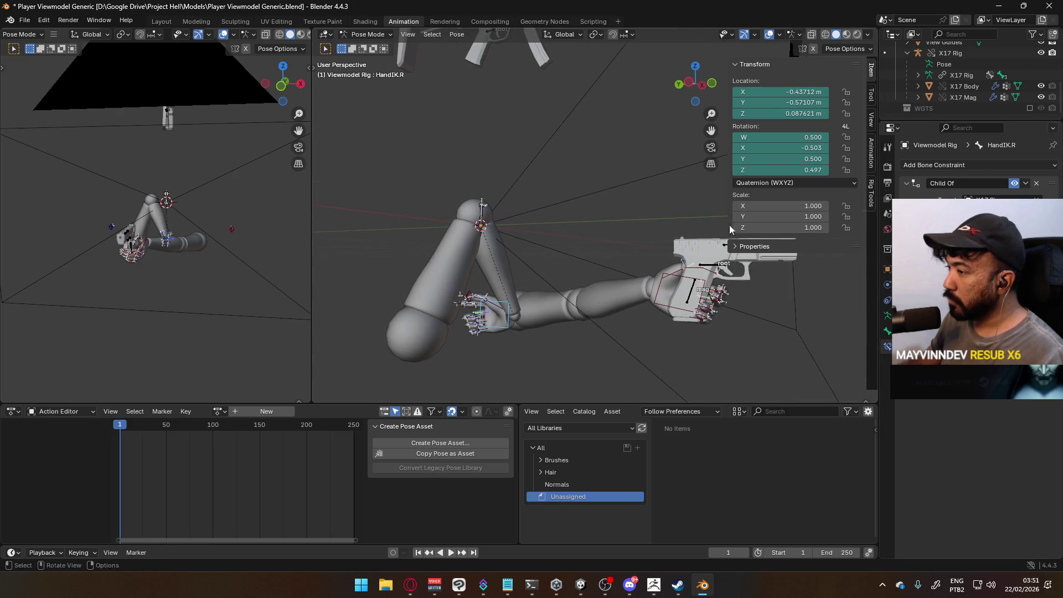
pyautogui.hotkey('ctrl', 'z')
# Clear the X17 Rig object's location and rotation with Alt+G and Alt+R.
pyautogui.click(376, 34)
pyautogui.click(370, 45)
pyautogui.click(710, 265)
pyautogui.press('g')
pyautogui.click(695, 275)
pyautogui.hotkey('alt', 'g')
pyautogui.hotkey('alt', 'r')
pyautogui.moveTo(562, 218)
pyautogui.mouseDown(button='middle')
pyautogui.moveTo(599, 217)
pyautogui.moveTo(594, 238)
pyautogui.moveTo(444, 131)
pyautogui.mouseUp(button='middle')
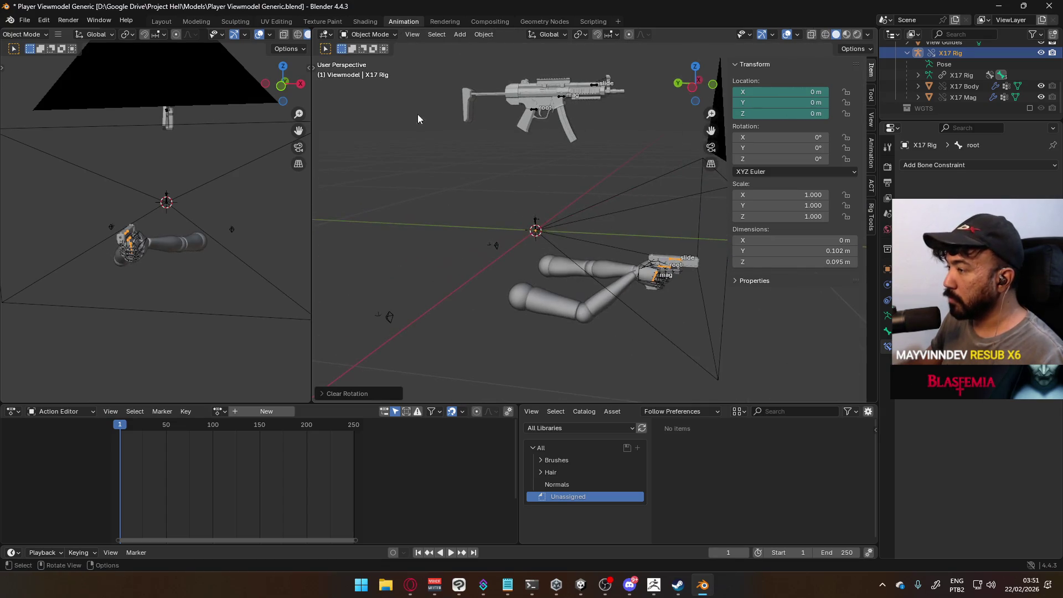
# Reset the root bone to the origin, then move it to test the arms follow.
pyautogui.click(370, 35)
pyautogui.click(368, 72)
pyautogui.hotkey('alt', 'g')
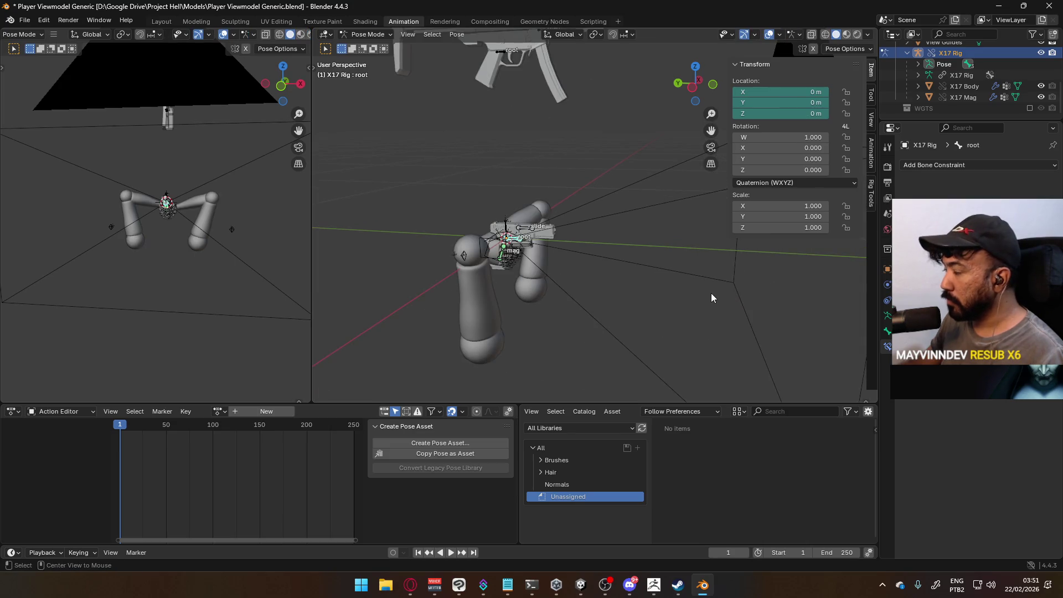
pyautogui.click(361, 33)
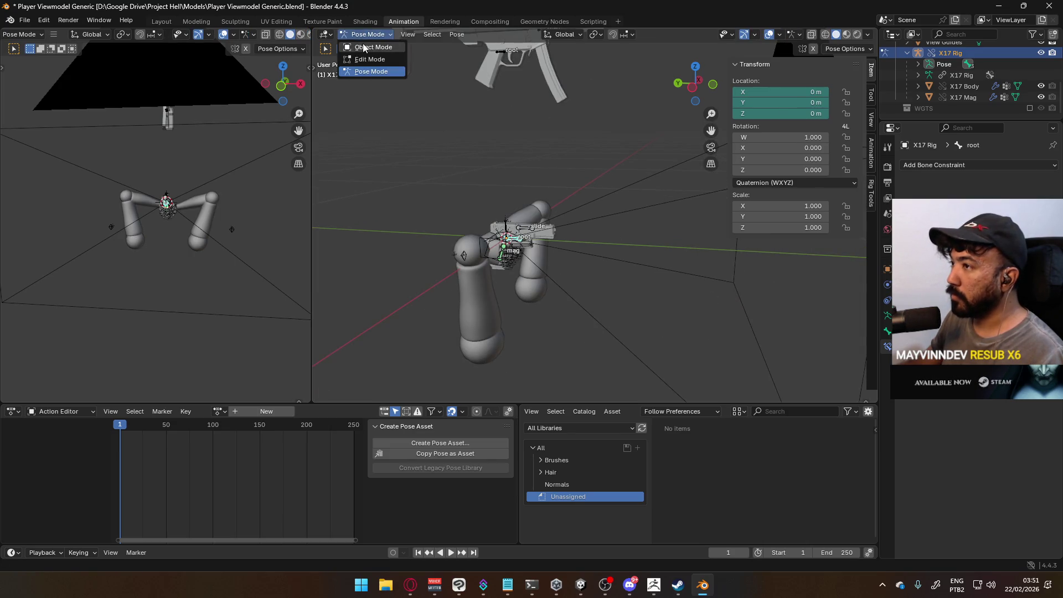
pyautogui.click(365, 47)
pyautogui.click(369, 34)
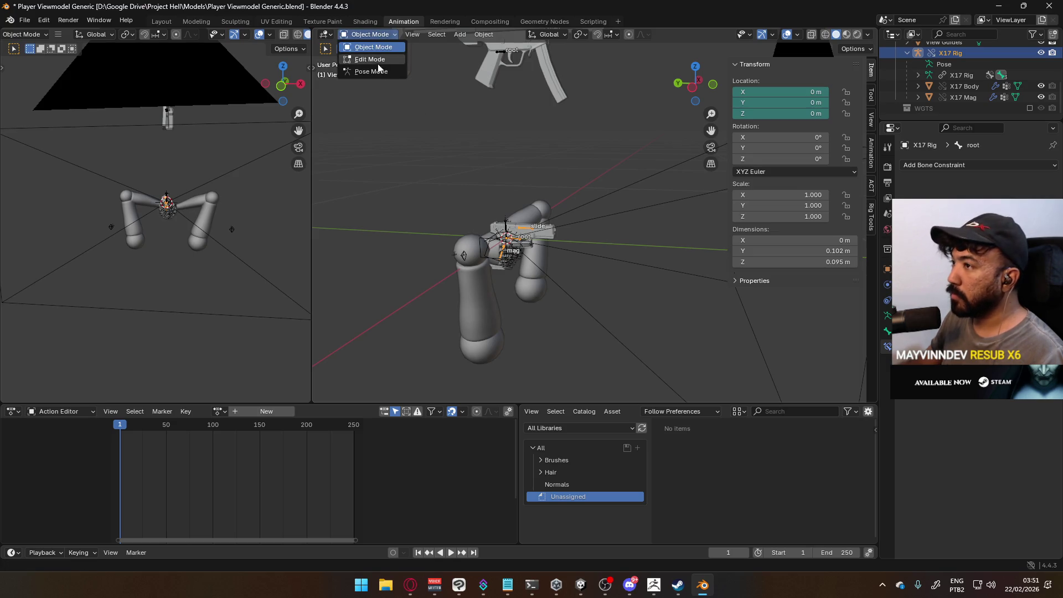
pyautogui.click(368, 71)
pyautogui.press('g')
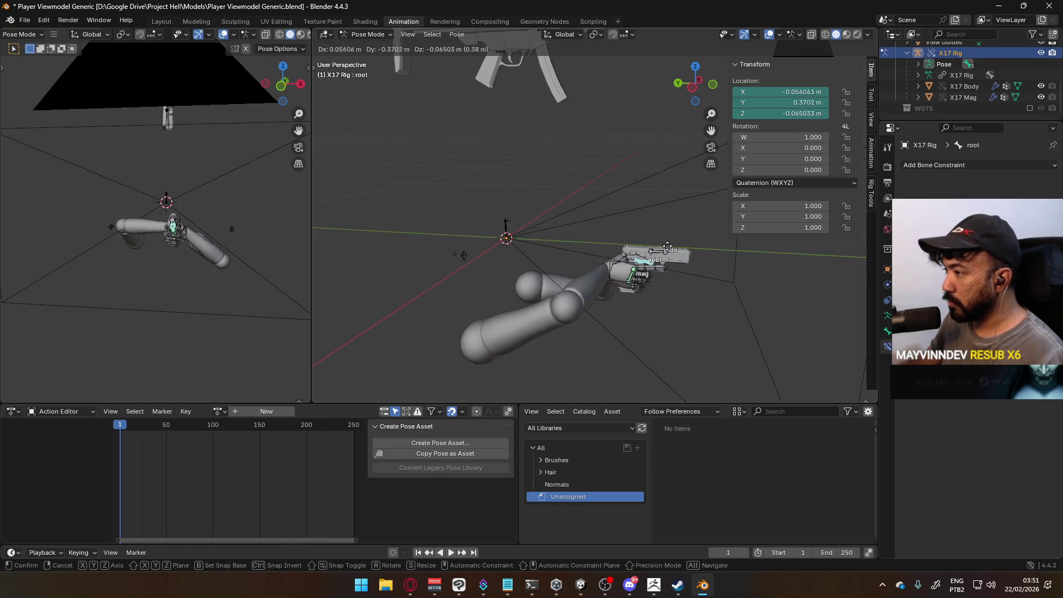
pyautogui.click(674, 245)
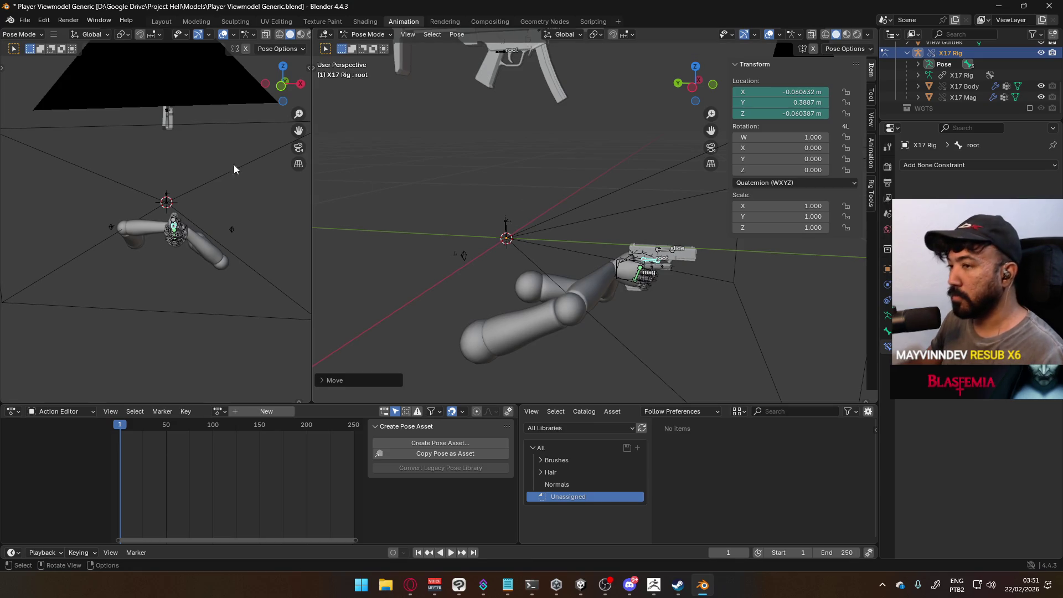
# Move the root bone again to confirm the arms track the gun.
pyautogui.click(190, 186)
pyautogui.click(22, 35)
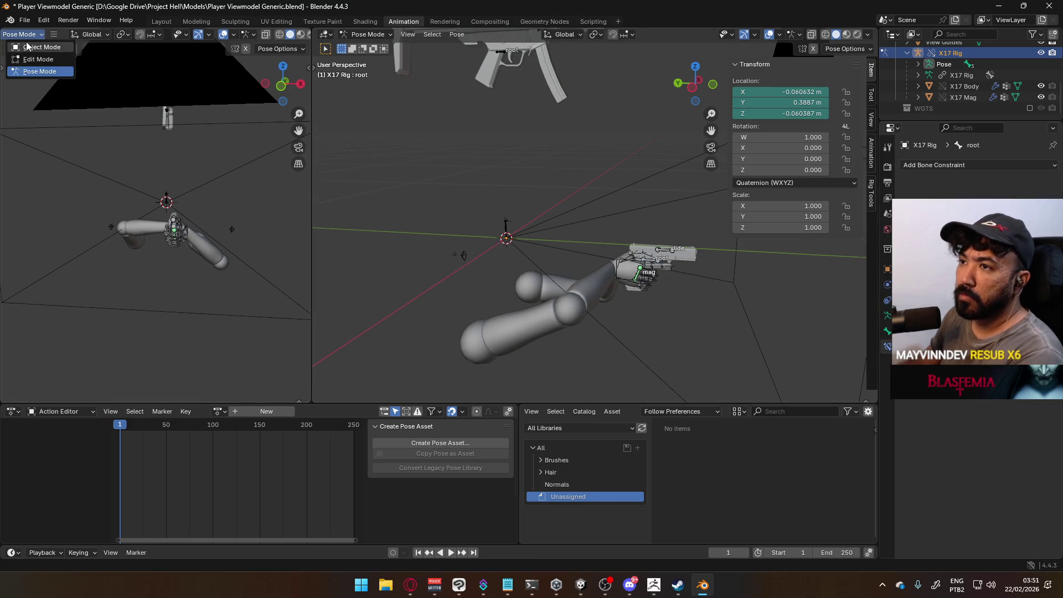
pyautogui.click(26, 46)
pyautogui.scroll(5, 257, 204)
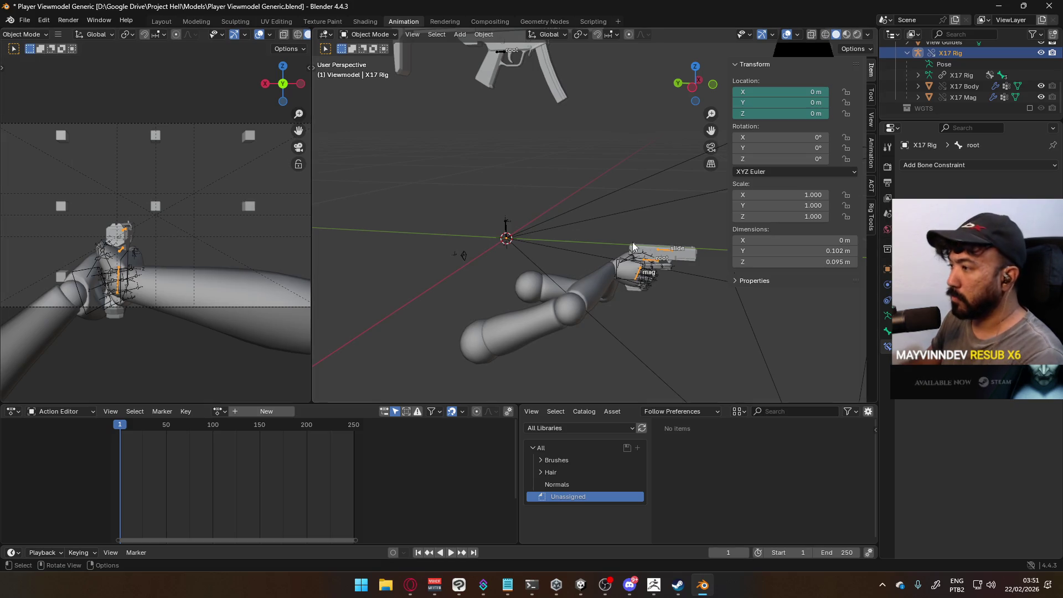
pyautogui.click(368, 34)
pyautogui.click(368, 71)
pyautogui.moveTo(646, 258); pyautogui.dragTo(621, 247, button='middle')
pyautogui.press('g')
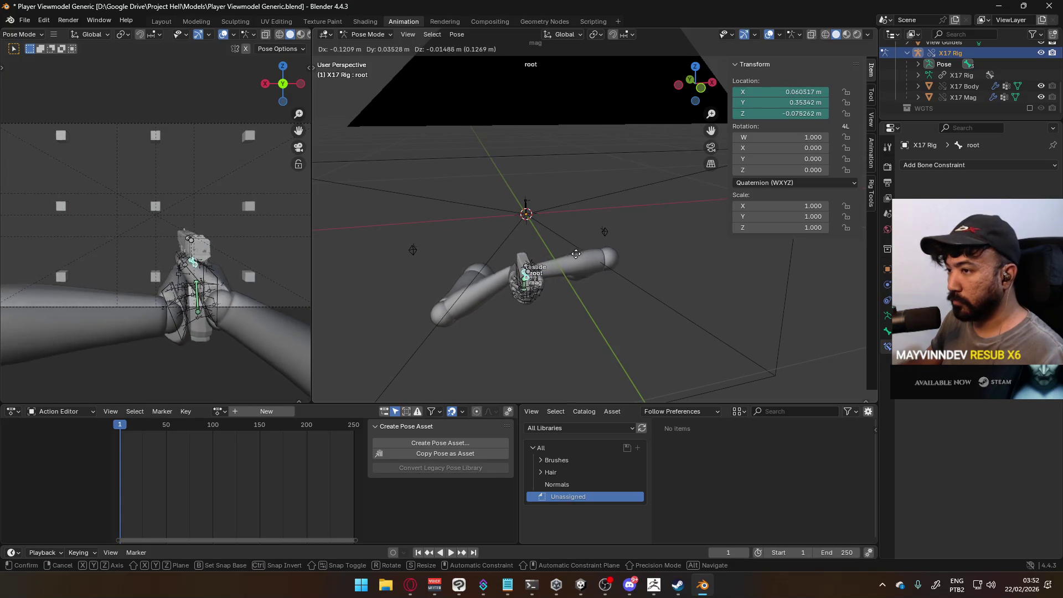
pyautogui.click(577, 261)
pyautogui.moveTo(577, 261)
pyautogui.mouseDown(button='middle')
pyautogui.moveTo(453, 236)
pyautogui.moveTo(547, 201)
pyautogui.moveTo(556, 140)
pyautogui.moveTo(517, 184)
pyautogui.mouseUp(button='middle')
# Reposition the ElbowIK.R target to −0.41945, −1.035, −0.23523 m.
pyautogui.click(362, 34)
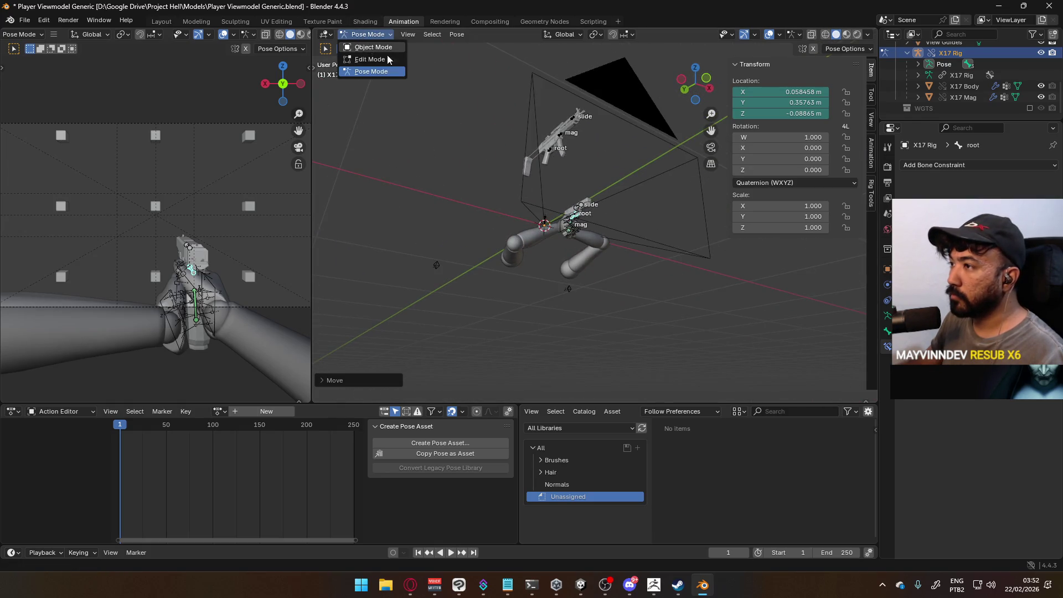
pyautogui.click(437, 254)
pyautogui.moveTo(437, 253); pyautogui.dragTo(571, 270, button='middle')
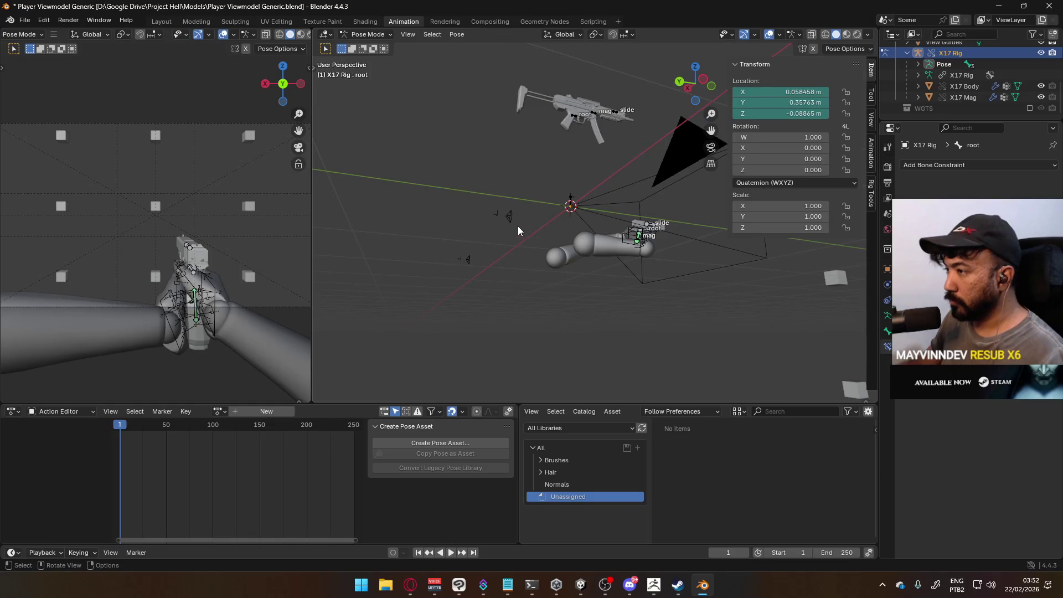
pyautogui.hotkey('ctrl', 'Tab')
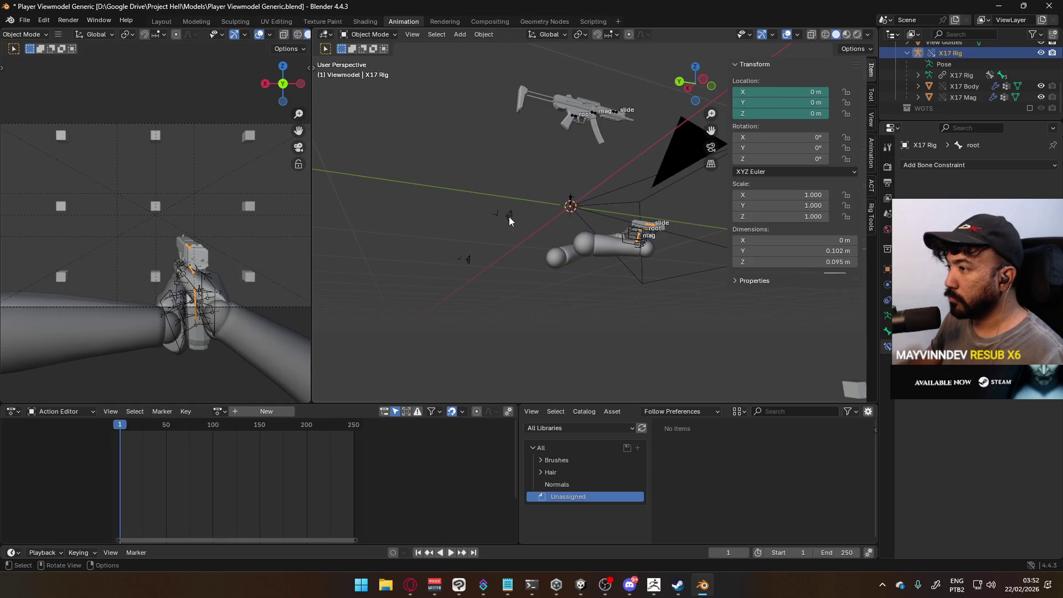
pyautogui.click(370, 35)
pyautogui.click(365, 70)
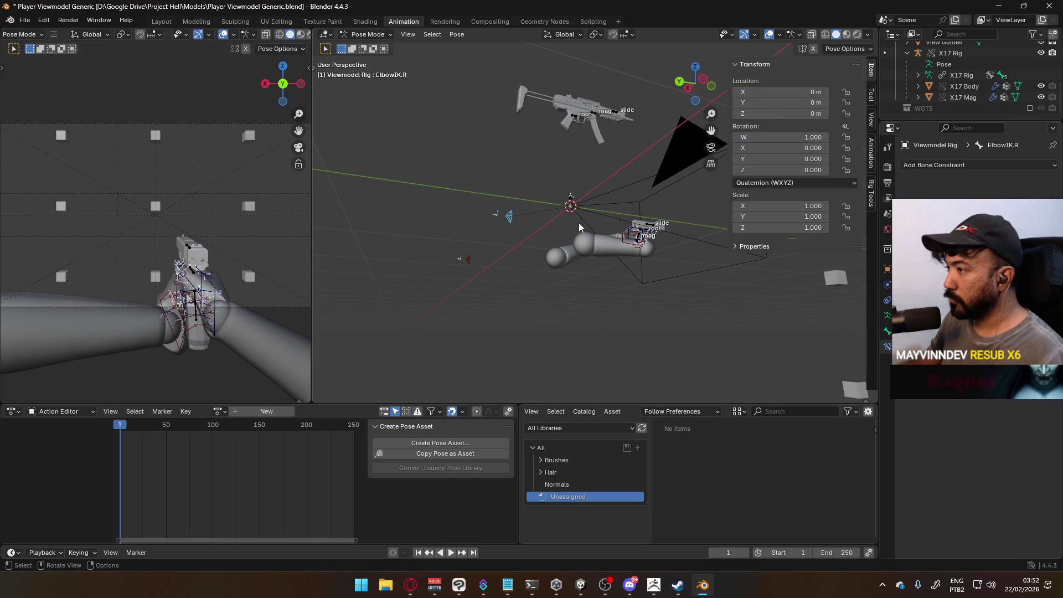
pyautogui.press('g')
pyautogui.click(775, 291)
pyautogui.moveTo(775, 291); pyautogui.dragTo(625, 324, button='middle')
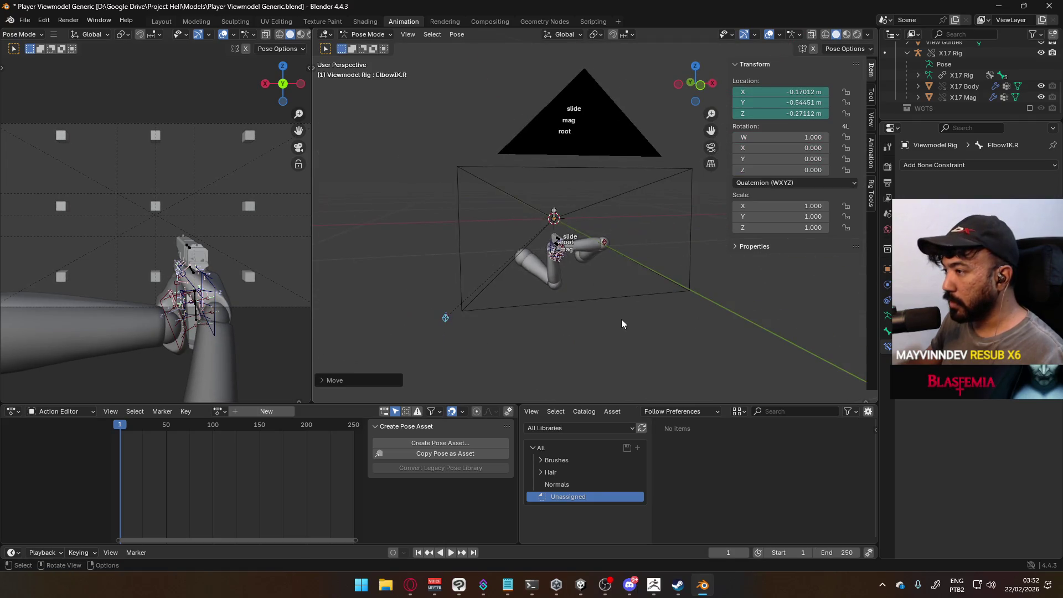
pyautogui.press('g')
pyautogui.click(526, 310)
pyautogui.moveTo(525, 310)
pyautogui.mouseDown(button='middle')
pyautogui.moveTo(656, 367)
pyautogui.moveTo(555, 315)
pyautogui.moveTo(500, 215)
pyautogui.moveTo(524, 265)
pyautogui.mouseUp(button='middle')
pyautogui.press('g')
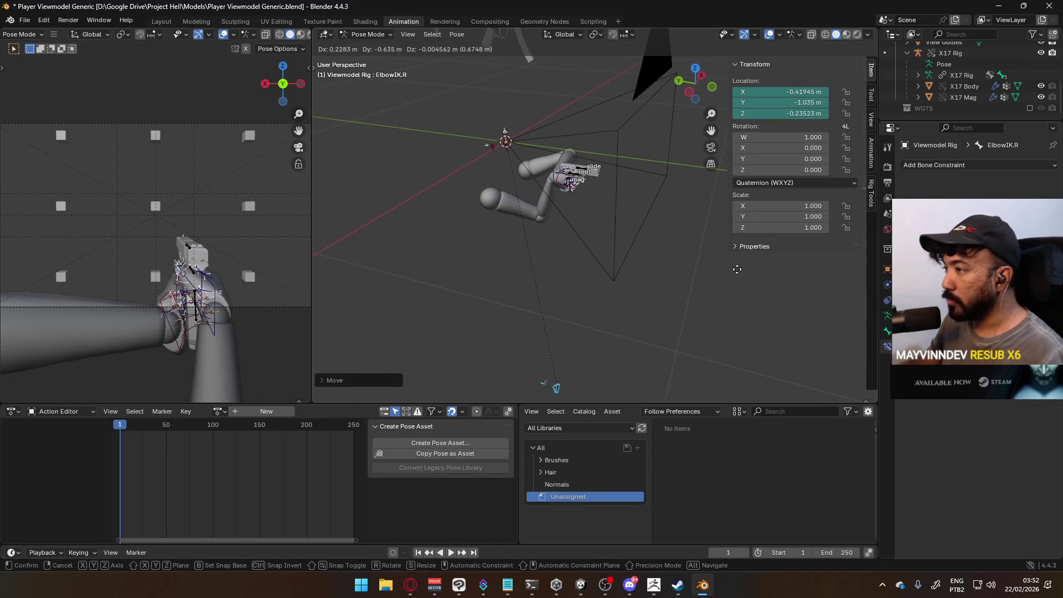
pyautogui.click(737, 269)
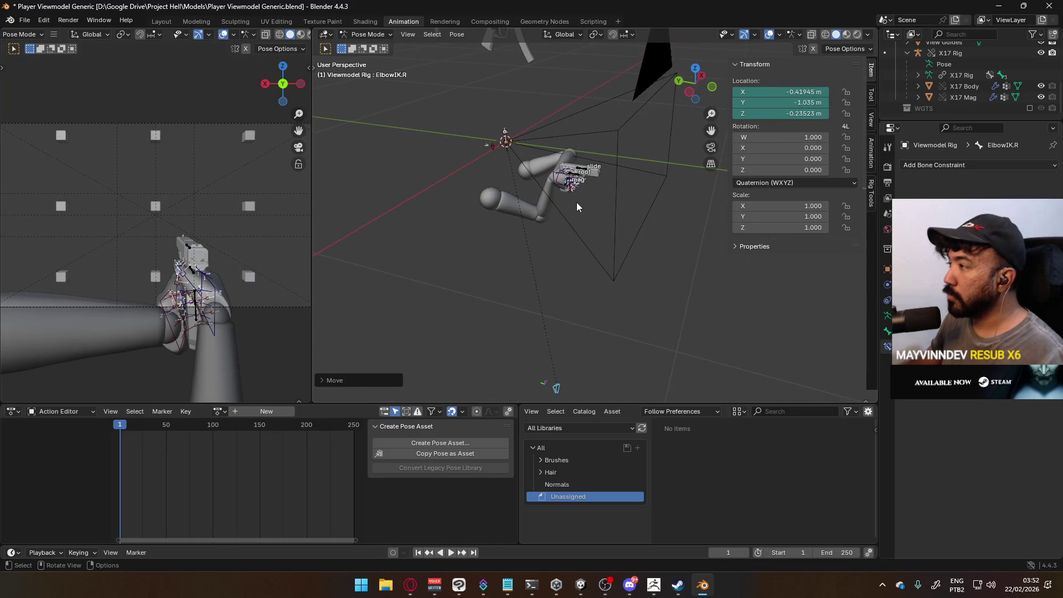
# Select the Forearm.R bone and show its bone constraints.
pyautogui.click(887, 315)
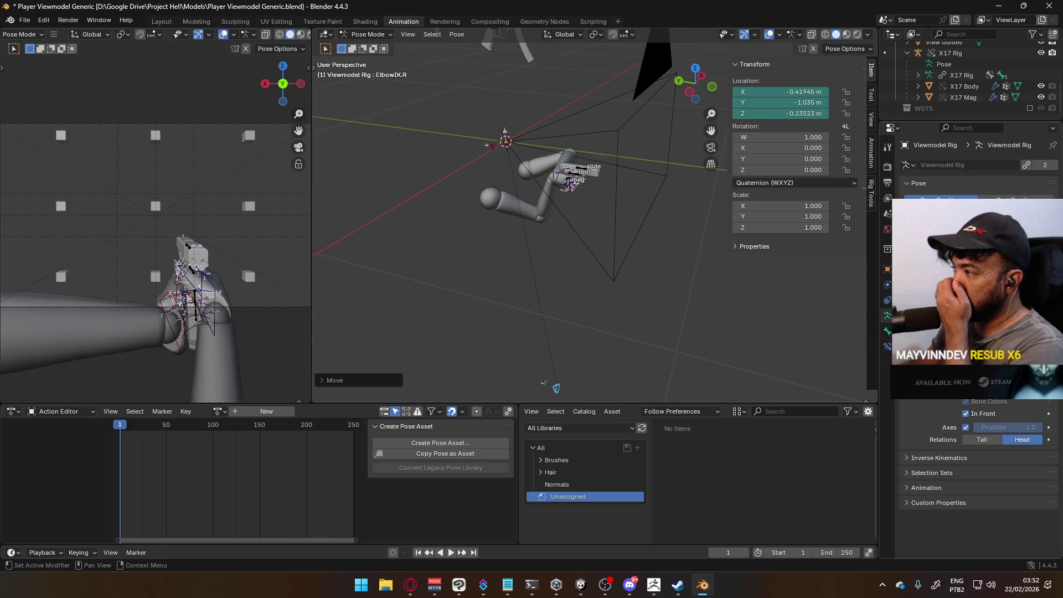
pyautogui.click(542, 202)
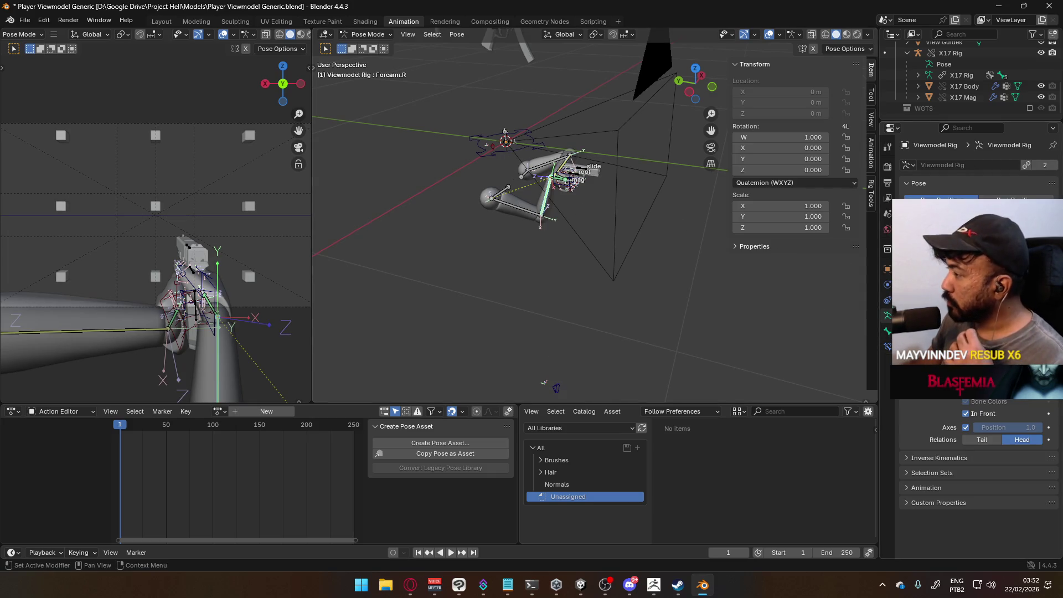
pyautogui.click(887, 346)
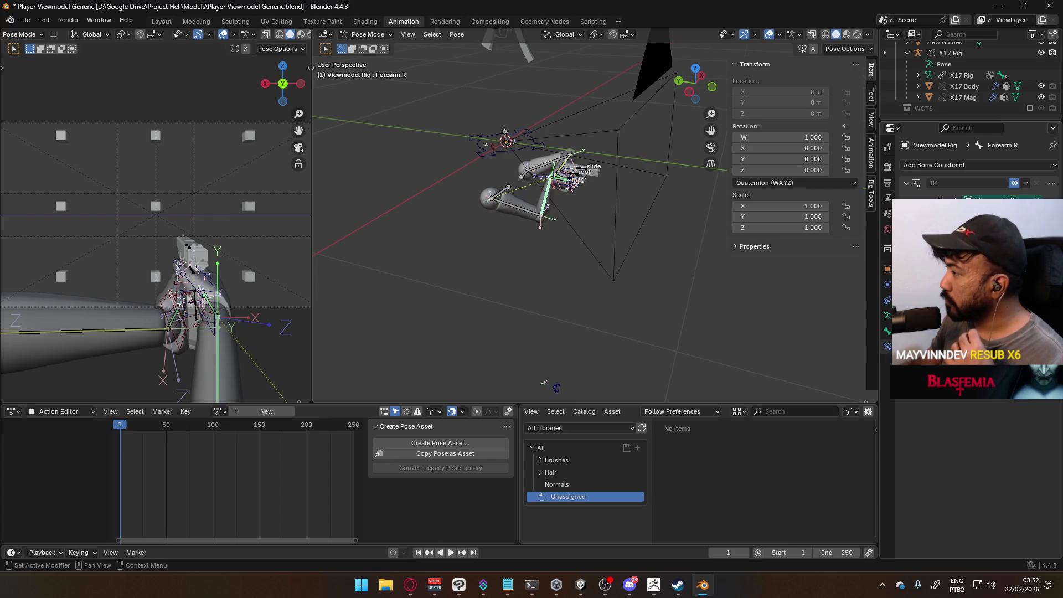
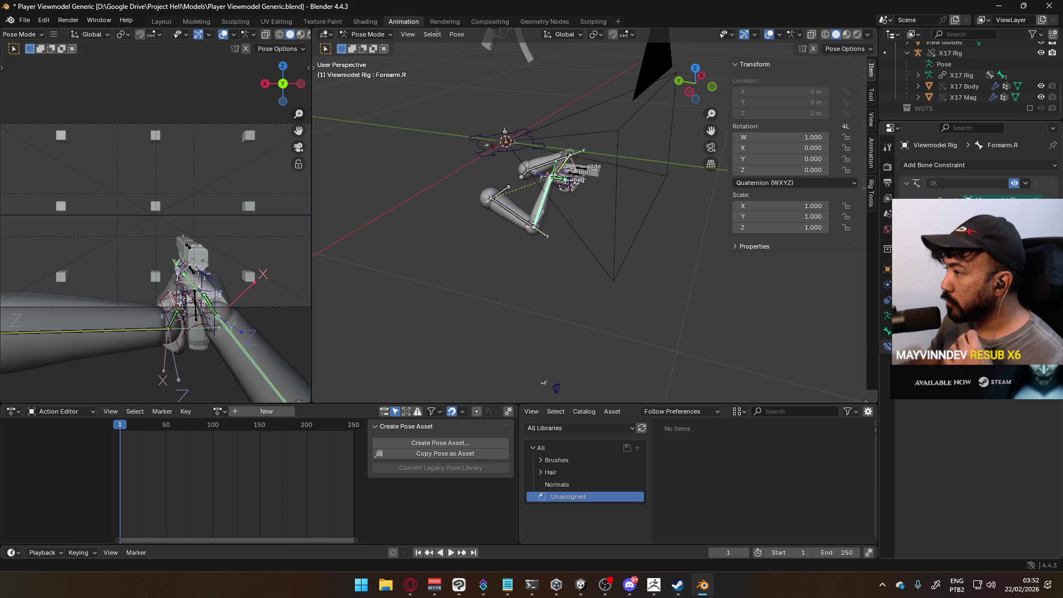
# Select all bones in Pose Mode and clear the arm rig's pose with Alt+G.
pyautogui.moveTo(656, 230)
pyautogui.mouseDown(button='middle')
pyautogui.moveTo(664, 256)
pyautogui.moveTo(609, 244)
pyautogui.mouseUp(button='middle')
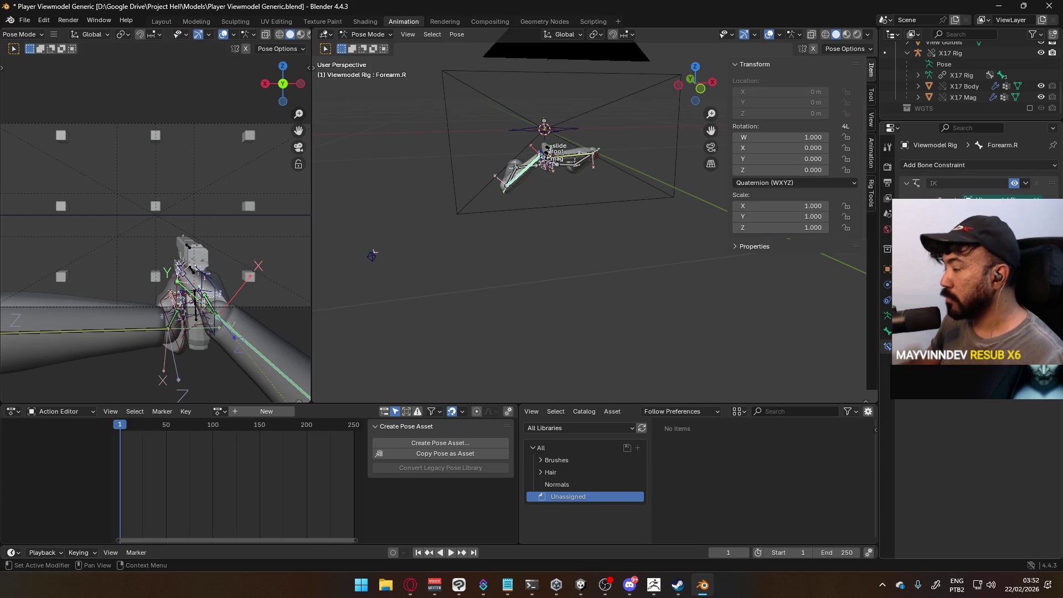
pyautogui.moveTo(609, 221); pyautogui.dragTo(621, 226, button='middle')
pyautogui.scroll(3, 621, 226)
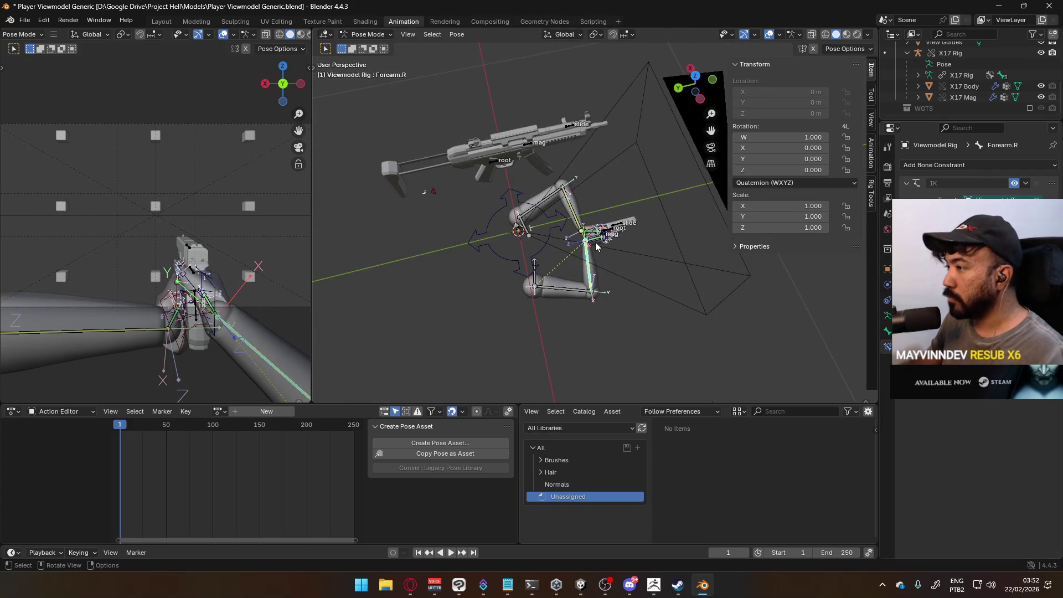
pyautogui.click(371, 34)
pyautogui.click(372, 47)
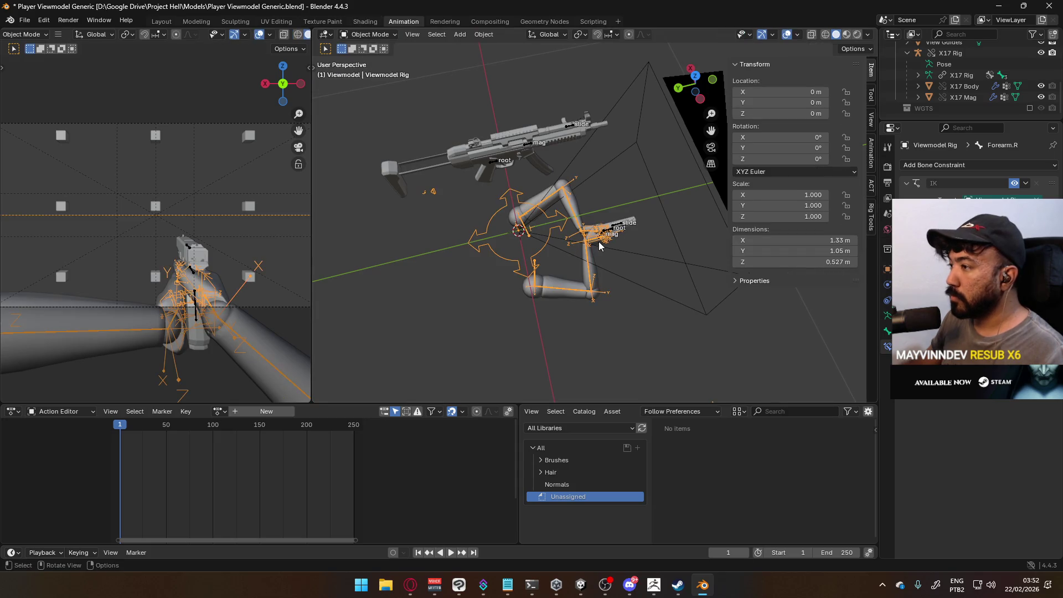
pyautogui.click(370, 34)
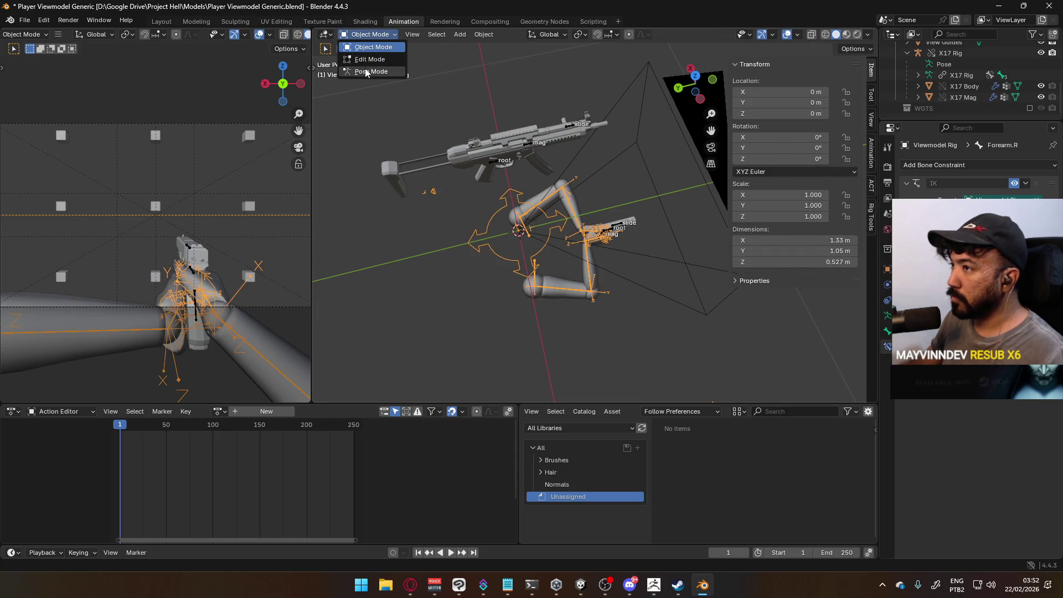
pyautogui.click(368, 71)
pyautogui.press('a')
pyautogui.hotkey('alt', 'g')
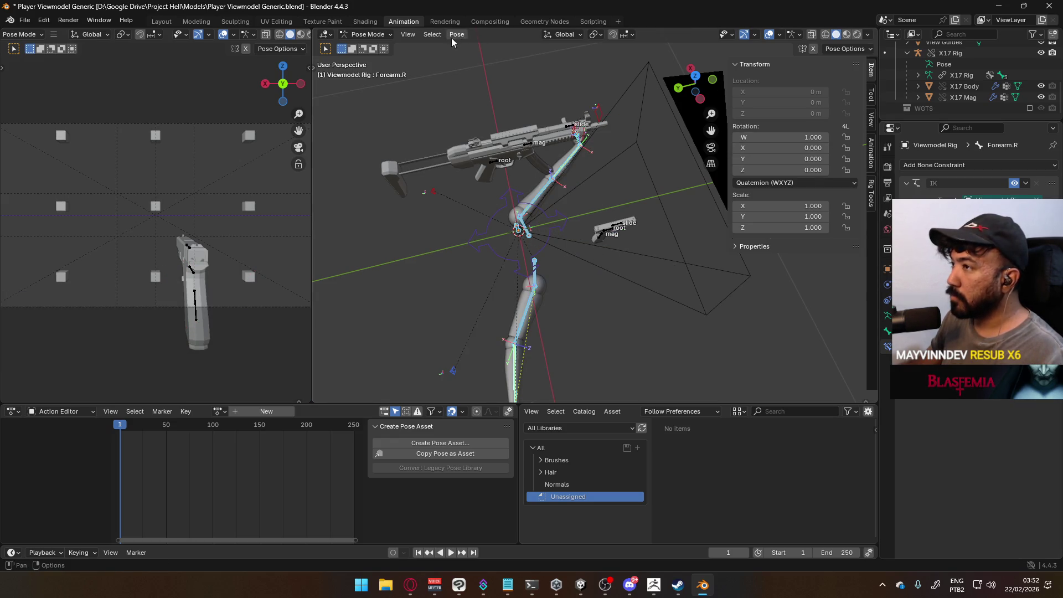
# Reselect Viewmodel Rig, put it back in Pose Mode and pick HandIK.L.
pyautogui.click(369, 34)
pyautogui.click(374, 47)
pyautogui.click(604, 232)
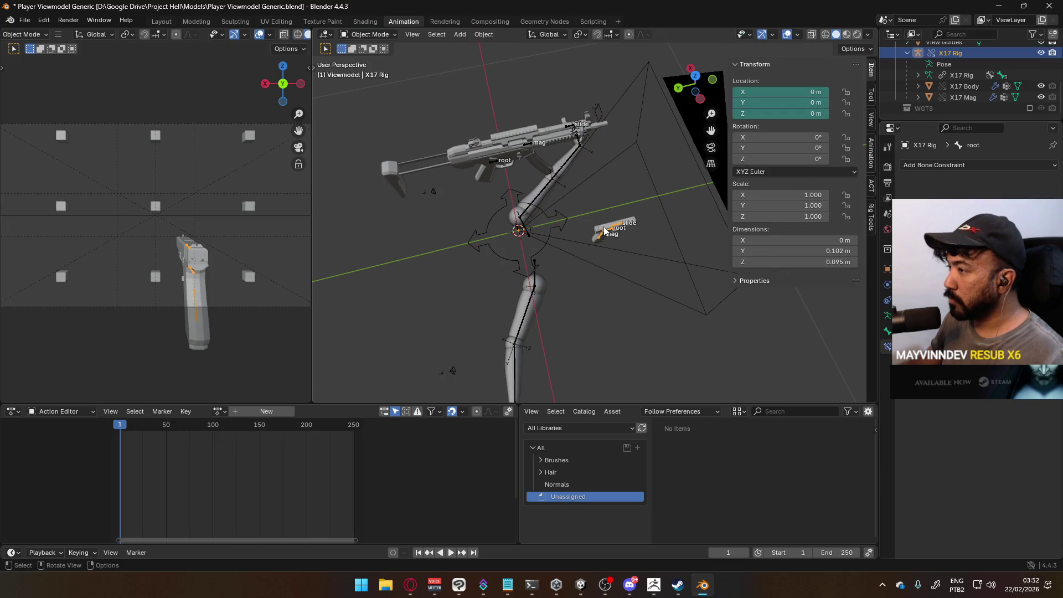
pyautogui.click(537, 307)
pyautogui.click(370, 35)
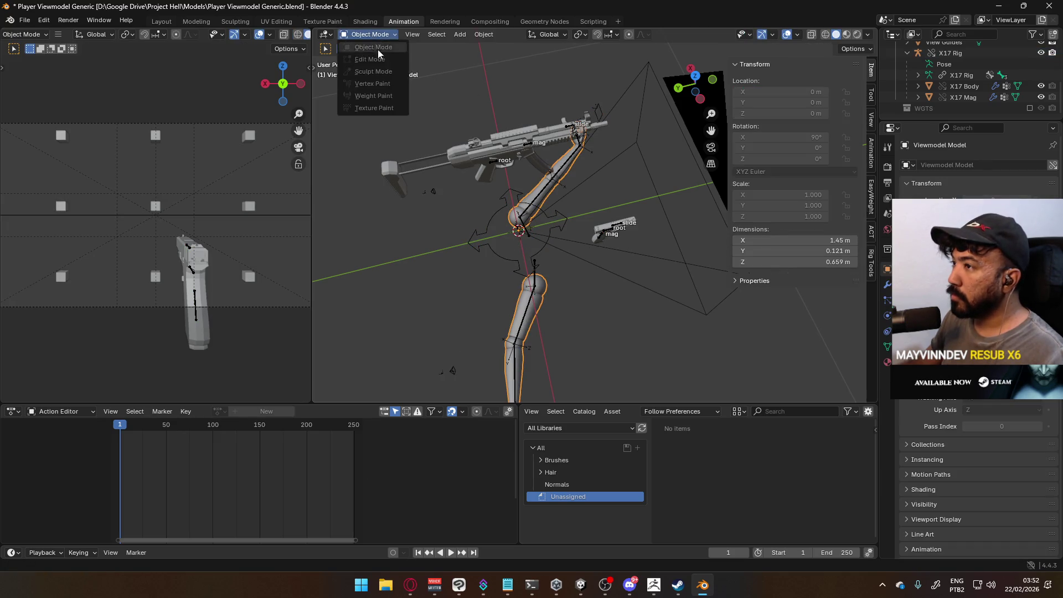
pyautogui.click(532, 203)
pyautogui.click(370, 35)
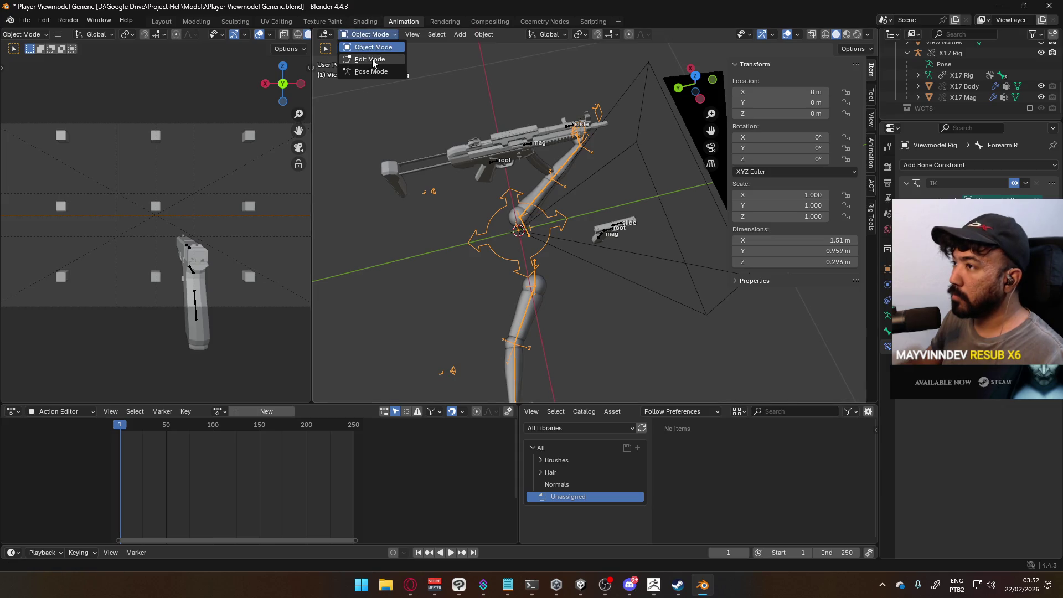
pyautogui.click(374, 70)
pyautogui.click(598, 137)
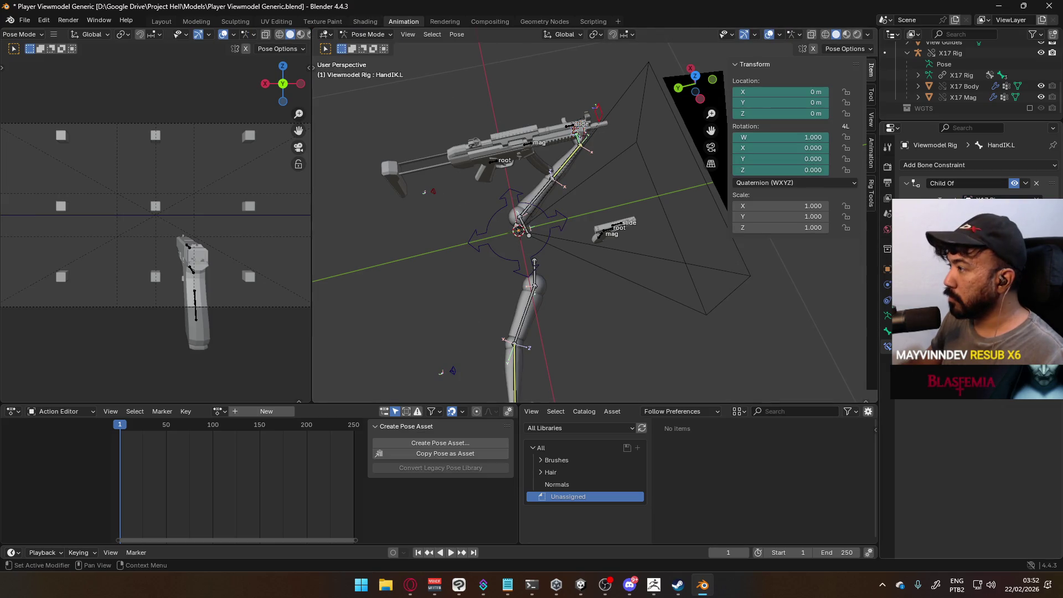
# Disable the Child Of constraints on HandIK.L and HandIK.R.
pyautogui.click(1013, 183)
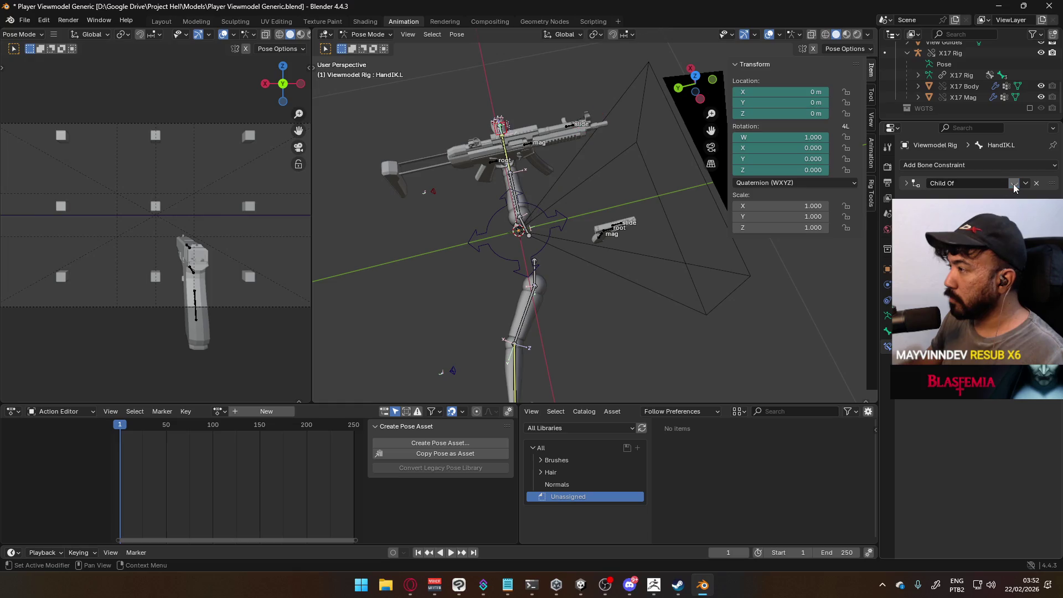
pyautogui.click(907, 184)
pyautogui.keyDown('shift'); pyautogui.moveTo(636, 304); pyautogui.dragTo(617, 131, button='middle'); pyautogui.keyUp('shift')
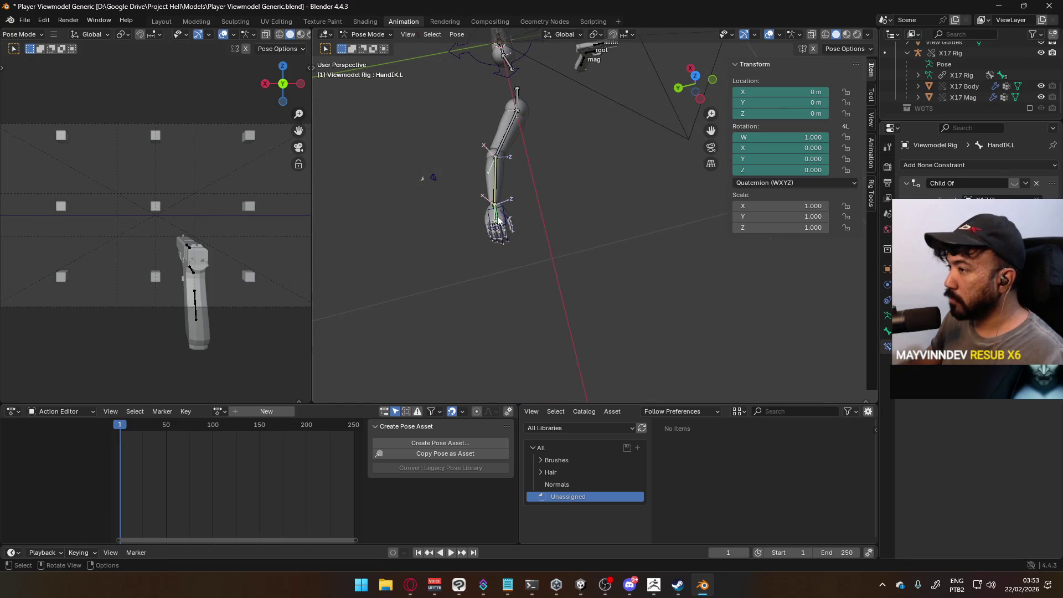
pyautogui.click(1013, 184)
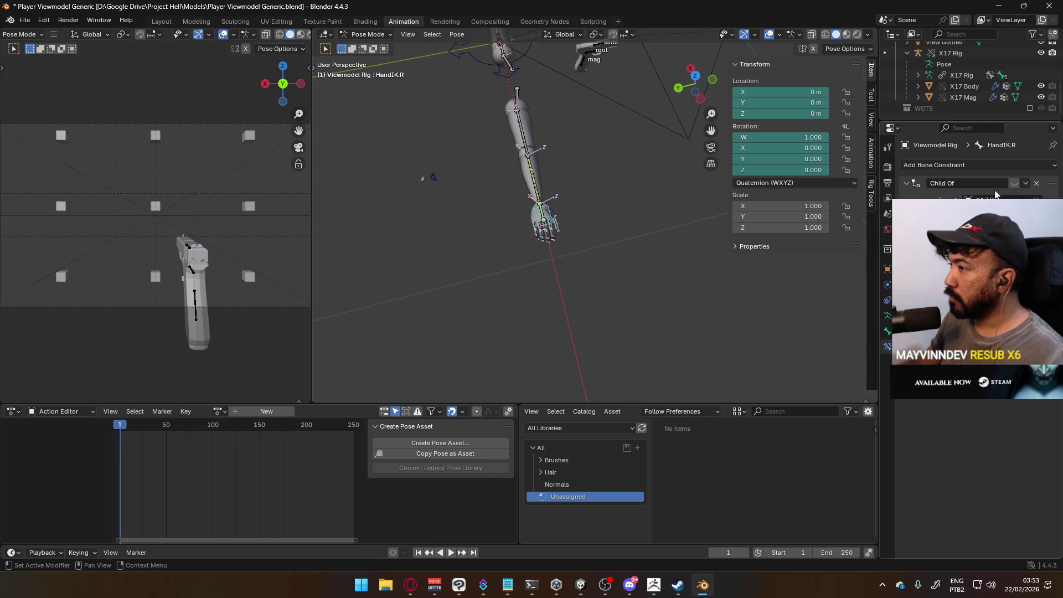
pyautogui.moveTo(560, 139)
pyautogui.mouseDown(button='middle')
pyautogui.moveTo(612, 214)
pyautogui.moveTo(522, 154)
pyautogui.moveTo(476, 191)
pyautogui.moveTo(548, 193)
pyautogui.moveTo(531, 205)
pyautogui.mouseUp(button='middle')
# Inspect the right arm by selecting ElbowIK.R and Forearm.R from several angles.
pyautogui.click(368, 264)
pyautogui.moveTo(388, 255)
pyautogui.mouseDown(button='middle')
pyautogui.moveTo(465, 218)
pyautogui.moveTo(456, 238)
pyautogui.mouseUp(button='middle')
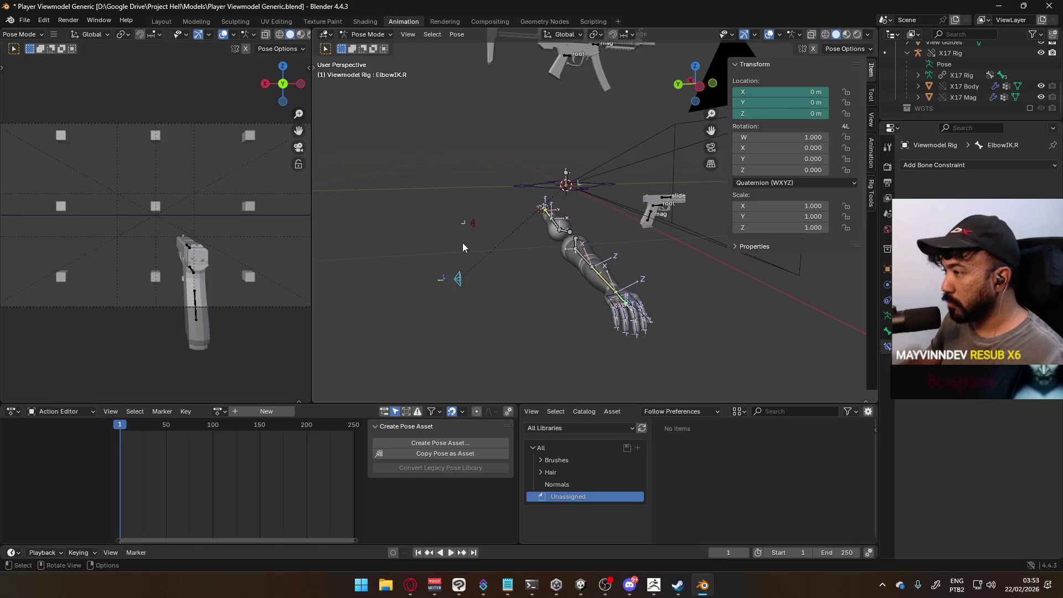
pyautogui.press('g')
pyautogui.press('Escape')
pyautogui.moveTo(564, 226)
pyautogui.mouseDown(button='middle')
pyautogui.moveTo(572, 221)
pyautogui.moveTo(562, 219)
pyautogui.mouseUp(button='middle')
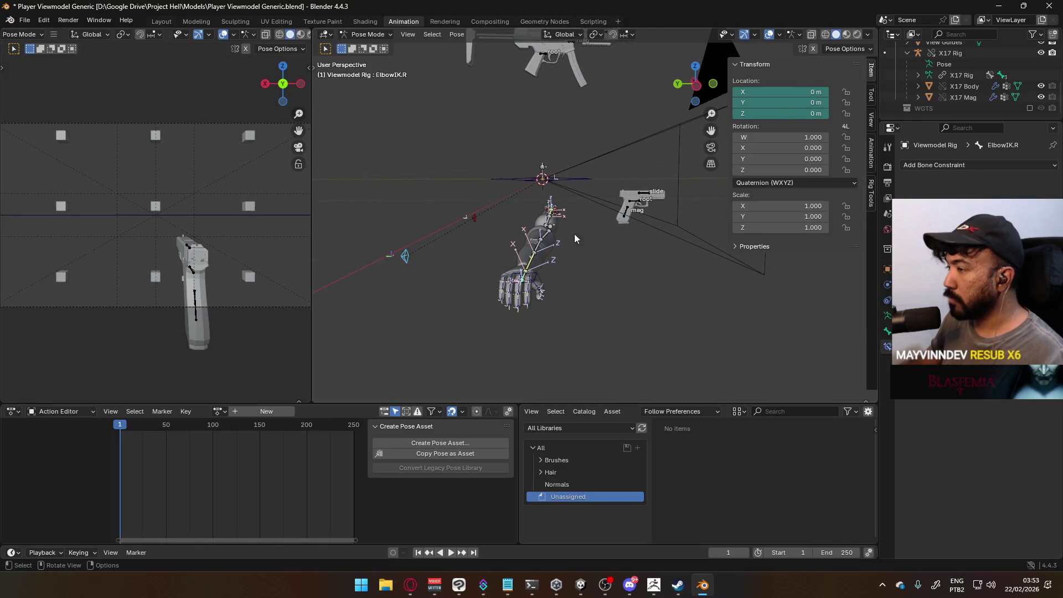
pyautogui.click(530, 265)
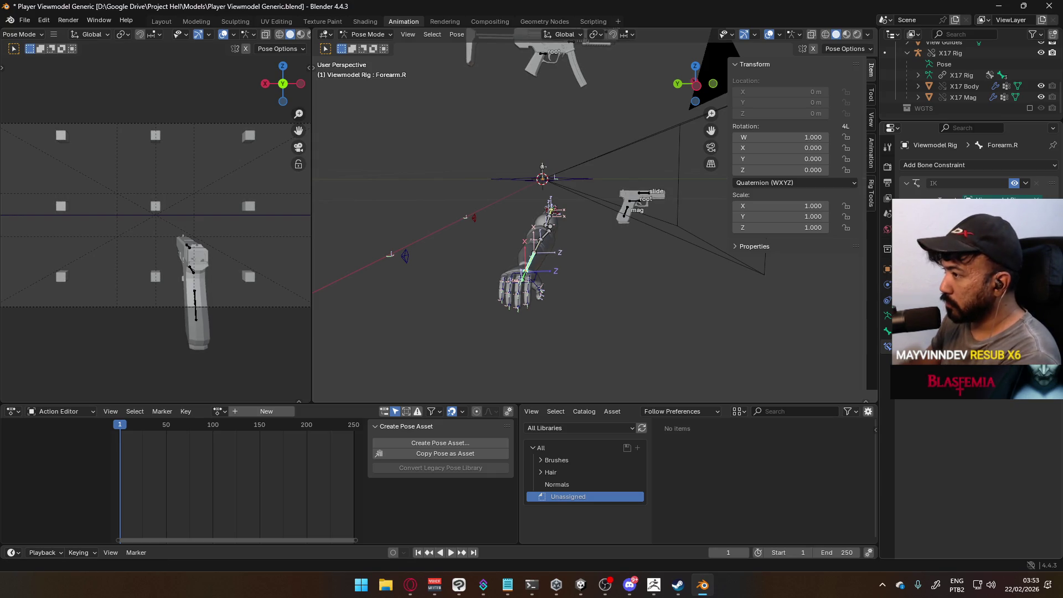
pyautogui.moveTo(609, 227)
pyautogui.mouseDown(button='middle')
pyautogui.moveTo(571, 238)
pyautogui.moveTo(621, 255)
pyautogui.moveTo(731, 262)
pyautogui.moveTo(832, 240)
pyautogui.moveTo(823, 253)
pyautogui.moveTo(627, 239)
pyautogui.mouseUp(button='middle')
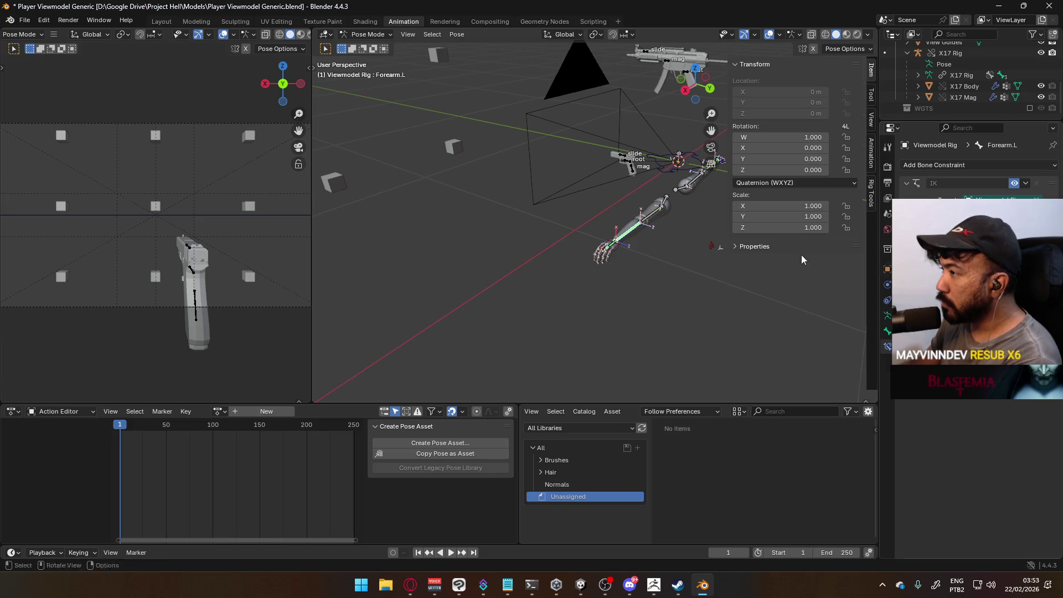
pyautogui.moveTo(695, 238)
pyautogui.mouseDown(button='middle')
pyautogui.moveTo(613, 238)
pyautogui.moveTo(827, 243)
pyautogui.mouseUp(button='middle')
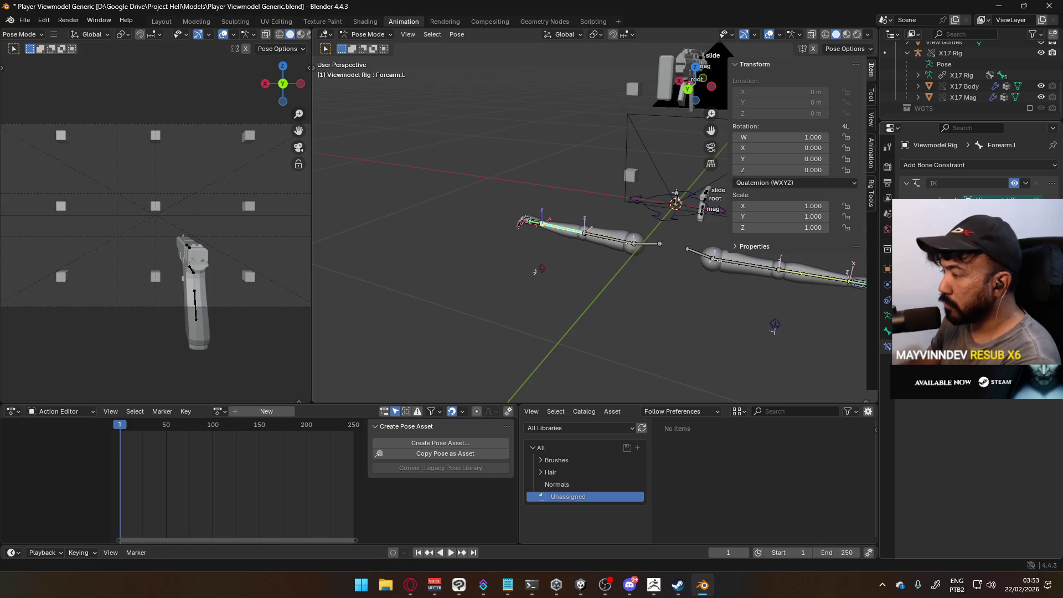
pyautogui.moveTo(676, 248)
pyautogui.mouseDown(button='middle')
pyautogui.moveTo(612, 257)
pyautogui.moveTo(581, 244)
pyautogui.moveTo(576, 260)
pyautogui.moveTo(556, 261)
pyautogui.mouseUp(button='middle')
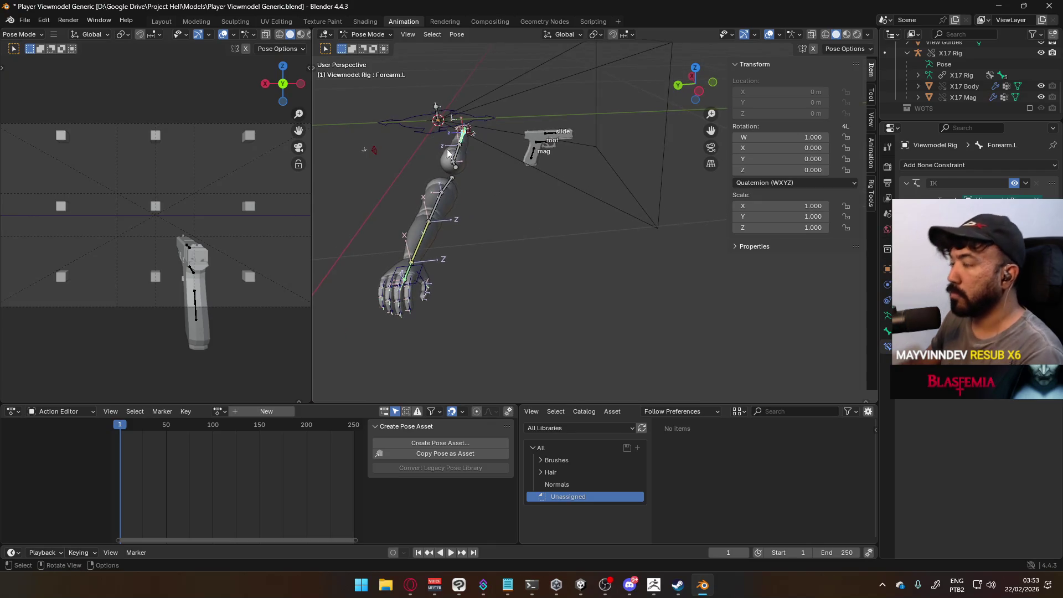
# Select HandIK.R, toggle the left Child Of constraint, and view the arms horizontally.
pyautogui.click(366, 34)
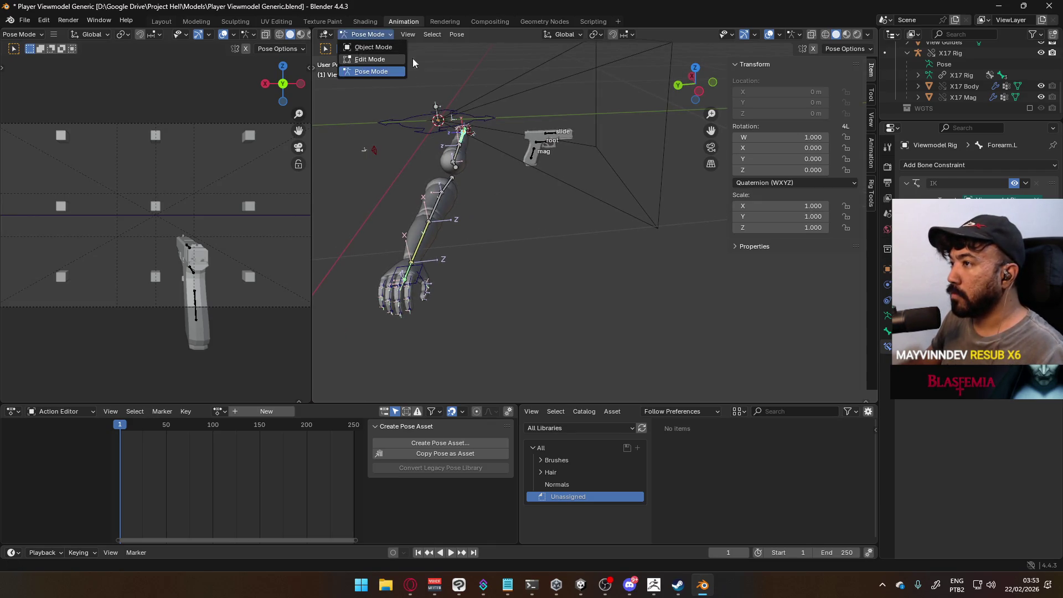
pyautogui.click(650, 164)
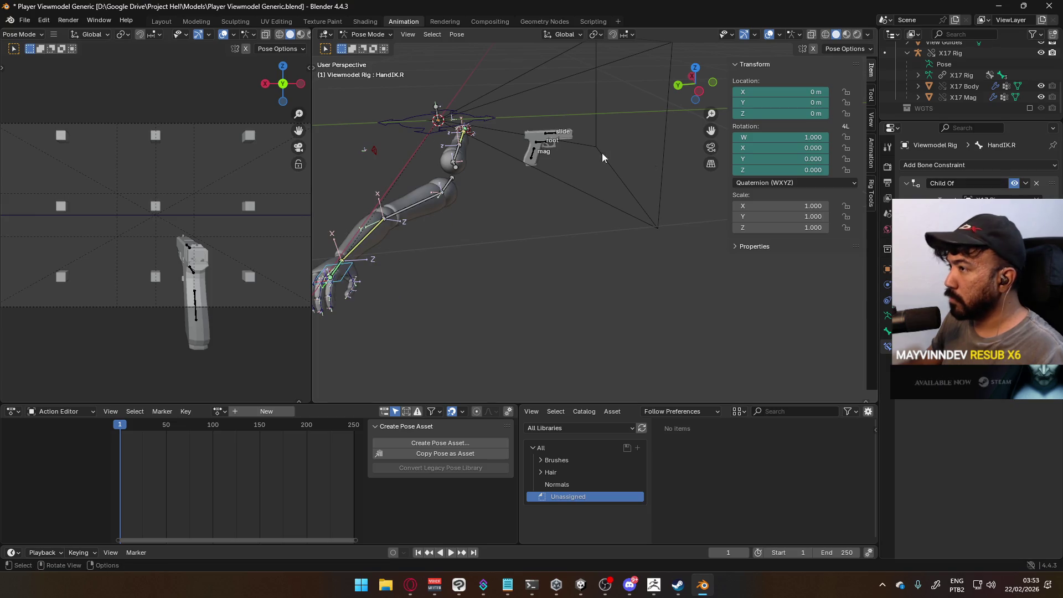
pyautogui.moveTo(650, 164)
pyautogui.mouseDown(button='middle')
pyautogui.moveTo(526, 134)
pyautogui.moveTo(567, 257)
pyautogui.moveTo(494, 327)
pyautogui.mouseUp(button='middle')
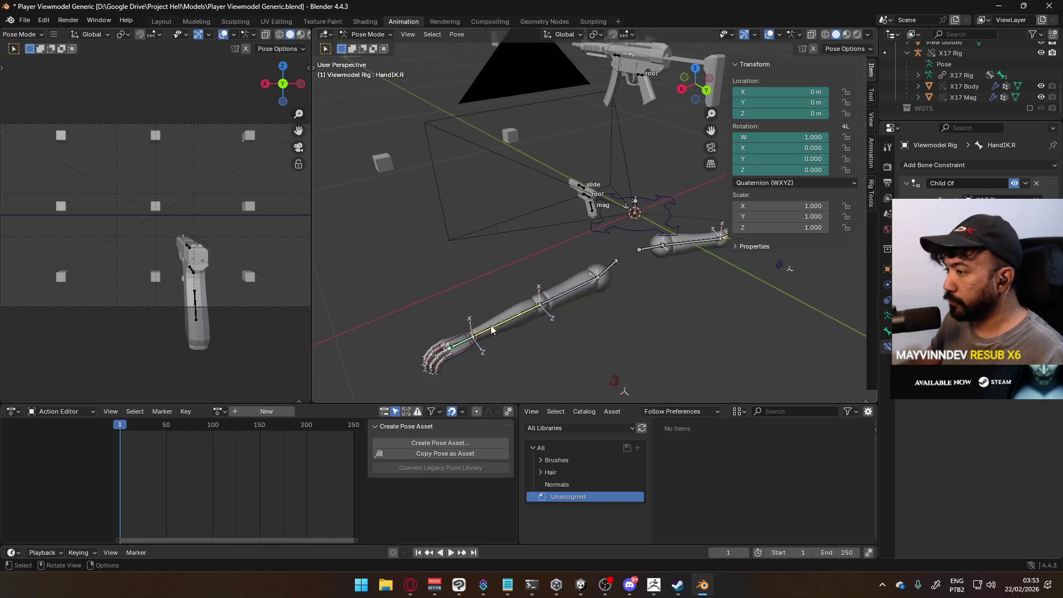
pyautogui.click(1014, 183)
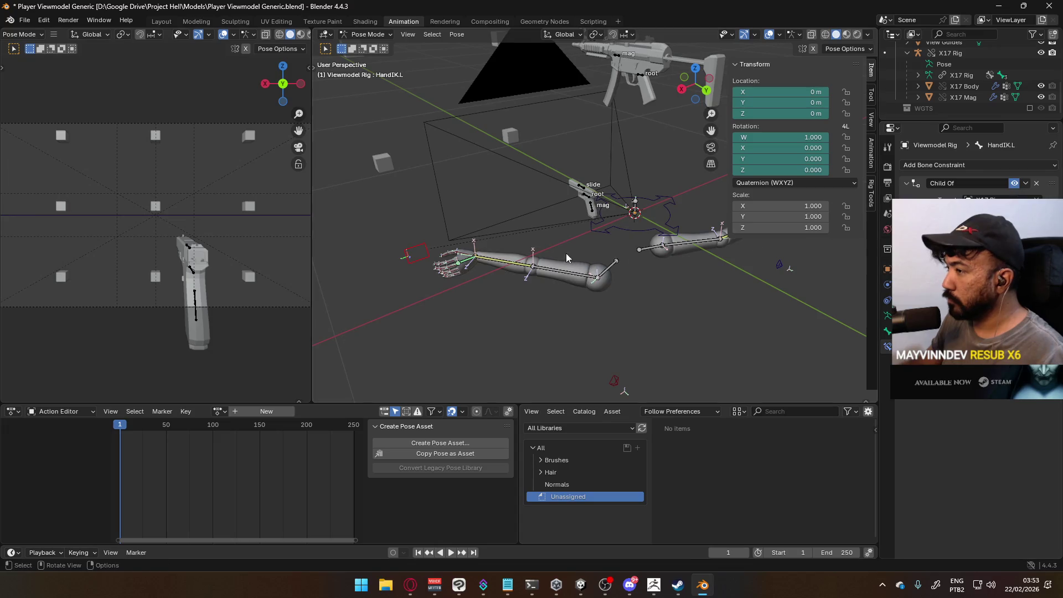
pyautogui.click(692, 241)
pyautogui.keyDown('shift'); pyautogui.moveTo(734, 251); pyautogui.dragTo(625, 264, button='middle'); pyautogui.keyUp('shift')
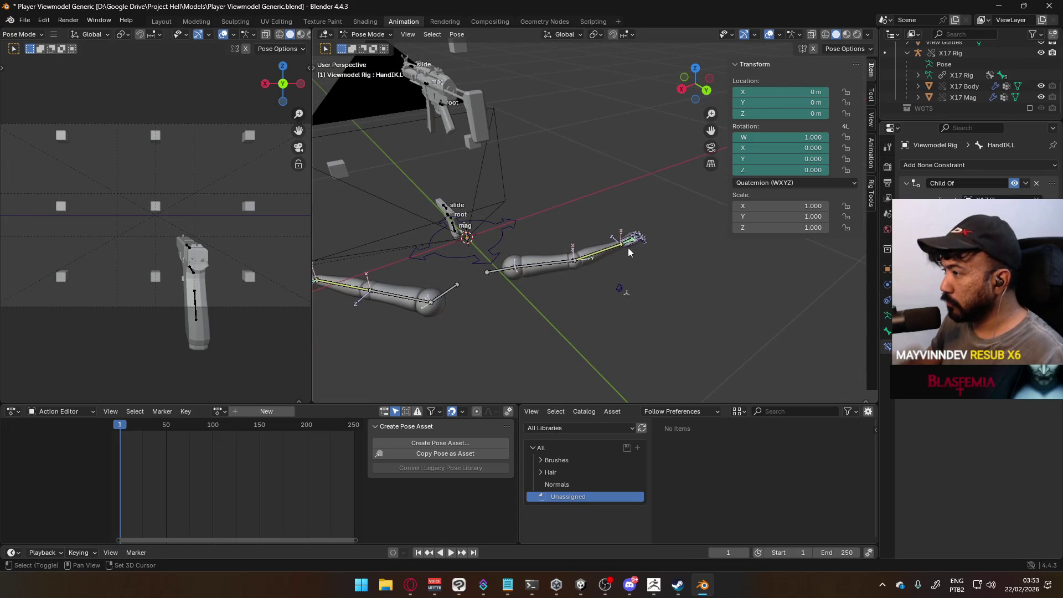
pyautogui.moveTo(467, 268)
pyautogui.keyDown('shift'); pyautogui.mouseDown(button='middle')
pyautogui.moveTo(498, 233)
pyautogui.moveTo(542, 244)
pyautogui.moveTo(491, 271)
pyautogui.mouseUp(button='middle'); pyautogui.keyUp('shift')
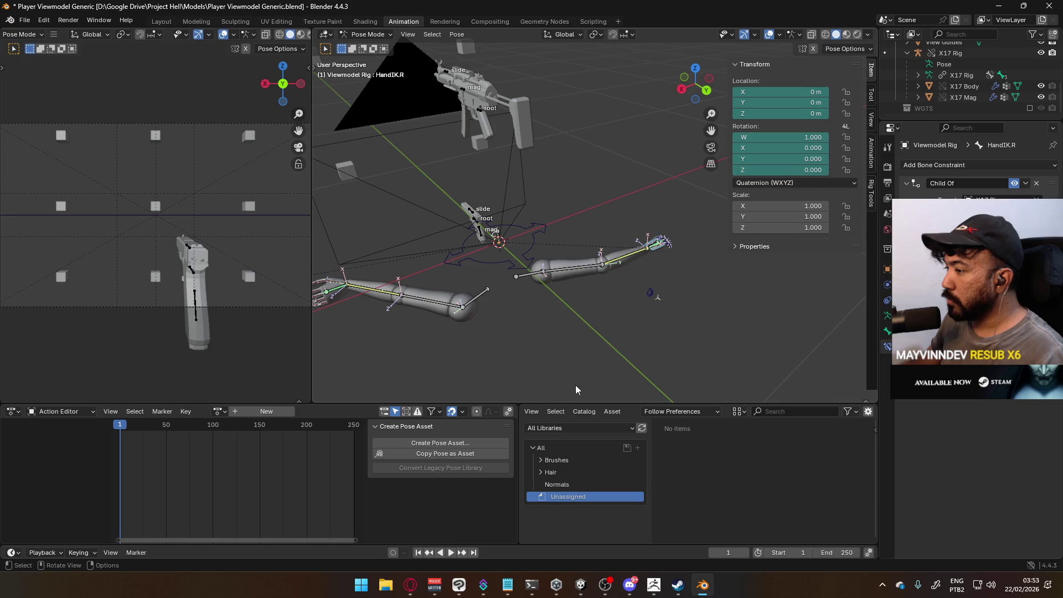
pyautogui.moveTo(404, 283)
pyautogui.mouseDown(button='middle')
pyautogui.moveTo(497, 244)
pyautogui.moveTo(448, 267)
pyautogui.moveTo(354, 279)
pyautogui.mouseUp(button='middle')
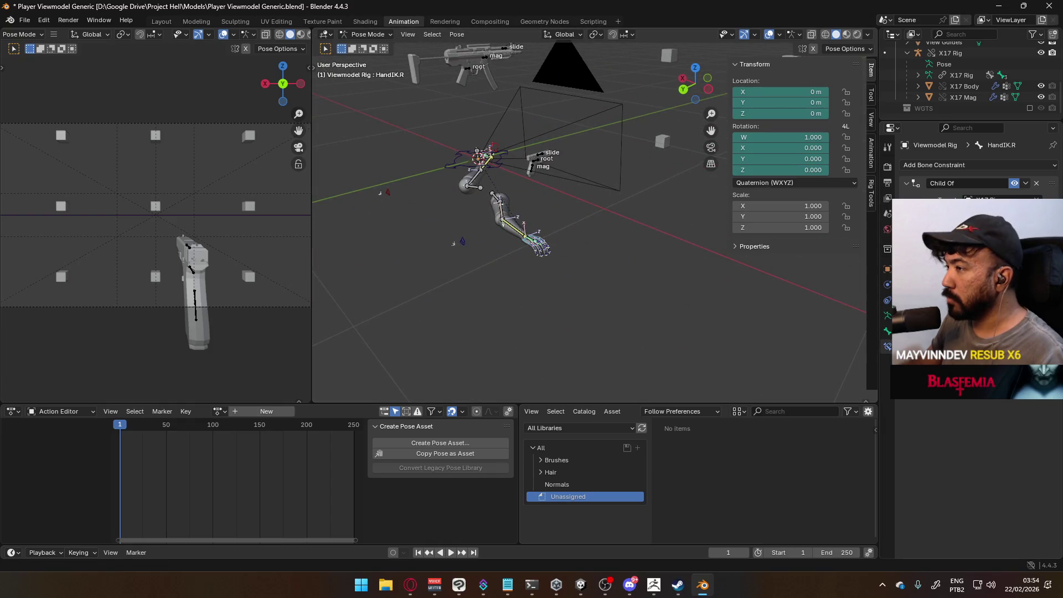
pyautogui.moveTo(530, 224)
pyautogui.mouseDown(button='middle')
pyautogui.moveTo(555, 207)
pyautogui.moveTo(588, 219)
pyautogui.mouseUp(button='middle')
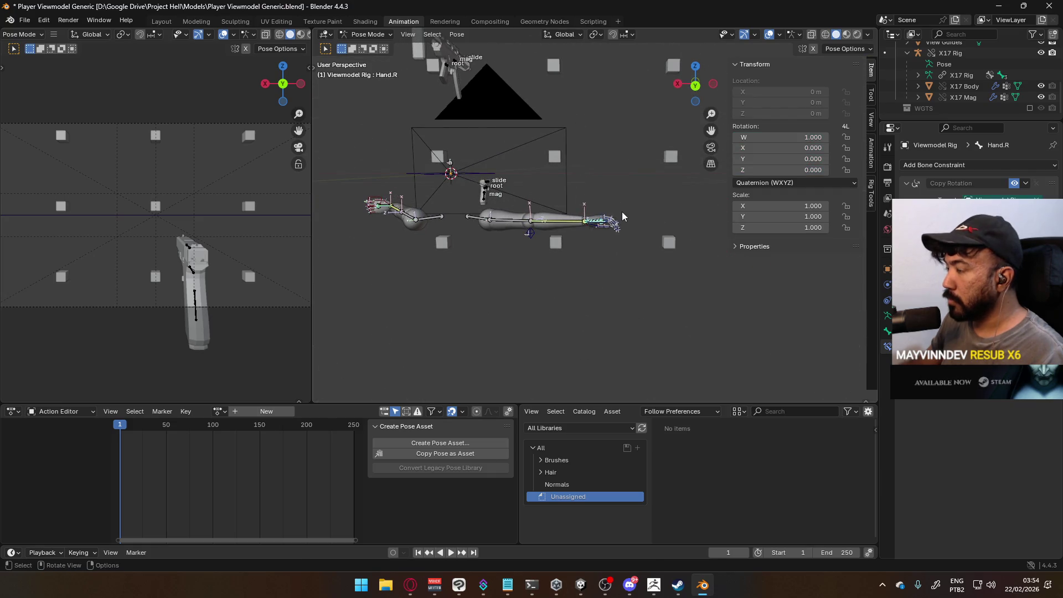
# Try moving HandIK.R toward the guns, cancelling the last attempt.
pyautogui.press('g')
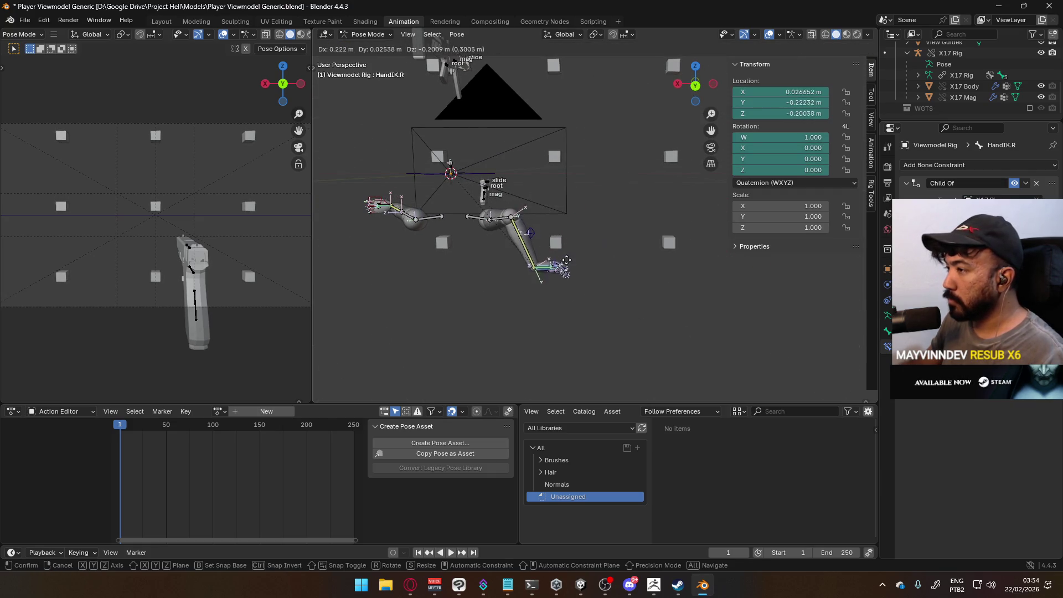
pyautogui.click(576, 282)
pyautogui.moveTo(632, 252)
pyautogui.mouseDown(button='middle')
pyautogui.moveTo(493, 281)
pyautogui.moveTo(669, 194)
pyautogui.moveTo(687, 200)
pyautogui.mouseUp(button='middle')
pyautogui.press('g')
pyautogui.click(513, 264)
pyautogui.press('g')
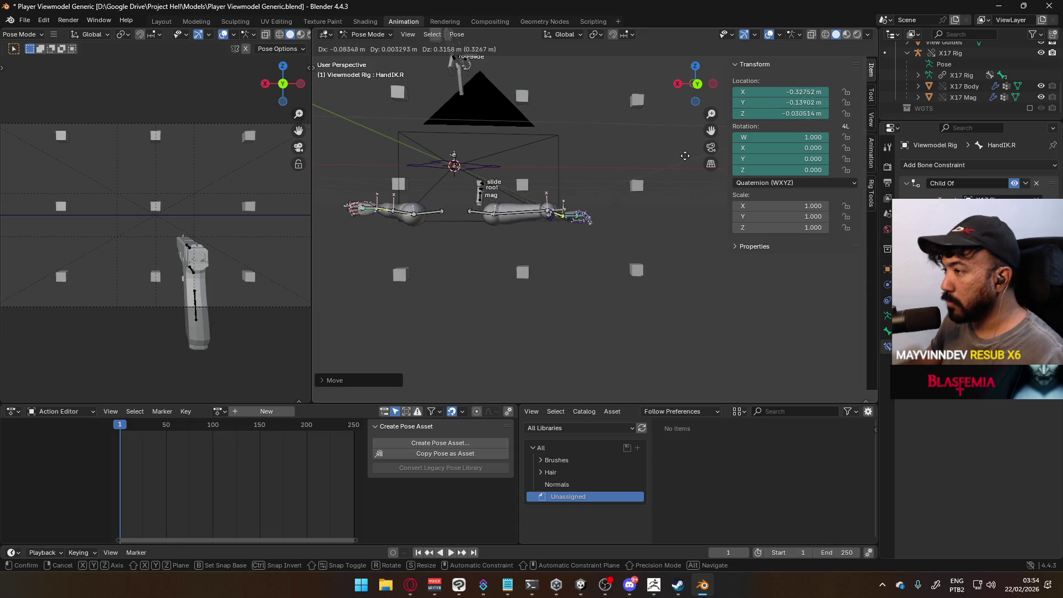
pyautogui.rightClick(712, 191)
pyautogui.moveTo(712, 191)
pyautogui.mouseDown(button='middle')
pyautogui.moveTo(560, 230)
pyautogui.moveTo(650, 242)
pyautogui.mouseUp(button='middle')
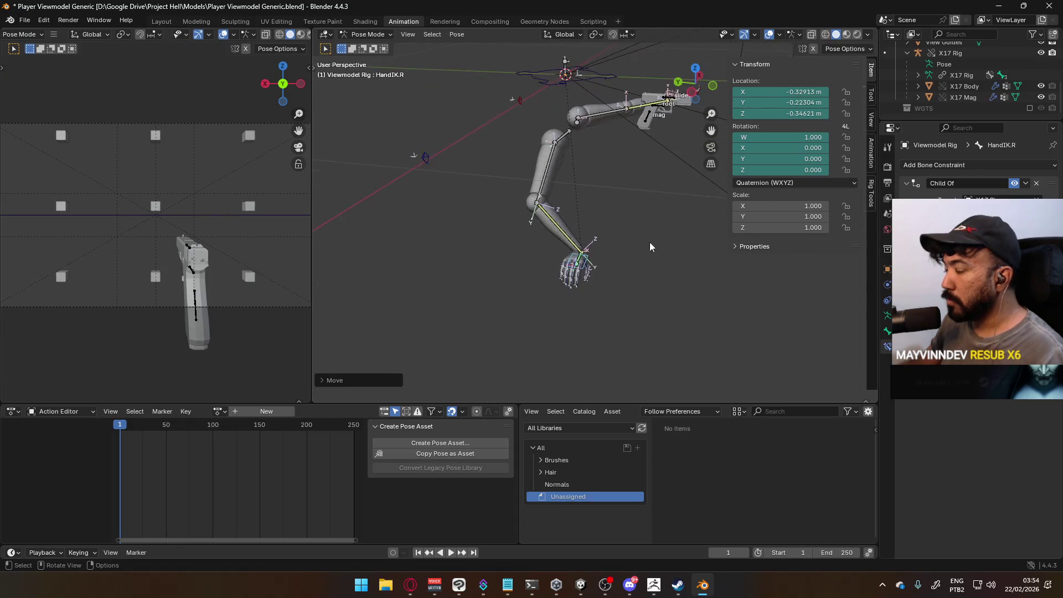
# Hide all bones except HandIK.R and rotate it around global Z.
pyautogui.click(887, 316)
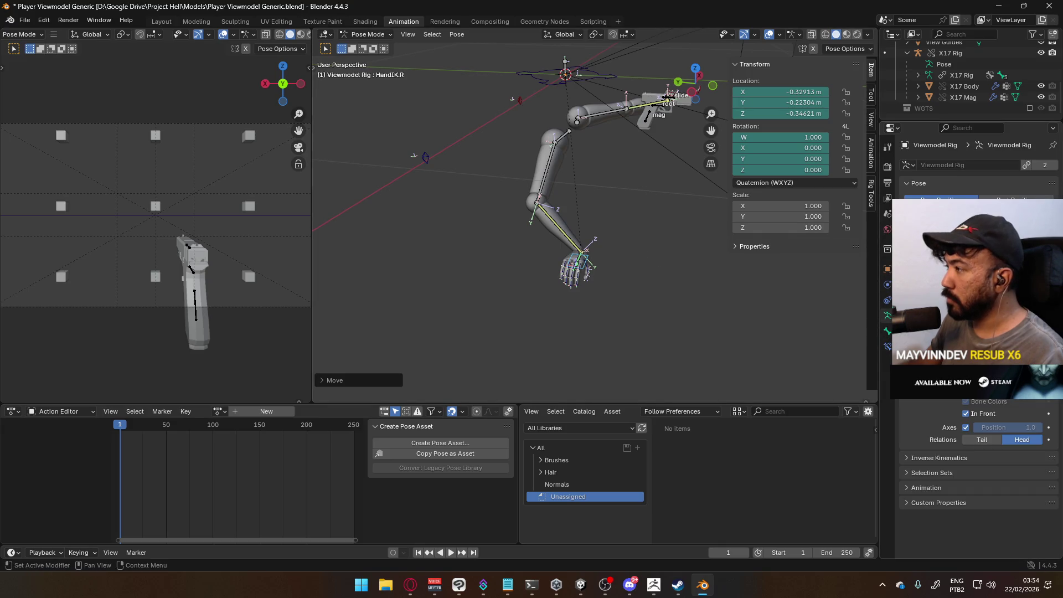
pyautogui.hotkey('shift', 'h')
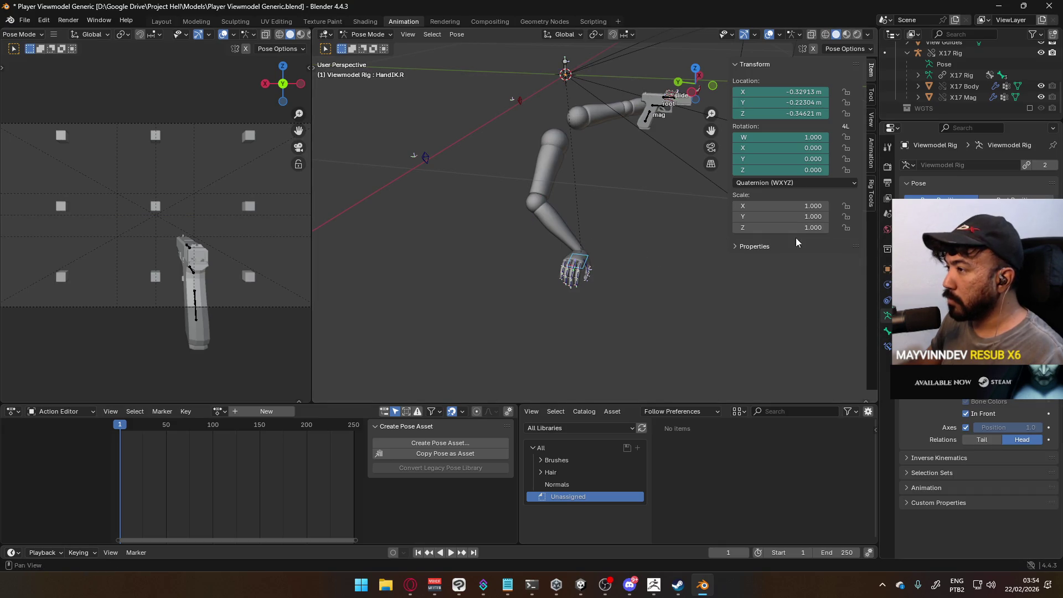
pyautogui.press('r')
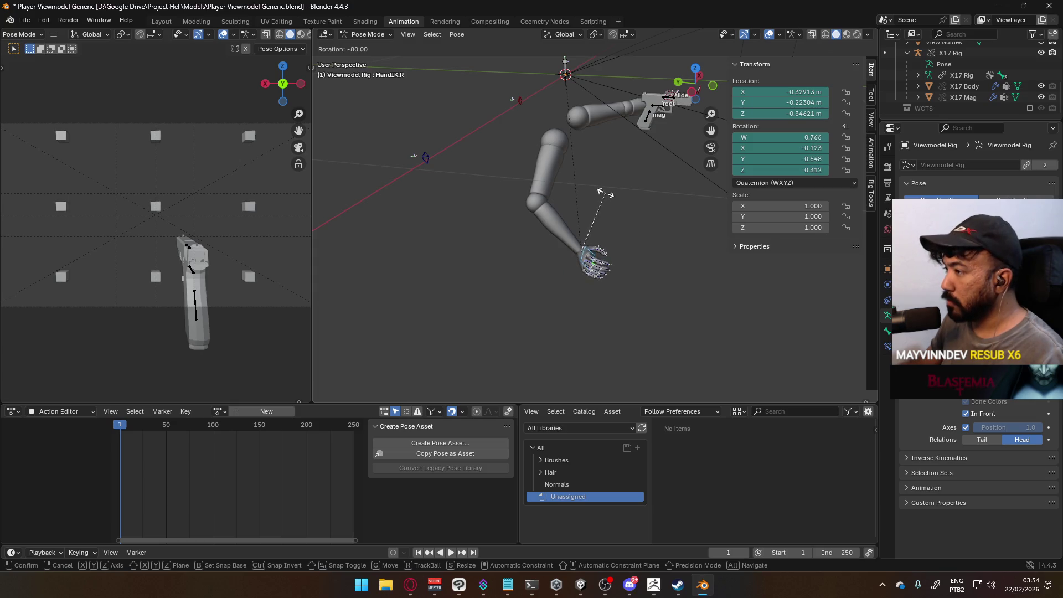
pyautogui.click(595, 180)
pyautogui.press('r')
pyautogui.press('z')
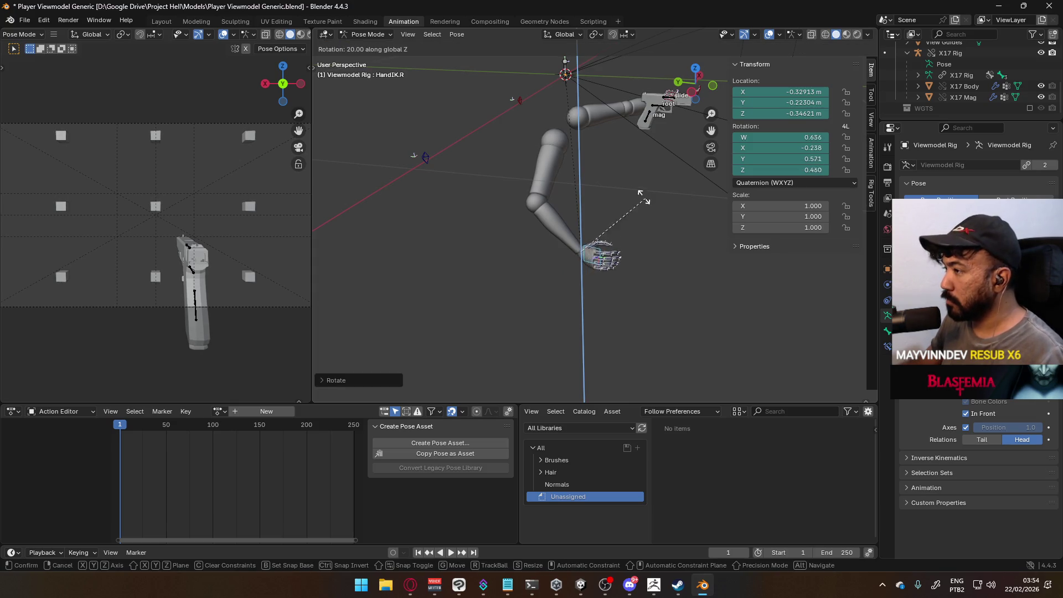
pyautogui.click(614, 185)
# In Front Ortho, clear HandIK.R's transforms and turn it 90 degrees around Z.
pyautogui.press('KP_1')
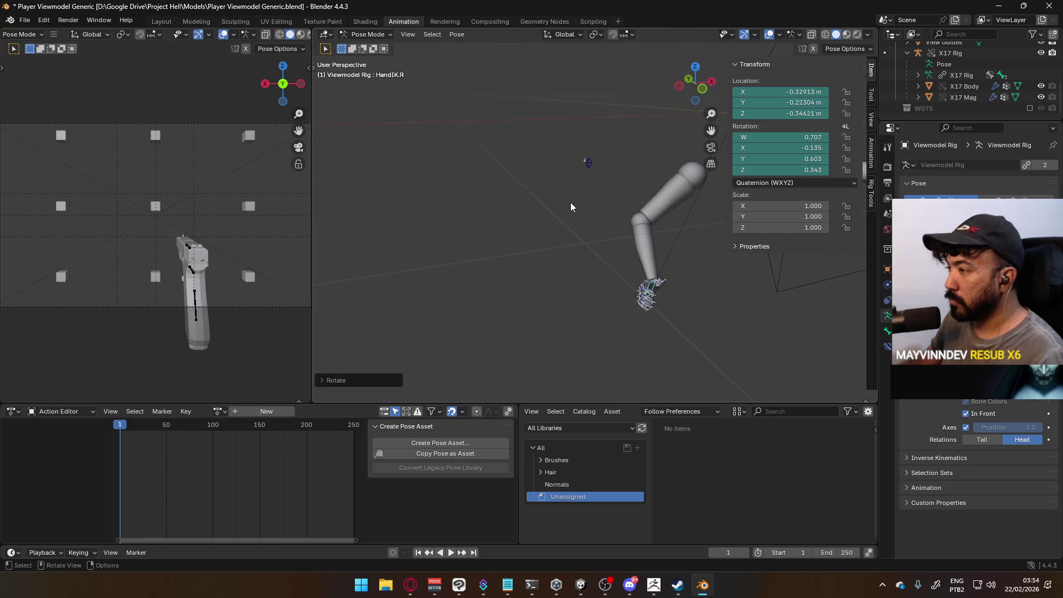
pyautogui.hotkey('alt', 'r')
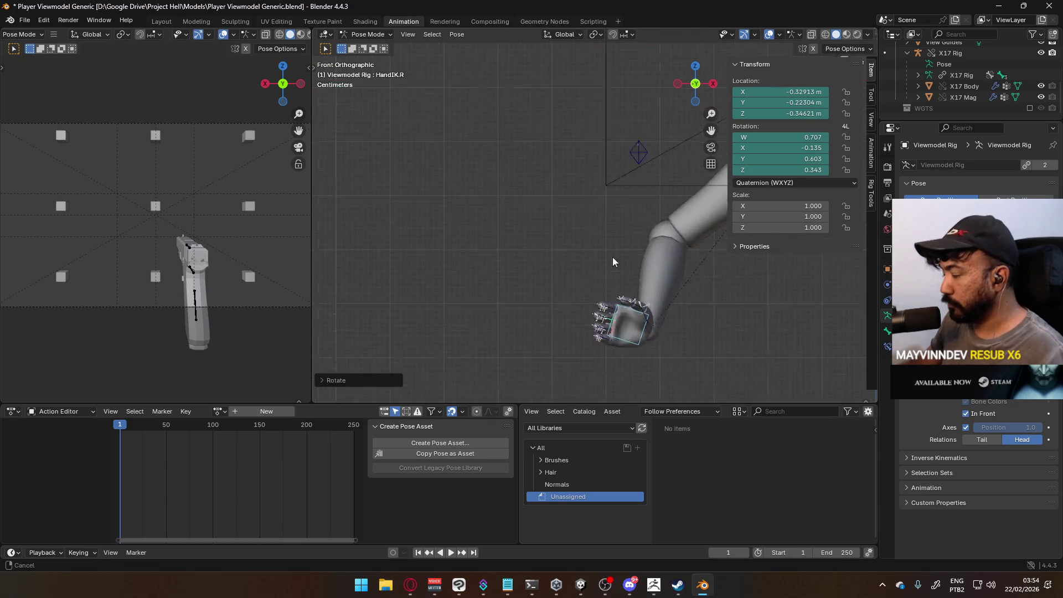
pyautogui.hotkey('alt', 'g')
pyautogui.scroll(-2, 581, 147)
pyautogui.keyDown('shift'); pyautogui.moveTo(581, 147); pyautogui.dragTo(513, 195, button='middle'); pyautogui.keyUp('shift')
pyautogui.press('r')
pyautogui.press('z')
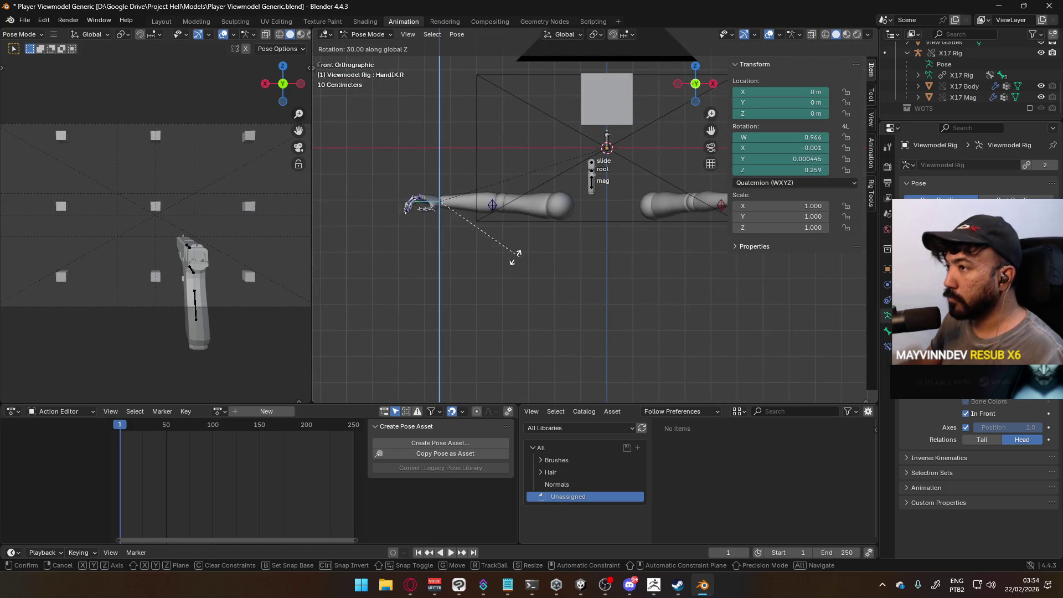
pyautogui.click(429, 254)
pyautogui.press('r')
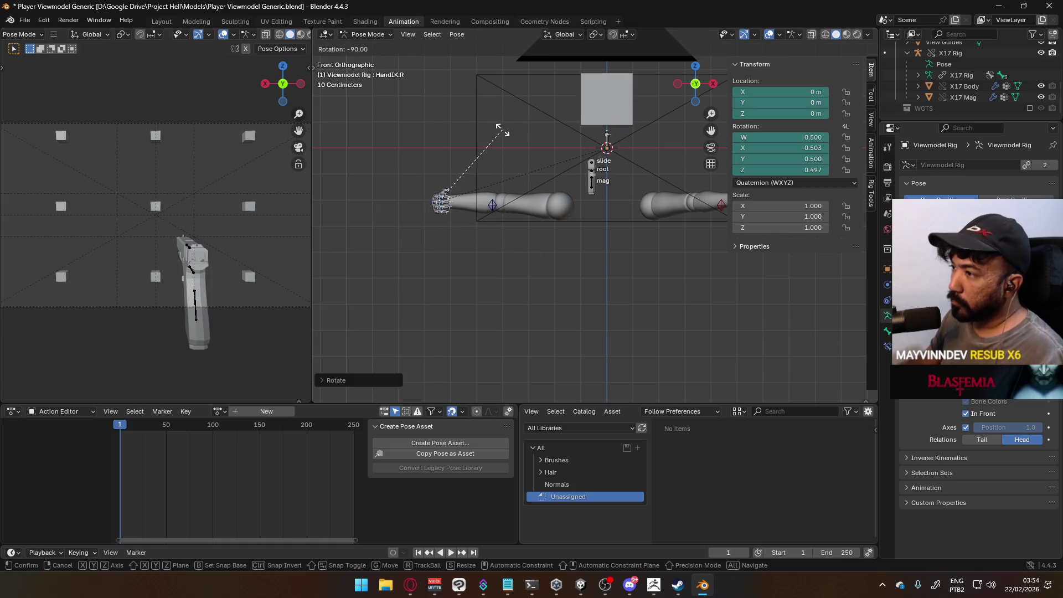
pyautogui.click(502, 141)
# Move HandIK.R to the pistol grip, checking it in the left orthographic view.
pyautogui.press('g')
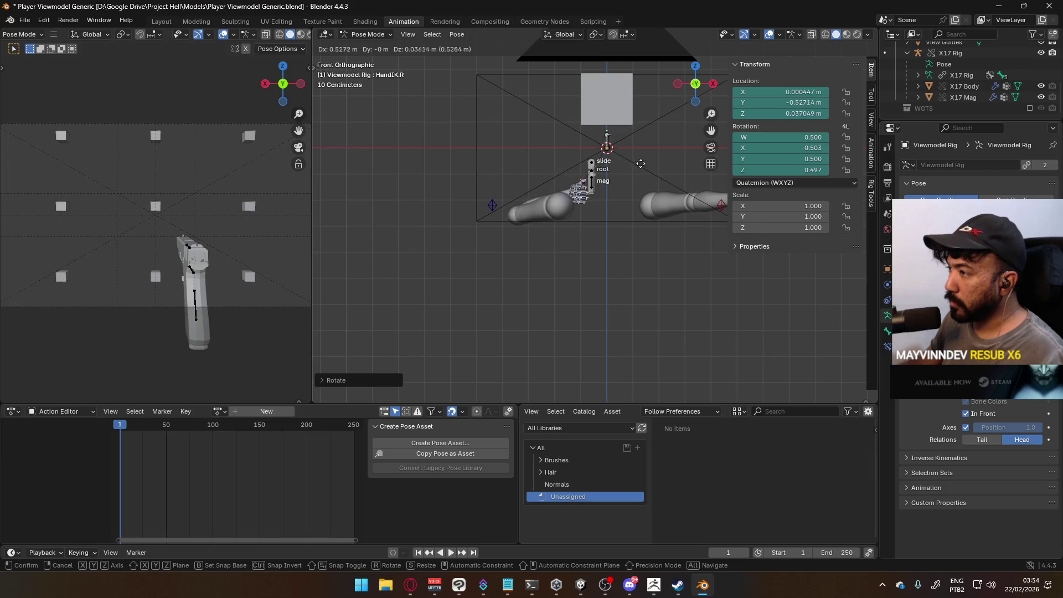
pyautogui.click(585, 164)
pyautogui.press('KP_3')
pyautogui.press('KP_1')
pyautogui.press('ctrl+KP_3')
pyautogui.keyDown('shift'); pyautogui.moveTo(506, 164); pyautogui.dragTo(457, 231, button='middle'); pyautogui.keyUp('shift')
pyautogui.press('g')
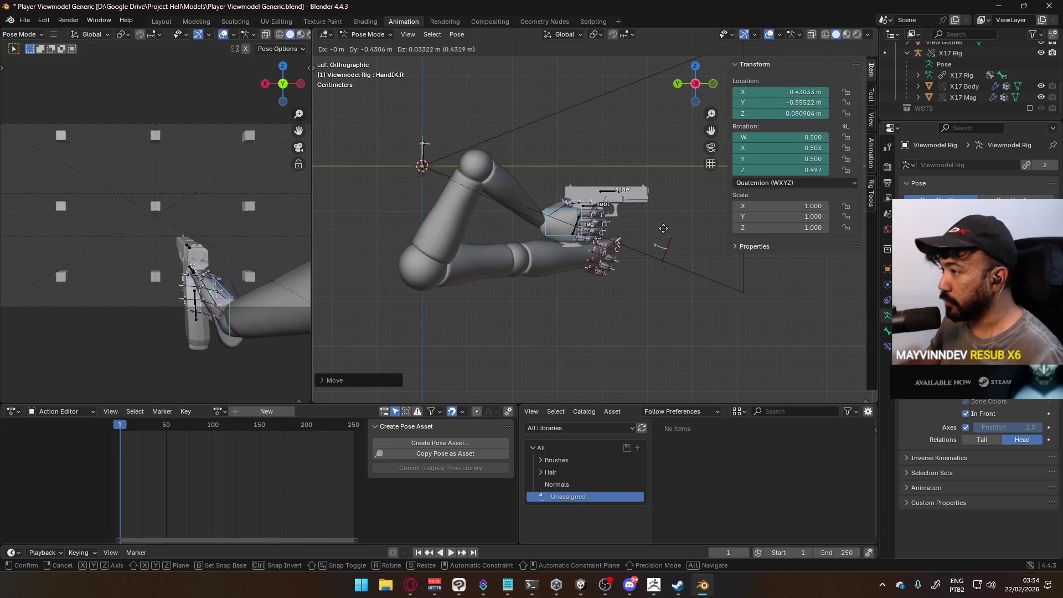
pyautogui.click(669, 227)
# Refine HandIK.R's placement on the pistol grip from two viewing angles.
pyautogui.moveTo(615, 237)
pyautogui.mouseDown(button='middle')
pyautogui.moveTo(550, 208)
pyautogui.moveTo(613, 211)
pyautogui.mouseUp(button='middle')
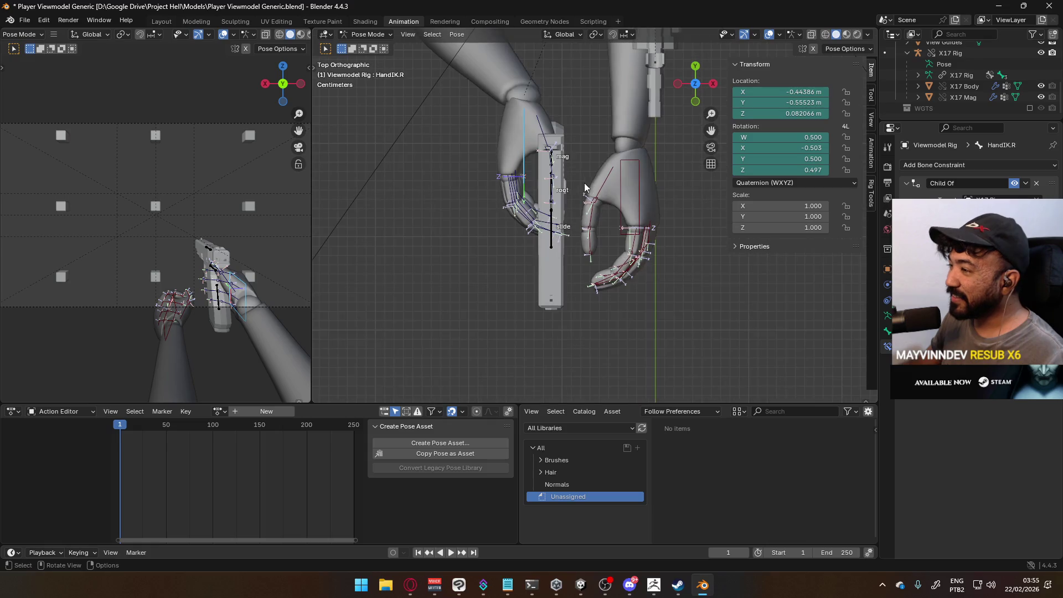
pyautogui.click(525, 138)
pyautogui.press('g')
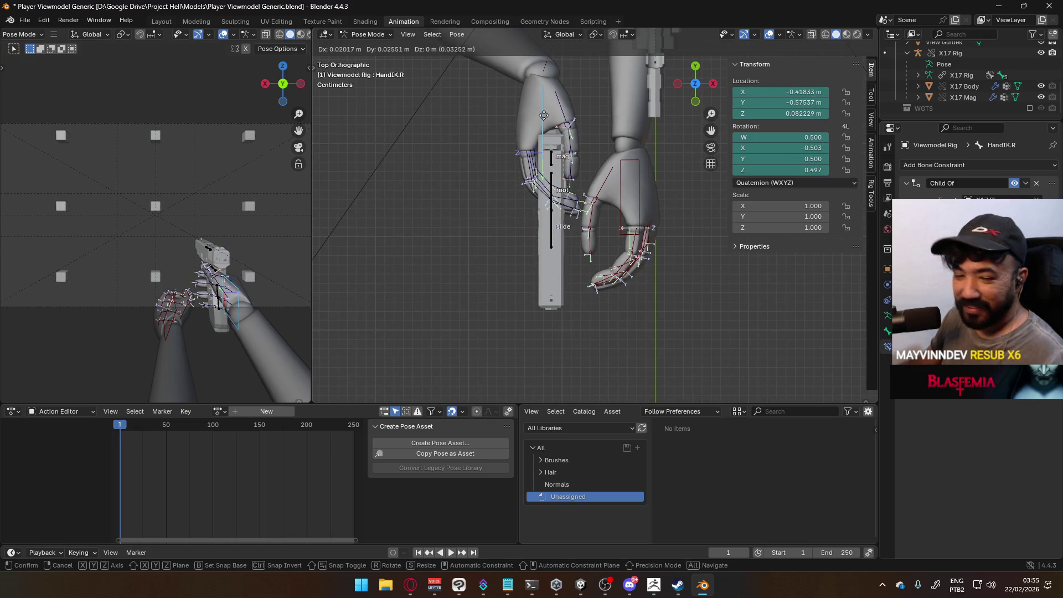
pyautogui.click(544, 117)
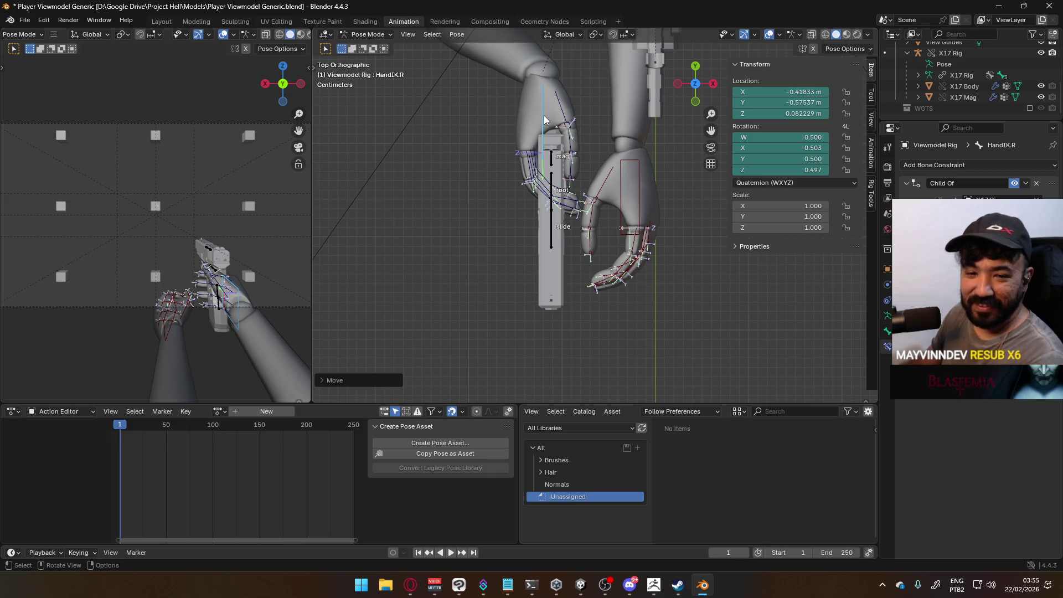
pyautogui.moveTo(544, 119)
pyautogui.keyDown('alt'); pyautogui.mouseDown(button='middle')
pyautogui.moveTo(555, 127)
pyautogui.moveTo(546, 97)
pyautogui.moveTo(579, 271)
pyautogui.mouseUp(button='middle'); pyautogui.keyUp('alt')
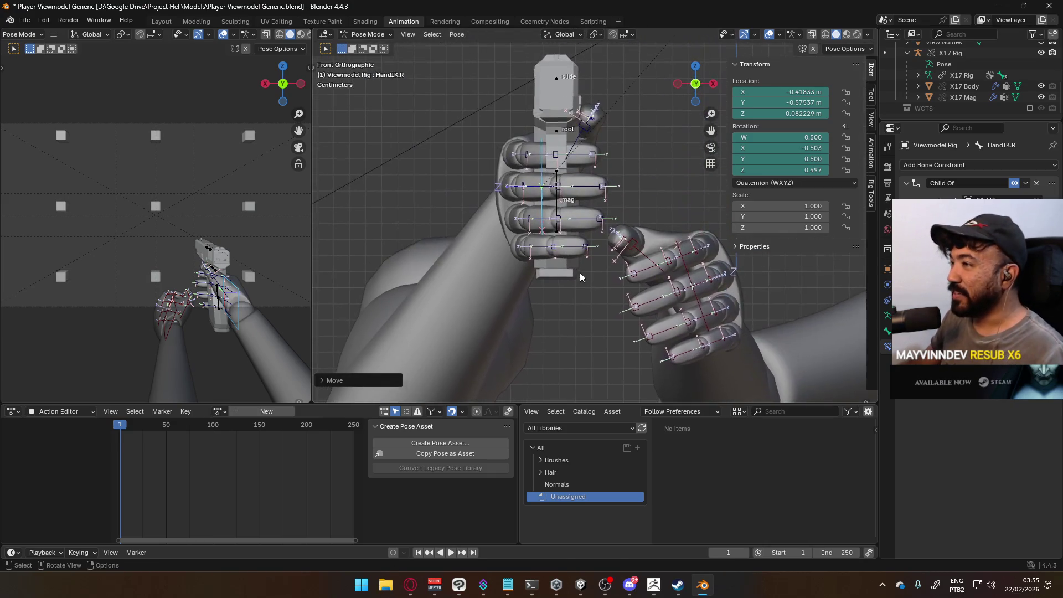
pyautogui.press('g')
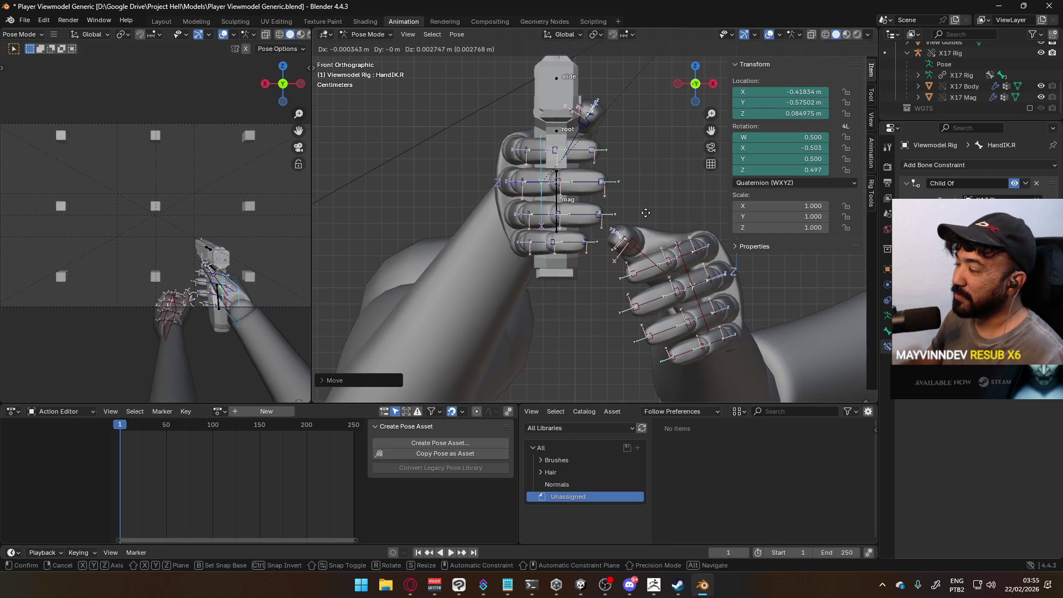
pyautogui.click(643, 212)
pyautogui.moveTo(643, 212); pyautogui.dragTo(546, 262, button='middle')
# Rotate HandIK.L around global Y and move it up beside the pistol.
pyautogui.click(569, 258)
pyautogui.press('KP_0')
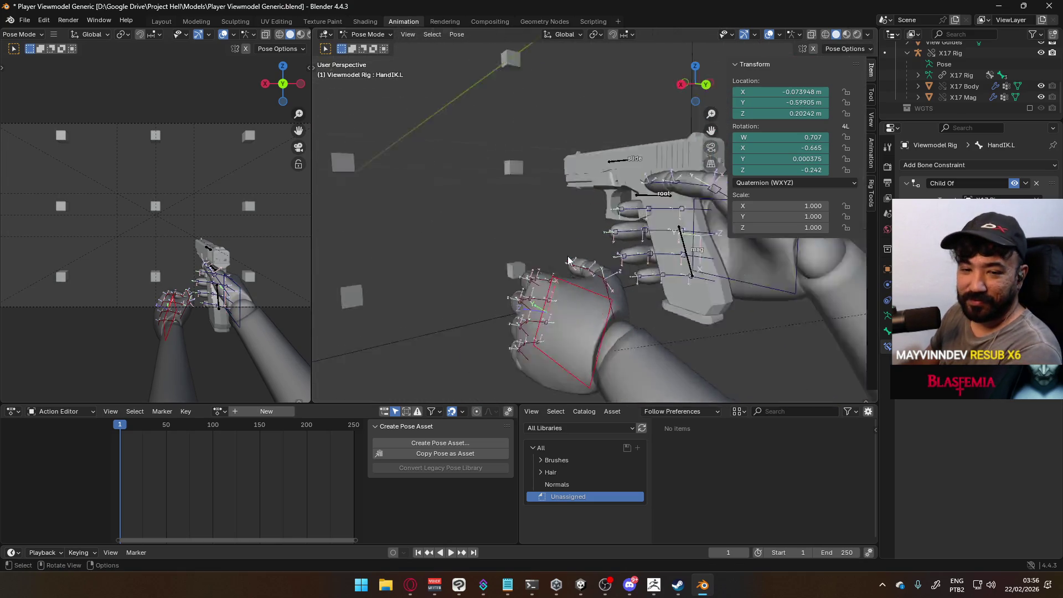
pyautogui.keyDown('shift'); pyautogui.moveTo(647, 293); pyautogui.dragTo(622, 249, button='middle'); pyautogui.keyUp('shift')
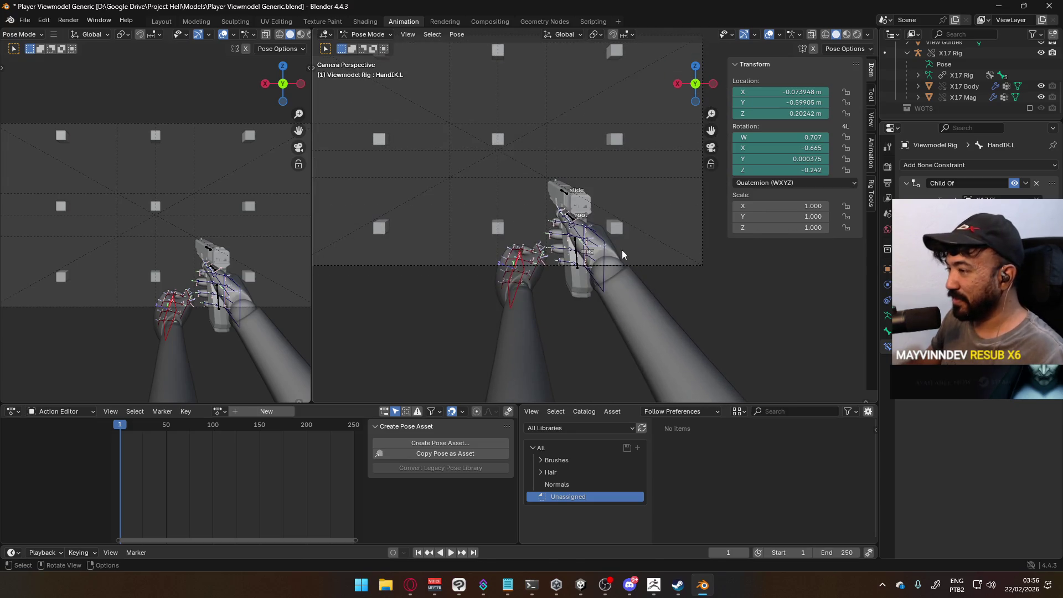
pyautogui.press('r')
pyautogui.press('y')
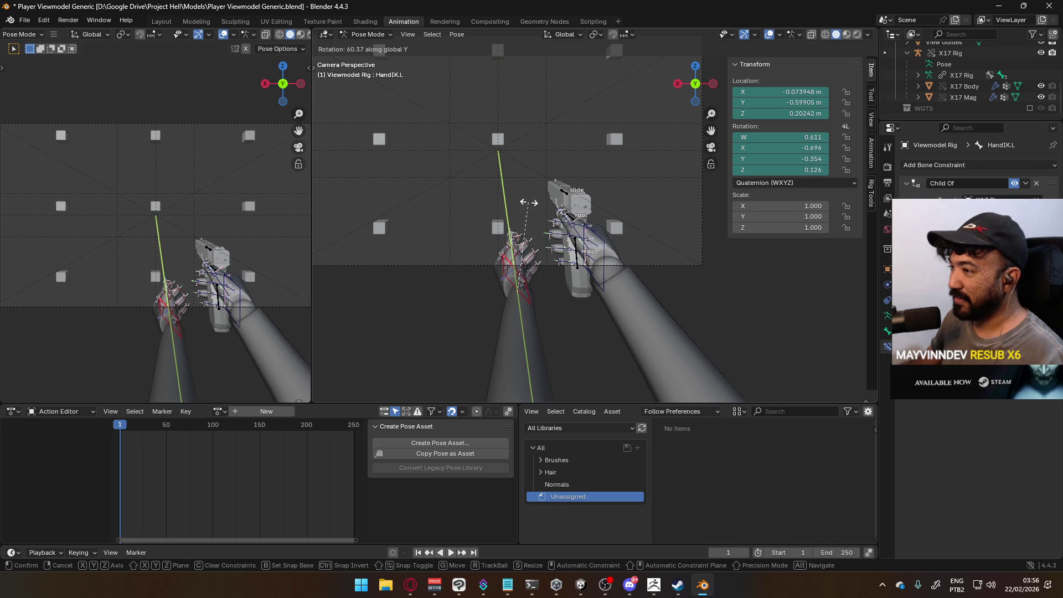
pyautogui.click(534, 208)
pyautogui.scroll(-3, 516, 207)
pyautogui.moveTo(512, 210)
pyautogui.mouseDown(button='middle')
pyautogui.moveTo(705, 223)
pyautogui.moveTo(789, 214)
pyautogui.moveTo(726, 245)
pyautogui.moveTo(700, 213)
pyautogui.moveTo(681, 256)
pyautogui.mouseUp(button='middle')
pyautogui.press('g')
pyautogui.click(642, 227)
pyautogui.moveTo(642, 227)
pyautogui.mouseDown(button='middle')
pyautogui.moveTo(626, 207)
pyautogui.moveTo(696, 221)
pyautogui.moveTo(628, 245)
pyautogui.moveTo(525, 228)
pyautogui.moveTo(504, 260)
pyautogui.moveTo(518, 286)
pyautogui.moveTo(652, 247)
pyautogui.mouseUp(button='middle')
# Copy ElbowIK.R's pose and paste it X-flipped onto the left side.
pyautogui.click(501, 264)
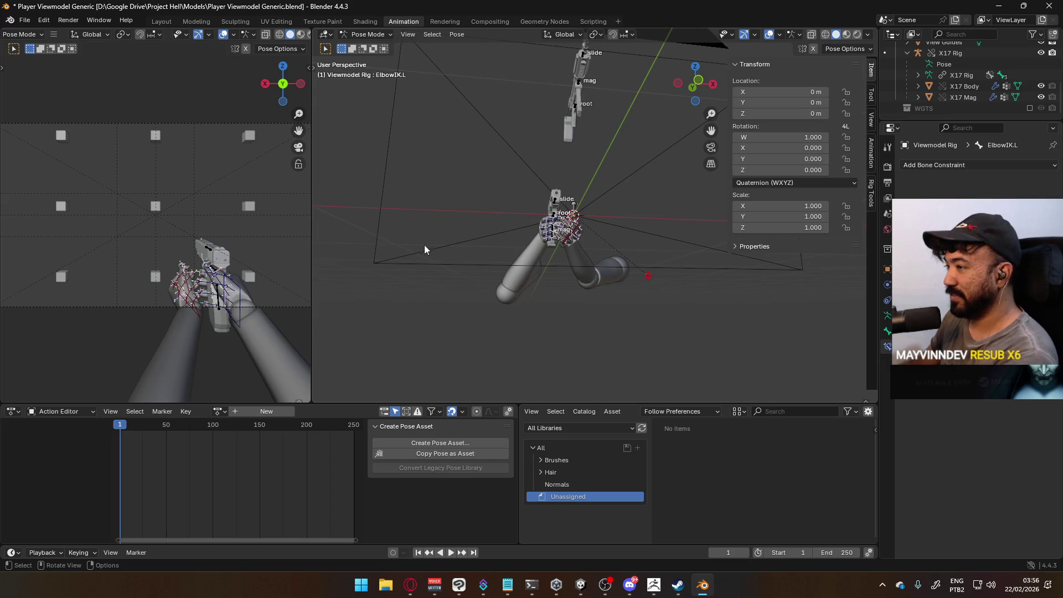
pyautogui.moveTo(423, 243); pyautogui.dragTo(509, 283, button='middle')
pyautogui.click(535, 328)
pyautogui.rightClick(538, 327)
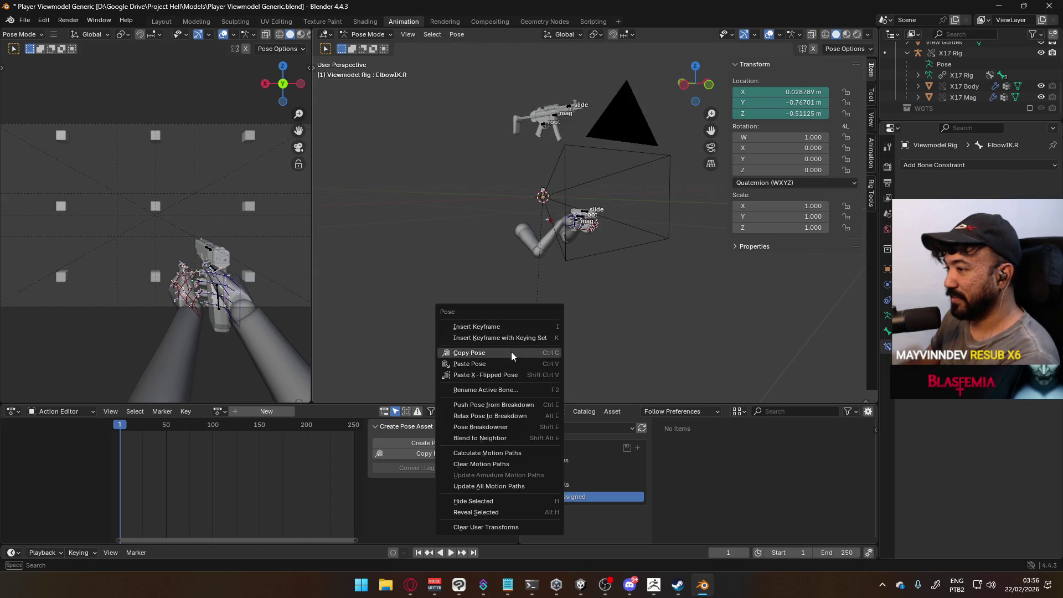
pyautogui.click(510, 351)
pyautogui.rightClick(534, 324)
pyautogui.click(514, 346)
pyautogui.moveTo(560, 332)
pyautogui.mouseDown(button='middle')
pyautogui.moveTo(559, 291)
pyautogui.moveTo(646, 267)
pyautogui.moveTo(631, 250)
pyautogui.moveTo(637, 271)
pyautogui.moveTo(559, 238)
pyautogui.mouseUp(button='middle')
# Check the IK constraint on the Forearm.L bone.
pyautogui.click(887, 316)
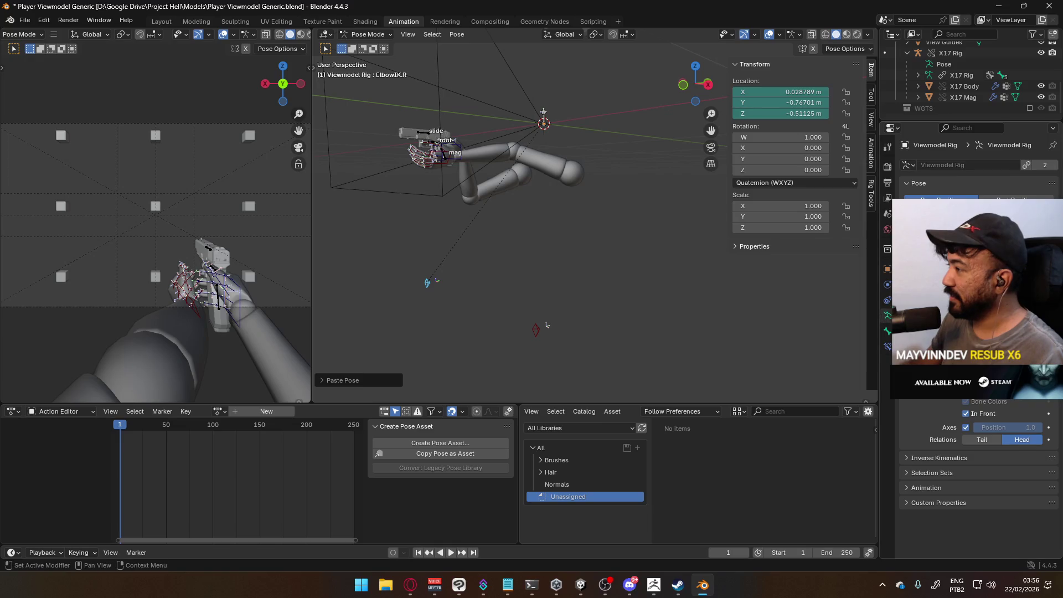
pyautogui.click(498, 154)
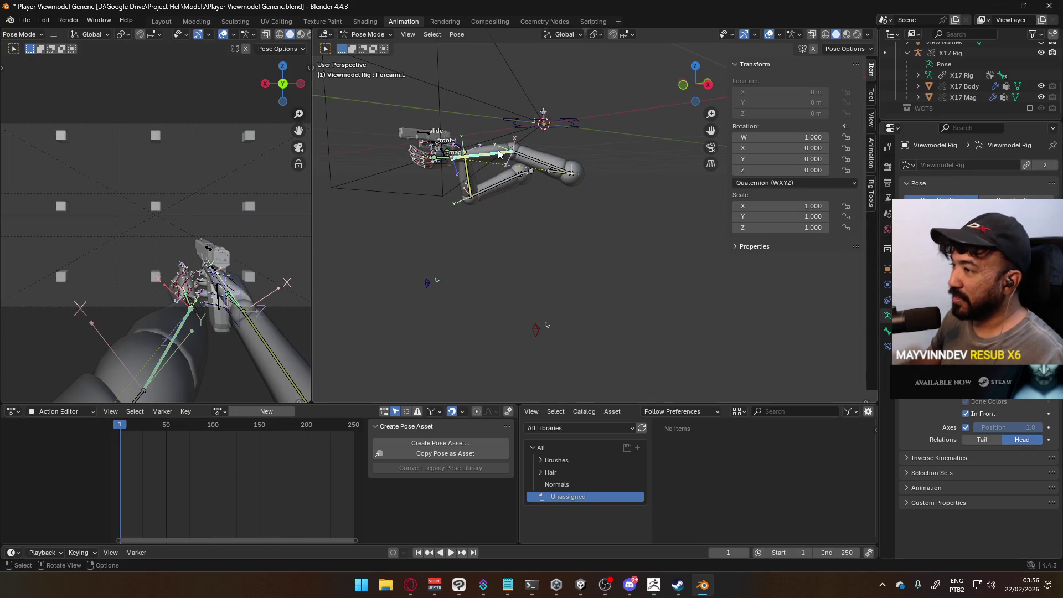
pyautogui.click(888, 348)
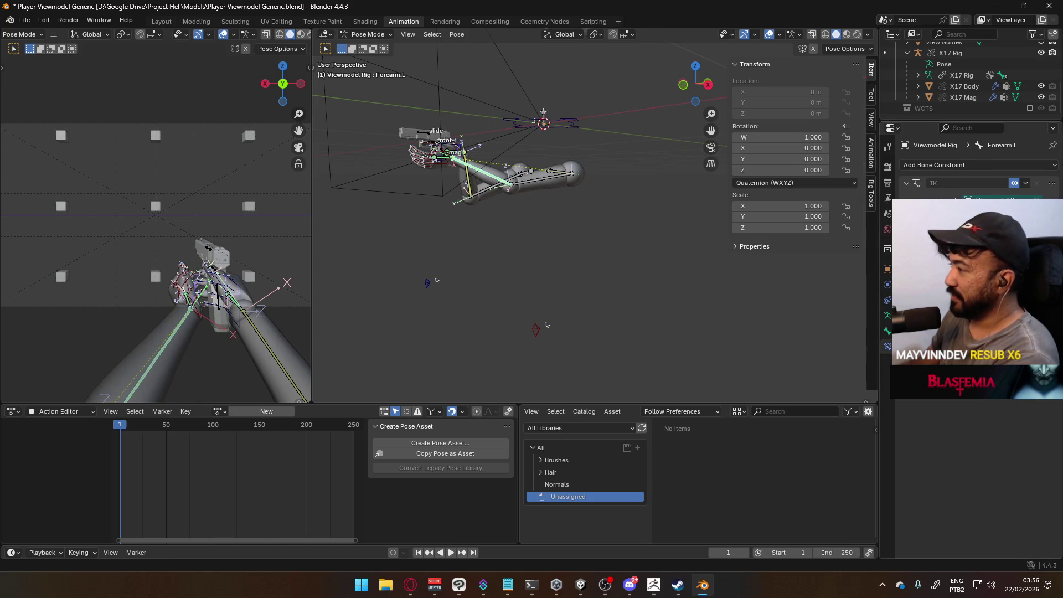
pyautogui.moveTo(531, 194); pyautogui.dragTo(614, 199, button='middle')
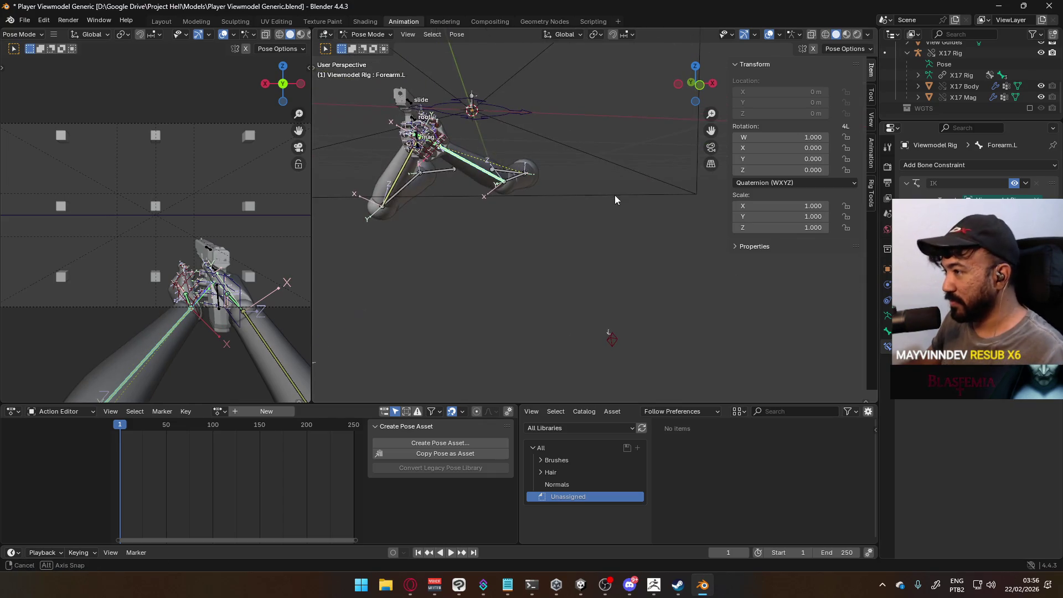
# Move ElbowIK.L to about X -0.317, Y -0.705, Z -0.626 m.
pyautogui.click(622, 343)
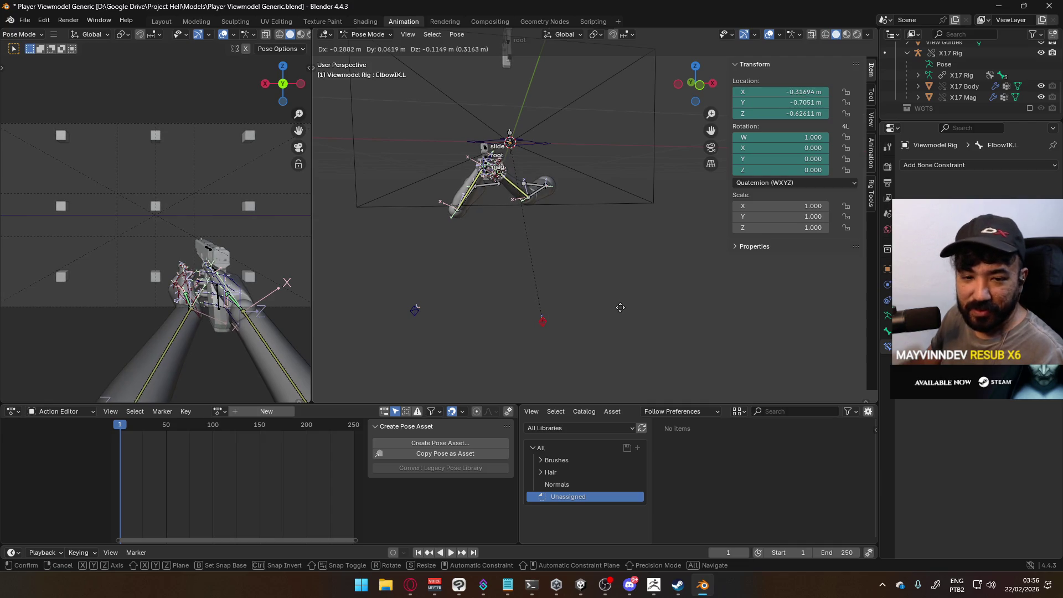
pyautogui.click(620, 307)
pyautogui.moveTo(378, 251)
pyautogui.mouseDown(button='middle')
pyautogui.moveTo(360, 252)
pyautogui.moveTo(417, 177)
pyautogui.mouseUp(button='middle')
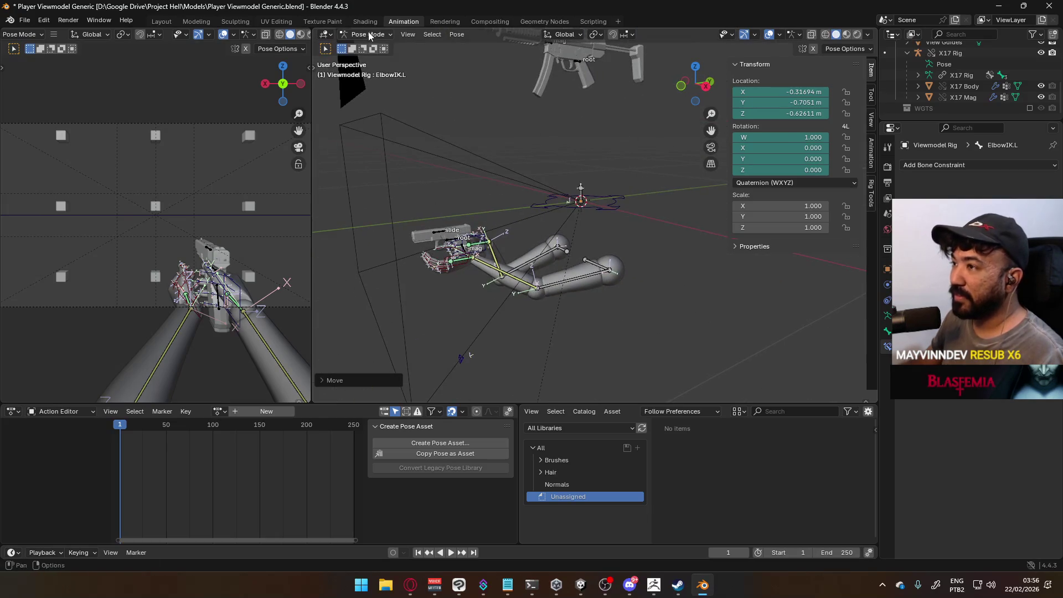
pyautogui.scroll(1, 433, 264)
pyautogui.click(384, 276)
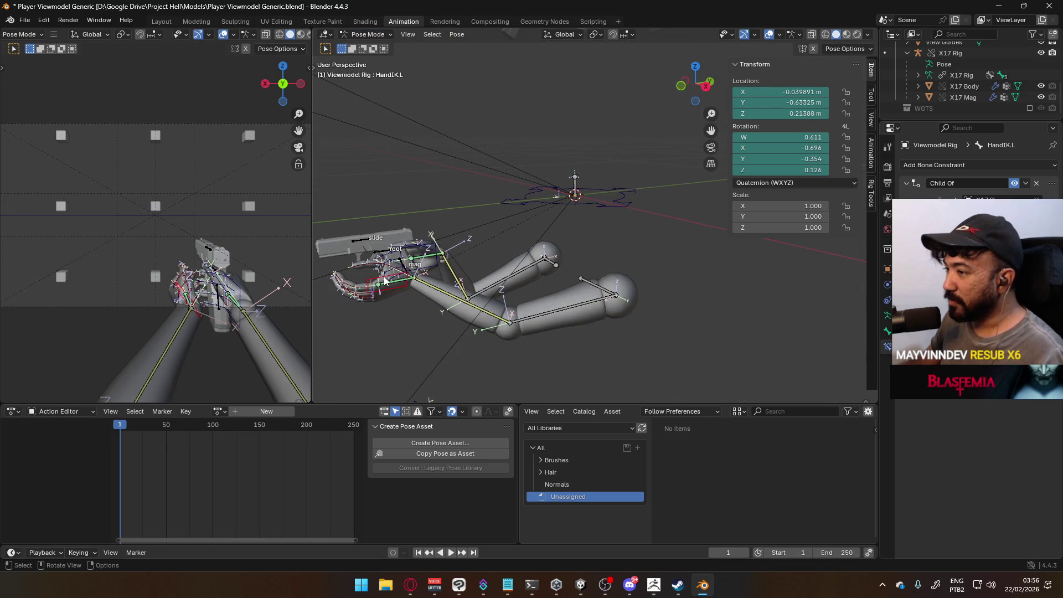
# Move HandIK.L beside the right hand on the pistol grip.
pyautogui.scroll(3, 383, 277)
pyautogui.moveTo(545, 221)
pyautogui.mouseDown(button='middle')
pyautogui.moveTo(531, 222)
pyautogui.moveTo(673, 237)
pyautogui.mouseUp(button='middle')
pyautogui.press('g')
pyautogui.click(497, 224)
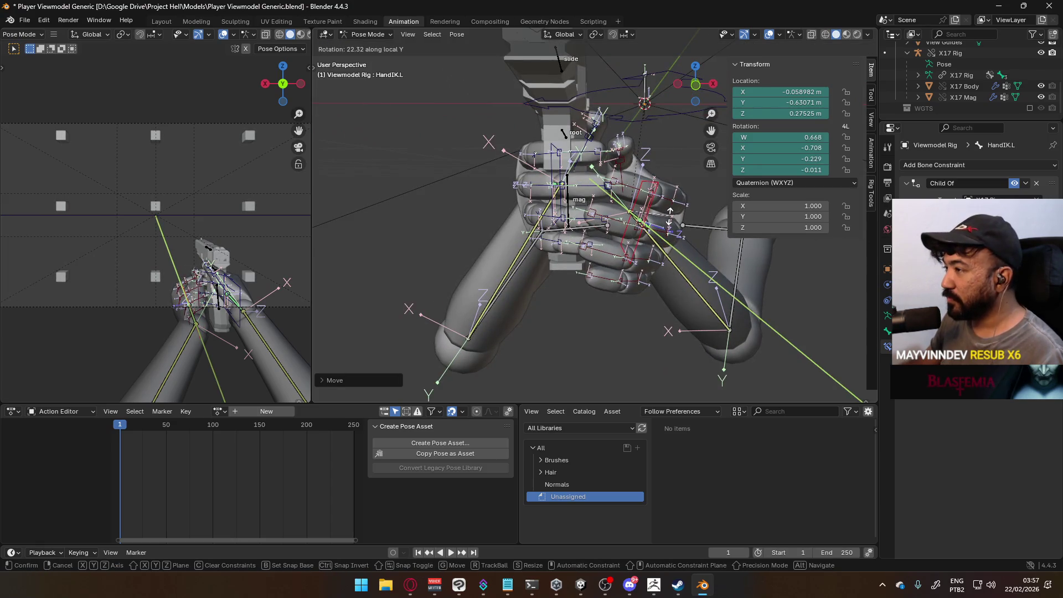
pyautogui.rightClick(669, 217)
pyautogui.press('g')
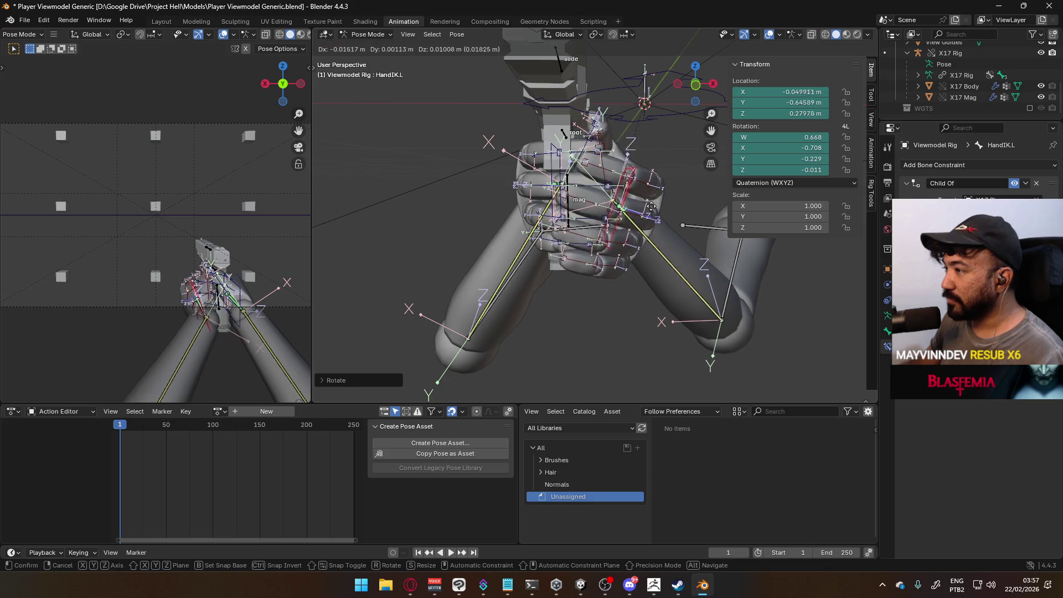
pyautogui.click(654, 207)
pyautogui.moveTo(655, 207); pyautogui.dragTo(538, 214, button='middle')
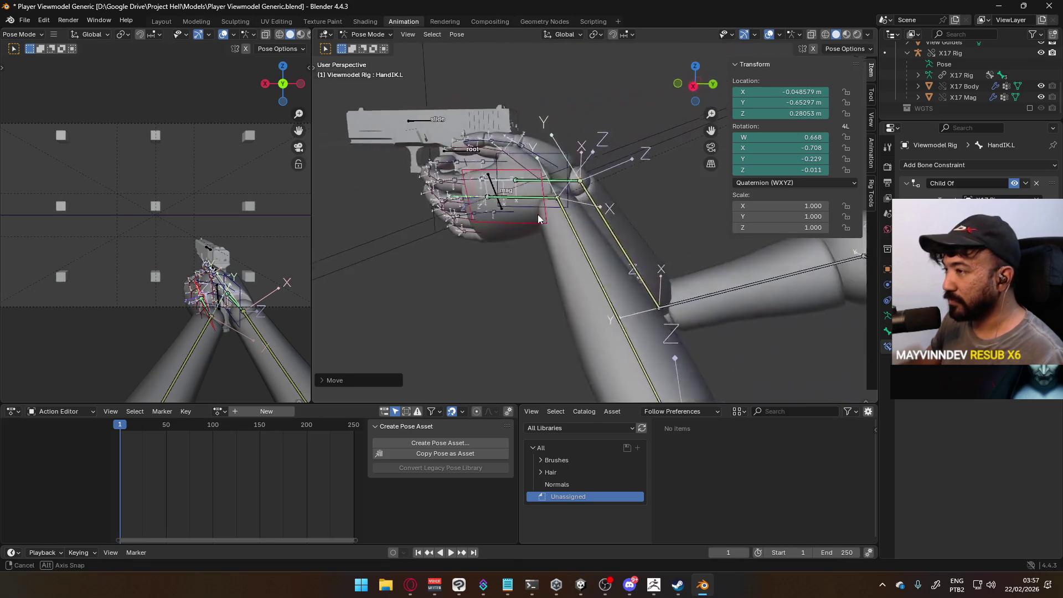
# Rotate HandIK.L and fine-tune its position, checking from the top orthographic view.
pyautogui.press('r')
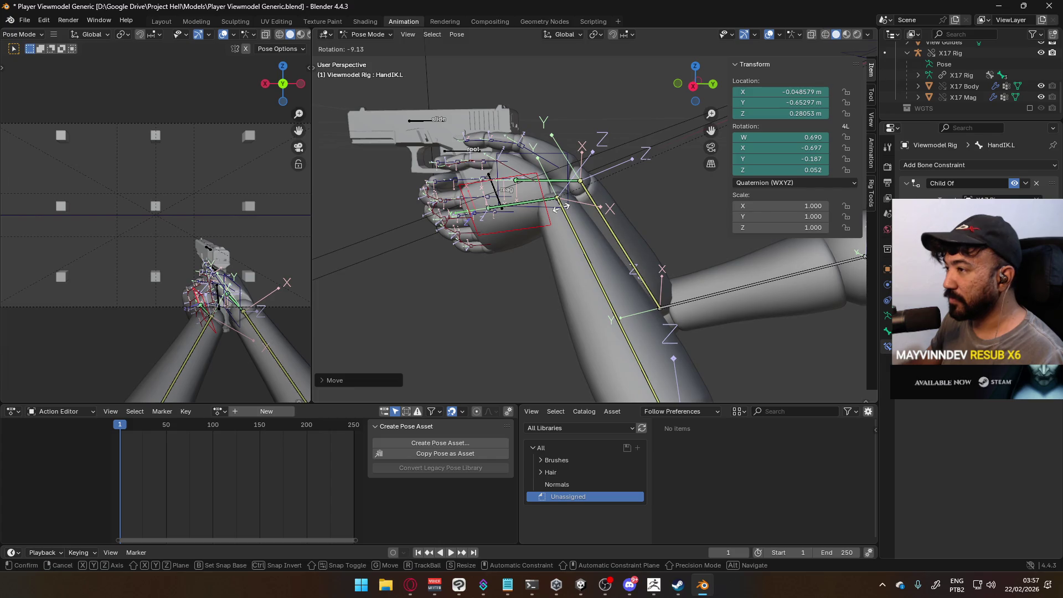
pyautogui.click(559, 108)
pyautogui.moveTo(559, 109)
pyautogui.mouseDown(button='middle')
pyautogui.moveTo(610, 124)
pyautogui.moveTo(642, 156)
pyautogui.moveTo(640, 253)
pyautogui.moveTo(670, 195)
pyautogui.moveTo(414, 158)
pyautogui.moveTo(649, 104)
pyautogui.moveTo(631, 148)
pyautogui.mouseUp(button='middle')
pyautogui.press('g')
pyautogui.click(600, 122)
pyautogui.click(662, 205)
pyautogui.press('KP_7')
pyautogui.scroll(2, 592, 233)
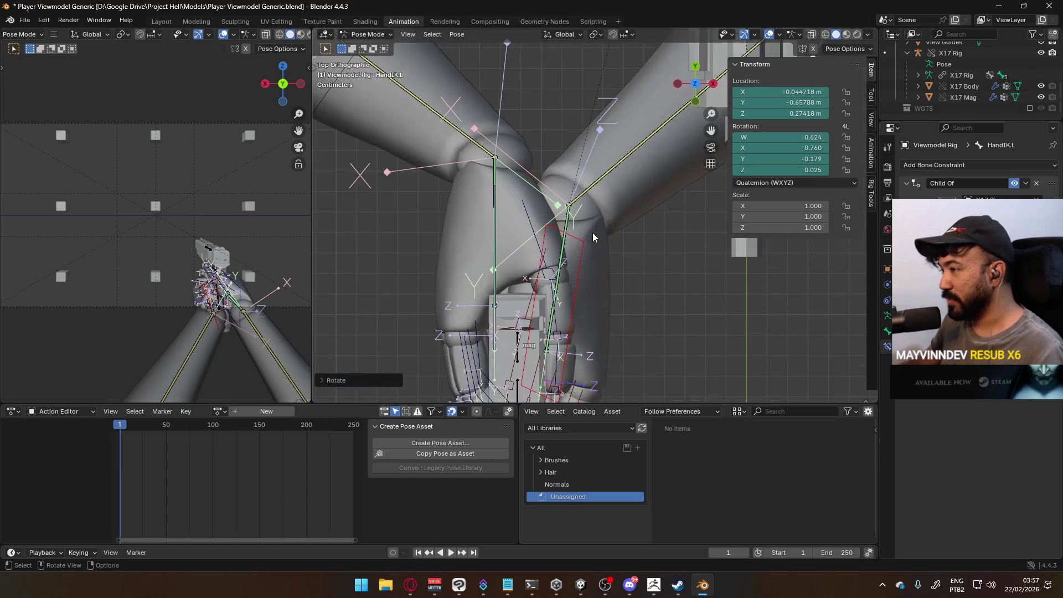
pyautogui.press('g')
pyautogui.click(615, 225)
pyautogui.moveTo(620, 231)
pyautogui.mouseDown(button='middle')
pyautogui.moveTo(617, 196)
pyautogui.moveTo(637, 151)
pyautogui.moveTo(612, 166)
pyautogui.moveTo(617, 177)
pyautogui.moveTo(406, 193)
pyautogui.moveTo(518, 175)
pyautogui.moveTo(520, 198)
pyautogui.moveTo(575, 203)
pyautogui.moveTo(595, 177)
pyautogui.moveTo(651, 150)
pyautogui.moveTo(679, 91)
pyautogui.moveTo(817, 93)
pyautogui.moveTo(509, 107)
pyautogui.moveTo(559, 166)
pyautogui.mouseUp(button='middle')
# Rotate Thumb0.L around global Z and X to curl it around the grip.
pyautogui.click(650, 151)
pyautogui.press('r')
pyautogui.press('z')
pyautogui.click(621, 142)
pyautogui.press('r')
pyautogui.press('x')
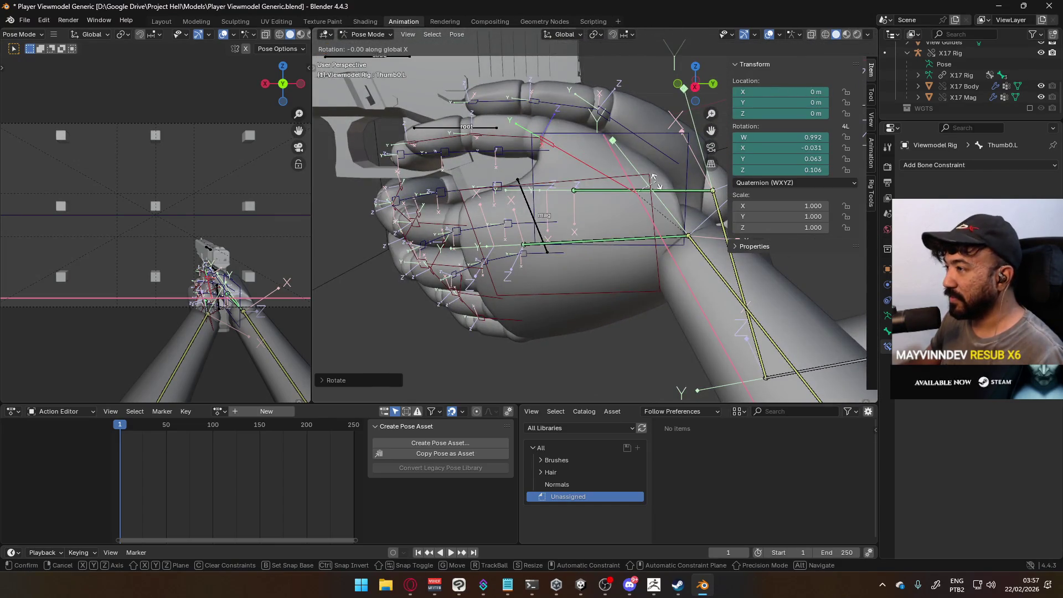
pyautogui.click(653, 176)
pyautogui.moveTo(653, 176)
pyautogui.mouseDown(button='middle')
pyautogui.moveTo(540, 136)
pyautogui.moveTo(399, 168)
pyautogui.moveTo(601, 146)
pyautogui.moveTo(484, 191)
pyautogui.moveTo(495, 218)
pyautogui.moveTo(430, 236)
pyautogui.moveTo(523, 204)
pyautogui.moveTo(483, 219)
pyautogui.mouseUp(button='middle')
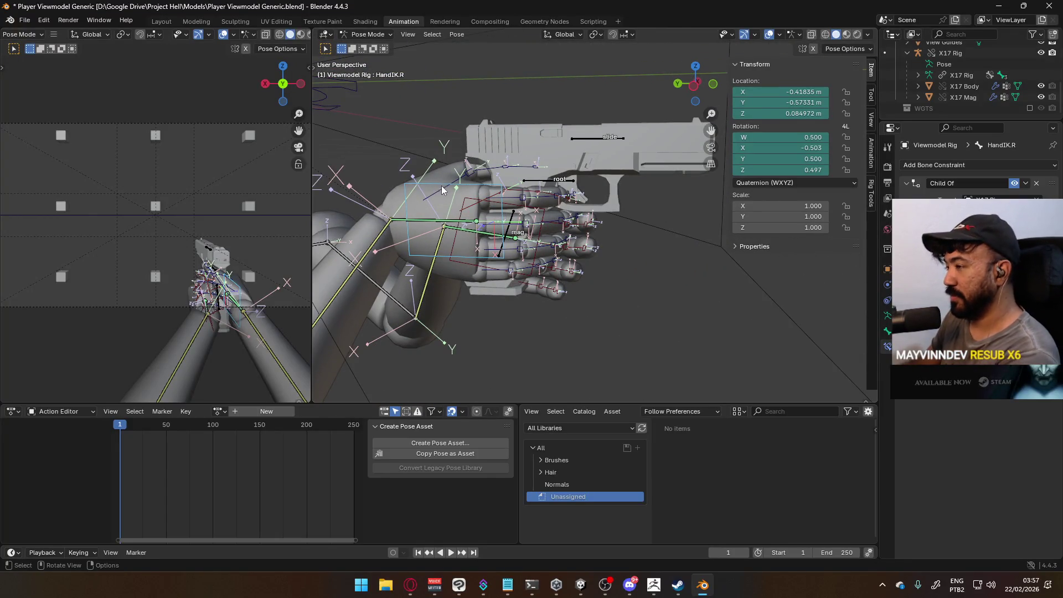
# From the left side view, move HandIK.R slightly further along the pistol grip.
pyautogui.press('ctrl+KP_3')
pyautogui.scroll(3, 443, 185)
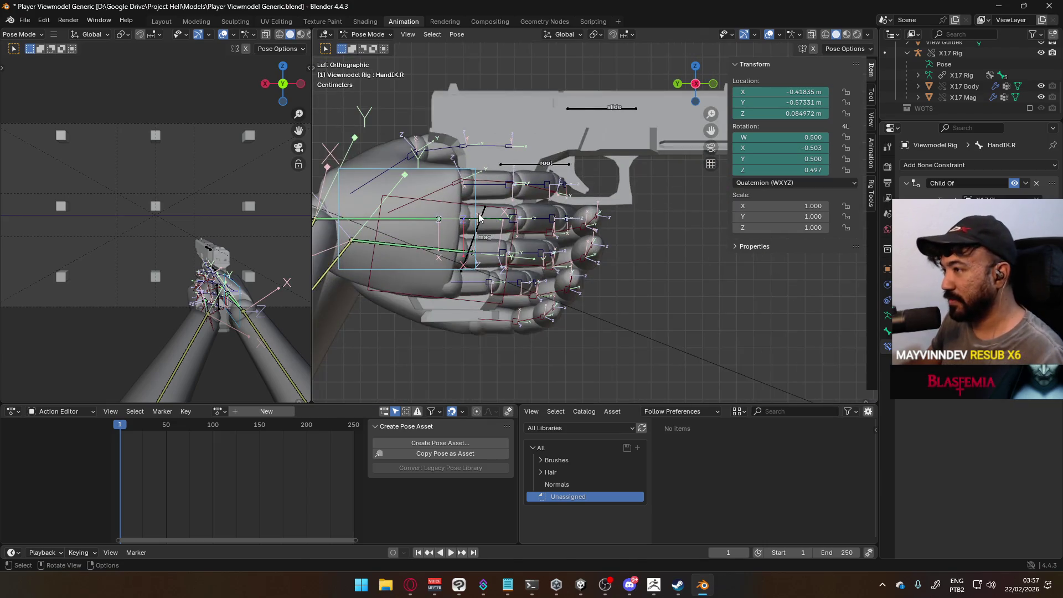
pyautogui.press('g')
pyautogui.click(513, 224)
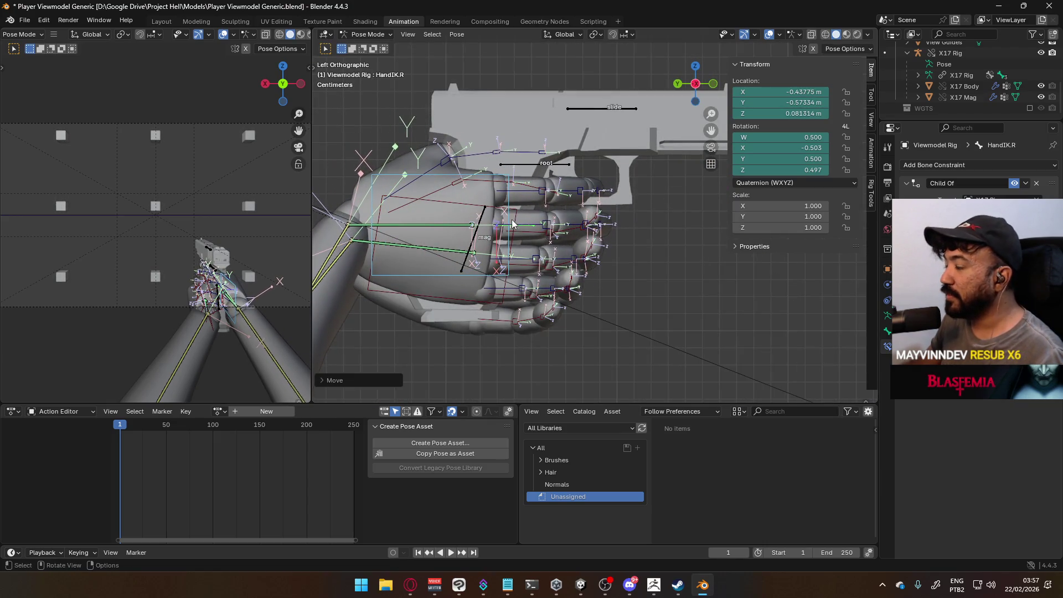
pyautogui.press('g')
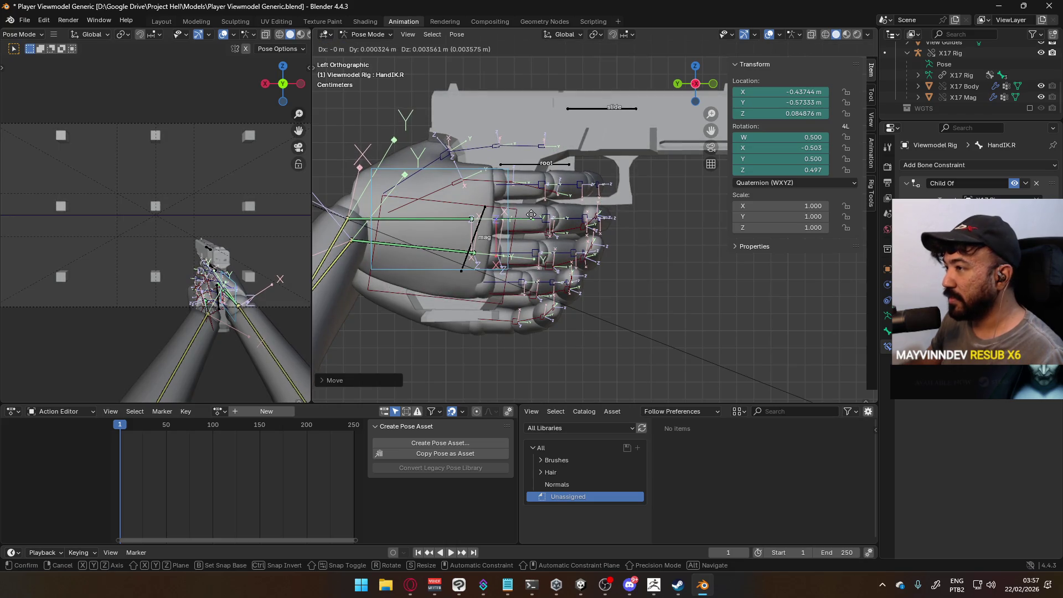
pyautogui.click(531, 215)
pyautogui.keyDown('shift'); pyautogui.moveTo(549, 236); pyautogui.dragTo(573, 222, button='middle'); pyautogui.keyUp('shift')
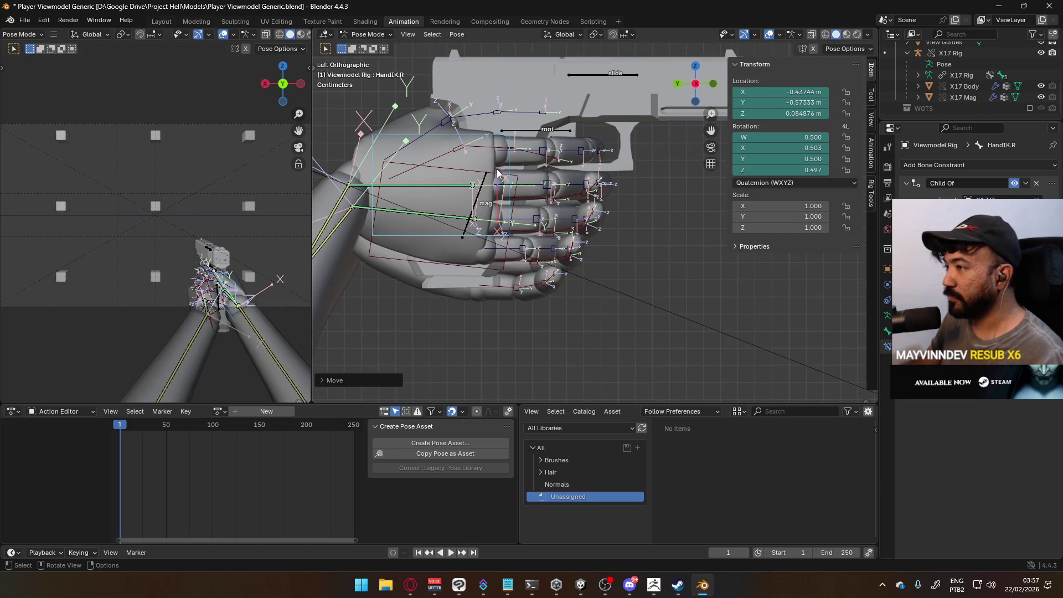
# Curl Middle1.R tighter, to about quaternion W 0.999, X -0.002, Y 0.008, Z -0.045.
pyautogui.press('g')
pyautogui.press('Escape')
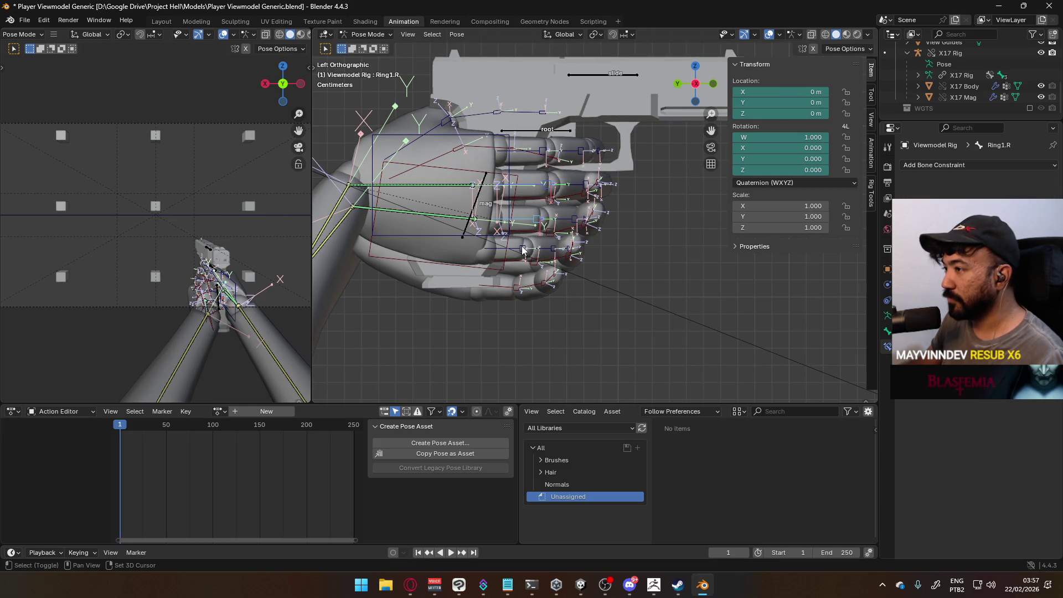
pyautogui.click(632, 218)
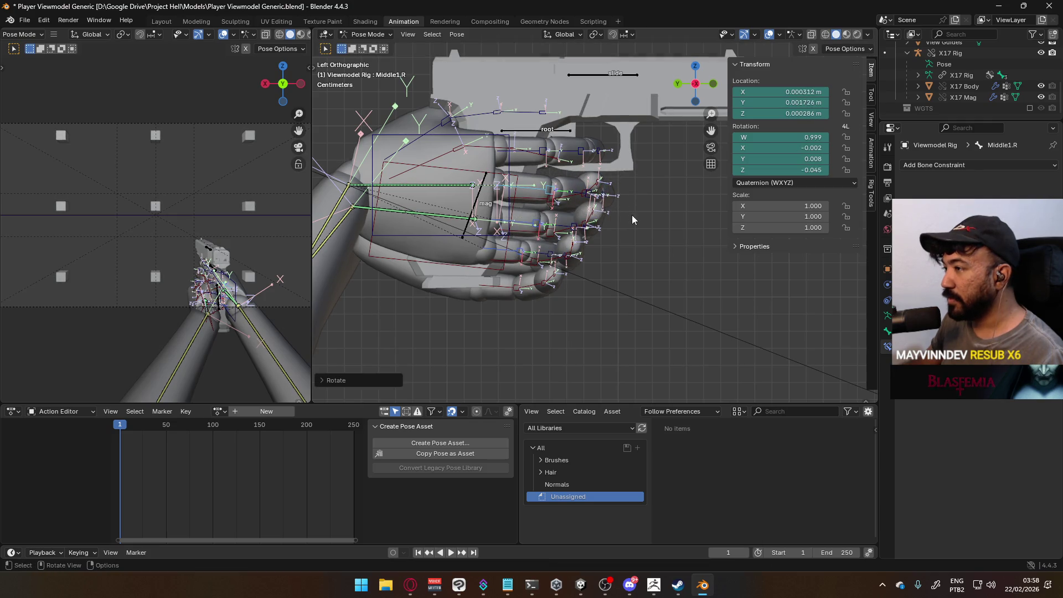
pyautogui.click(580, 193)
pyautogui.moveTo(580, 193)
pyautogui.mouseDown(button='middle')
pyautogui.moveTo(447, 220)
pyautogui.moveTo(355, 205)
pyautogui.moveTo(433, 246)
pyautogui.mouseUp(button='middle')
pyautogui.scroll(3, 434, 245)
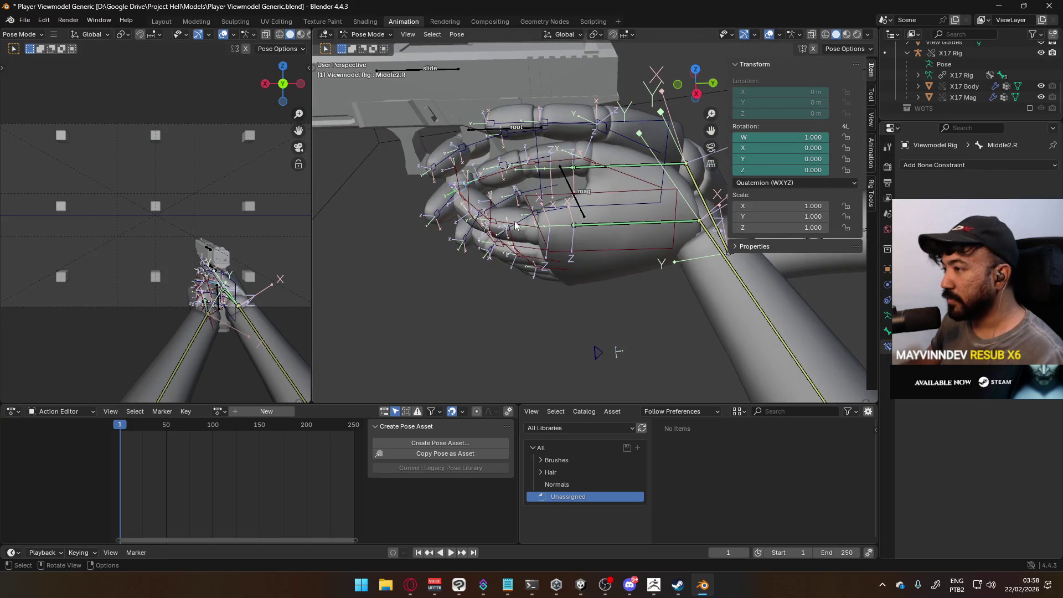
pyautogui.moveTo(530, 233); pyautogui.dragTo(553, 188, button='middle')
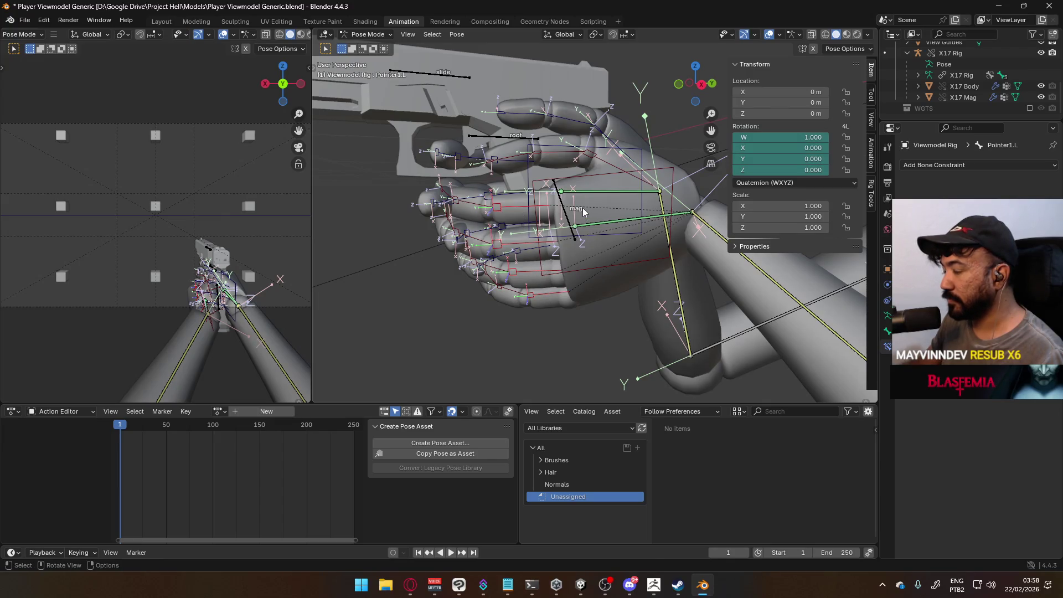
# Bend the left index finger Pointer1.L and turn HandIK.L around the Z axis.
pyautogui.press('r')
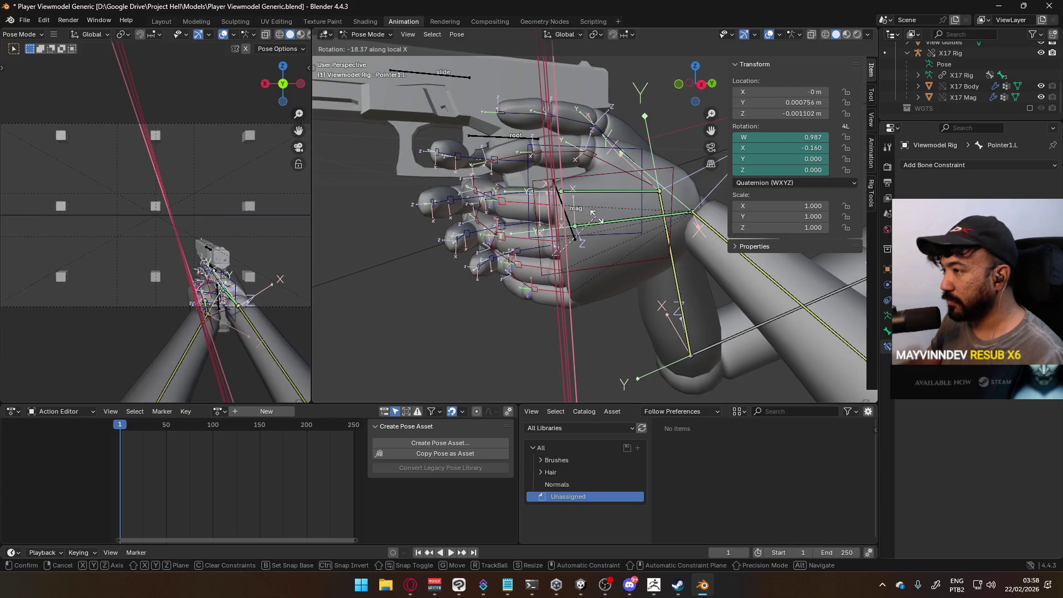
pyautogui.click(573, 236)
pyautogui.moveTo(573, 235)
pyautogui.mouseDown(button='middle')
pyautogui.moveTo(565, 242)
pyautogui.moveTo(606, 237)
pyautogui.moveTo(570, 288)
pyautogui.moveTo(447, 280)
pyautogui.mouseUp(button='middle')
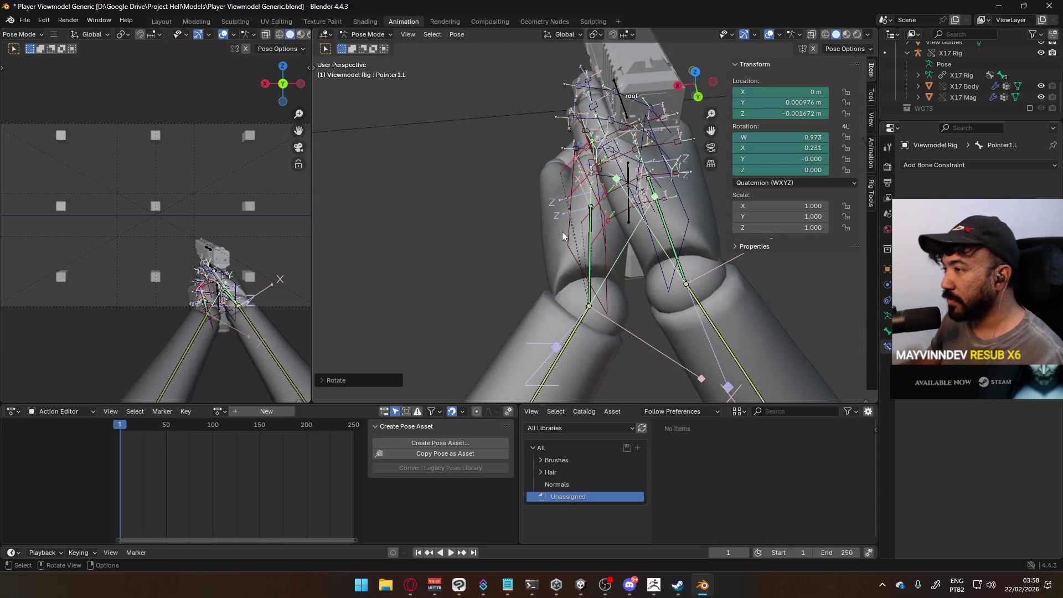
pyautogui.press('z')
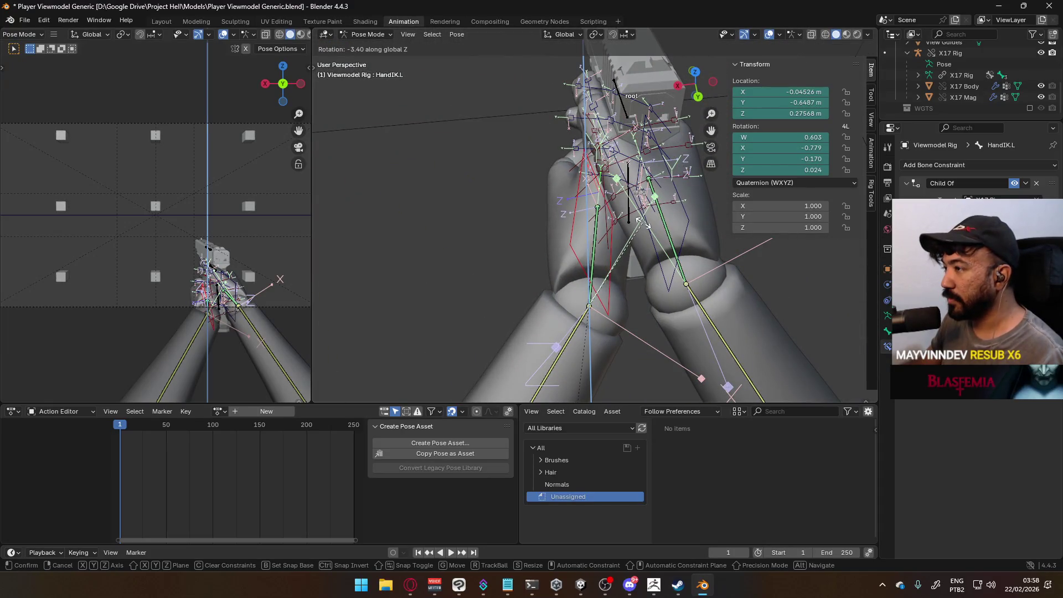
pyautogui.click(643, 228)
pyautogui.moveTo(643, 228)
pyautogui.mouseDown(button='middle')
pyautogui.moveTo(600, 176)
pyautogui.moveTo(606, 168)
pyautogui.moveTo(636, 197)
pyautogui.moveTo(670, 180)
pyautogui.moveTo(692, 144)
pyautogui.moveTo(831, 139)
pyautogui.moveTo(719, 200)
pyautogui.moveTo(718, 127)
pyautogui.moveTo(765, 102)
pyautogui.moveTo(702, 105)
pyautogui.moveTo(655, 181)
pyautogui.mouseUp(button='middle')
# Rotate the left thumb Thumb0.L around Z, then Y, then Z again.
pyautogui.press('r')
pyautogui.press('z')
pyautogui.click(635, 166)
pyautogui.press('y')
pyautogui.click(652, 146)
pyautogui.press('r')
pyautogui.press('z')
pyautogui.click(719, 195)
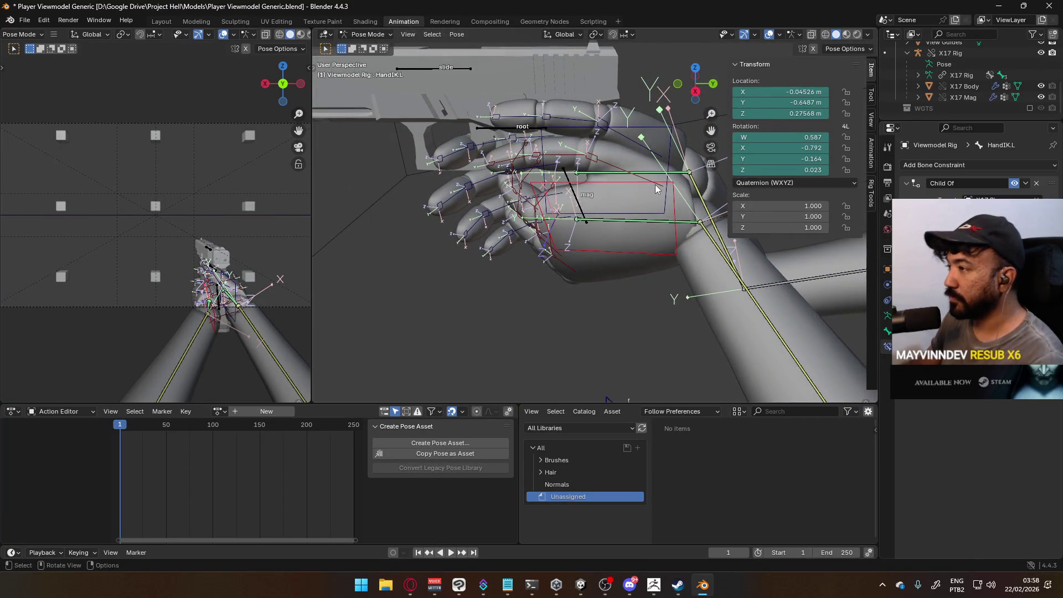
# In the right side view, move HandIK.L closer so the left hand wraps the right.
pyautogui.press('KP_3')
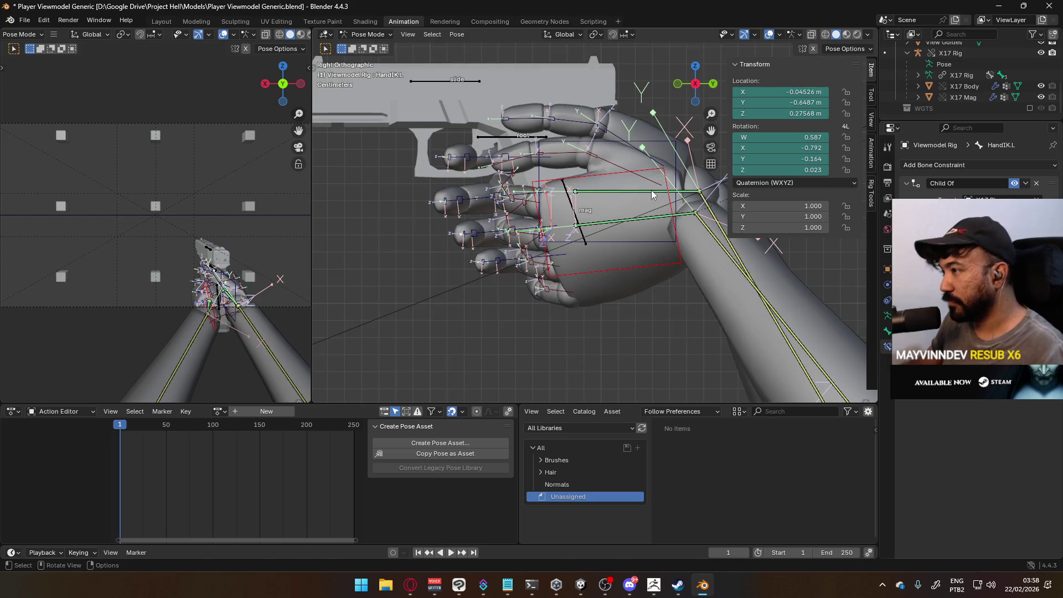
pyautogui.press('g')
pyautogui.click(574, 202)
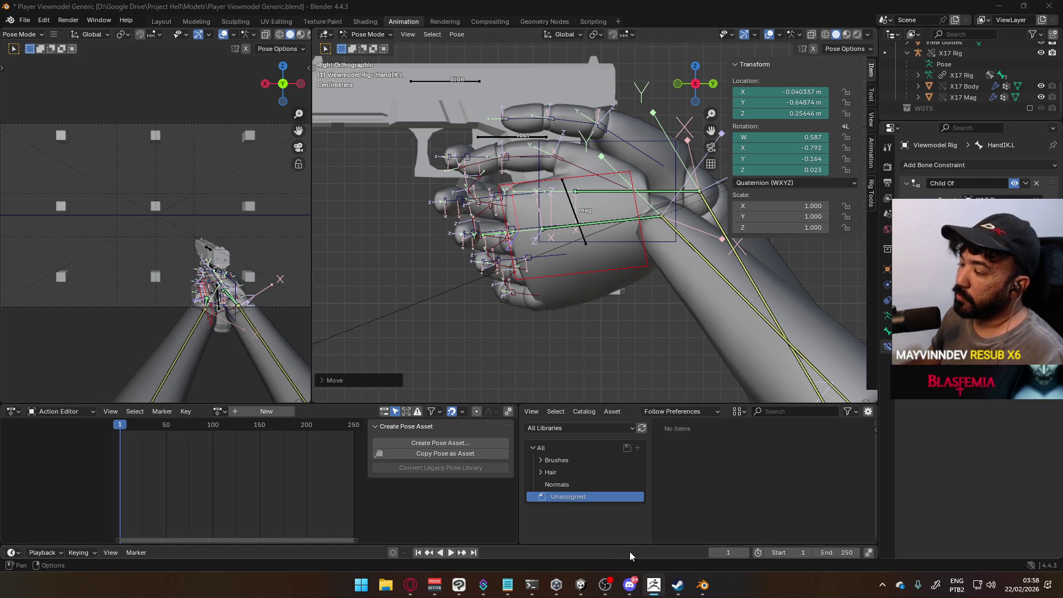
pyautogui.moveTo(609, 388)
pyautogui.mouseDown(button='middle')
pyautogui.moveTo(477, 329)
pyautogui.moveTo(642, 368)
pyautogui.moveTo(665, 350)
pyautogui.moveTo(602, 376)
pyautogui.moveTo(660, 346)
pyautogui.moveTo(565, 370)
pyautogui.moveTo(575, 383)
pyautogui.moveTo(676, 385)
pyautogui.moveTo(806, 363)
pyautogui.moveTo(705, 217)
pyautogui.moveTo(514, 232)
pyautogui.moveTo(433, 263)
pyautogui.moveTo(430, 211)
pyautogui.moveTo(490, 169)
pyautogui.moveTo(665, 232)
pyautogui.mouseUp(button='middle')
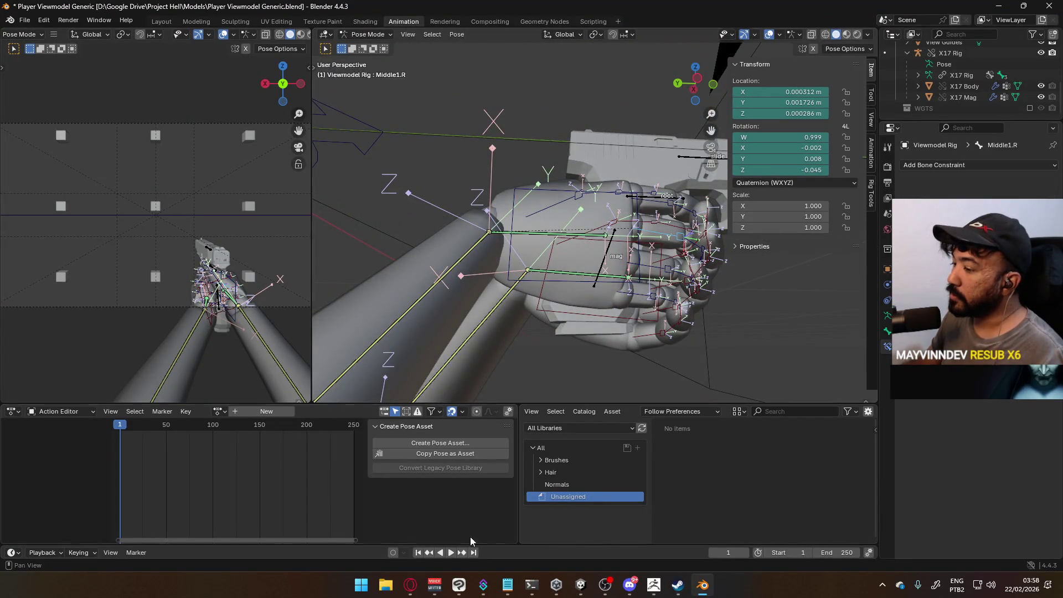
pyautogui.click(416, 591)
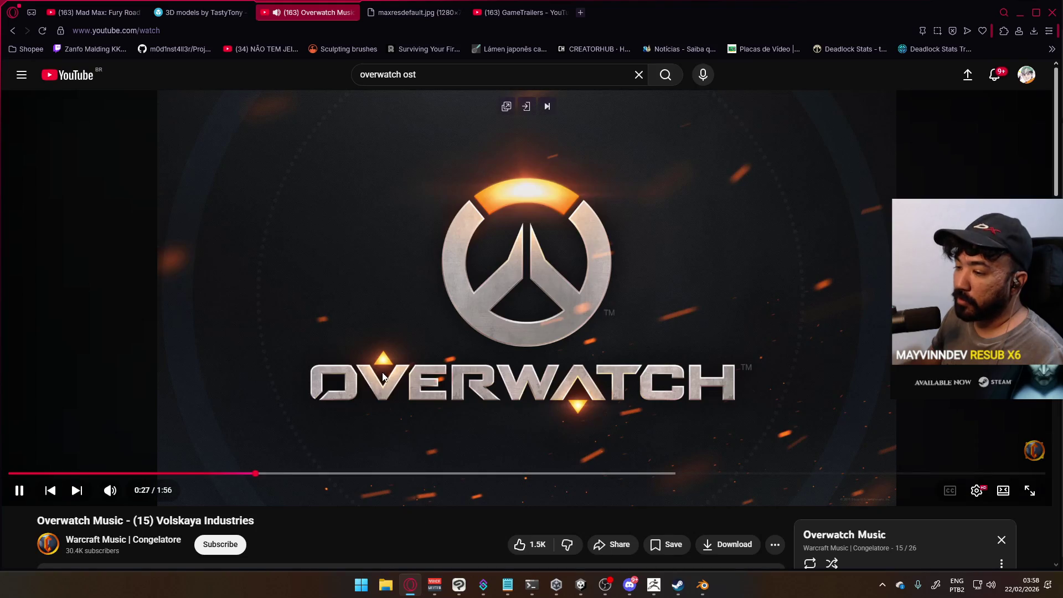
pyautogui.click(419, 578)
pyautogui.moveTo(575, 361)
pyautogui.mouseDown(button='middle')
pyautogui.moveTo(574, 303)
pyautogui.moveTo(491, 337)
pyautogui.moveTo(553, 272)
pyautogui.moveTo(598, 194)
pyautogui.moveTo(616, 198)
pyautogui.moveTo(592, 269)
pyautogui.moveTo(733, 351)
pyautogui.mouseUp(button='middle')
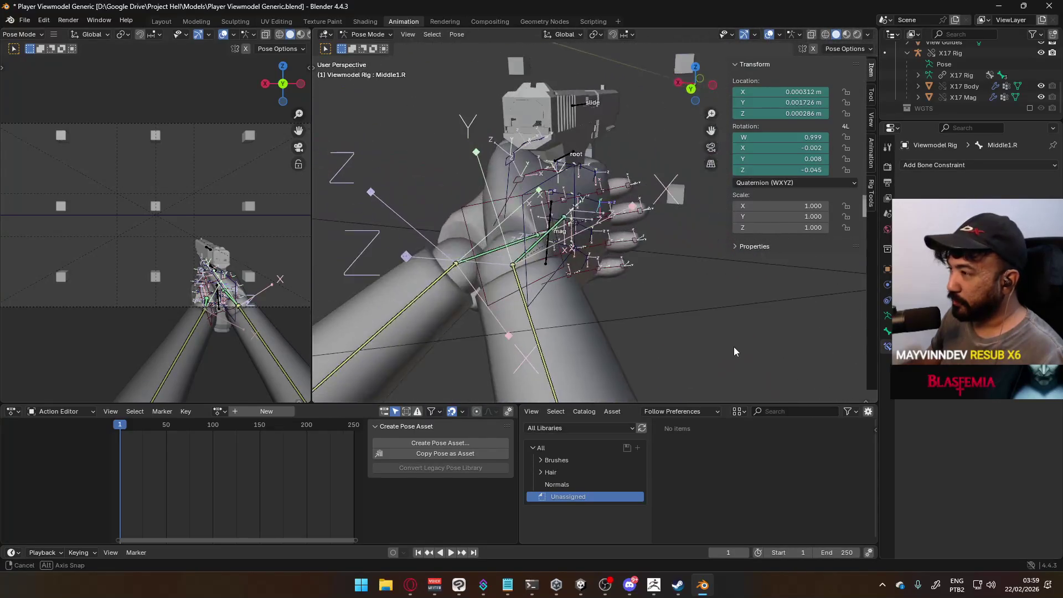
# Bend the right middle finger Middle1.R tighter around its local X axis.
pyautogui.moveTo(592, 221)
pyautogui.mouseDown(button='middle')
pyautogui.moveTo(550, 205)
pyautogui.moveTo(529, 255)
pyautogui.moveTo(603, 269)
pyautogui.mouseUp(button='middle')
pyautogui.press('r')
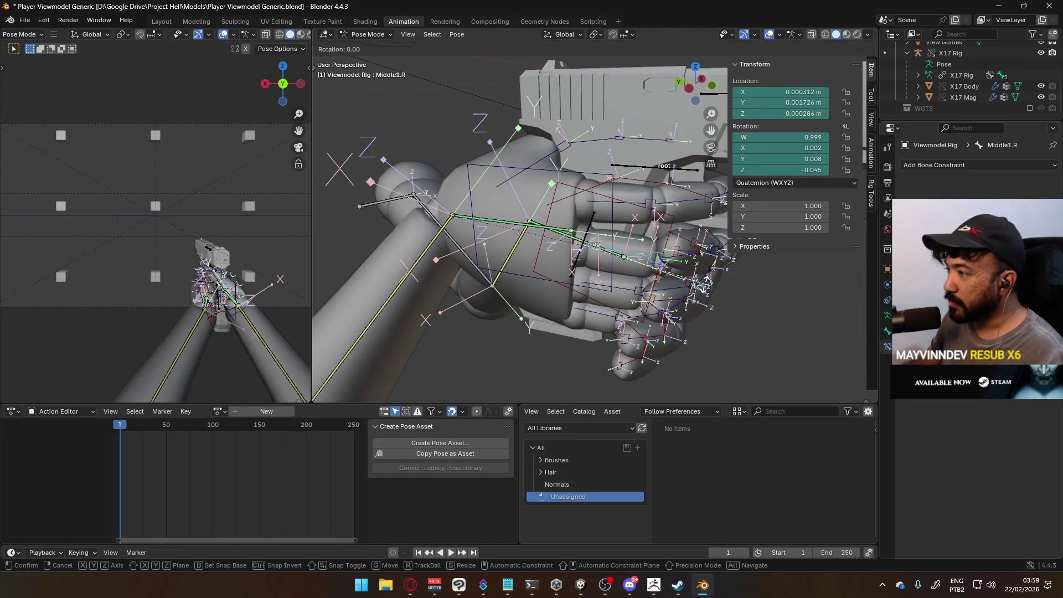
pyautogui.click(668, 232)
pyautogui.moveTo(664, 235)
pyautogui.mouseDown(button='middle')
pyautogui.moveTo(517, 287)
pyautogui.moveTo(530, 320)
pyautogui.moveTo(584, 302)
pyautogui.moveTo(518, 276)
pyautogui.mouseUp(button='middle')
pyautogui.press('x')
pyautogui.press('x')
pyautogui.click(593, 188)
pyautogui.moveTo(594, 188)
pyautogui.mouseDown(button='middle')
pyautogui.moveTo(552, 247)
pyautogui.moveTo(519, 225)
pyautogui.moveTo(550, 208)
pyautogui.moveTo(556, 235)
pyautogui.moveTo(709, 130)
pyautogui.mouseUp(button='middle')
pyautogui.press('r')
pyautogui.press('x')
pyautogui.click(537, 244)
# Nudge HandIK.R into place from the Top view.
pyautogui.click(556, 174)
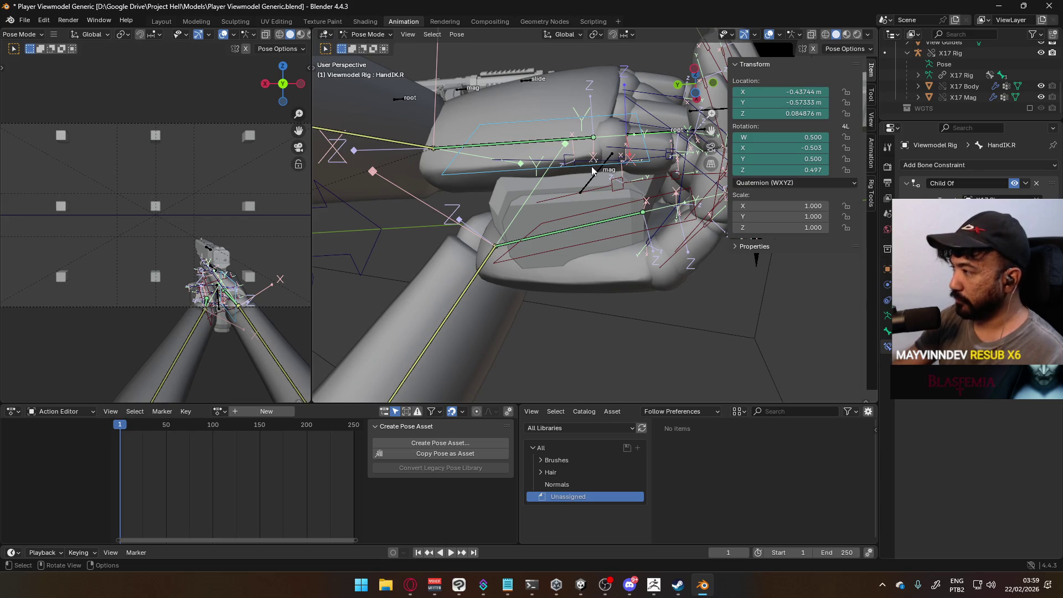
pyautogui.press('KP_7')
pyautogui.press('g')
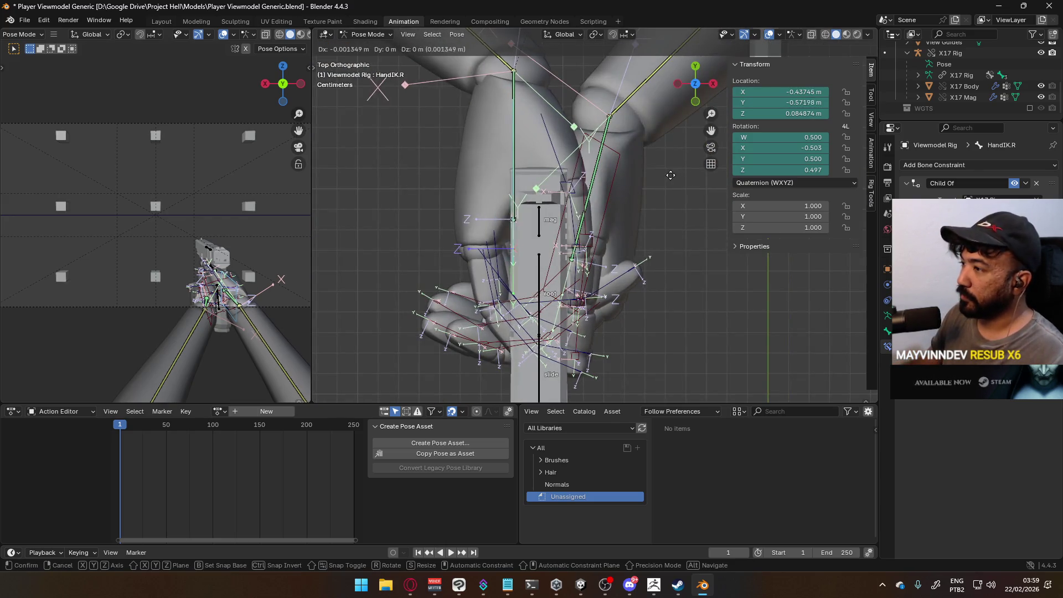
pyautogui.click(662, 185)
pyautogui.moveTo(597, 285)
pyautogui.mouseDown(button='middle')
pyautogui.moveTo(532, 172)
pyautogui.moveTo(510, 175)
pyautogui.moveTo(673, 191)
pyautogui.mouseUp(button='middle')
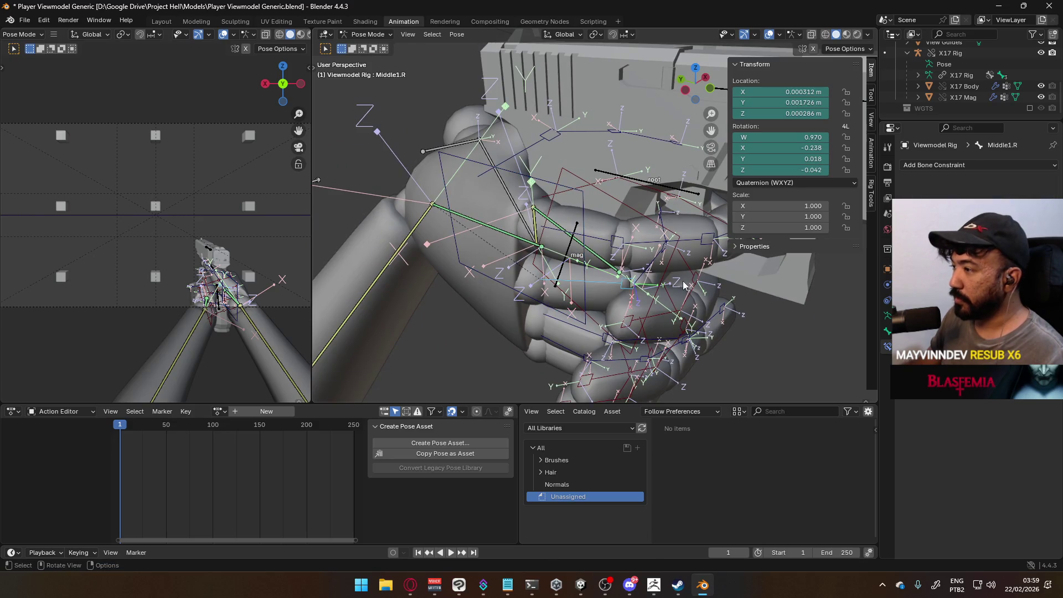
# Curl Middle3.R on X to about quaternion W 0.910, X -0.416.
pyautogui.press('r')
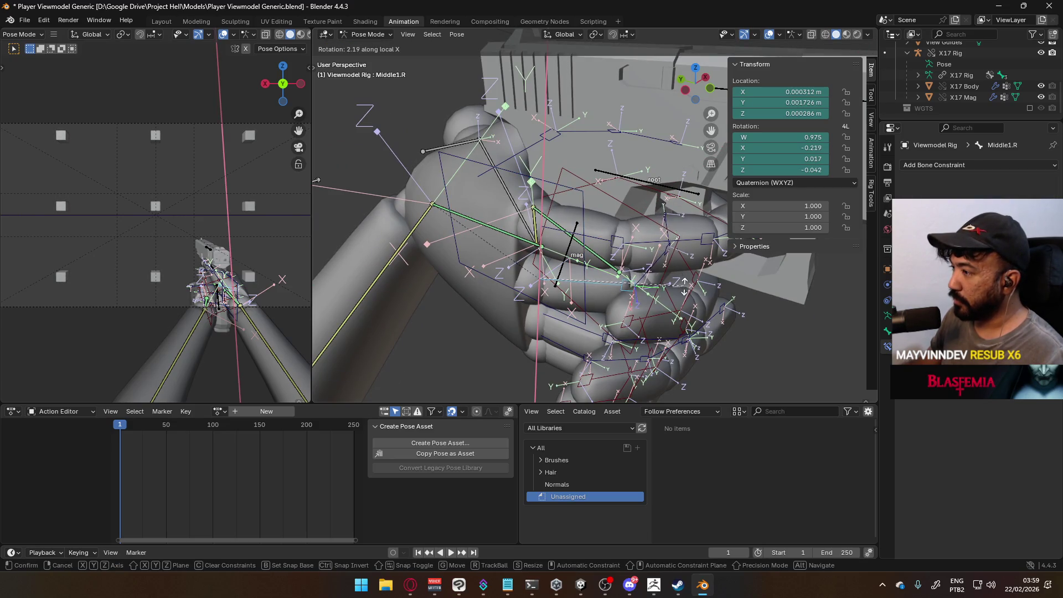
pyautogui.click(682, 285)
pyautogui.moveTo(682, 285); pyautogui.dragTo(550, 292, button='middle')
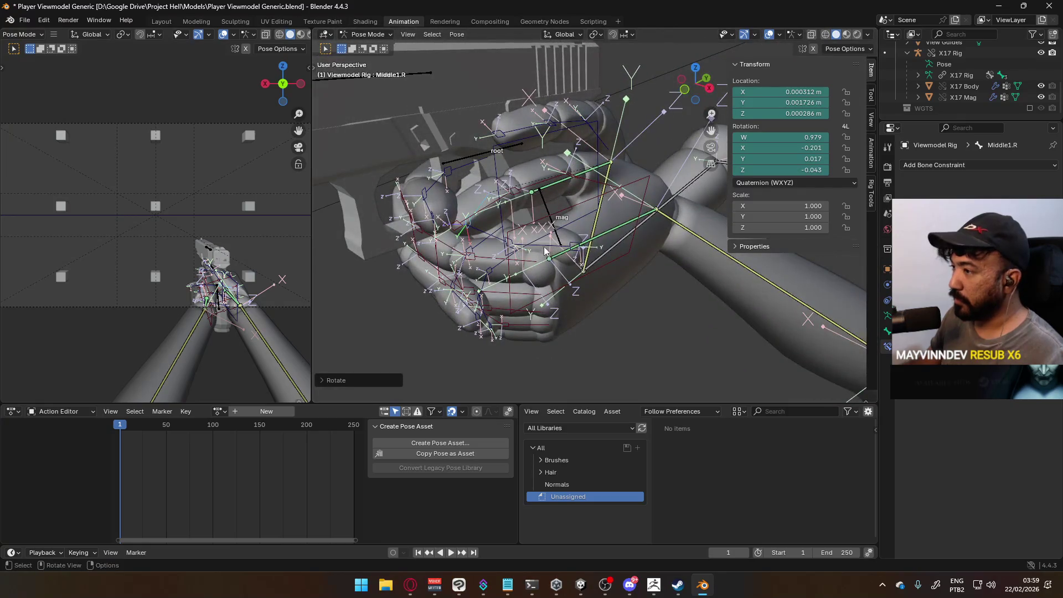
pyautogui.press('r')
pyautogui.press('x')
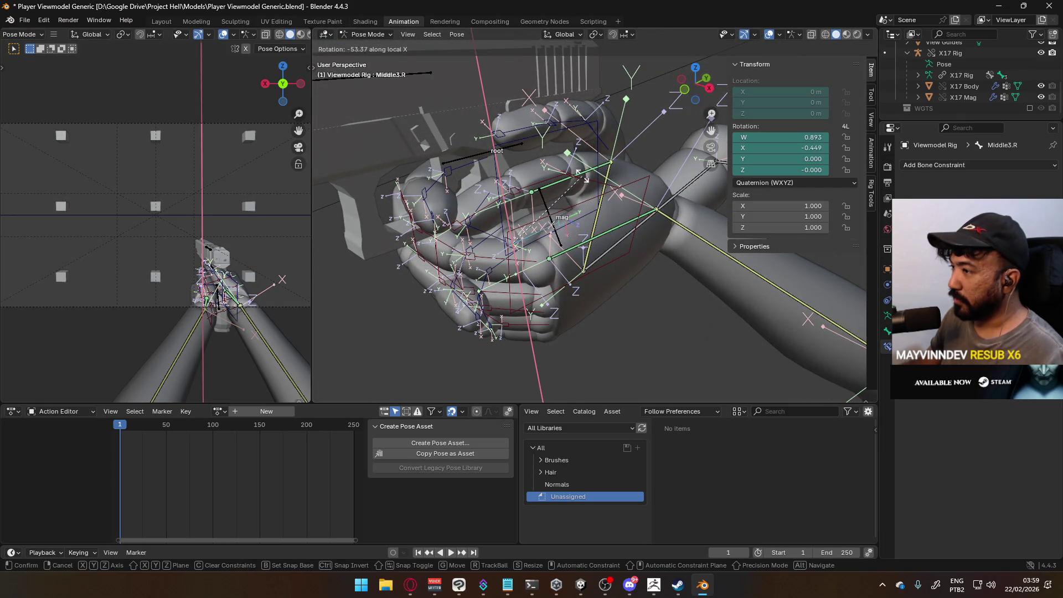
pyautogui.click(575, 171)
pyautogui.moveTo(574, 170)
pyautogui.mouseDown(button='middle')
pyautogui.moveTo(443, 192)
pyautogui.moveTo(672, 140)
pyautogui.moveTo(562, 191)
pyautogui.moveTo(788, 222)
pyautogui.mouseUp(button='middle')
# Disable the Child Of constraint on HandIK.L.
pyautogui.click(614, 196)
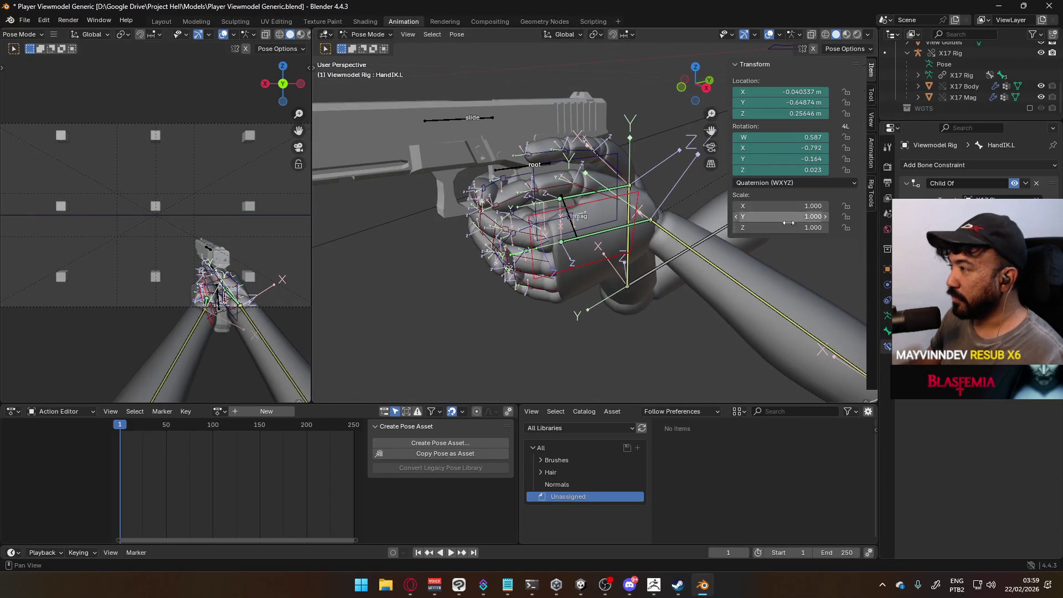
pyautogui.click(1013, 183)
pyautogui.moveTo(603, 188)
pyautogui.mouseDown(button='middle')
pyautogui.moveTo(587, 179)
pyautogui.moveTo(563, 111)
pyautogui.moveTo(580, 36)
pyautogui.moveTo(580, 399)
pyautogui.moveTo(497, 154)
pyautogui.moveTo(527, 266)
pyautogui.moveTo(594, 244)
pyautogui.mouseUp(button='middle')
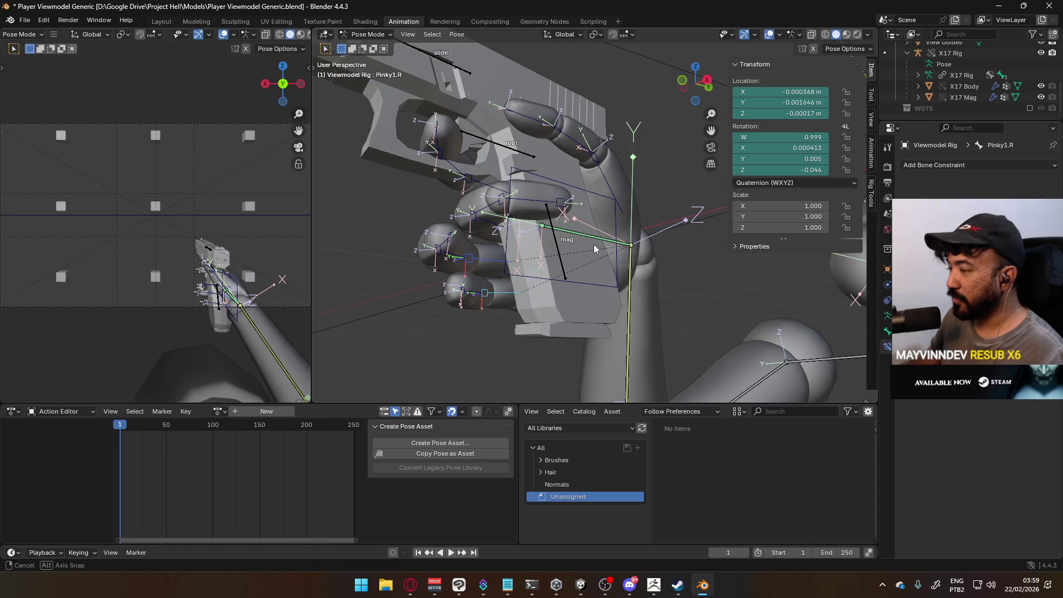
# Bend the right pinky base and the ring finger on their local X axes.
pyautogui.click(593, 244)
pyautogui.press('r')
pyautogui.press('x')
pyautogui.press('x')
pyautogui.click(630, 287)
pyautogui.moveTo(630, 288)
pyautogui.mouseDown(button='middle')
pyautogui.moveTo(551, 194)
pyautogui.moveTo(511, 223)
pyautogui.mouseUp(button='middle')
pyautogui.press('x')
pyautogui.press('x')
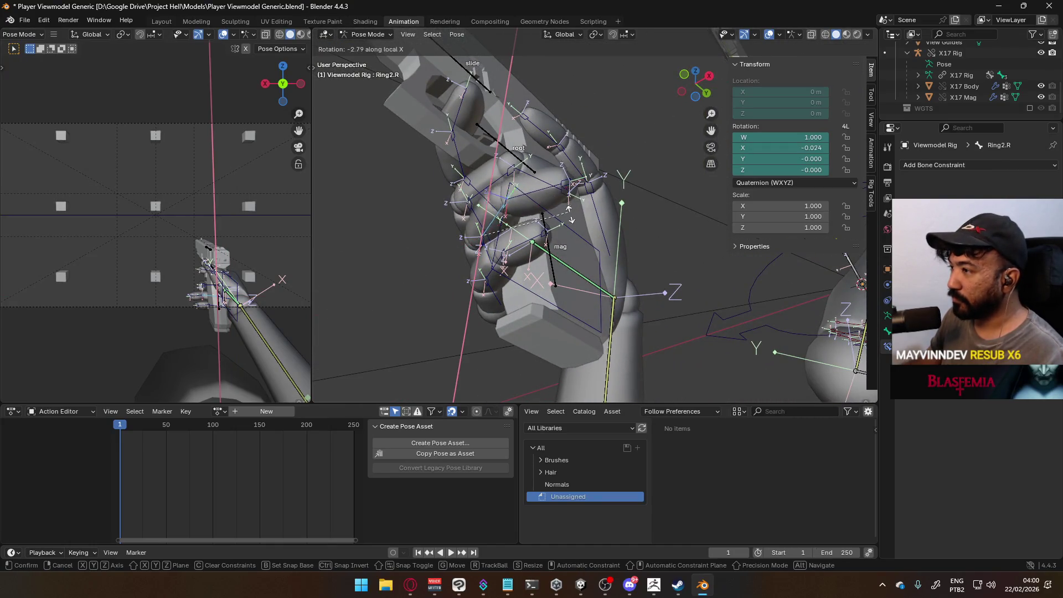
pyautogui.click(577, 241)
pyautogui.moveTo(576, 240); pyautogui.dragTo(526, 287, button='middle')
pyautogui.scroll(5, 526, 288)
# Curl the ring fingertip, the middle finger's second joint and the ring's second joint.
pyautogui.click(486, 290)
pyautogui.press('r')
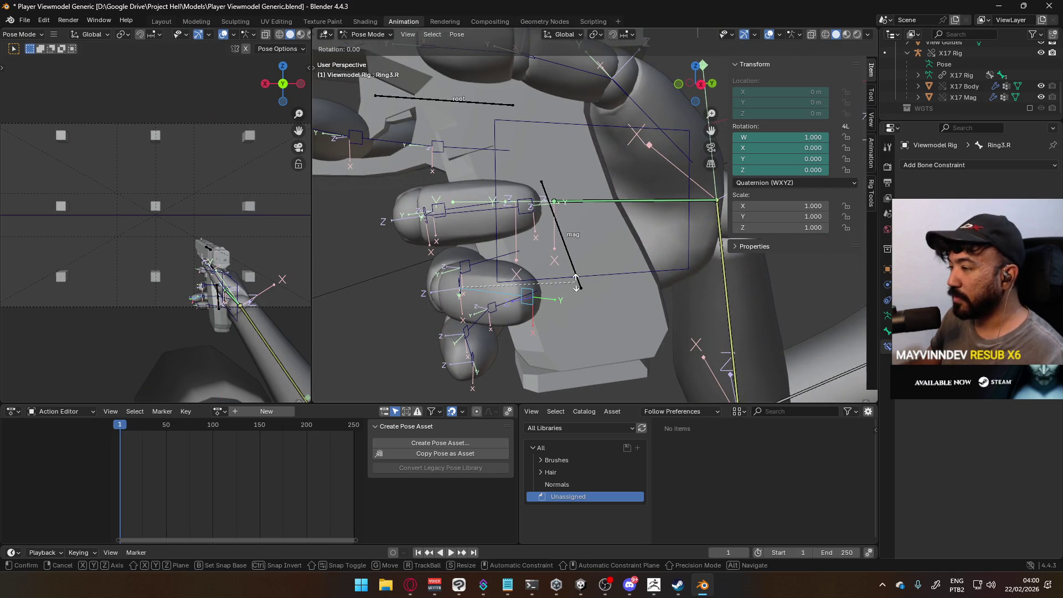
pyautogui.click(546, 236)
pyautogui.moveTo(545, 235)
pyautogui.mouseDown(button='middle')
pyautogui.moveTo(522, 274)
pyautogui.moveTo(558, 304)
pyautogui.moveTo(621, 254)
pyautogui.moveTo(604, 307)
pyautogui.mouseUp(button='middle')
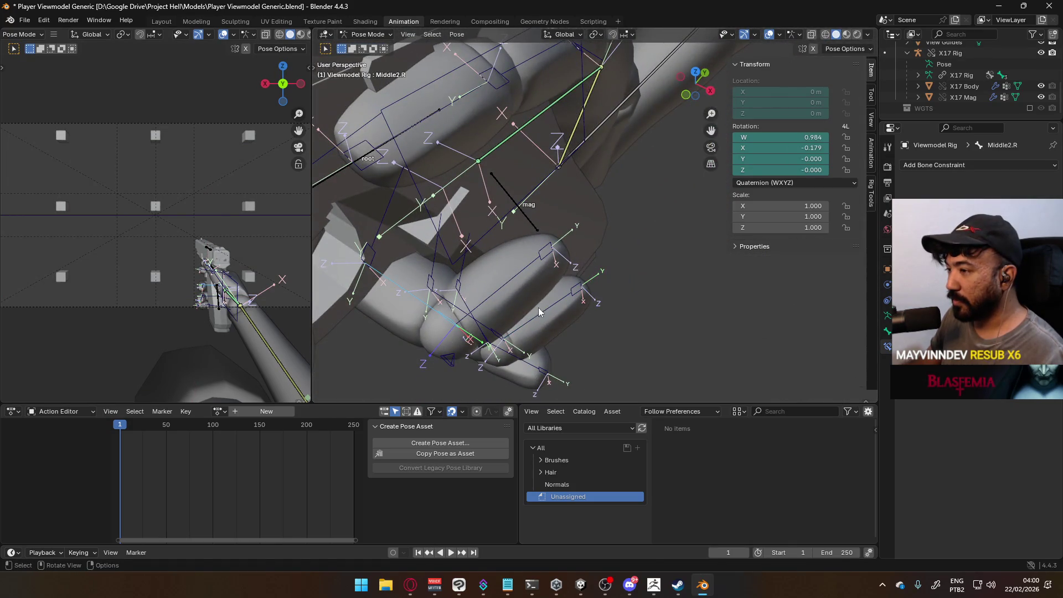
pyautogui.press('r')
pyautogui.press('x')
pyautogui.click(553, 284)
pyautogui.moveTo(552, 284)
pyautogui.mouseDown(button='middle')
pyautogui.moveTo(493, 313)
pyautogui.moveTo(471, 265)
pyautogui.moveTo(436, 237)
pyautogui.moveTo(545, 264)
pyautogui.moveTo(590, 250)
pyautogui.moveTo(530, 221)
pyautogui.moveTo(637, 220)
pyautogui.mouseUp(button='middle')
pyautogui.press('r')
pyautogui.press('x')
pyautogui.press('x')
pyautogui.click(535, 303)
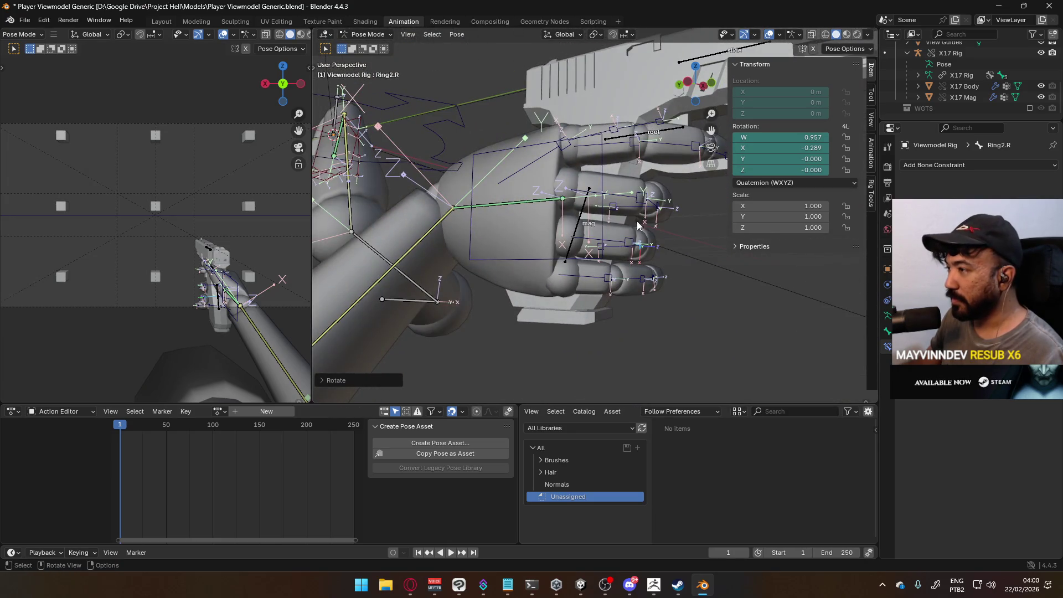
# Rotate the middle finger's base and tip joints, then bend the pinky on local X.
pyautogui.press('r')
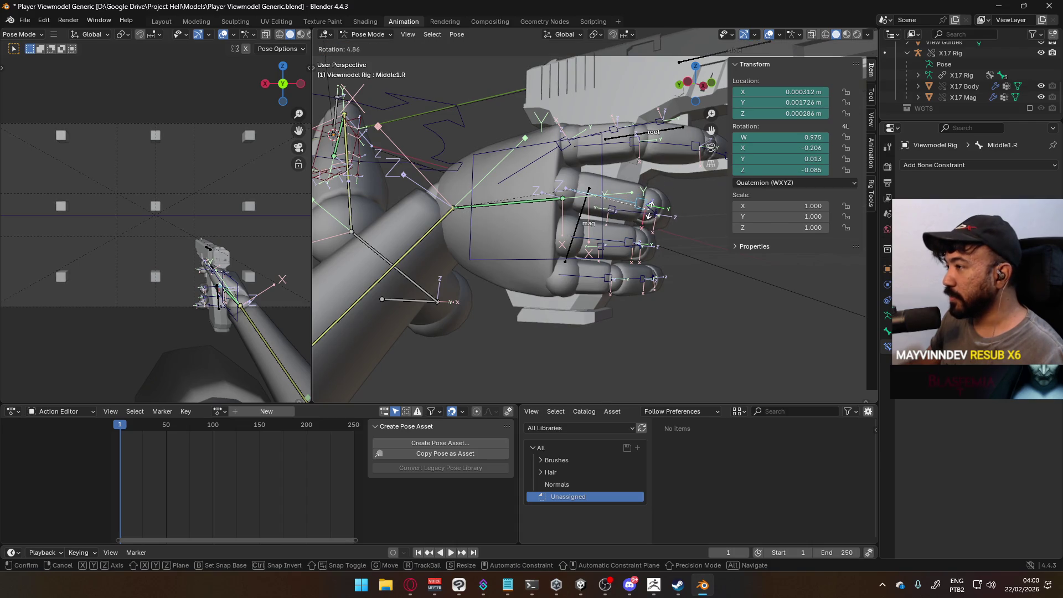
pyautogui.click(650, 214)
pyautogui.moveTo(651, 213)
pyautogui.mouseDown(button='middle')
pyautogui.moveTo(516, 216)
pyautogui.moveTo(656, 213)
pyautogui.moveTo(663, 174)
pyautogui.moveTo(616, 161)
pyautogui.mouseUp(button='middle')
pyautogui.press('r')
pyautogui.click(556, 218)
pyautogui.press('x')
pyautogui.press('x')
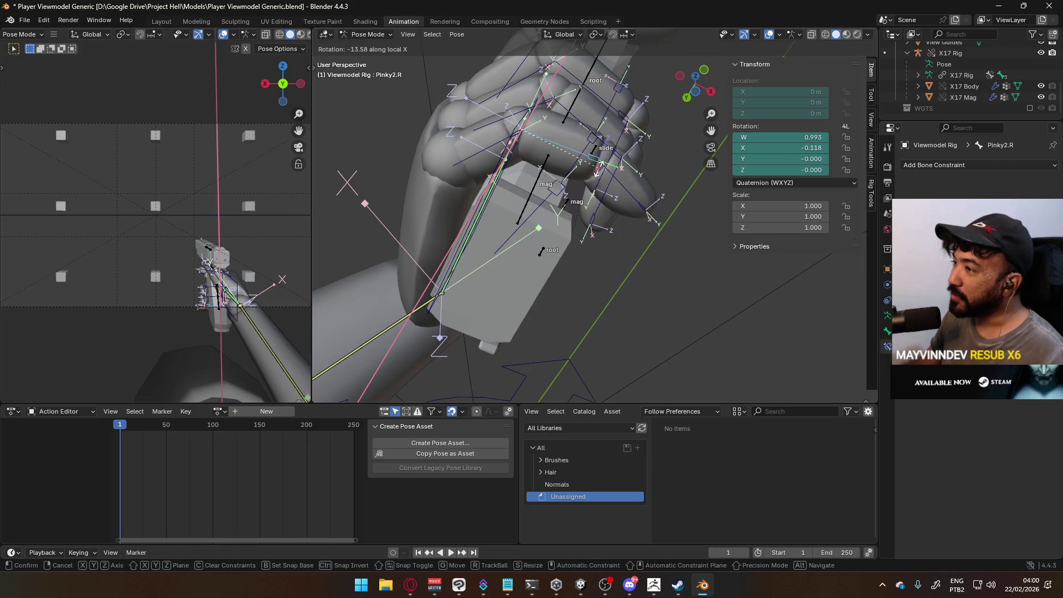
pyautogui.click(592, 191)
pyautogui.moveTo(593, 191)
pyautogui.mouseDown(button='middle')
pyautogui.moveTo(535, 298)
pyautogui.moveTo(636, 307)
pyautogui.moveTo(555, 237)
pyautogui.mouseUp(button='middle')
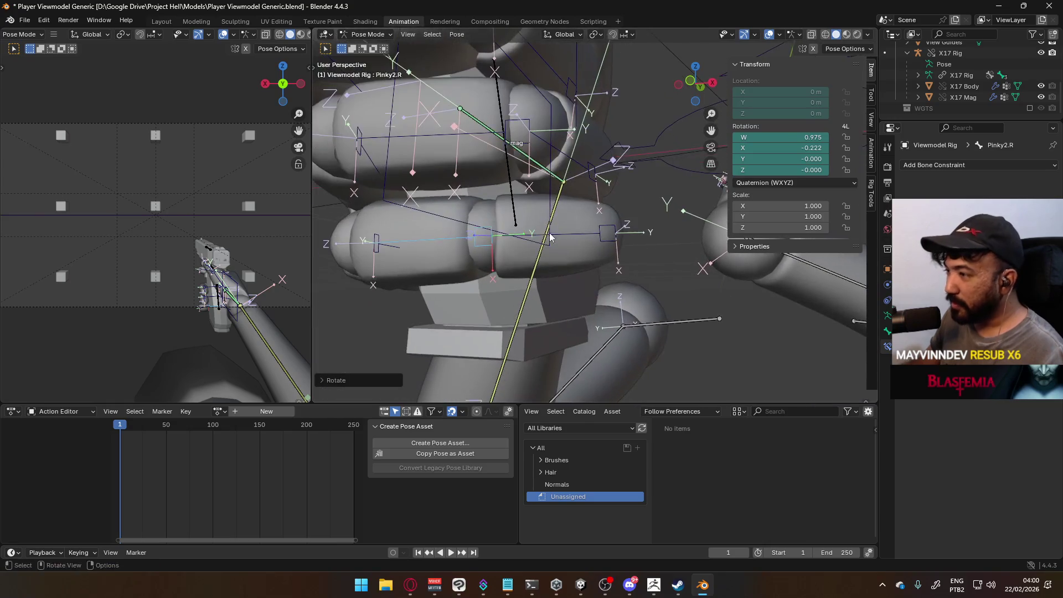
# Curl the pinky further on X so Pinky3.R sits near W 0.928, X -0.374.
pyautogui.moveTo(653, 253); pyautogui.dragTo(548, 204, button='middle')
pyautogui.press('r')
pyautogui.press('x')
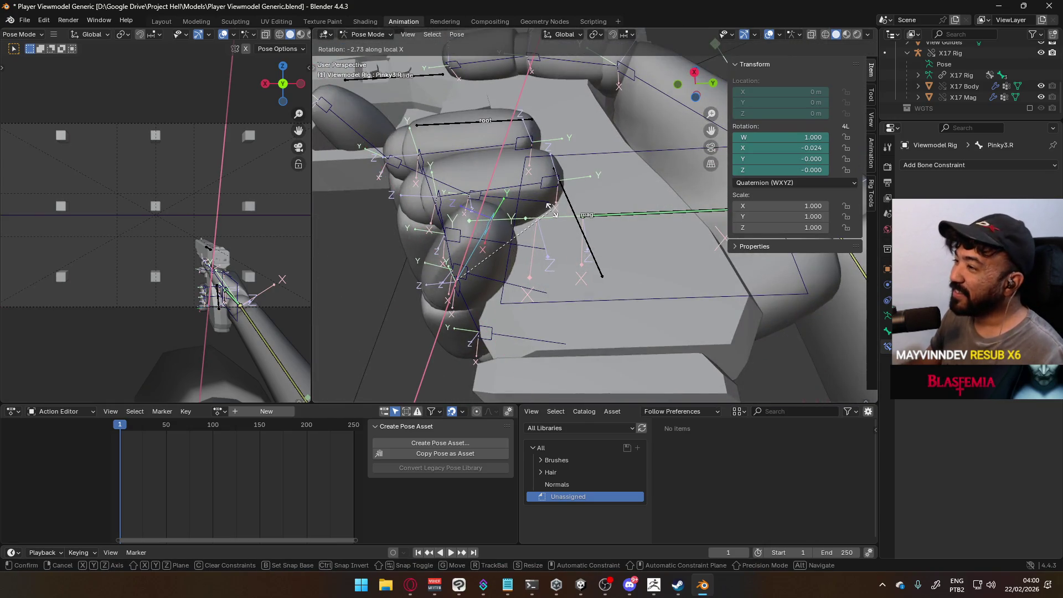
pyautogui.click(592, 297)
pyautogui.moveTo(595, 297)
pyautogui.mouseDown(button='middle')
pyautogui.moveTo(571, 256)
pyautogui.moveTo(619, 263)
pyautogui.moveTo(567, 221)
pyautogui.moveTo(536, 240)
pyautogui.moveTo(672, 241)
pyautogui.moveTo(712, 194)
pyautogui.moveTo(456, 229)
pyautogui.mouseUp(button='middle')
pyautogui.click(378, 260)
pyautogui.moveTo(378, 260)
pyautogui.mouseDown(button='middle')
pyautogui.moveTo(470, 238)
pyautogui.moveTo(626, 245)
pyautogui.mouseUp(button='middle')
# Rotate Pointer1.R, Pointer2.R and Pointer3.R on local X to straighten the index finger.
pyautogui.press('r')
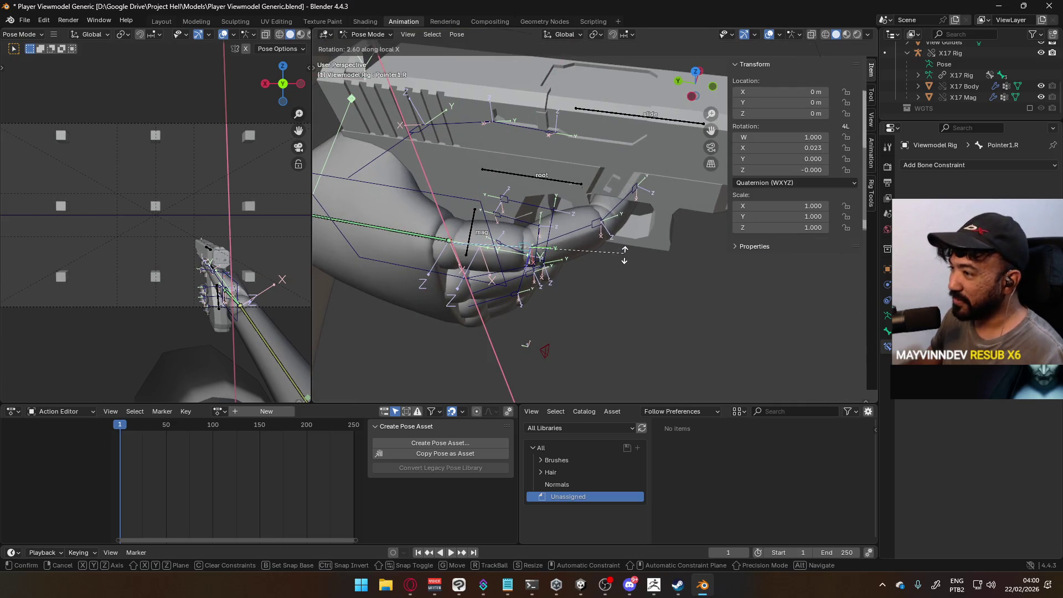
pyautogui.click(624, 254)
pyautogui.click(573, 235)
pyautogui.press('r')
pyautogui.press('x')
pyautogui.press('x')
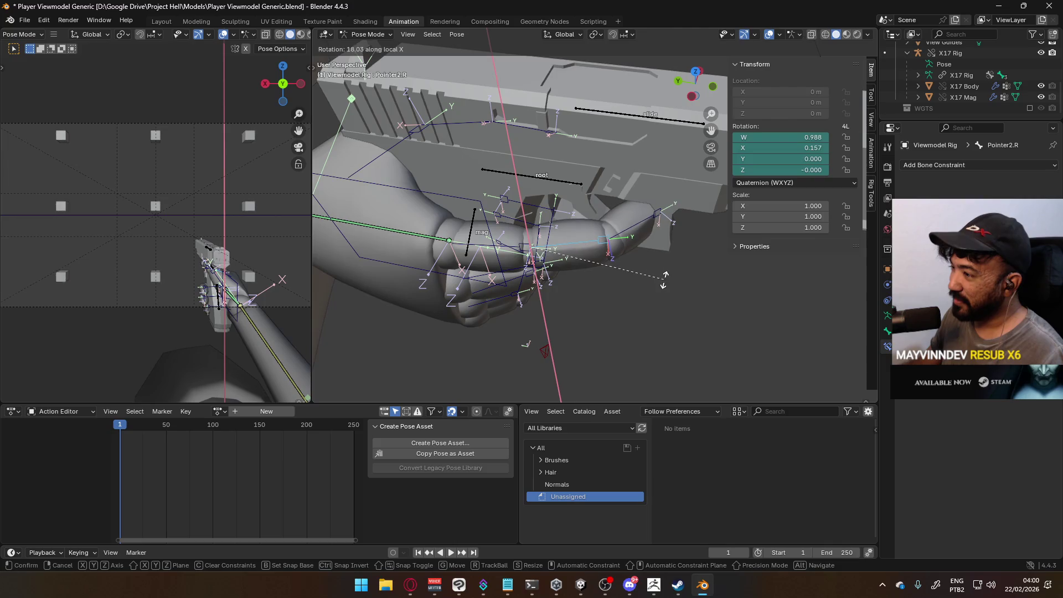
pyautogui.click(660, 285)
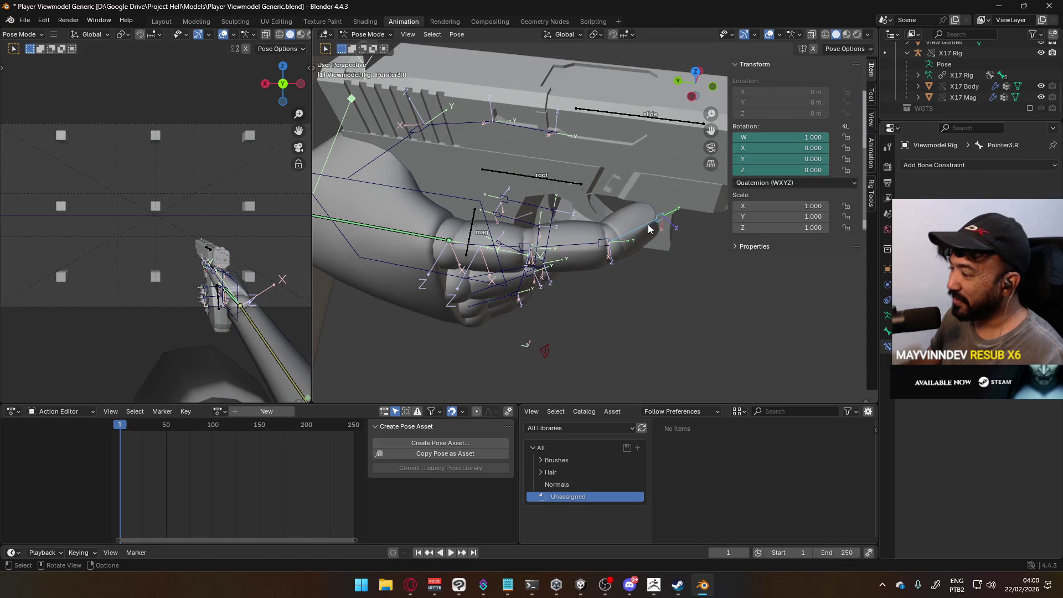
pyautogui.press('r')
pyautogui.press('x')
pyautogui.press('x')
pyautogui.click(656, 248)
# Re-rotate Pointer1.R on X to about W 0.998, X 0.055, along the frame.
pyautogui.moveTo(656, 248)
pyautogui.mouseDown(button='middle')
pyautogui.moveTo(612, 230)
pyautogui.moveTo(636, 210)
pyautogui.moveTo(589, 137)
pyautogui.moveTo(514, 178)
pyautogui.mouseUp(button='middle')
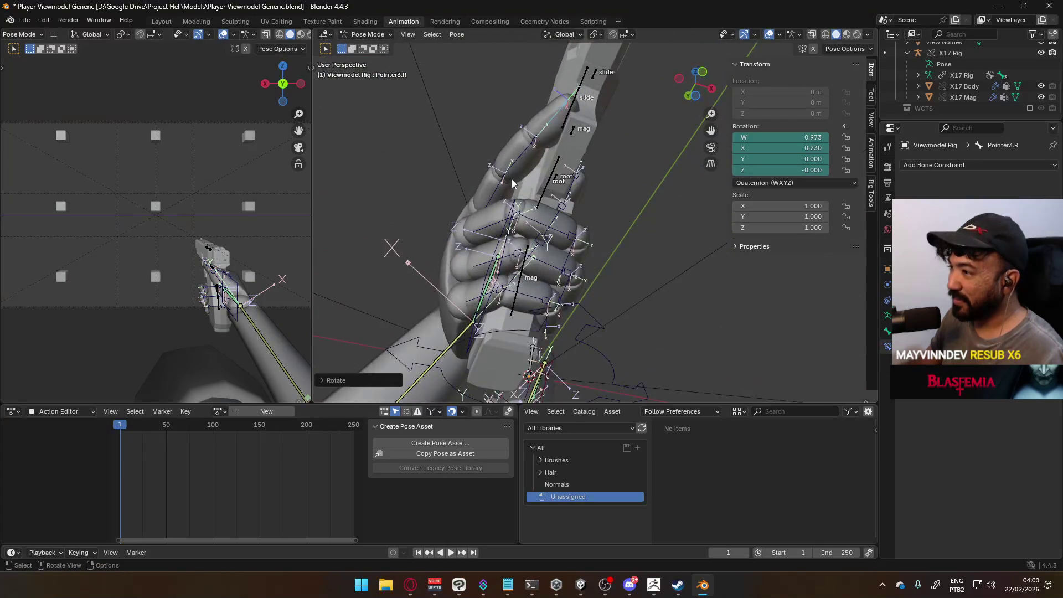
pyautogui.press('r')
pyautogui.press('x')
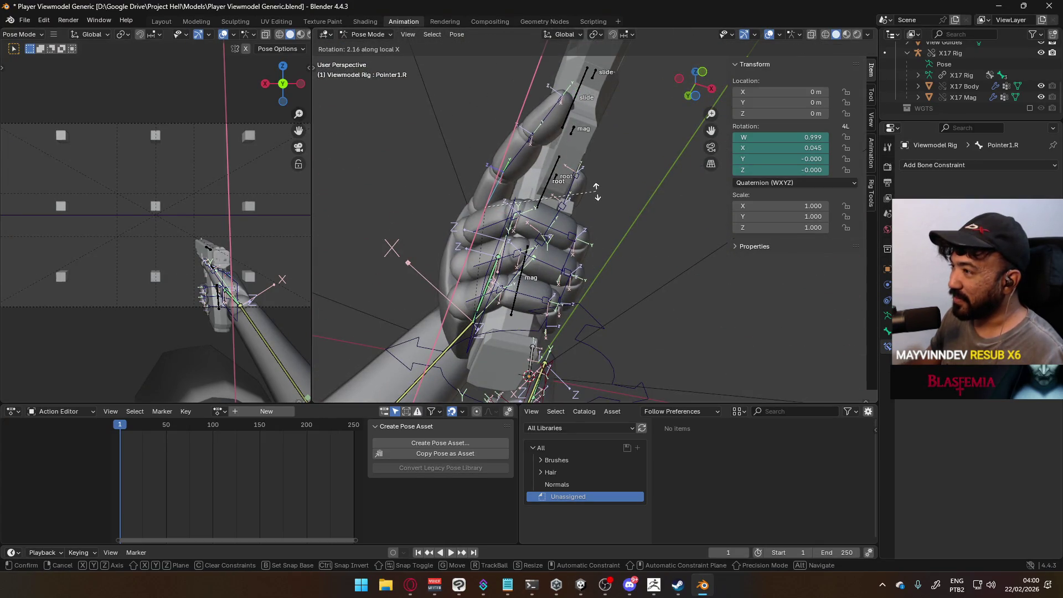
pyautogui.click(596, 189)
pyautogui.moveTo(602, 188); pyautogui.dragTo(428, 245, button='middle')
pyautogui.moveTo(649, 186)
pyautogui.mouseDown(button='middle')
pyautogui.moveTo(529, 228)
pyautogui.moveTo(547, 216)
pyautogui.mouseUp(button='middle')
pyautogui.press('KP_3')
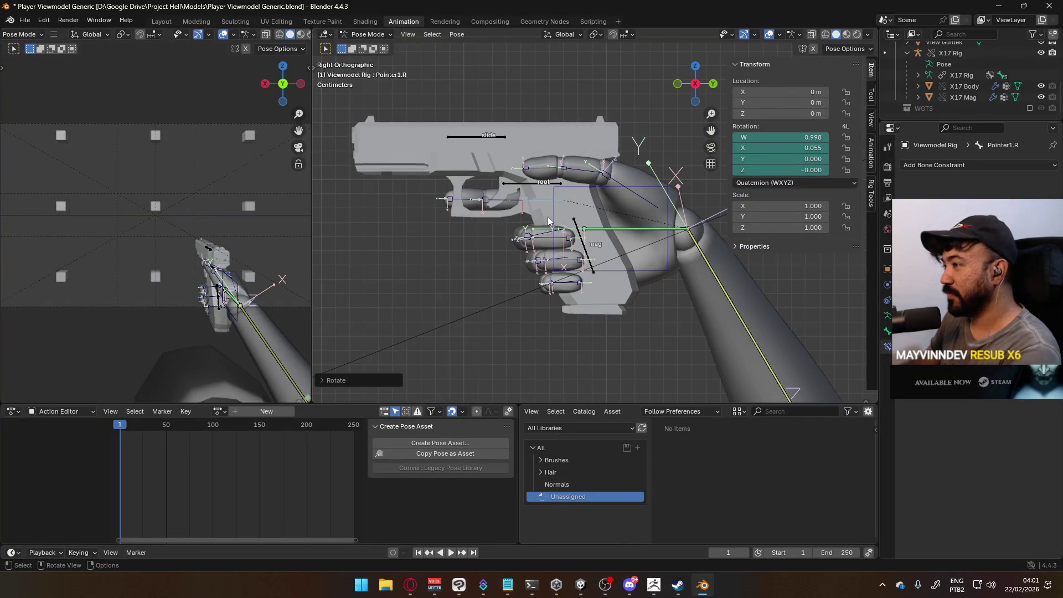
# Re-enable the Child Of constraint on HandIK.L.
pyautogui.scroll(-5, 645, 230)
pyautogui.keyDown('shift'); pyautogui.moveTo(669, 192); pyautogui.dragTo(628, 237, button='middle'); pyautogui.keyUp('shift')
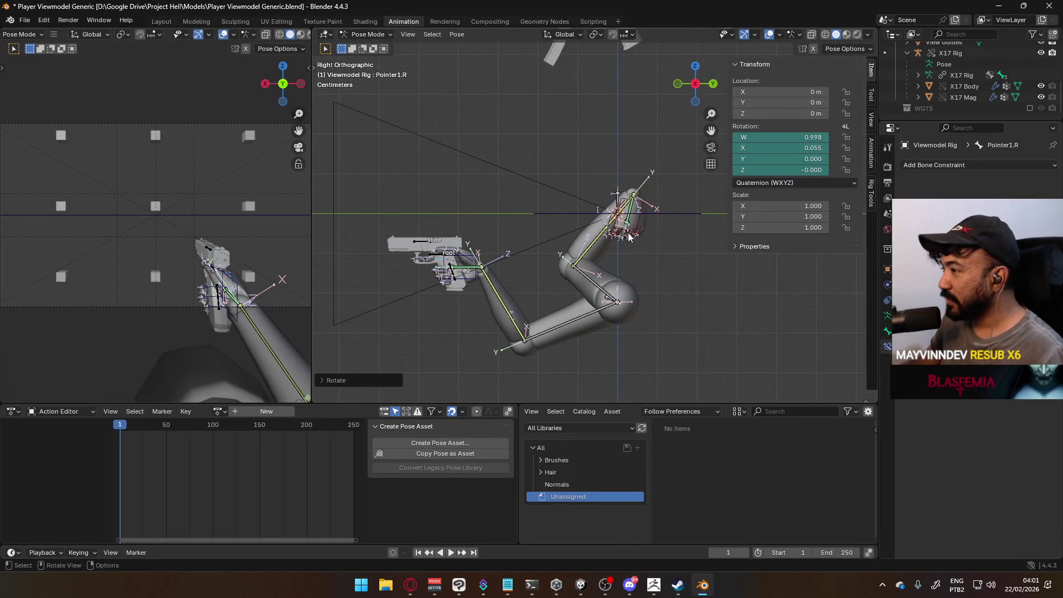
pyautogui.click(640, 221)
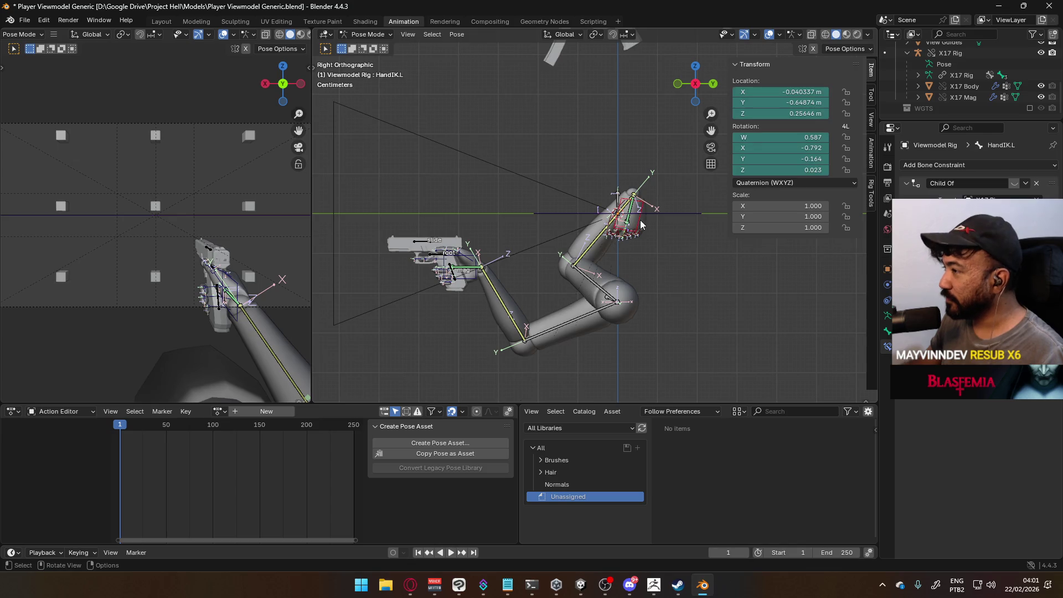
pyautogui.click(1015, 183)
pyautogui.moveTo(665, 222)
pyautogui.mouseDown(button='middle')
pyautogui.moveTo(462, 203)
pyautogui.moveTo(529, 197)
pyautogui.moveTo(630, 304)
pyautogui.mouseUp(button='middle')
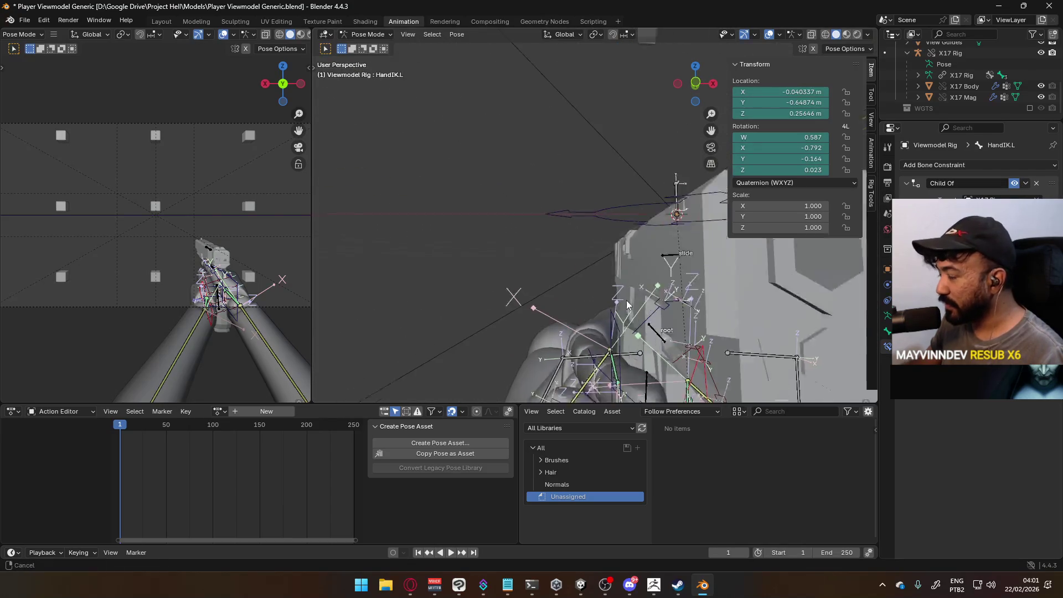
# In Front view, move HandIK.L onto the grip, then undo the last change.
pyautogui.press('KP_1')
pyautogui.scroll(-2, 518, 191)
pyautogui.scroll(2, 536, 218)
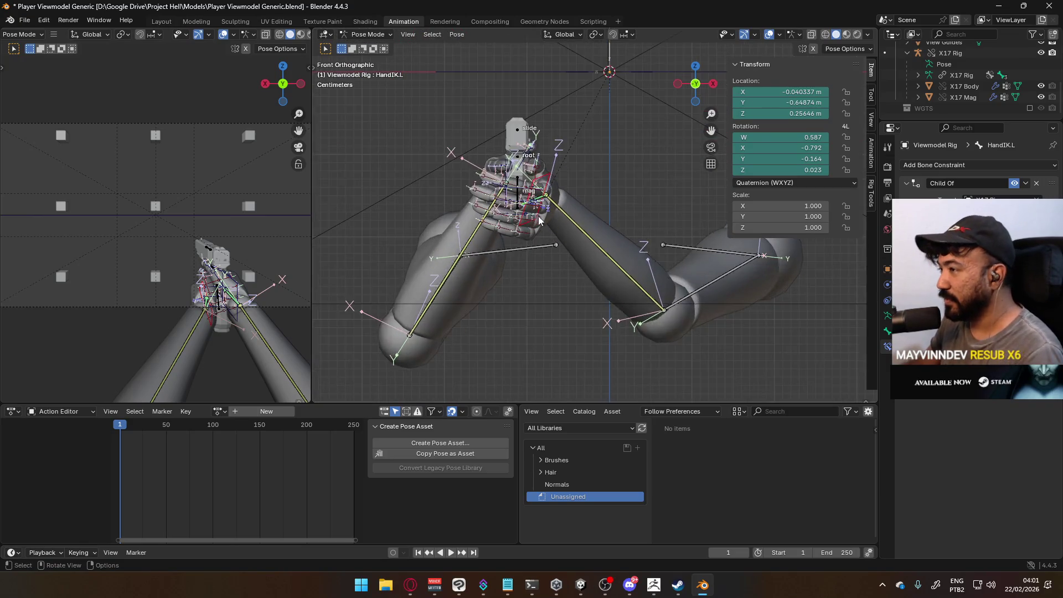
pyautogui.scroll(5, 536, 219)
pyautogui.press('g')
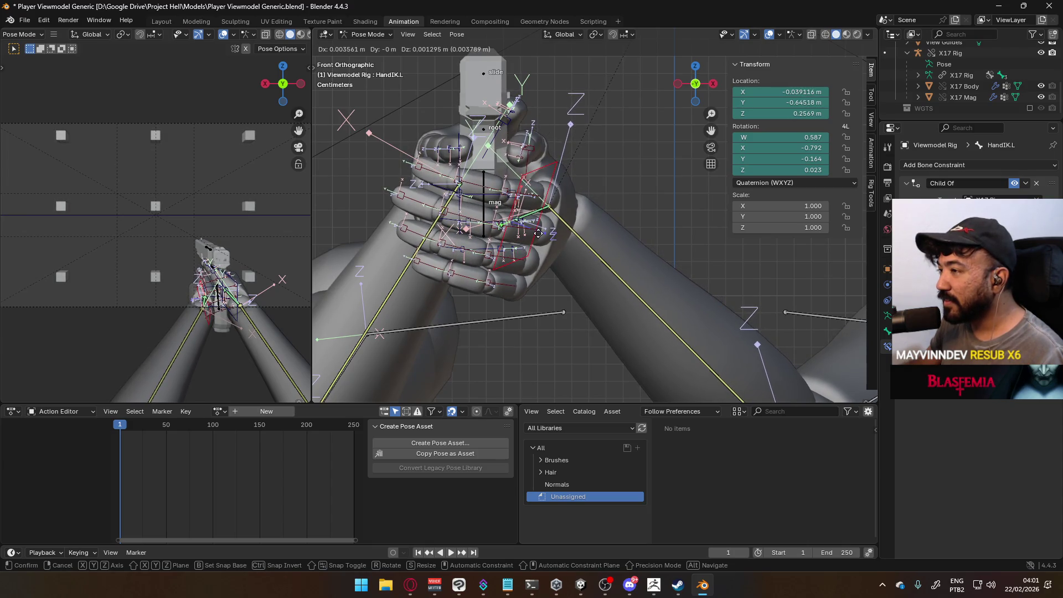
pyautogui.click(571, 218)
pyautogui.moveTo(570, 217)
pyautogui.mouseDown(button='middle')
pyautogui.moveTo(495, 235)
pyautogui.moveTo(496, 224)
pyautogui.moveTo(556, 201)
pyautogui.moveTo(666, 224)
pyautogui.moveTo(586, 221)
pyautogui.moveTo(487, 166)
pyautogui.moveTo(600, 203)
pyautogui.moveTo(526, 215)
pyautogui.moveTo(619, 270)
pyautogui.mouseUp(button='middle')
pyautogui.hotkey('ctrl', 'z')
pyautogui.hotkey('ctrl', 'z')
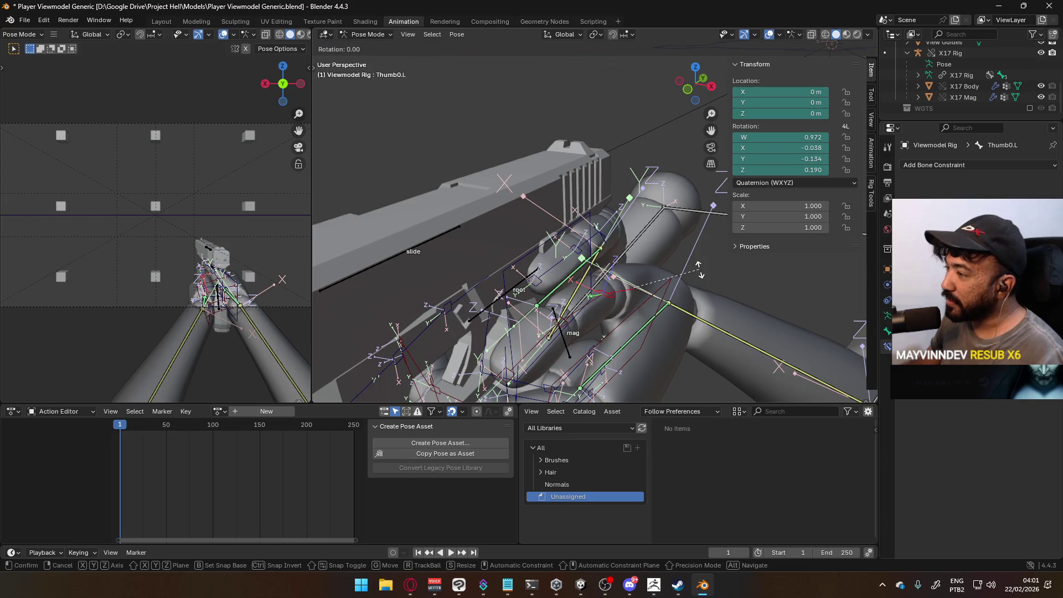
# Rotate the thumb about Z, then bend Thumb1.L and Thumb2.L (X axis) from the right side view.
pyautogui.press('z')
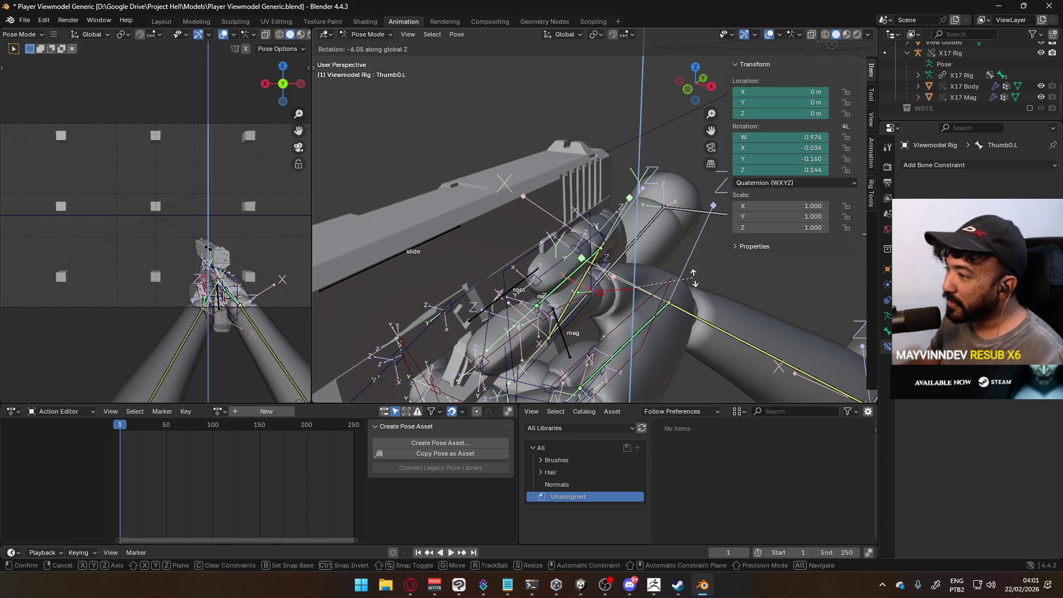
pyautogui.click(690, 278)
pyautogui.moveTo(690, 278); pyautogui.dragTo(591, 244, button='middle')
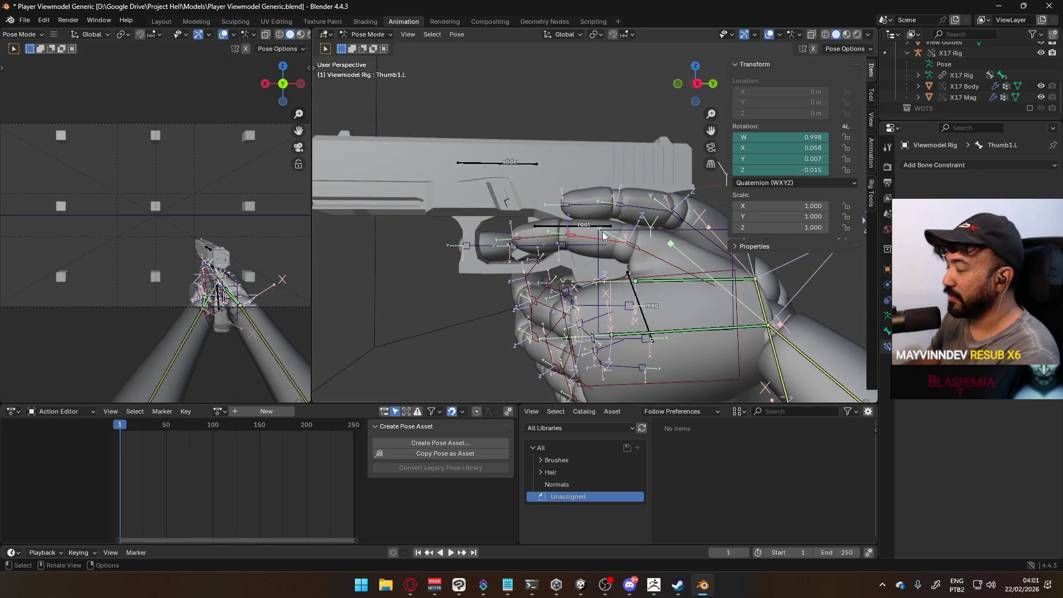
pyautogui.press('KP_3')
pyautogui.scroll(3, 593, 228)
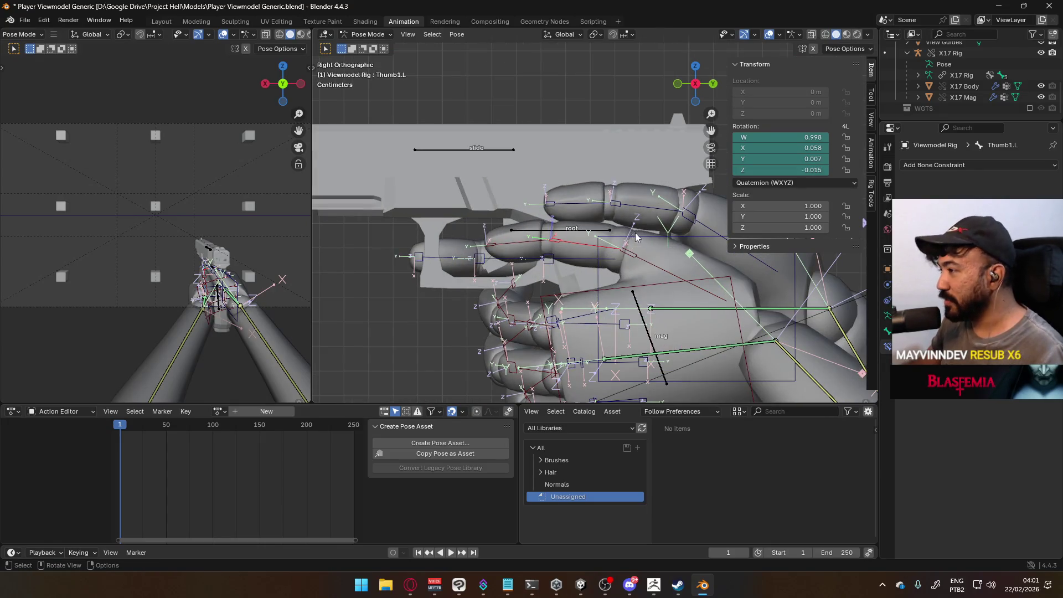
pyautogui.keyDown('shift'); pyautogui.moveTo(594, 228); pyautogui.dragTo(550, 249, button='middle'); pyautogui.keyUp('shift')
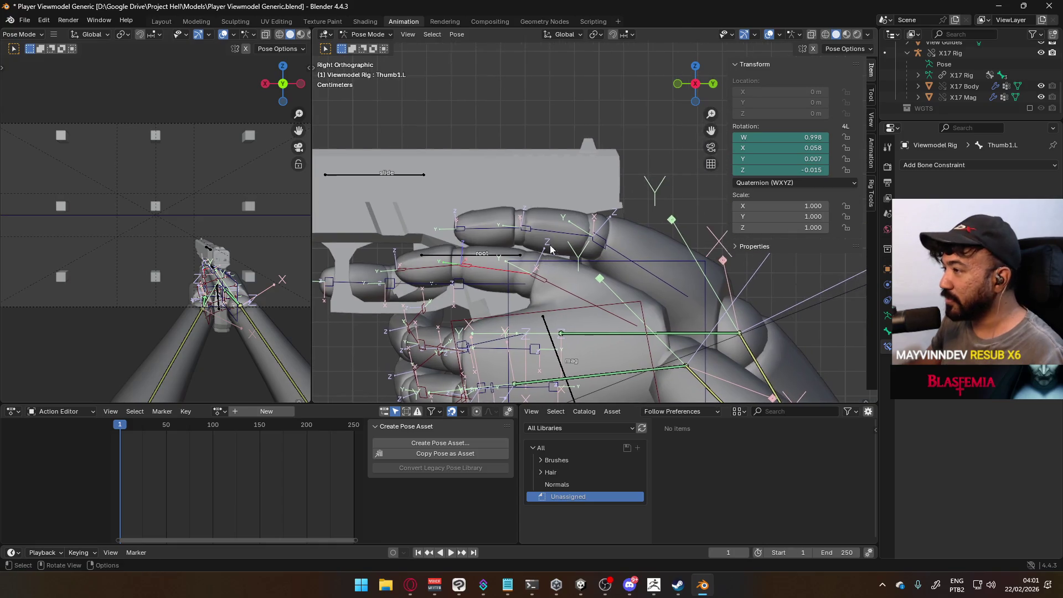
pyautogui.press('r')
pyautogui.click(662, 274)
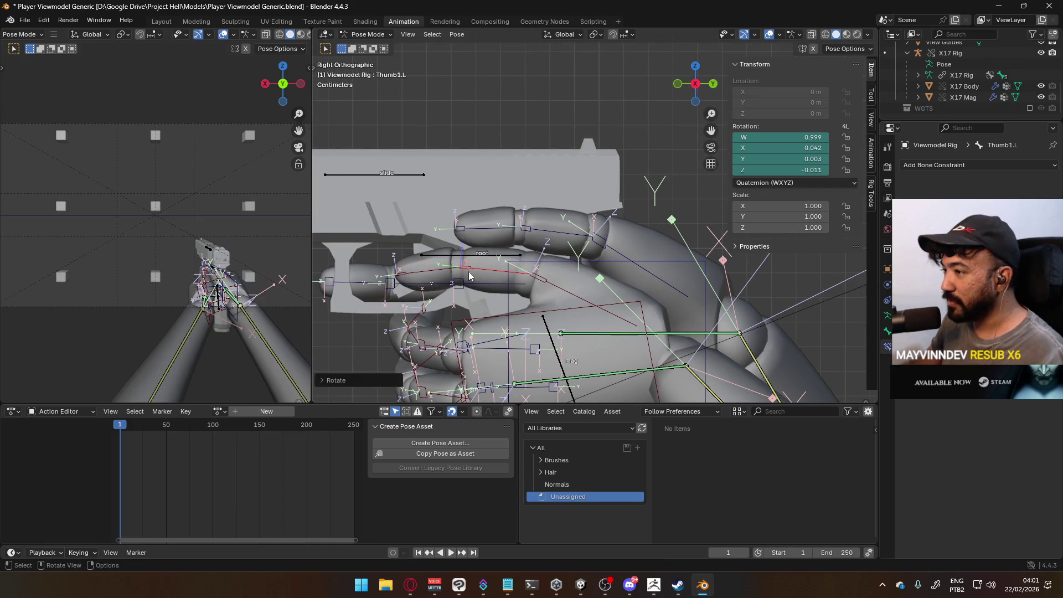
pyautogui.press('r')
pyautogui.press('x')
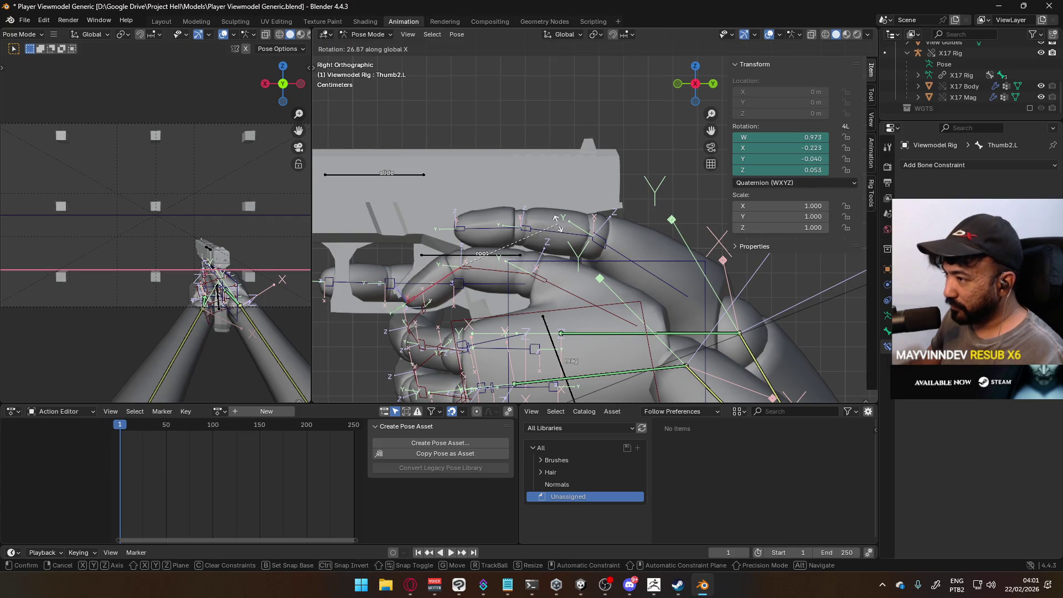
pyautogui.click(553, 215)
# Rotate Thumb1.L about Z and then Y to press it along the grip.
pyautogui.moveTo(553, 214)
pyautogui.mouseDown(button='middle')
pyautogui.moveTo(599, 221)
pyautogui.moveTo(636, 305)
pyautogui.mouseUp(button='middle')
pyautogui.click(636, 306)
pyautogui.press('r')
pyautogui.rightClick(678, 305)
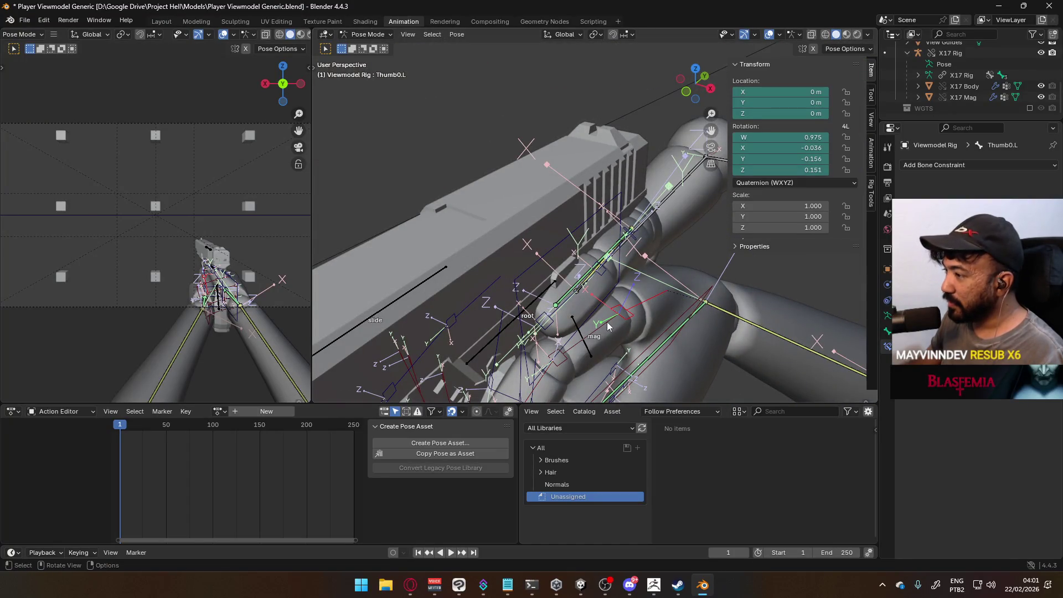
pyautogui.click(642, 313)
pyautogui.press('r')
pyautogui.press('z')
pyautogui.click(659, 313)
pyautogui.moveTo(660, 314); pyautogui.dragTo(709, 271, button='middle')
pyautogui.press('r')
pyautogui.press('y')
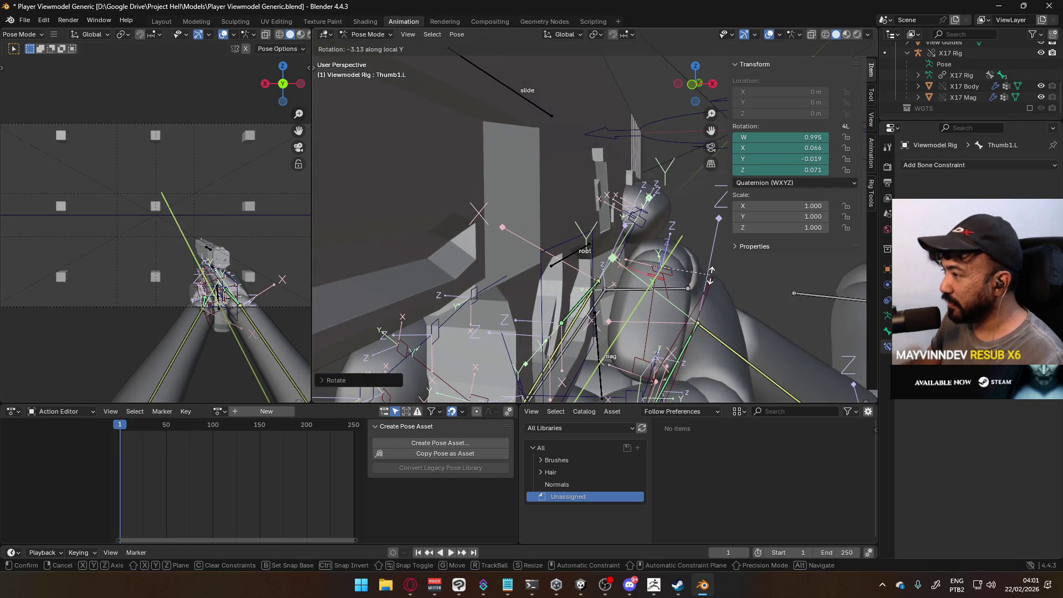
pyautogui.click(698, 292)
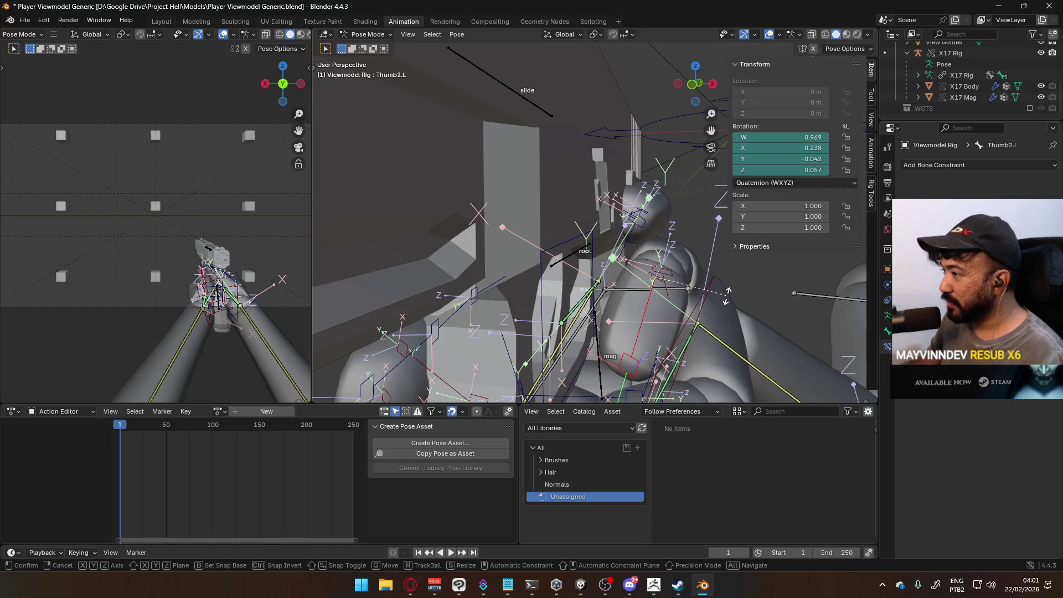
# Rotate Thumb2.L about local Y and Z, then select the HandIK.L bone.
pyautogui.press('y')
pyautogui.press('y')
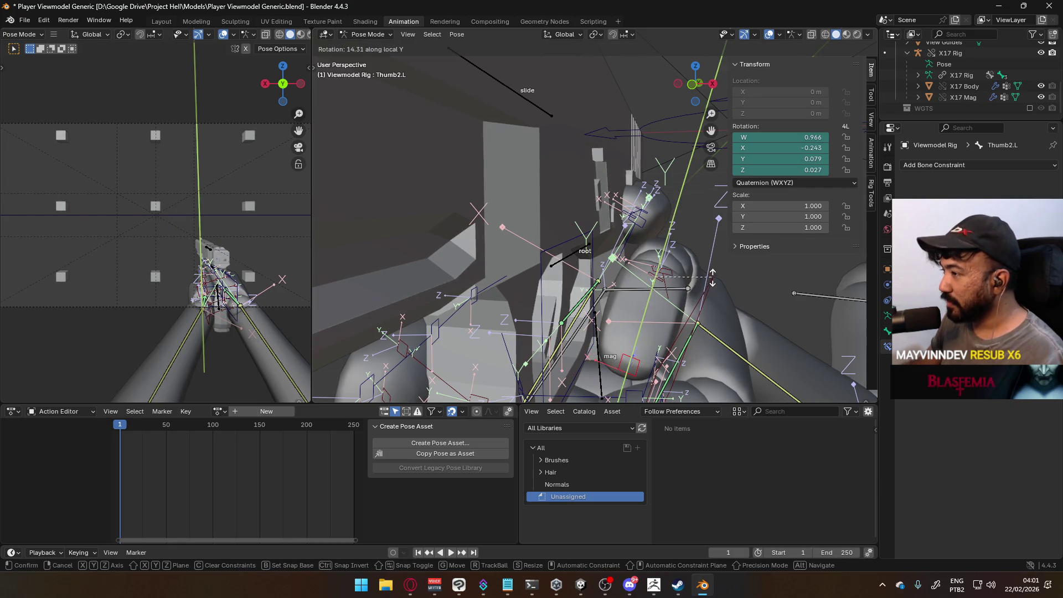
pyautogui.click(712, 277)
pyautogui.press('r')
pyautogui.press('z')
pyautogui.click(708, 292)
pyautogui.moveTo(708, 293)
pyautogui.mouseDown(button='middle')
pyautogui.moveTo(591, 256)
pyautogui.moveTo(656, 262)
pyautogui.moveTo(676, 246)
pyautogui.moveTo(753, 238)
pyautogui.moveTo(783, 174)
pyautogui.moveTo(670, 234)
pyautogui.moveTo(597, 316)
pyautogui.moveTo(622, 267)
pyautogui.mouseUp(button='middle')
pyautogui.click(596, 317)
pyautogui.scroll(8, 622, 268)
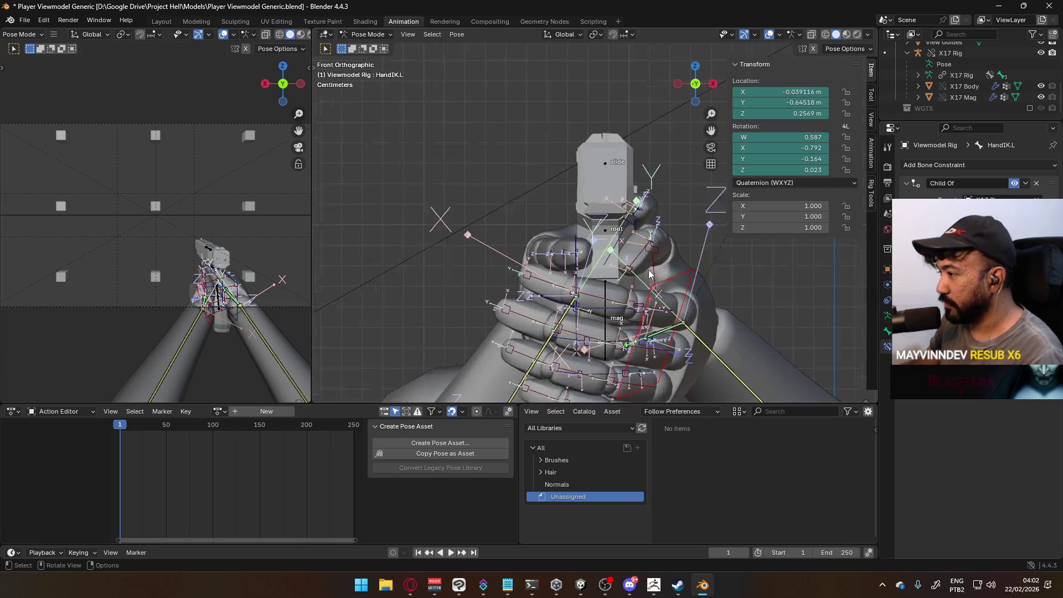
# Move HandIK.L to reposition the left hand, then bend Pointer1.L, Pointer2.L and Middle2.L.
pyautogui.press('g')
pyautogui.click(602, 225)
pyautogui.moveTo(602, 225)
pyautogui.mouseDown(button='middle')
pyautogui.moveTo(506, 227)
pyautogui.moveTo(551, 227)
pyautogui.moveTo(587, 199)
pyautogui.moveTo(568, 237)
pyautogui.moveTo(582, 252)
pyautogui.moveTo(565, 233)
pyautogui.moveTo(559, 199)
pyautogui.moveTo(550, 217)
pyautogui.mouseUp(button='middle')
pyautogui.click(573, 261)
pyautogui.press('r')
pyautogui.click(557, 193)
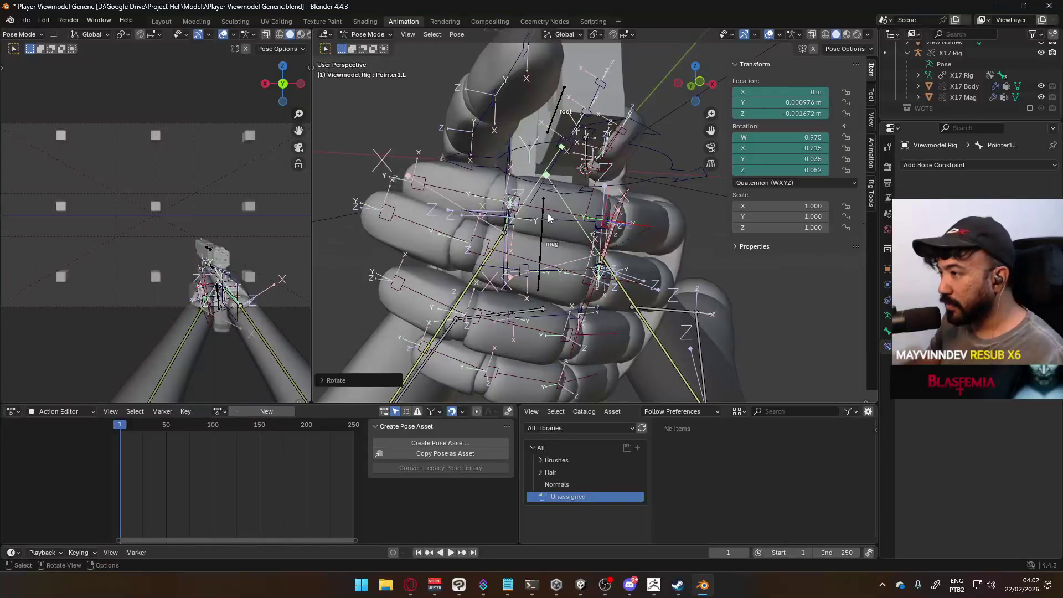
pyautogui.press('r')
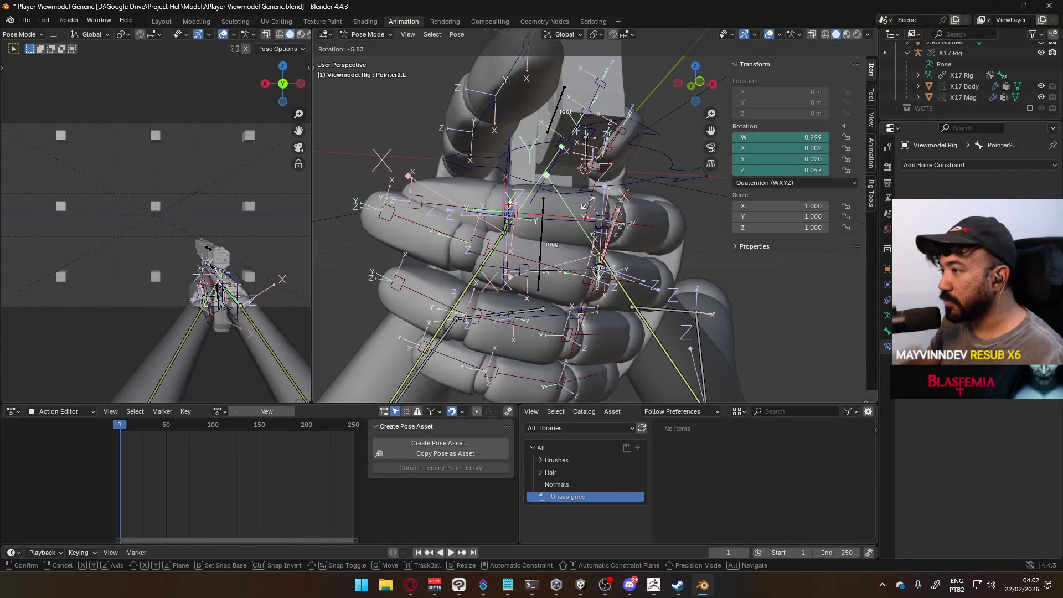
pyautogui.click(528, 209)
pyautogui.press('r')
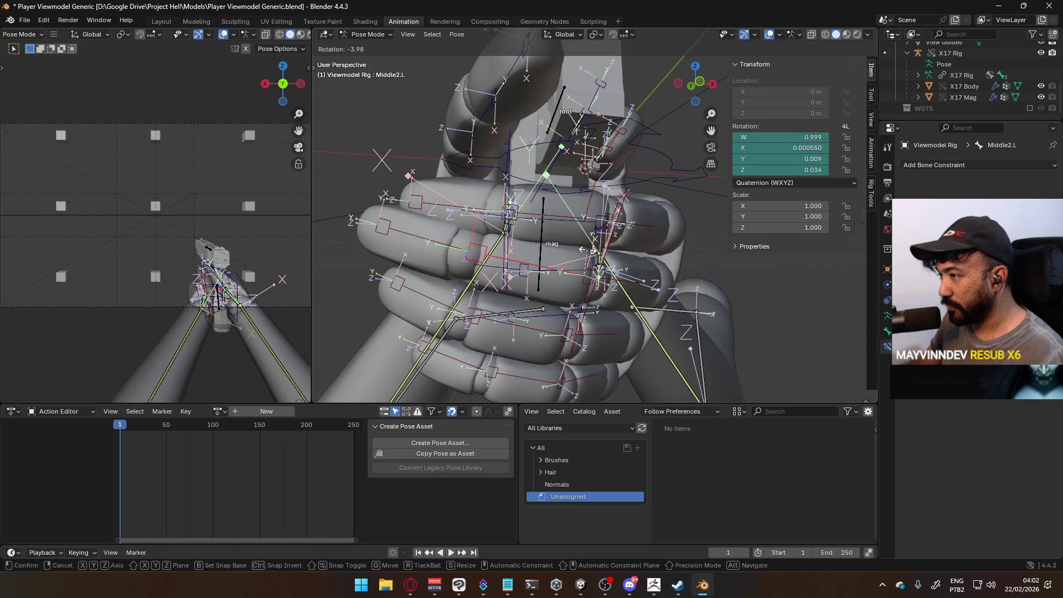
pyautogui.click(417, 210)
# Bend Pointer2.L and Pointer3.L further, rotating Pointer3.L about X.
pyautogui.moveTo(418, 211); pyautogui.dragTo(444, 190, button='middle')
pyautogui.moveTo(635, 173)
pyautogui.mouseDown(button='middle')
pyautogui.moveTo(565, 160)
pyautogui.moveTo(573, 180)
pyautogui.mouseUp(button='middle')
pyautogui.moveTo(571, 285); pyautogui.dragTo(669, 263, button='middle')
pyautogui.click(707, 261)
pyautogui.press('r')
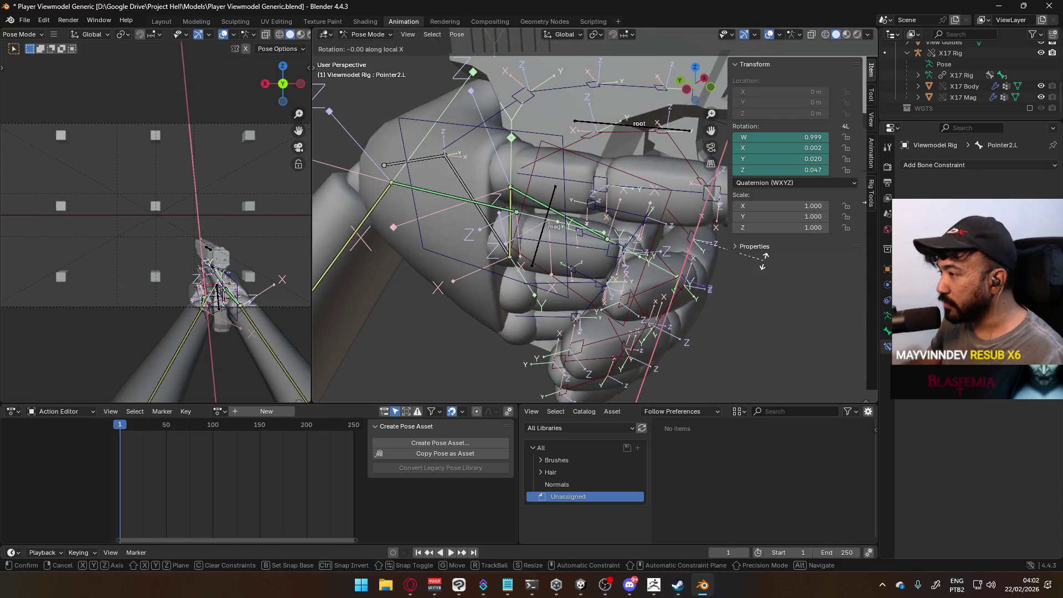
pyautogui.click(722, 267)
pyautogui.moveTo(705, 281)
pyautogui.mouseDown(button='middle')
pyautogui.moveTo(672, 241)
pyautogui.moveTo(705, 244)
pyautogui.mouseUp(button='middle')
pyautogui.press('r')
pyautogui.click(646, 218)
pyautogui.press('r')
pyautogui.press('x')
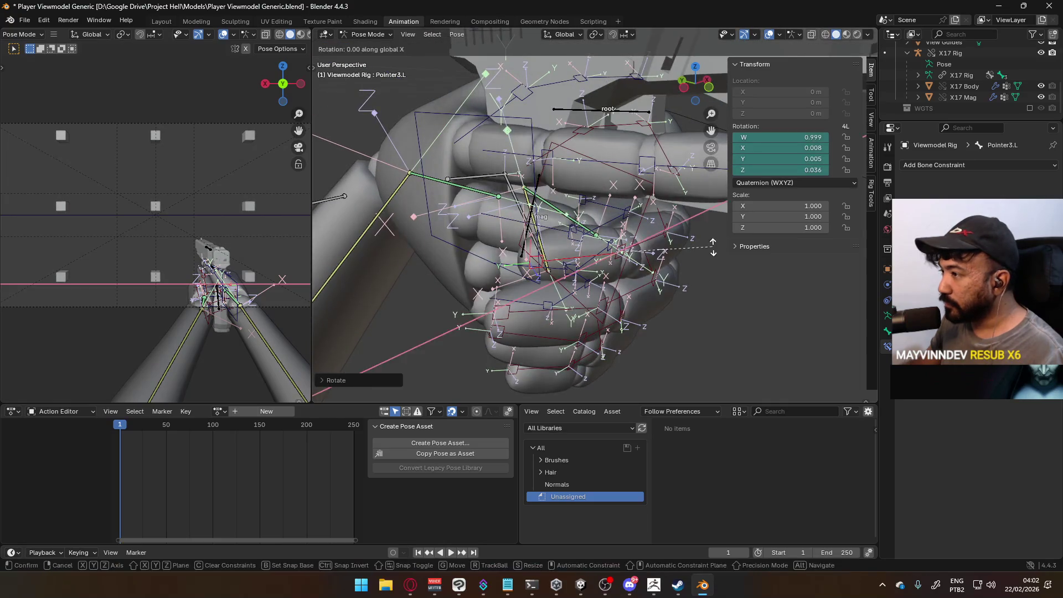
pyautogui.click(655, 267)
pyautogui.moveTo(654, 267); pyautogui.dragTo(591, 244, button='middle')
# Curl Middle3.L and the next finger bone along their local X axis.
pyautogui.click(415, 208)
pyautogui.moveTo(415, 208); pyautogui.dragTo(649, 209, button='middle')
pyautogui.press('r')
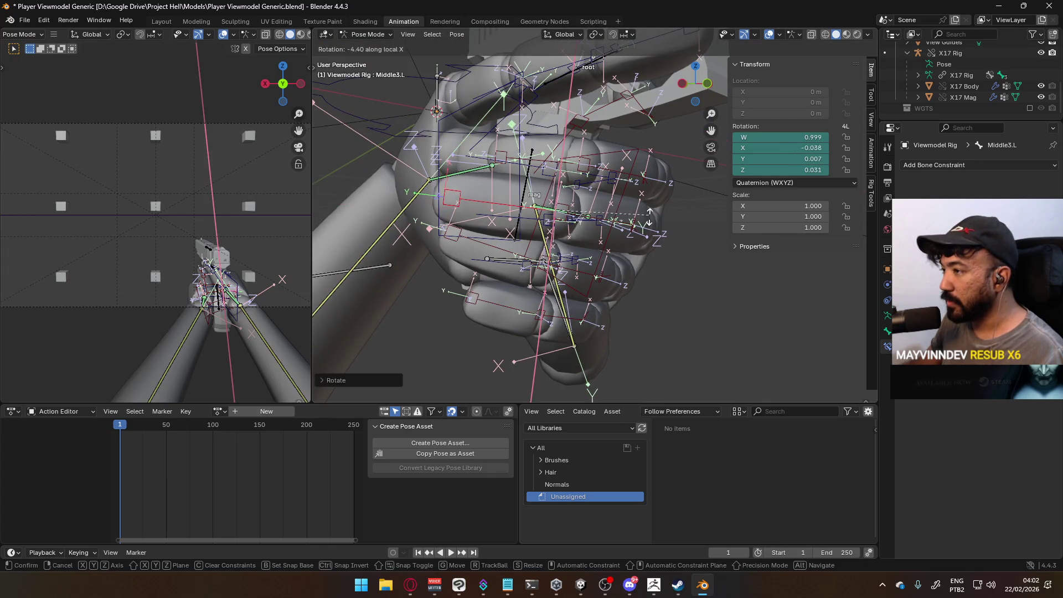
pyautogui.click(605, 268)
pyautogui.moveTo(605, 267)
pyautogui.mouseDown(button='middle')
pyautogui.moveTo(573, 259)
pyautogui.moveTo(661, 234)
pyautogui.moveTo(569, 272)
pyautogui.moveTo(635, 270)
pyautogui.moveTo(635, 259)
pyautogui.mouseUp(button='middle')
pyautogui.press('r')
pyautogui.press('x')
pyautogui.press('x')
pyautogui.click(672, 288)
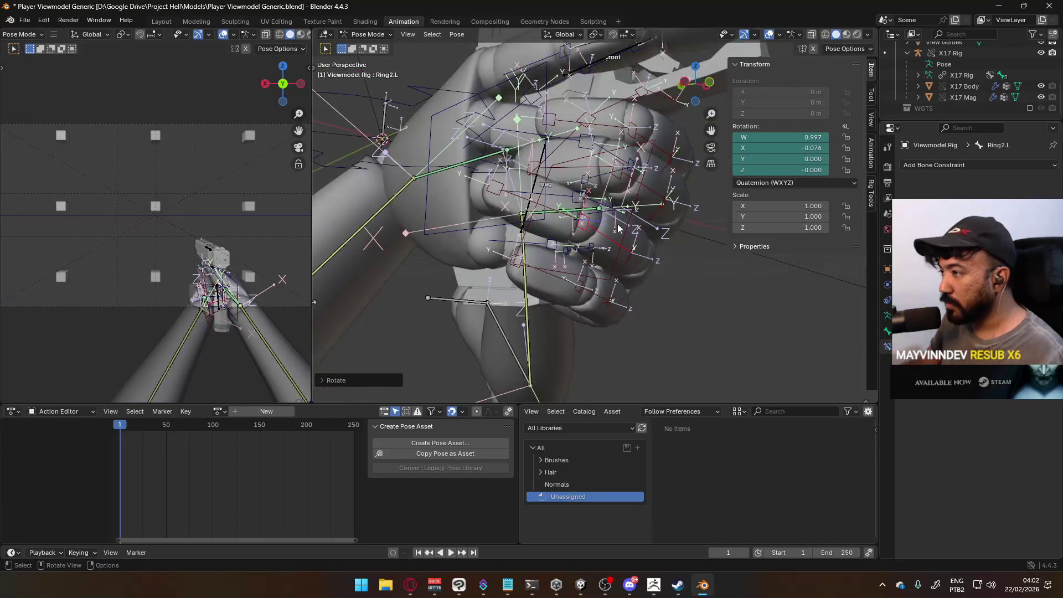
pyautogui.moveTo(611, 225); pyautogui.dragTo(611, 213, button='middle')
# Curl the Ring2.L and Ring3.L joints further around the pistol grip.
pyautogui.press('r')
pyautogui.click(612, 199)
pyautogui.press('r')
pyautogui.click(609, 191)
pyautogui.press('r')
pyautogui.press('x')
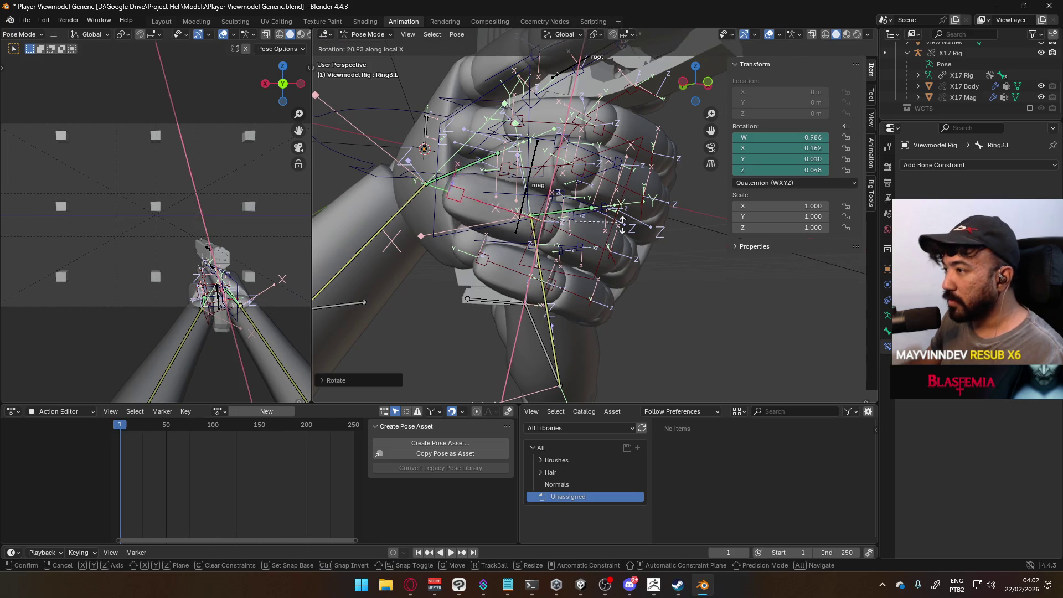
pyautogui.press('x')
pyautogui.moveTo(562, 157)
pyautogui.keyDown('alt'); pyautogui.mouseDown(button='middle')
pyautogui.moveTo(685, 215)
pyautogui.moveTo(553, 231)
pyautogui.moveTo(554, 194)
pyautogui.moveTo(591, 145)
pyautogui.moveTo(619, 185)
pyautogui.mouseUp(button='middle'); pyautogui.keyUp('alt')
pyautogui.click(689, 221)
pyautogui.press('r')
pyautogui.click(503, 227)
pyautogui.click(575, 166)
# Bend Pinky2.L and Pinky3.L tighter, with the pinky tip rotated about local X.
pyautogui.click(637, 181)
pyautogui.press('r')
pyautogui.click(676, 187)
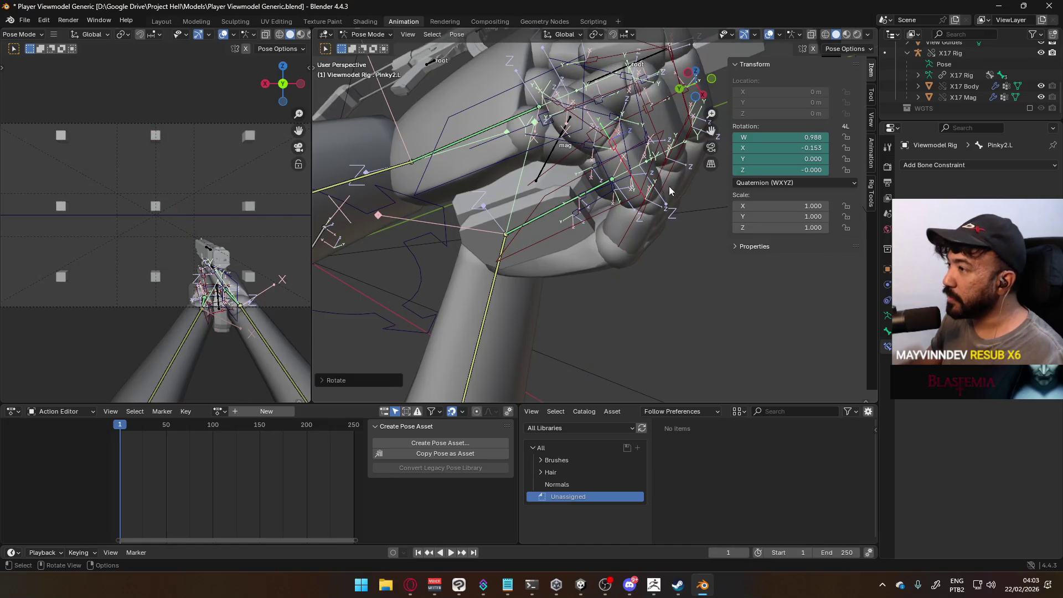
pyautogui.press('x')
pyautogui.press('x')
pyautogui.click(671, 124)
pyautogui.moveTo(671, 123)
pyautogui.mouseDown(button='middle')
pyautogui.moveTo(616, 181)
pyautogui.moveTo(583, 197)
pyautogui.moveTo(590, 256)
pyautogui.mouseUp(button='middle')
pyautogui.click(597, 307)
pyautogui.press('r')
pyautogui.click(632, 279)
pyautogui.press('r')
pyautogui.click(615, 276)
pyautogui.moveTo(616, 276)
pyautogui.mouseDown(button='middle')
pyautogui.moveTo(669, 206)
pyautogui.moveTo(656, 211)
pyautogui.mouseUp(button='middle')
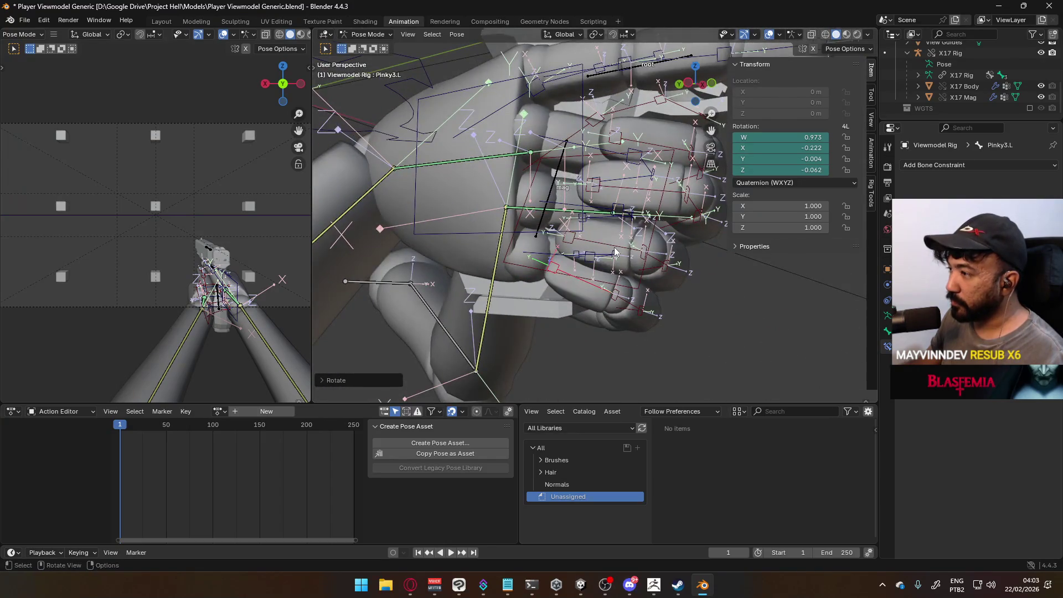
# Rotate Ring3.L about its local X axis to close the ring finger.
pyautogui.click(655, 212)
pyautogui.press('r')
pyautogui.rightClick(651, 213)
pyautogui.press('r')
pyautogui.press('x')
pyautogui.click(653, 242)
pyautogui.moveTo(653, 242)
pyautogui.mouseDown(button='middle')
pyautogui.moveTo(723, 187)
pyautogui.moveTo(672, 173)
pyautogui.moveTo(492, 239)
pyautogui.moveTo(593, 245)
pyautogui.moveTo(592, 273)
pyautogui.mouseUp(button='middle')
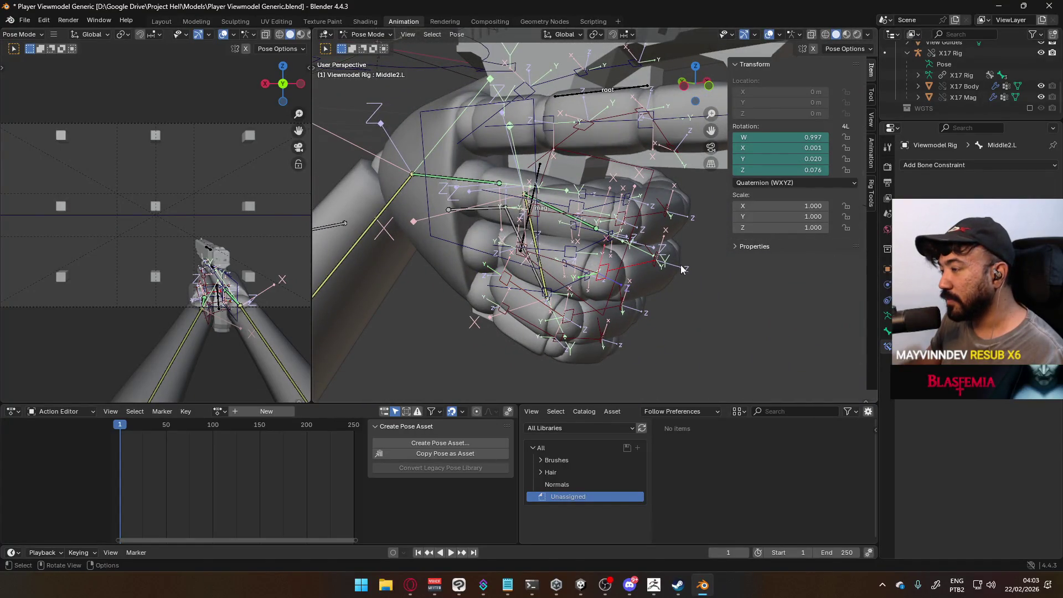
pyautogui.press('x')
pyautogui.click(638, 271)
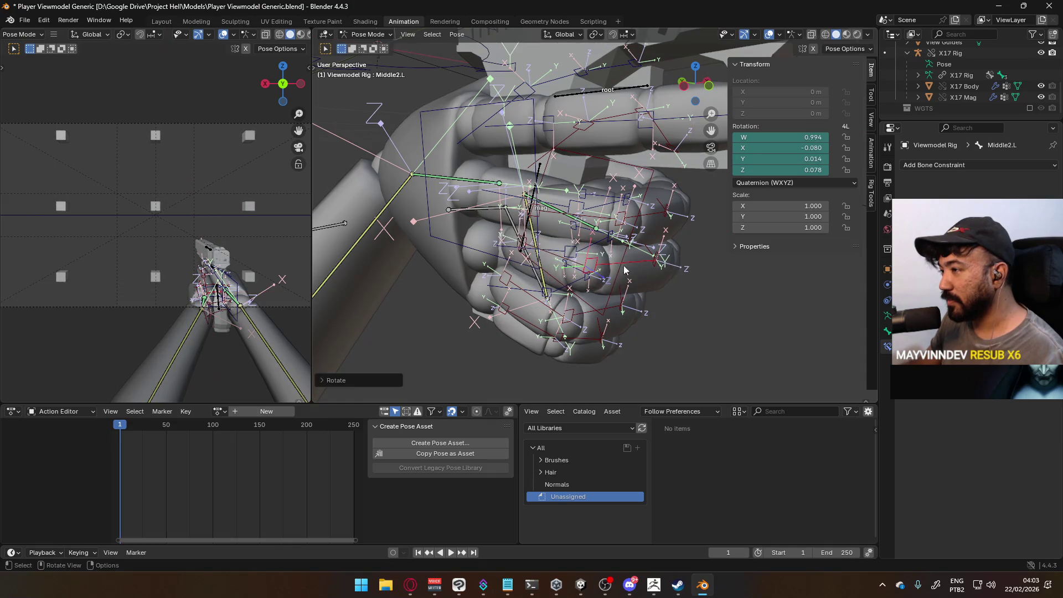
# Curl the middle finger bones, including Middle3.L, around the grip.
pyautogui.moveTo(706, 258)
pyautogui.mouseDown(button='middle')
pyautogui.moveTo(642, 230)
pyautogui.moveTo(659, 188)
pyautogui.moveTo(682, 177)
pyautogui.mouseUp(button='middle')
pyautogui.press('r')
pyautogui.click(634, 164)
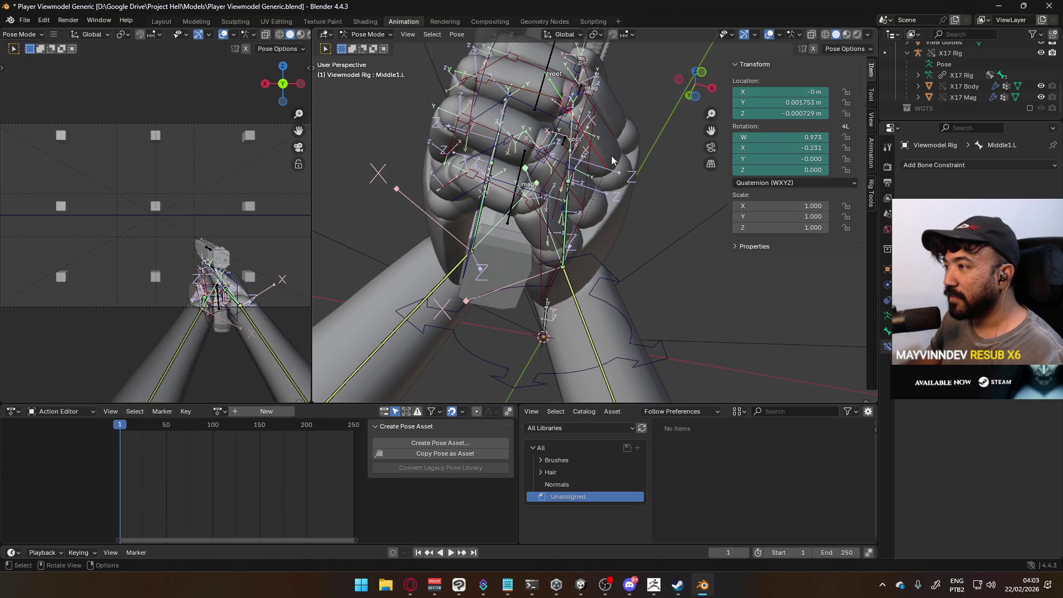
pyautogui.click(652, 160)
pyautogui.moveTo(652, 161); pyautogui.dragTo(511, 187, button='middle')
pyautogui.press('r')
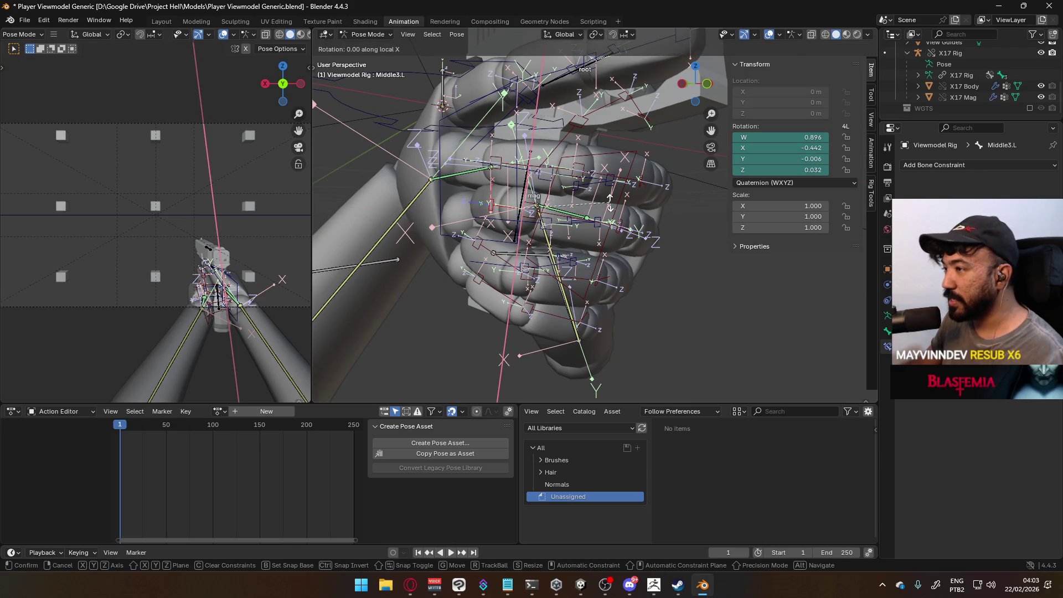
pyautogui.click(612, 202)
pyautogui.moveTo(611, 202)
pyautogui.mouseDown(button='middle')
pyautogui.moveTo(479, 259)
pyautogui.moveTo(414, 208)
pyautogui.moveTo(561, 208)
pyautogui.moveTo(539, 204)
pyautogui.moveTo(473, 249)
pyautogui.moveTo(407, 264)
pyautogui.moveTo(833, 229)
pyautogui.mouseUp(button='middle')
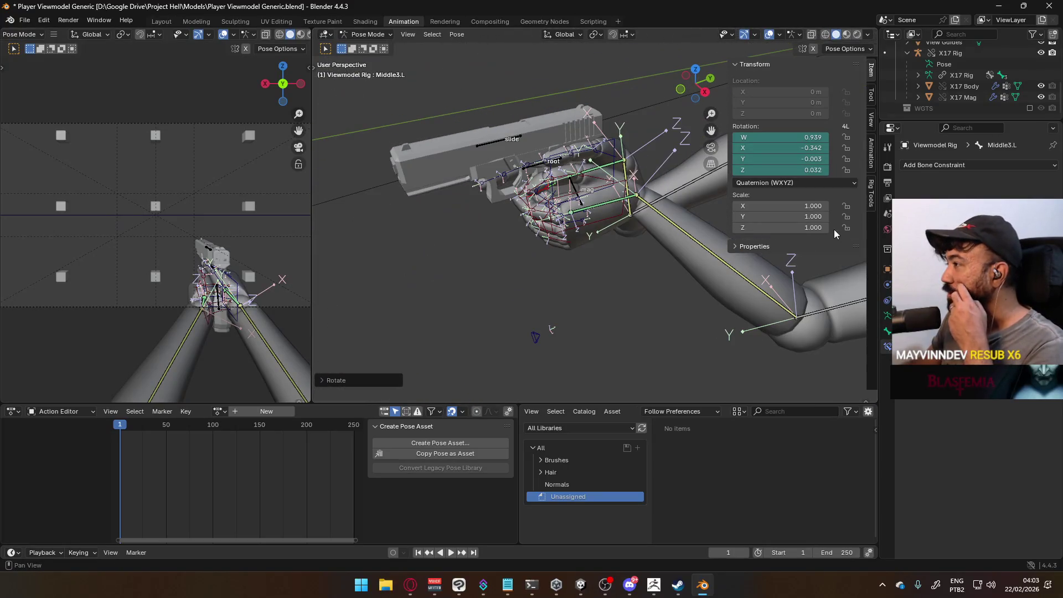
# Show the armature data properties, zoom out to the whole rig, and begin a new pose asset.
pyautogui.click(887, 315)
pyautogui.moveTo(554, 188)
pyautogui.mouseDown(button='middle')
pyautogui.moveTo(581, 180)
pyautogui.moveTo(487, 187)
pyautogui.mouseUp(button='middle')
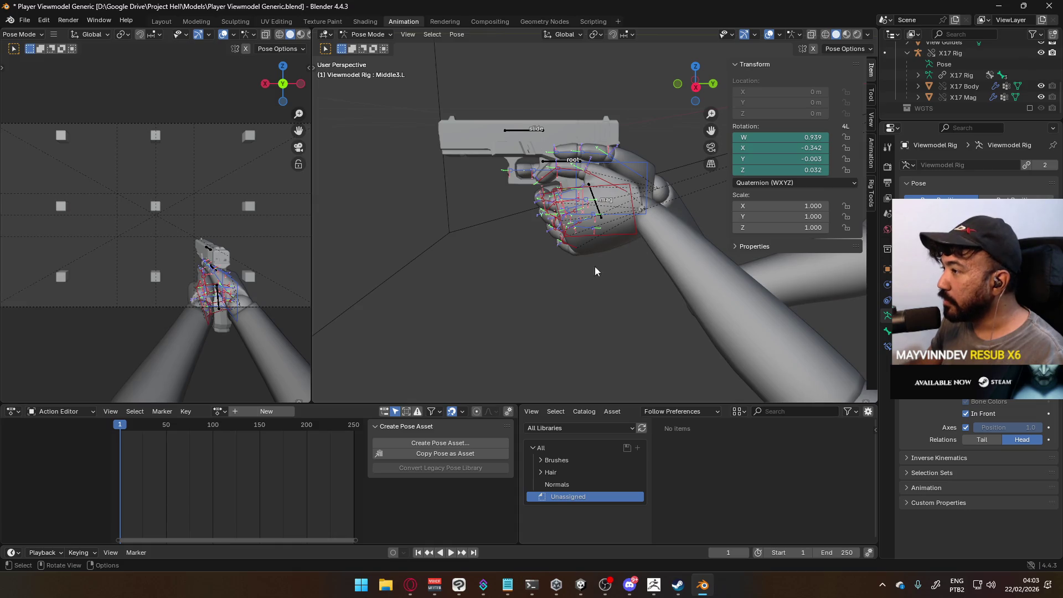
pyautogui.scroll(-3, 668, 325)
pyautogui.moveTo(699, 295)
pyautogui.mouseDown(button='middle')
pyautogui.moveTo(588, 318)
pyautogui.moveTo(706, 340)
pyautogui.moveTo(671, 256)
pyautogui.moveTo(553, 308)
pyautogui.mouseUp(button='middle')
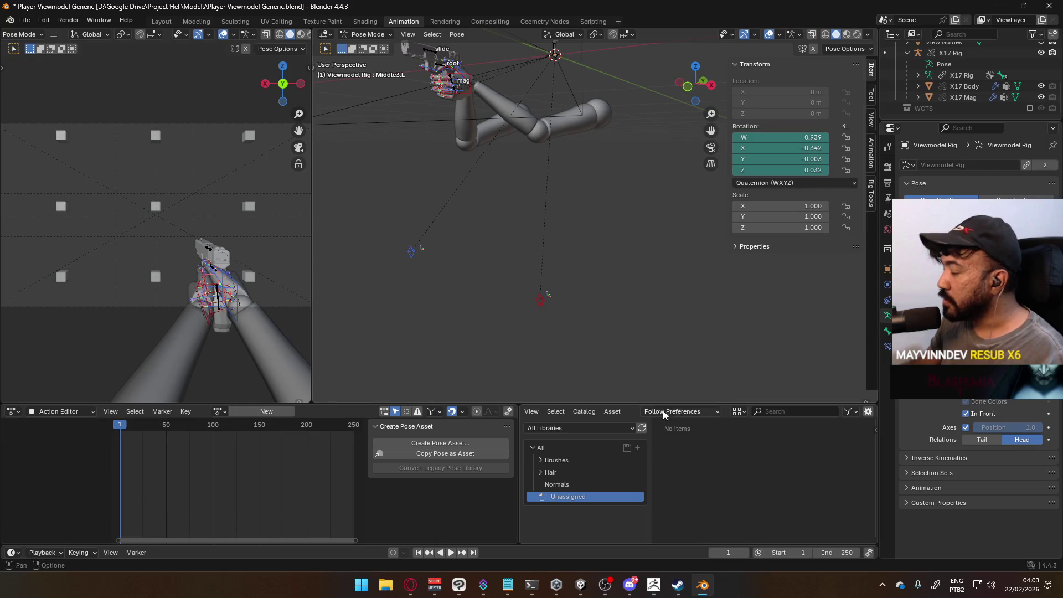
pyautogui.rightClick(540, 300)
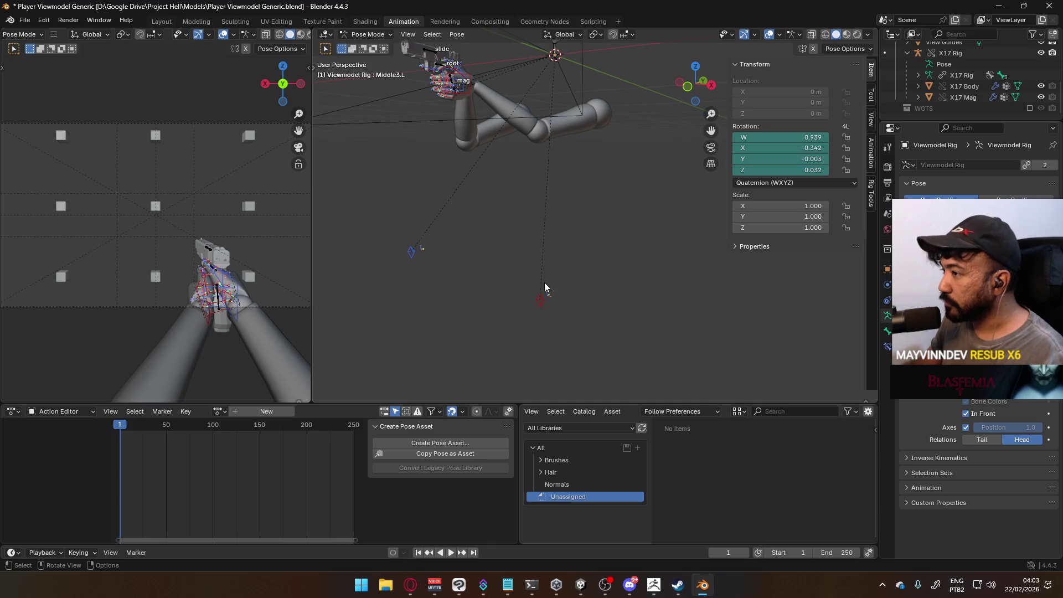
pyautogui.click(432, 442)
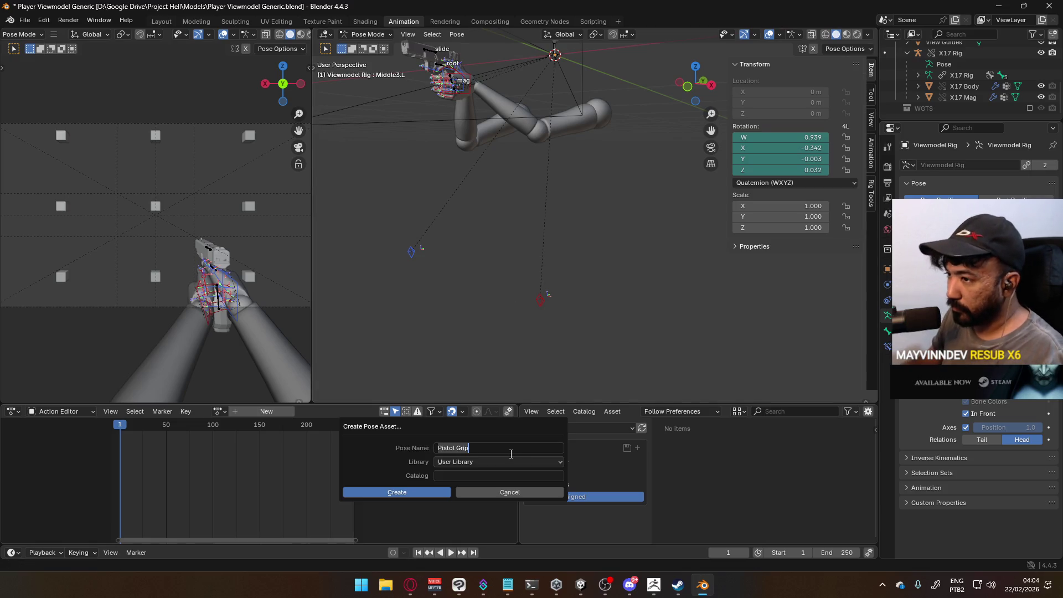
# Create the Pistol Grip pose asset and switch the rig to Object Mode.
pyautogui.click(416, 495)
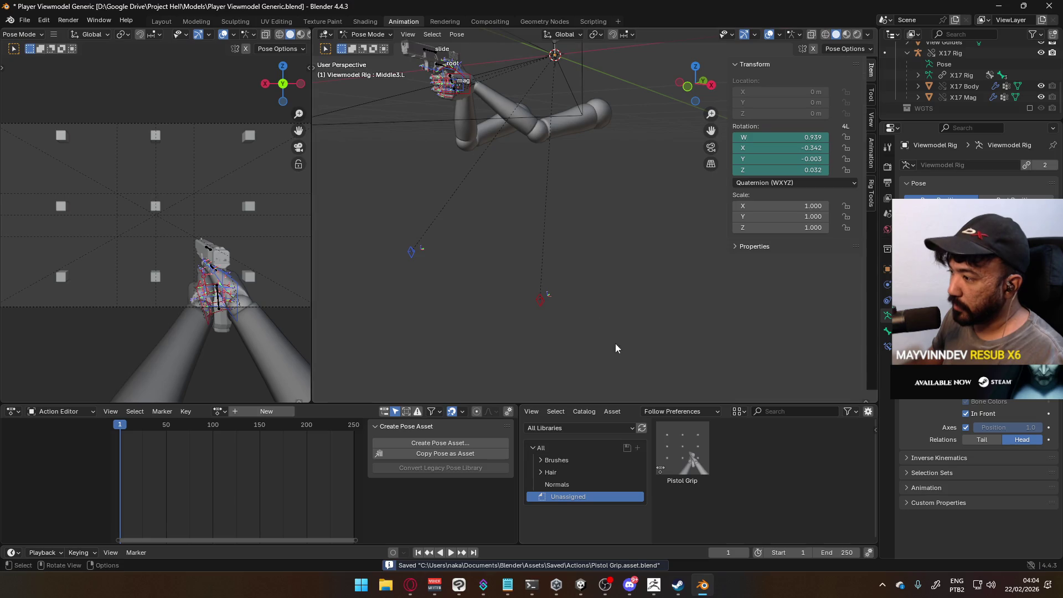
pyautogui.moveTo(555, 209)
pyautogui.mouseDown(button='middle')
pyautogui.moveTo(522, 136)
pyautogui.moveTo(559, 132)
pyautogui.moveTo(551, 175)
pyautogui.moveTo(522, 130)
pyautogui.mouseUp(button='middle')
pyautogui.press('KP_1')
pyautogui.scroll(3, 579, 258)
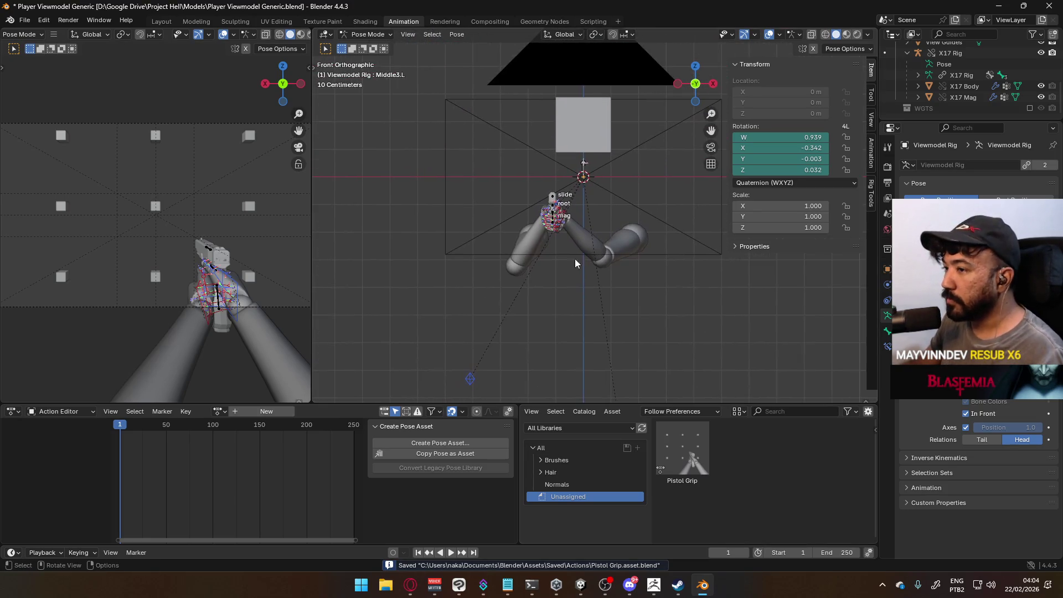
pyautogui.click(368, 34)
pyautogui.click(370, 45)
# Zoom the viewport and bring up the left view's shading and overlay settings.
pyautogui.moveTo(604, 200)
pyautogui.mouseDown(button='middle')
pyautogui.moveTo(549, 190)
pyautogui.moveTo(625, 223)
pyautogui.moveTo(437, 227)
pyautogui.mouseUp(button='middle')
pyautogui.scroll(-2, 228, 191)
pyautogui.scroll(2, 227, 199)
pyautogui.scroll(-2, 228, 184)
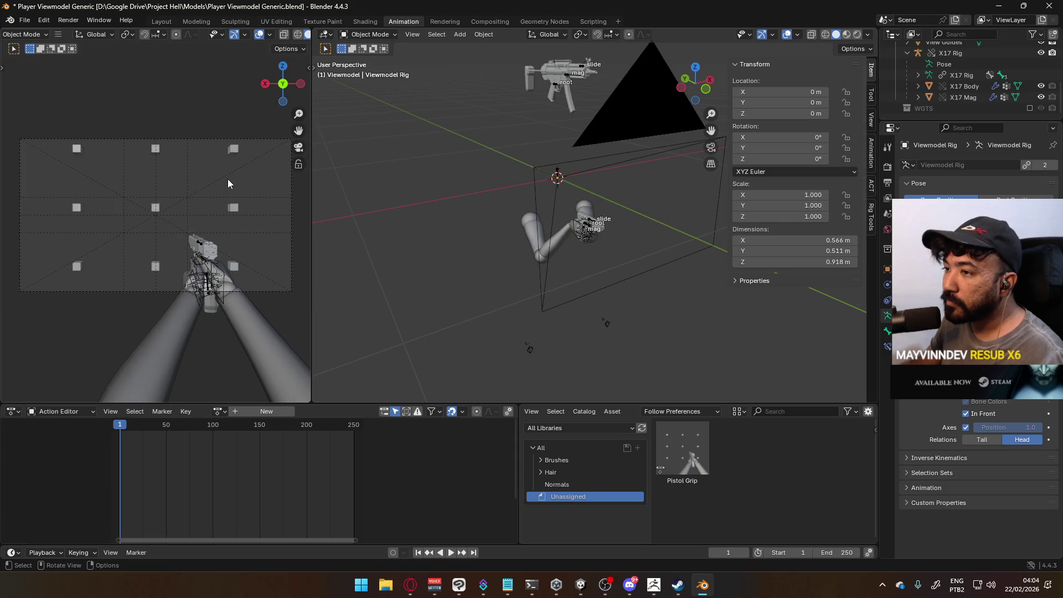
pyautogui.scroll(1, 228, 184)
pyautogui.scroll(-2, 279, 37)
pyautogui.click(301, 34)
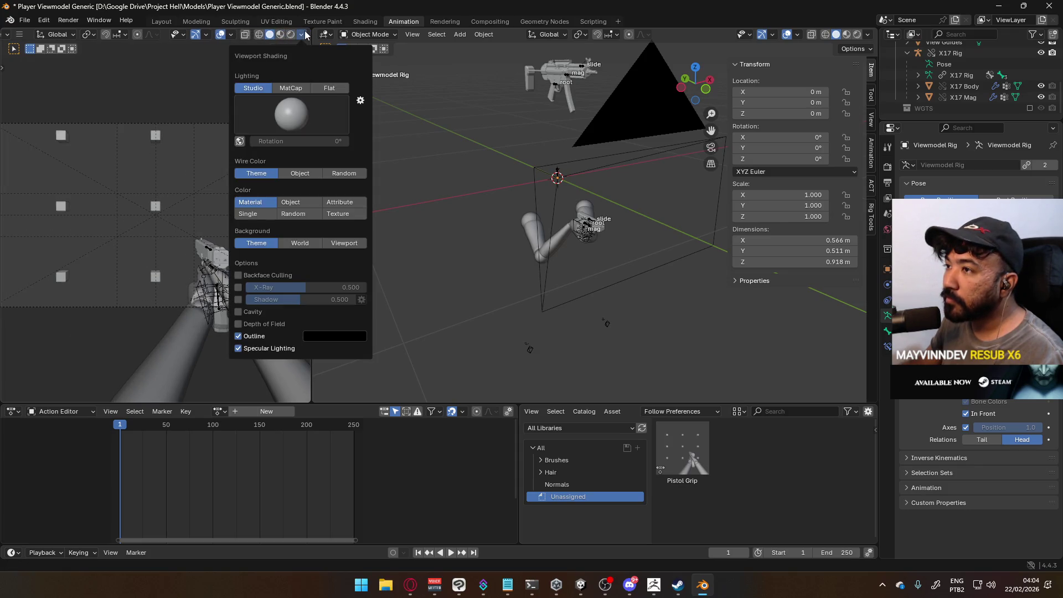
pyautogui.click(235, 35)
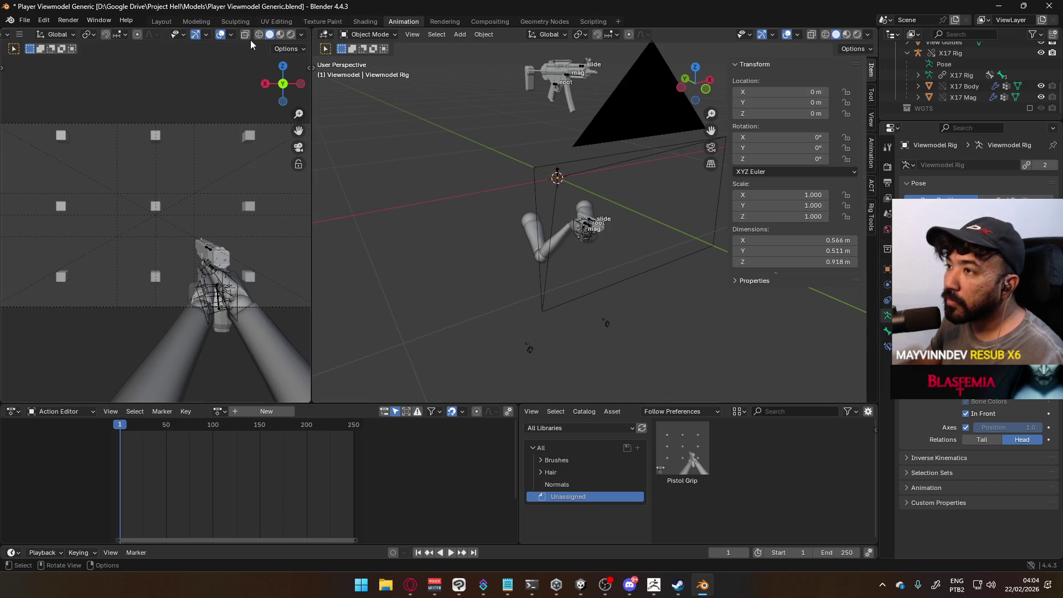
pyautogui.click(232, 34)
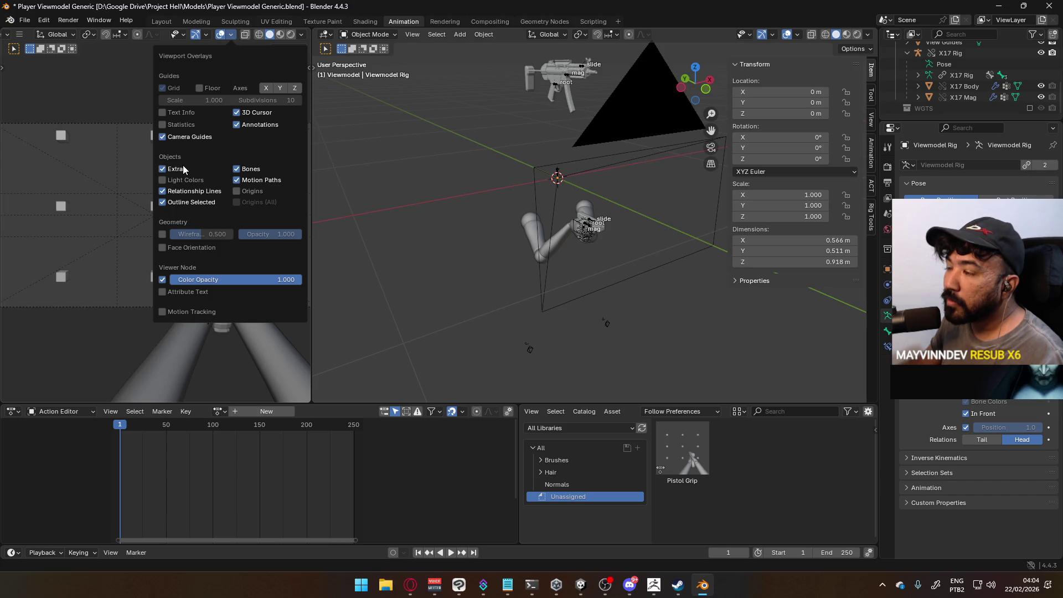
# Toggle the left camera view's overlays off and on and enable the 3D Cursor overlay.
pyautogui.click(195, 37)
pyautogui.click(195, 37)
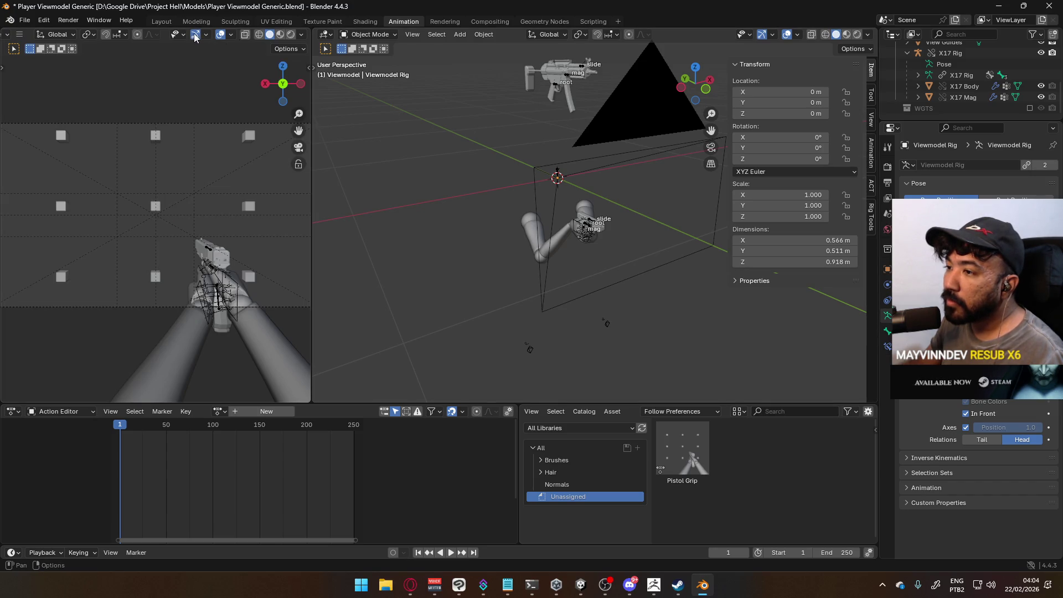
pyautogui.click(220, 35)
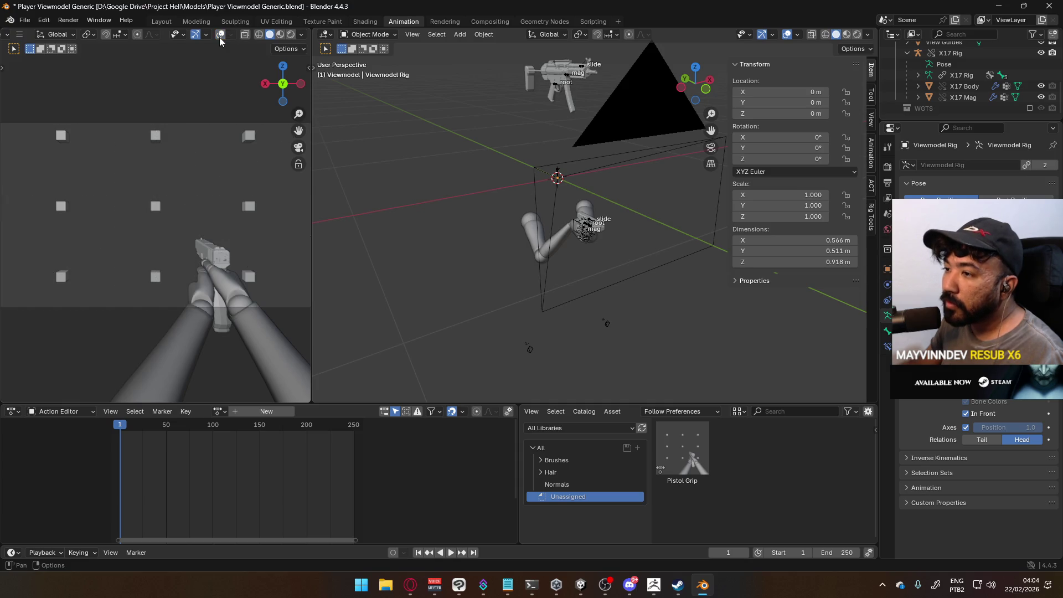
pyautogui.click(220, 35)
pyautogui.click(232, 36)
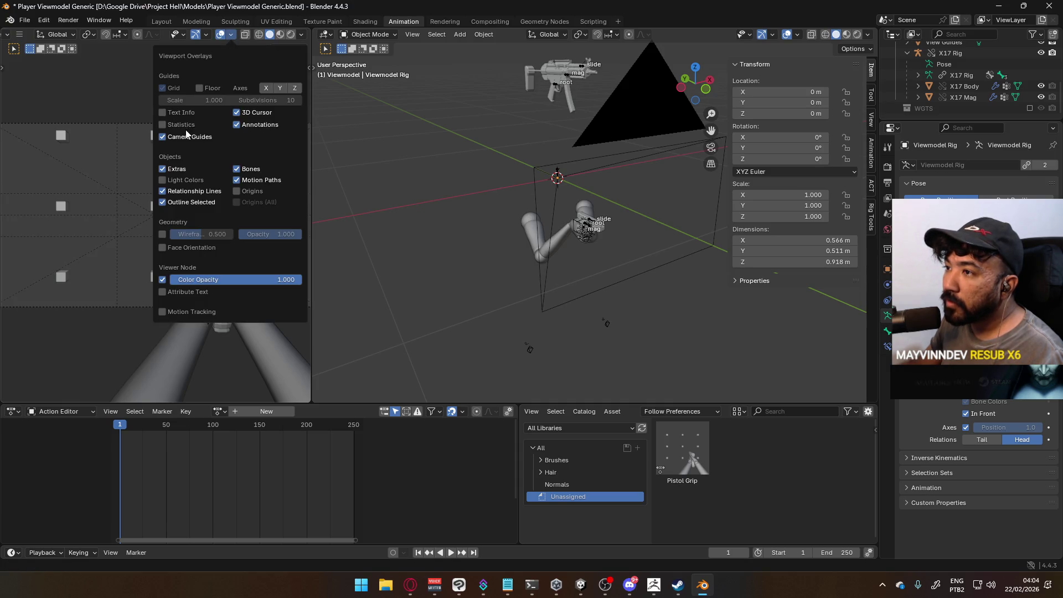
pyautogui.click(251, 112)
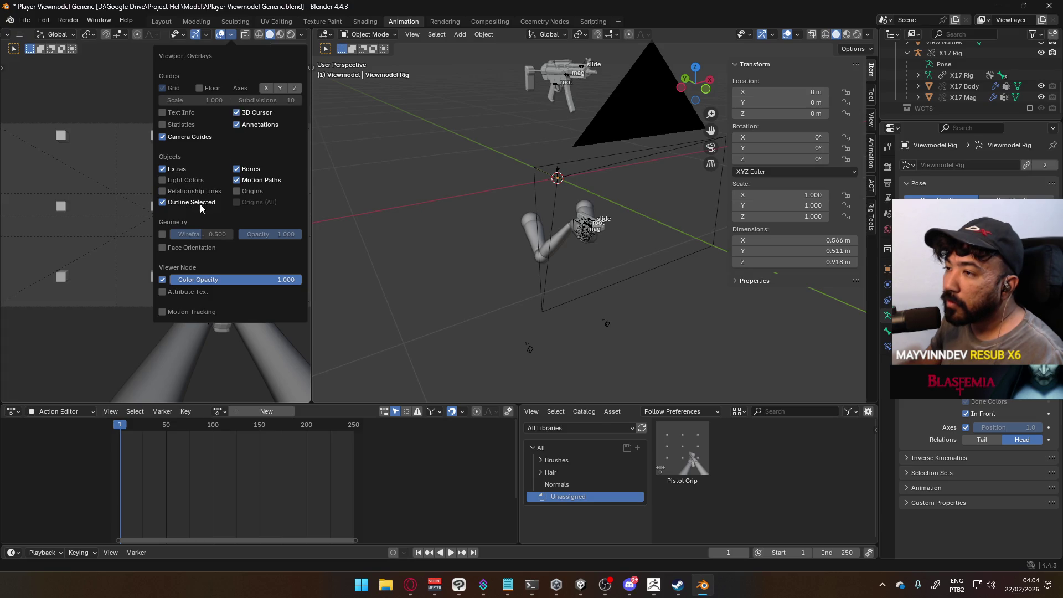
pyautogui.click(232, 35)
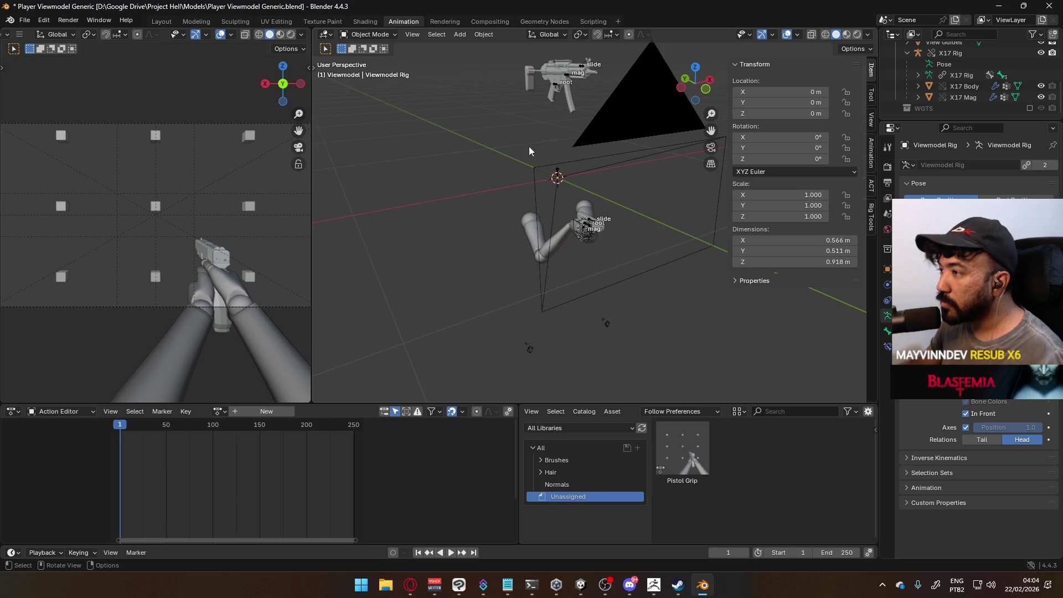
# Select the Viewmodel Rig and switch it into Pose Mode.
pyautogui.scroll(6, 552, 247)
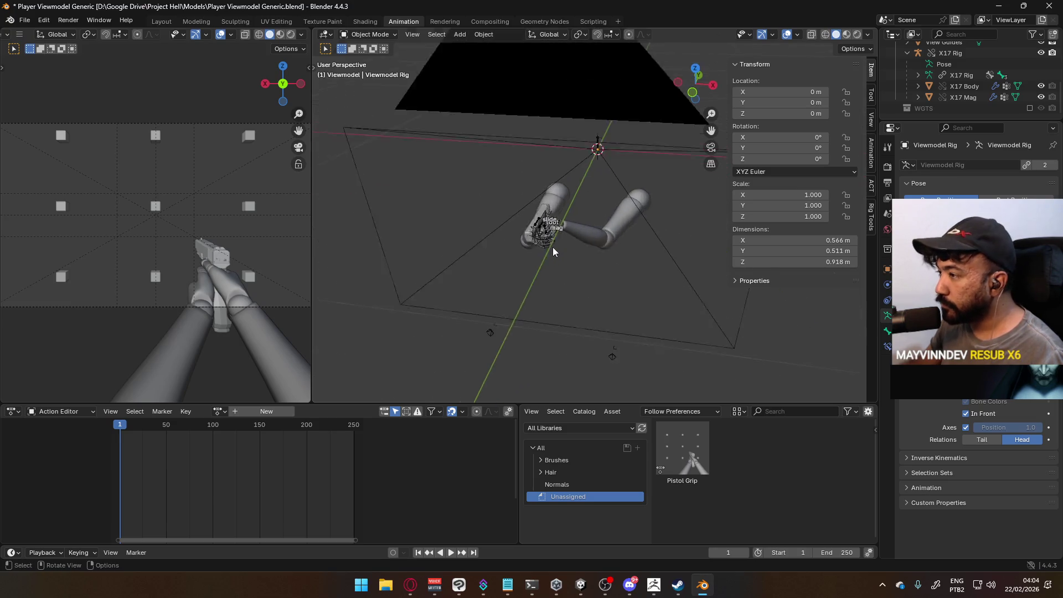
pyautogui.moveTo(532, 247)
pyautogui.mouseDown(button='middle')
pyautogui.moveTo(504, 234)
pyautogui.moveTo(637, 239)
pyautogui.moveTo(616, 239)
pyautogui.moveTo(632, 271)
pyautogui.moveTo(704, 280)
pyautogui.moveTo(616, 312)
pyautogui.moveTo(514, 250)
pyautogui.mouseUp(button='middle')
pyautogui.click(469, 191)
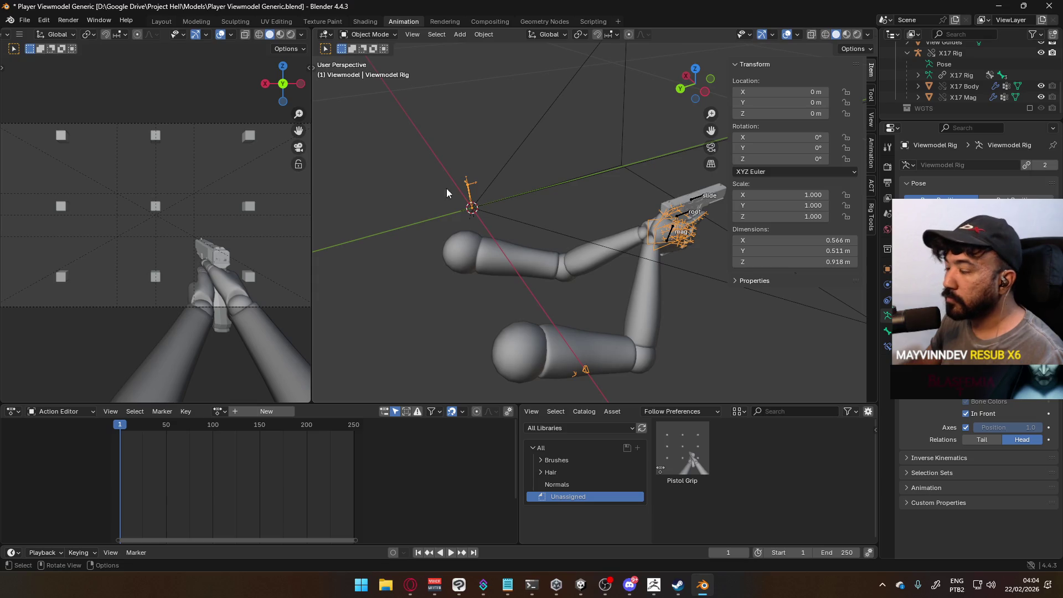
pyautogui.scroll(-3, 559, 222)
pyautogui.click(368, 34)
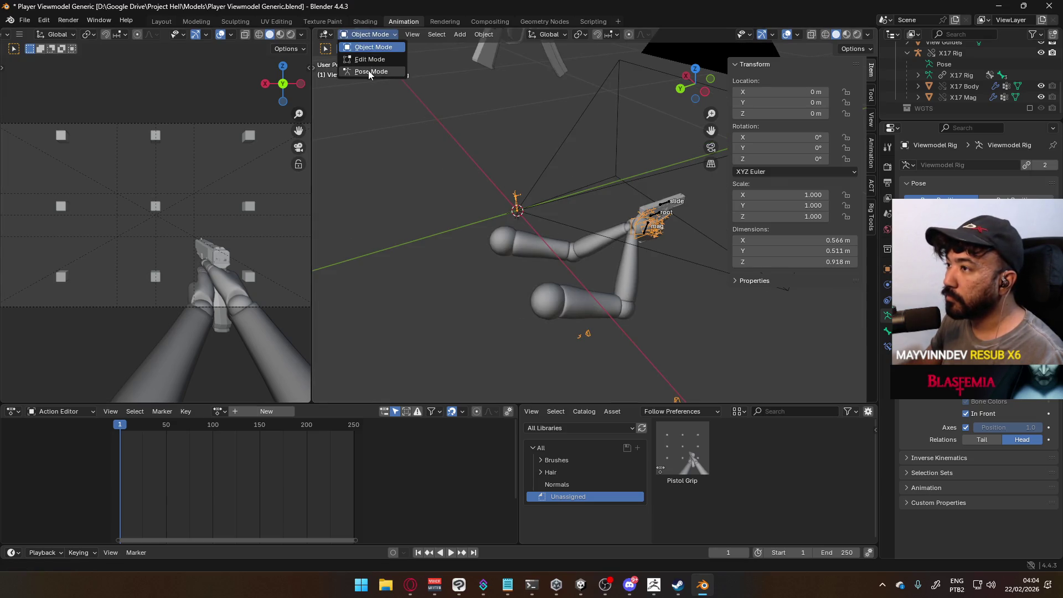
pyautogui.click(365, 71)
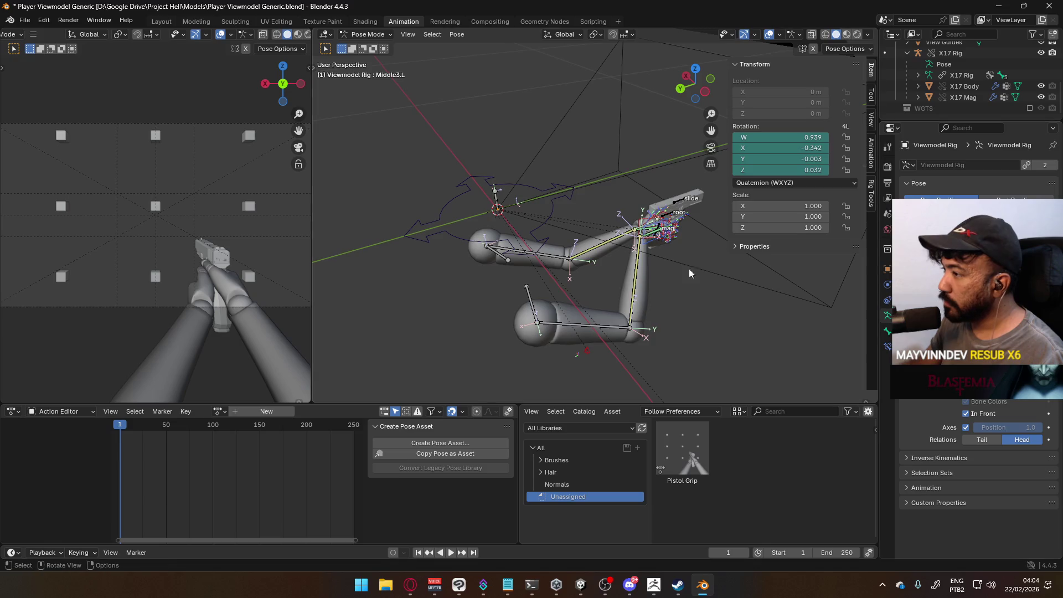
# Select Shoulder.R and Shoulder.L, then save Player Viewmodel Generic.blend.
pyautogui.click(532, 301)
pyautogui.click(501, 261)
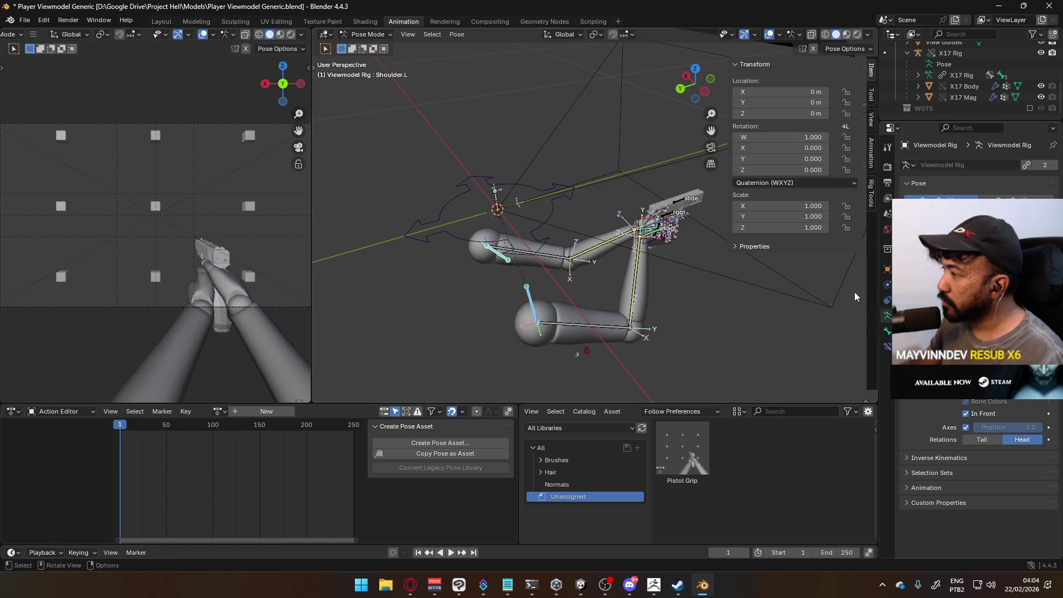
pyautogui.moveTo(637, 299); pyautogui.dragTo(532, 302, button='middle')
pyautogui.press('h')
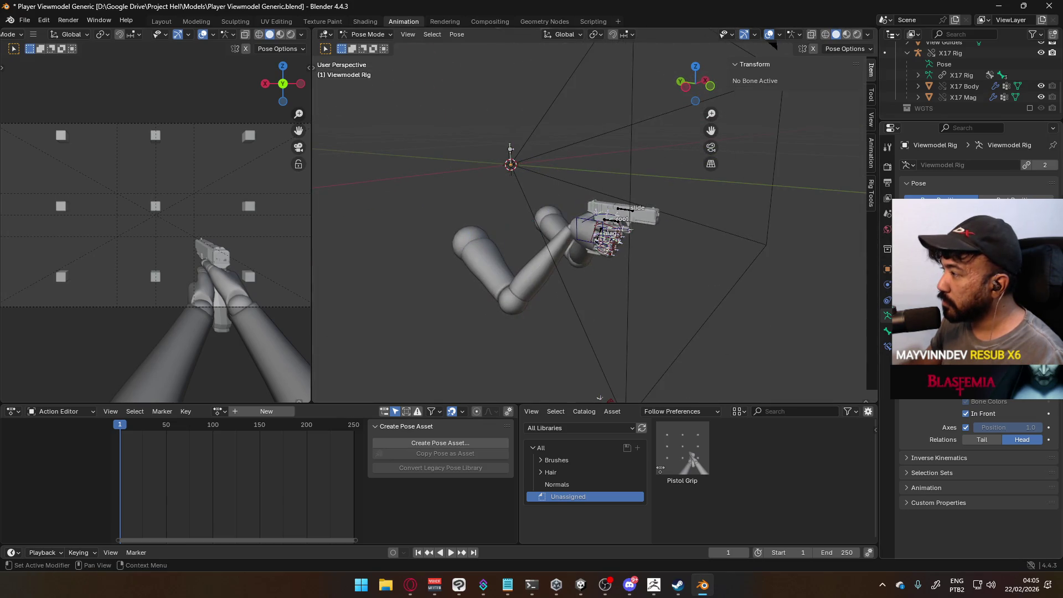
pyautogui.hotkey('alt', 'h')
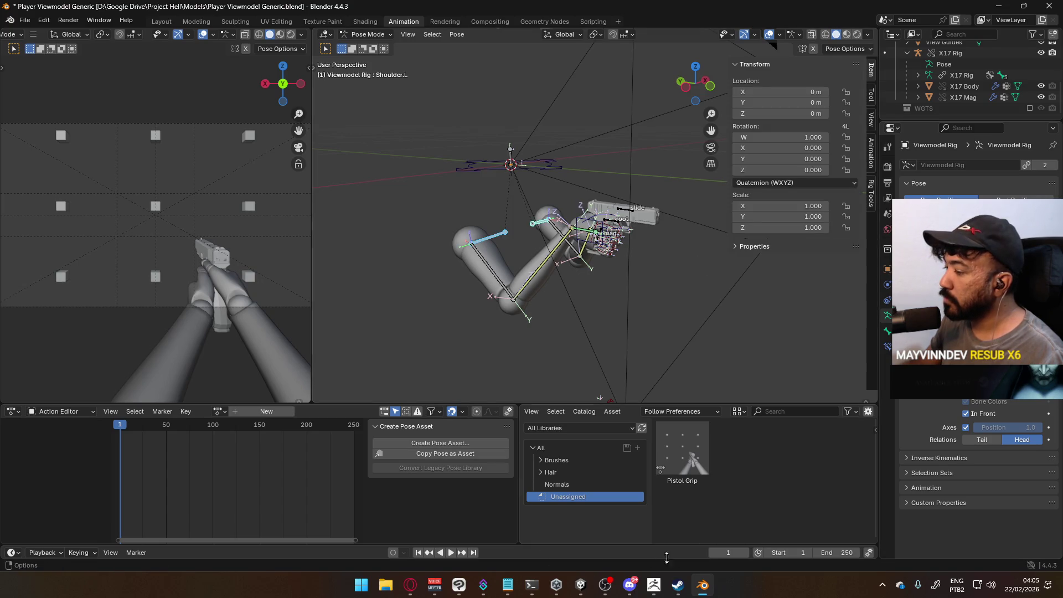
pyautogui.hotkey('ctrl', 's')
pyautogui.click(24, 20)
# Open the recent Mannequin Male A file, enter Pose Mode and hide all unselected bones.
pyautogui.moveTo(96, 57)
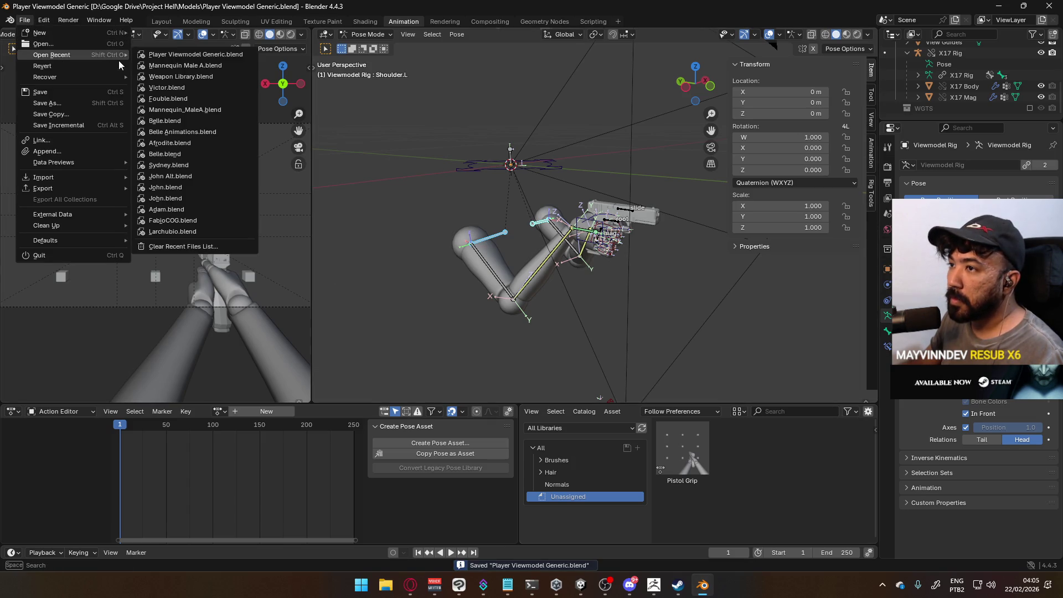
pyautogui.click(185, 66)
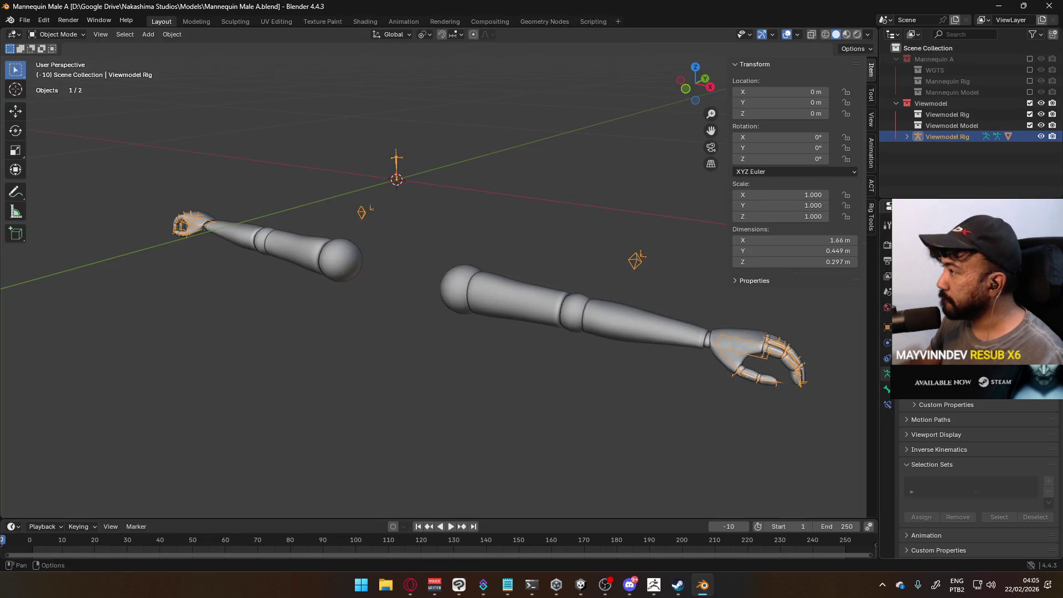
pyautogui.click(56, 36)
pyautogui.click(55, 72)
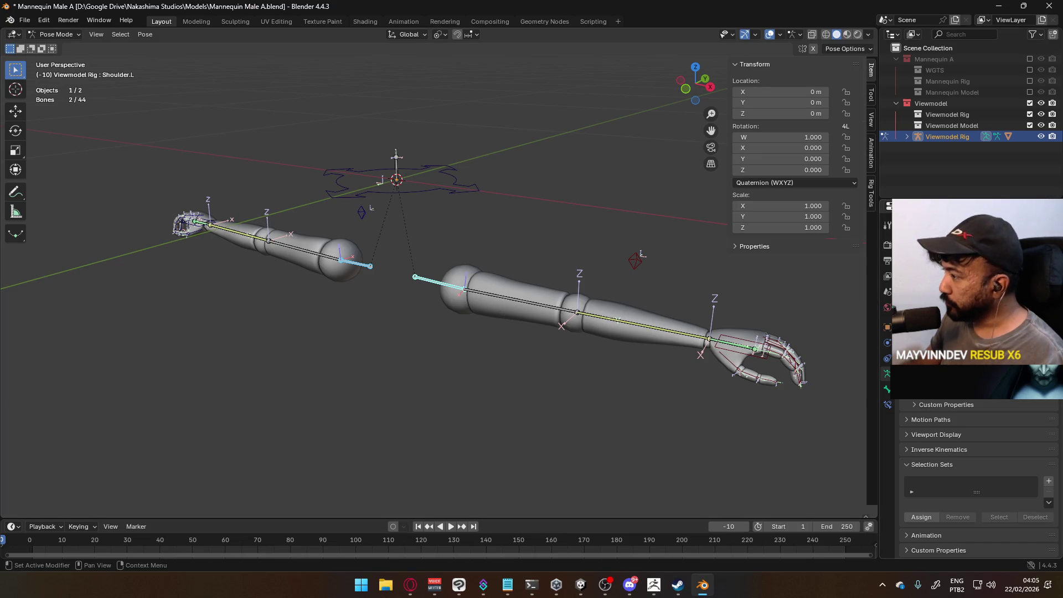
pyautogui.hotkey('shift', 'h')
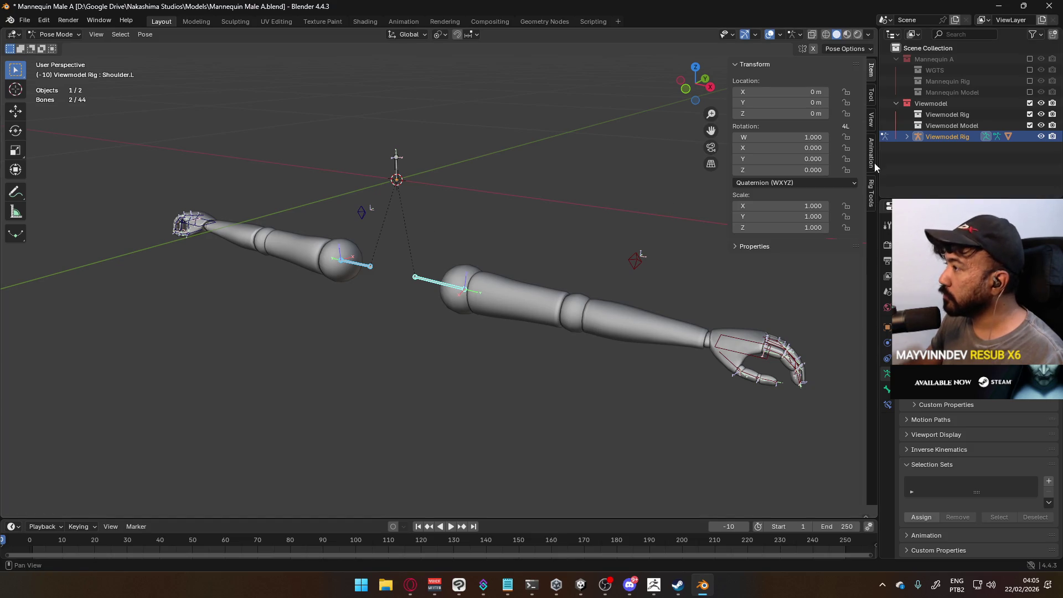
# In the Rig Tools tab, create a Paddle (square) bone widget for both shoulder bones.
pyautogui.click(871, 188)
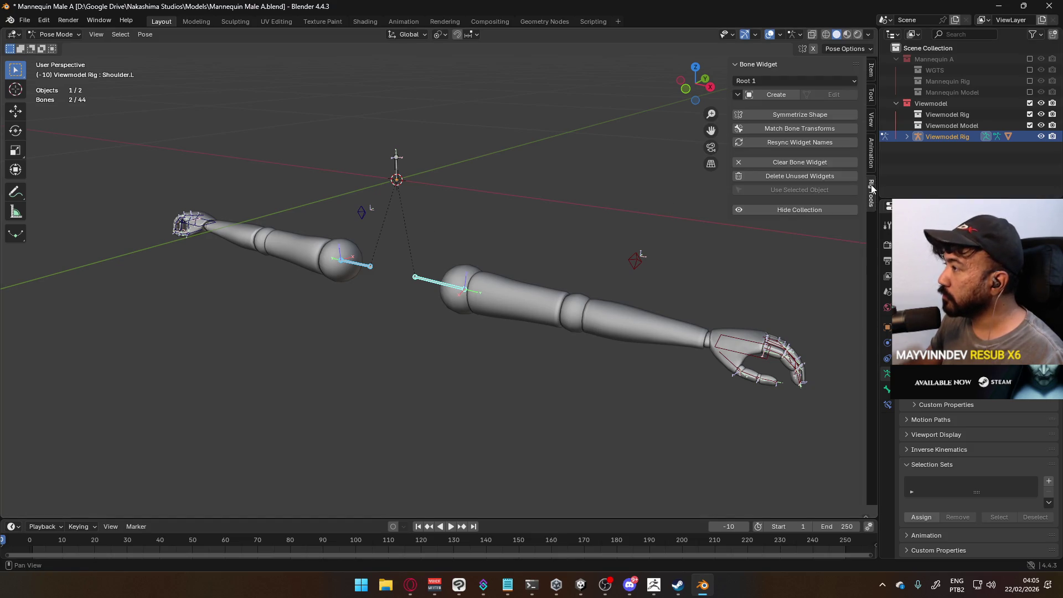
pyautogui.click(775, 82)
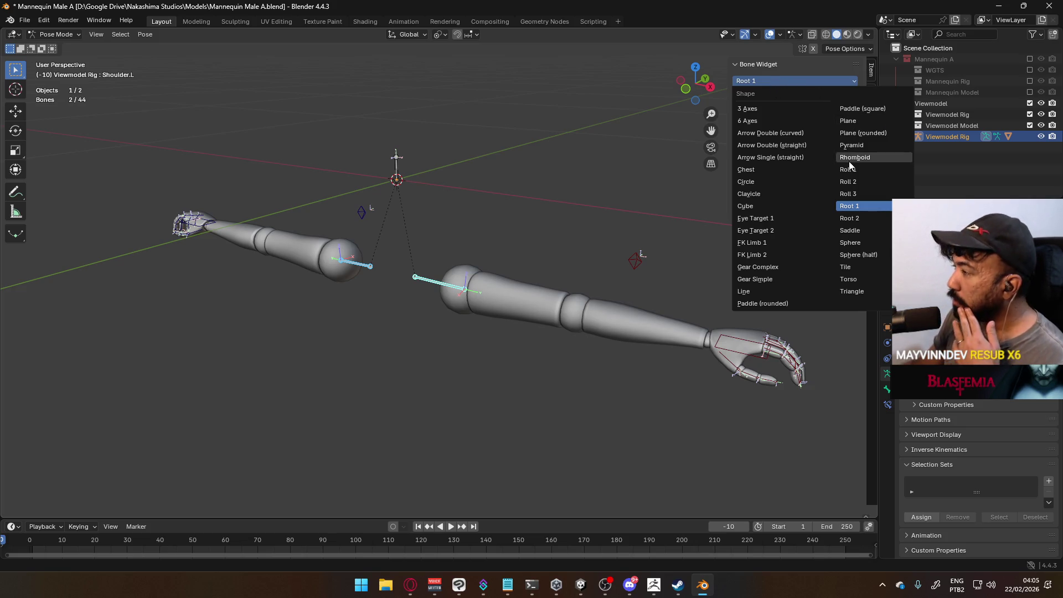
pyautogui.click(872, 109)
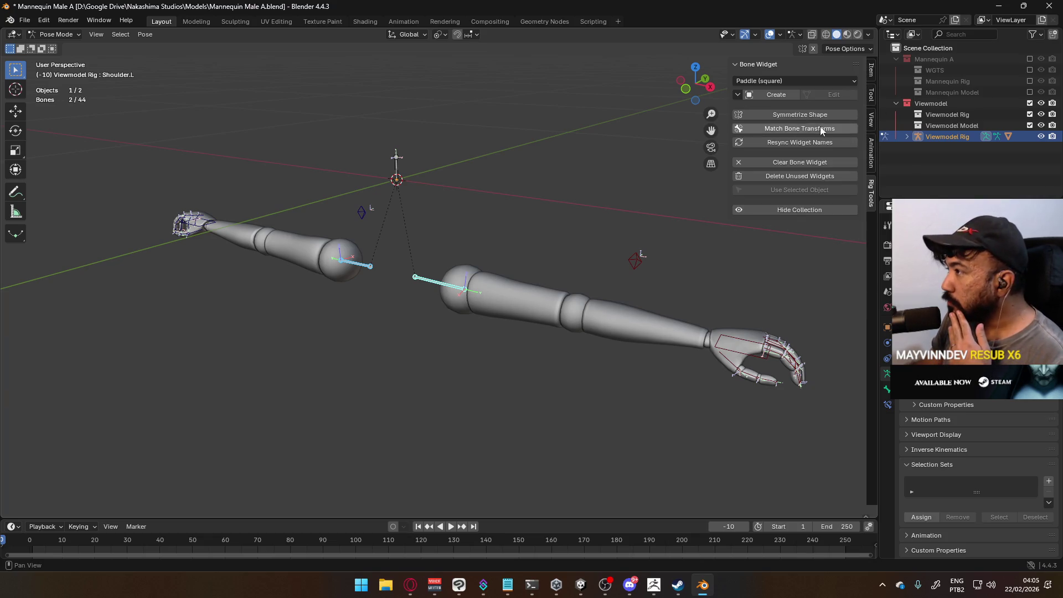
pyautogui.click(778, 97)
pyautogui.moveTo(446, 258)
pyautogui.mouseDown(button='middle')
pyautogui.moveTo(514, 101)
pyautogui.moveTo(534, 262)
pyautogui.moveTo(604, 264)
pyautogui.moveTo(599, 232)
pyautogui.moveTo(450, 244)
pyautogui.moveTo(529, 221)
pyautogui.mouseUp(button='middle')
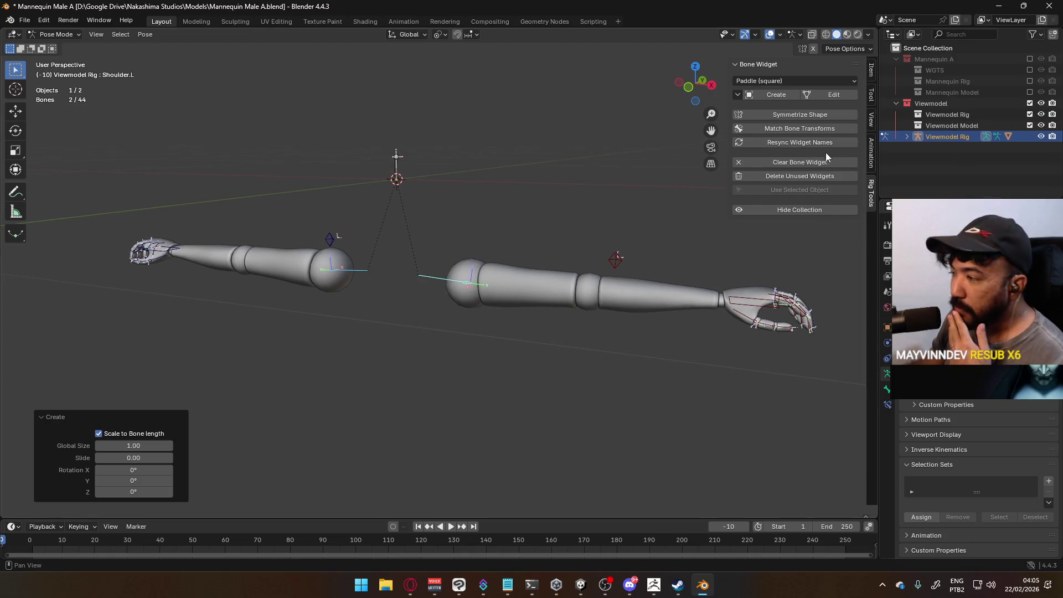
# Set the first shoulder bone's Bone Color to 01 - Theme Color Set (red).
pyautogui.click(490, 152)
pyautogui.moveTo(490, 151)
pyautogui.mouseDown(button='middle')
pyautogui.moveTo(420, 188)
pyautogui.moveTo(378, 228)
pyautogui.moveTo(468, 255)
pyautogui.mouseUp(button='middle')
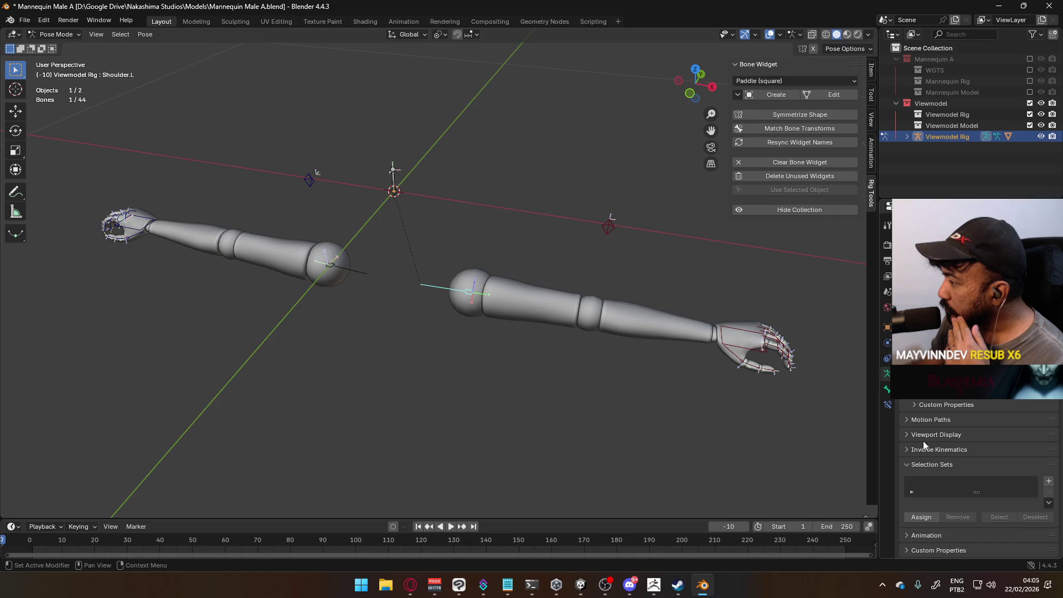
pyautogui.click(925, 421)
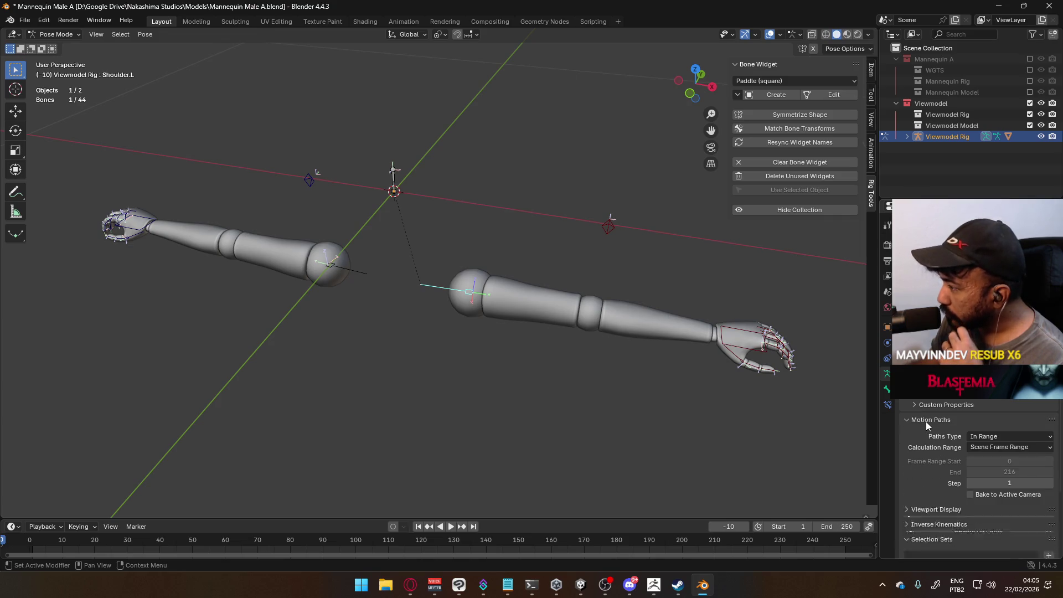
pyautogui.click(926, 421)
pyautogui.click(931, 433)
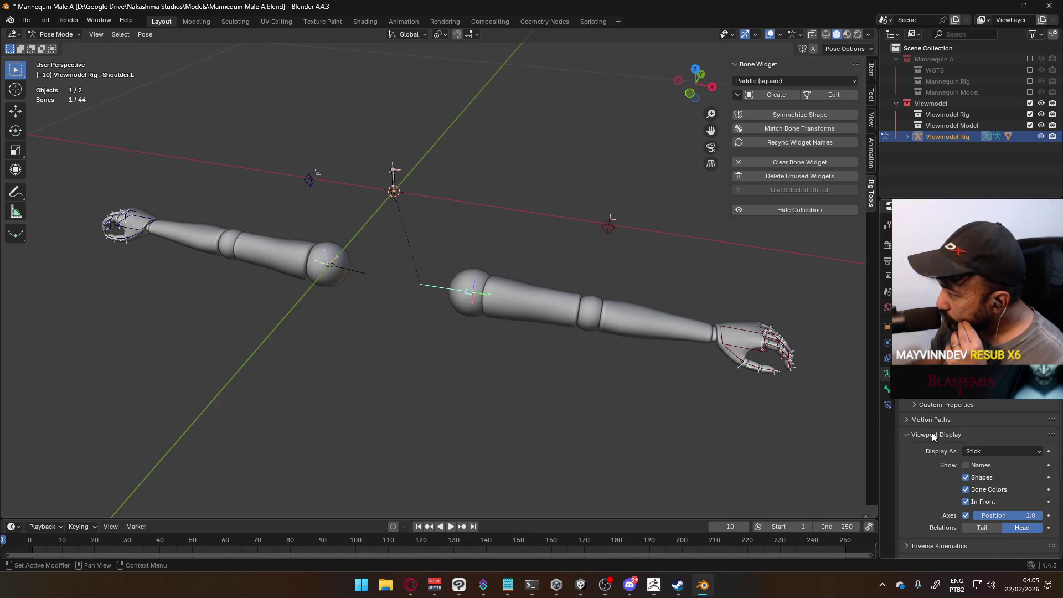
pyautogui.click(932, 433)
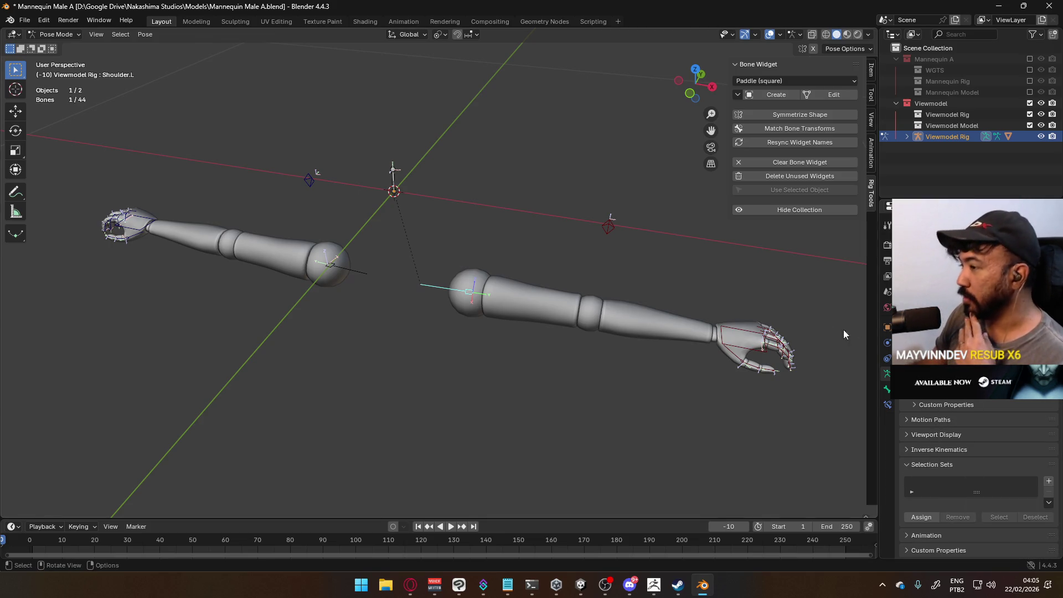
pyautogui.click(887, 389)
pyautogui.scroll(-3, 995, 421)
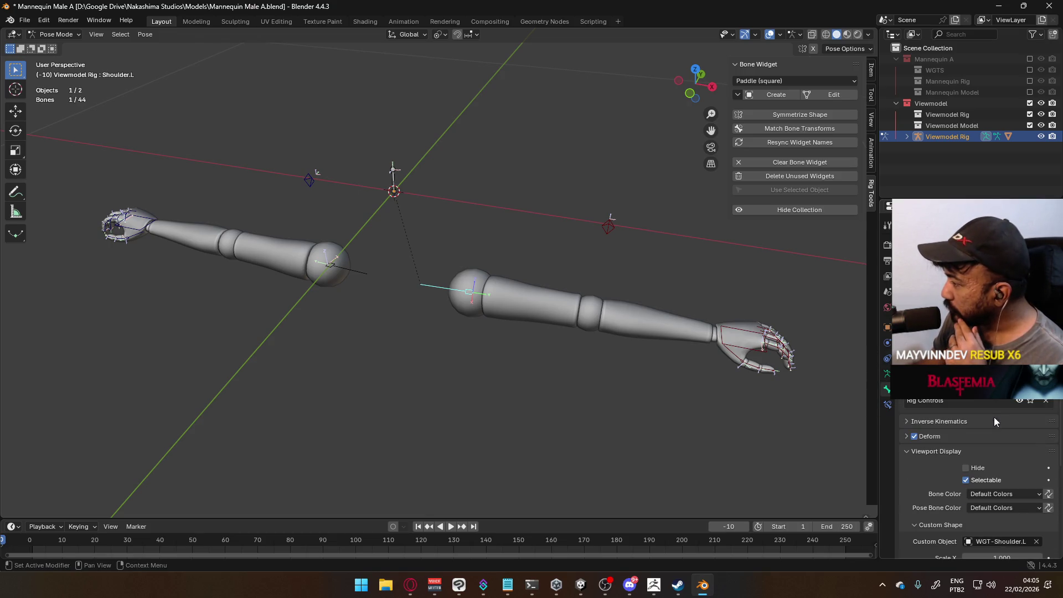
pyautogui.scroll(-7, 1023, 433)
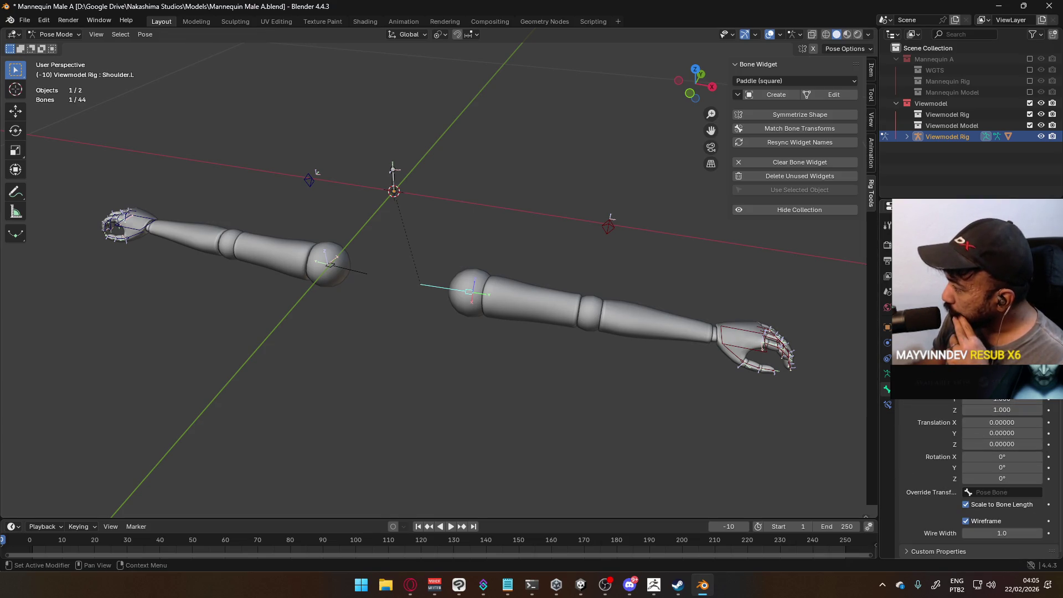
pyautogui.click(1002, 350)
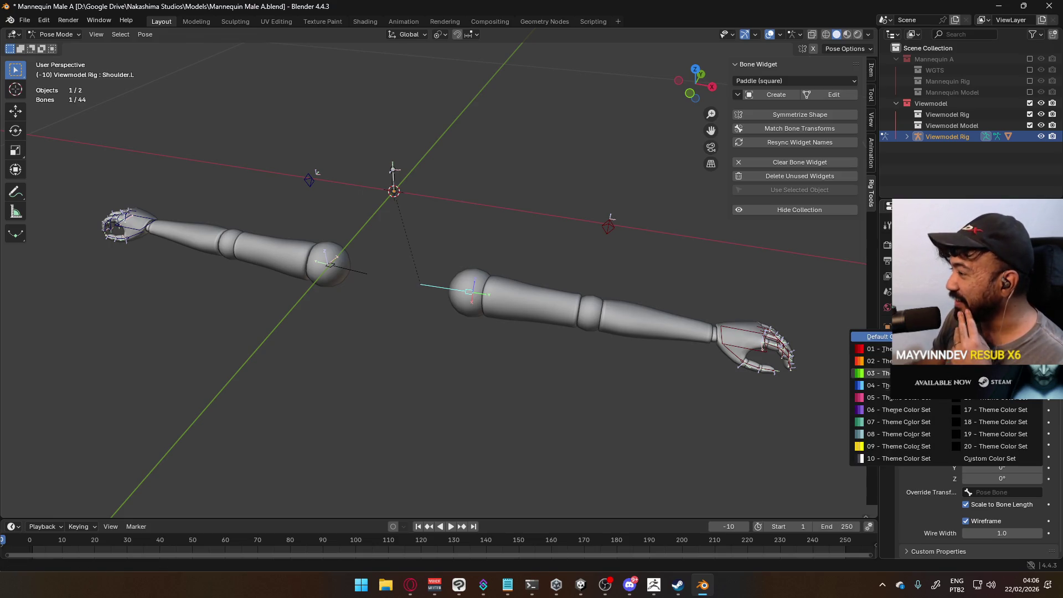
pyautogui.click(874, 348)
# Give the right shoulder bone the same 01 - Theme Color Set bone colour.
pyautogui.click(341, 268)
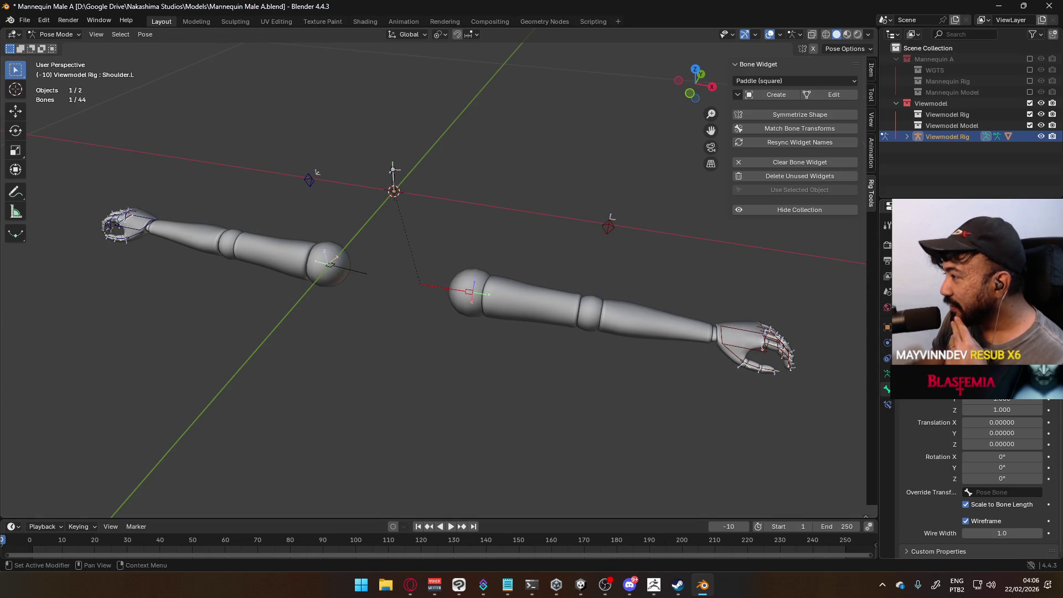
pyautogui.click(907, 348)
pyautogui.click(884, 339)
pyautogui.click(907, 339)
pyautogui.click(871, 361)
pyautogui.click(908, 337)
pyautogui.click(908, 350)
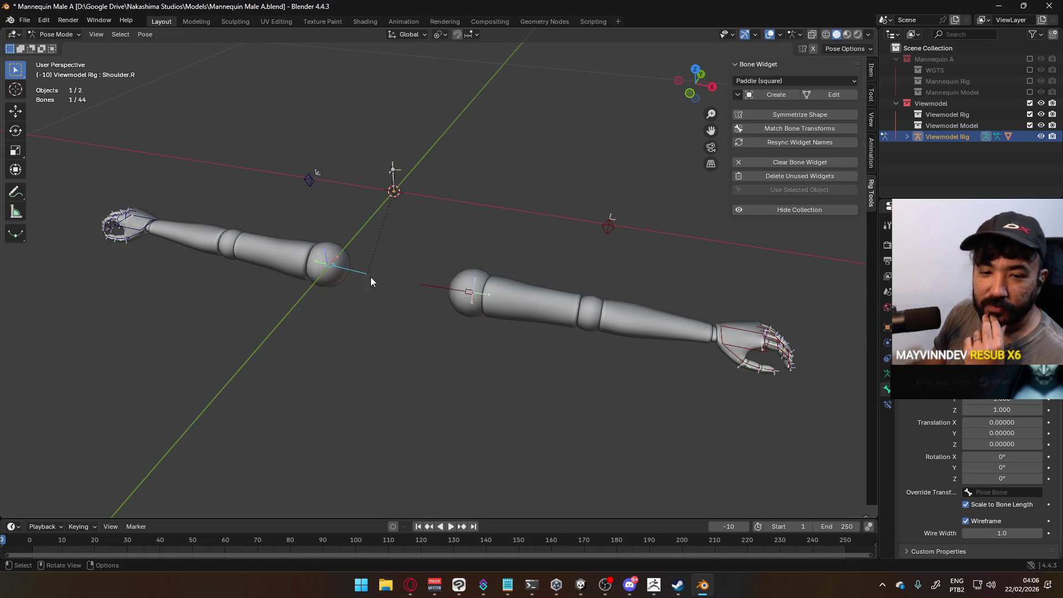
pyautogui.click(427, 341)
pyautogui.moveTo(399, 304)
pyautogui.mouseDown(button='middle')
pyautogui.moveTo(490, 248)
pyautogui.moveTo(468, 279)
pyautogui.moveTo(369, 310)
pyautogui.moveTo(301, 294)
pyautogui.moveTo(309, 275)
pyautogui.mouseUp(button='middle')
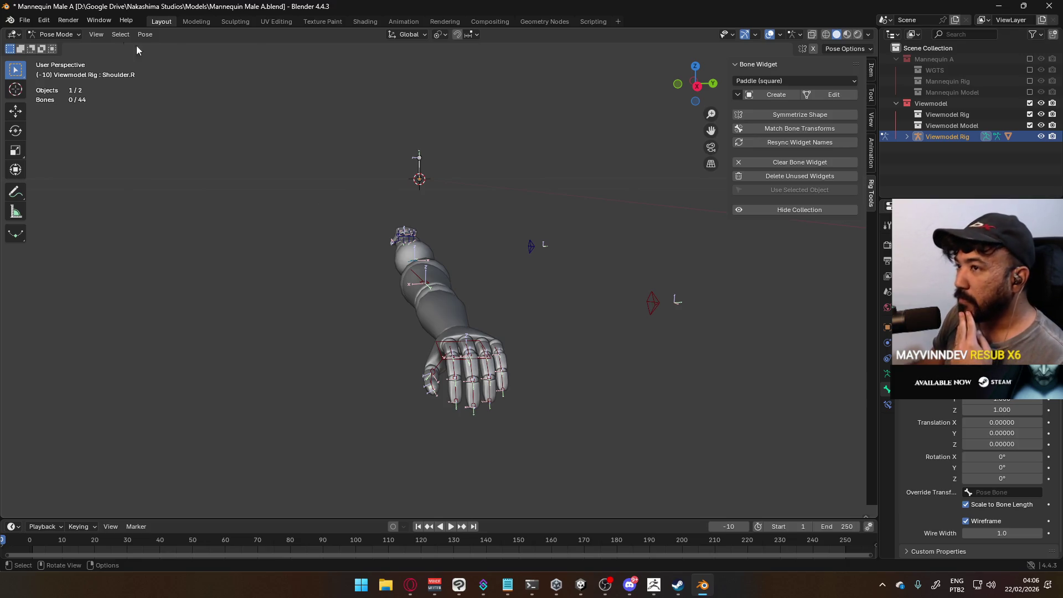
# Select the Head Socket bone and save the Mannequin Male A file.
pyautogui.click(55, 35)
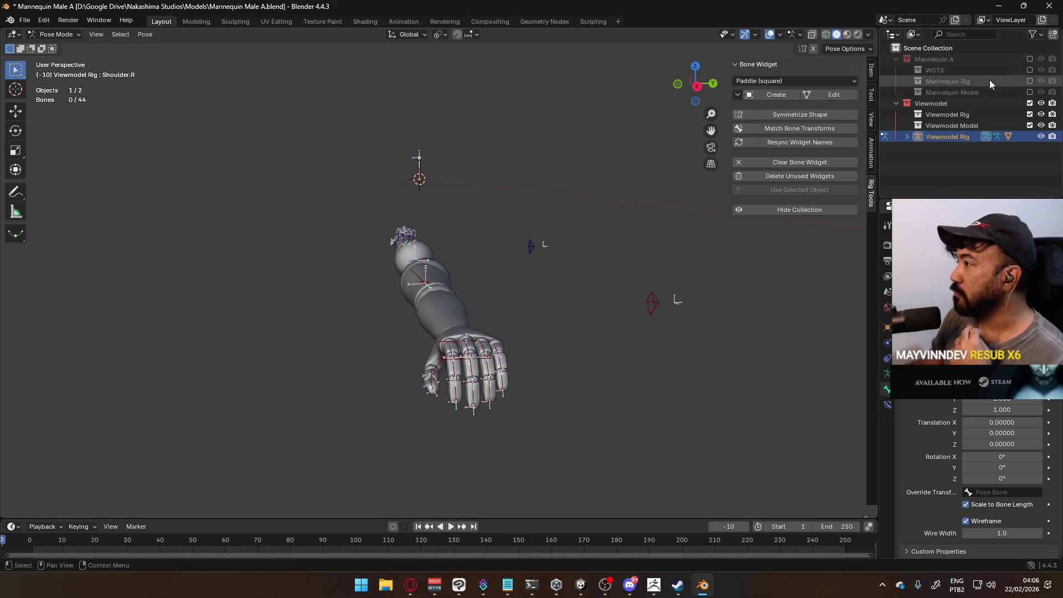
pyautogui.click(425, 160)
pyautogui.moveTo(424, 160)
pyautogui.mouseDown(button='middle')
pyautogui.moveTo(434, 141)
pyautogui.moveTo(476, 146)
pyautogui.moveTo(435, 161)
pyautogui.moveTo(523, 145)
pyautogui.mouseUp(button='middle')
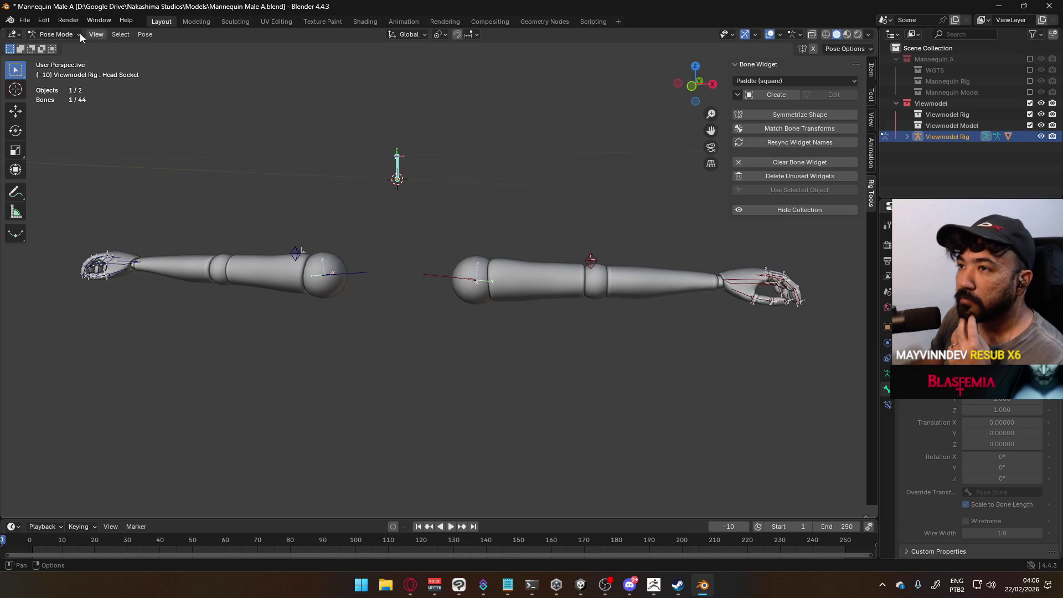
pyautogui.click(55, 34)
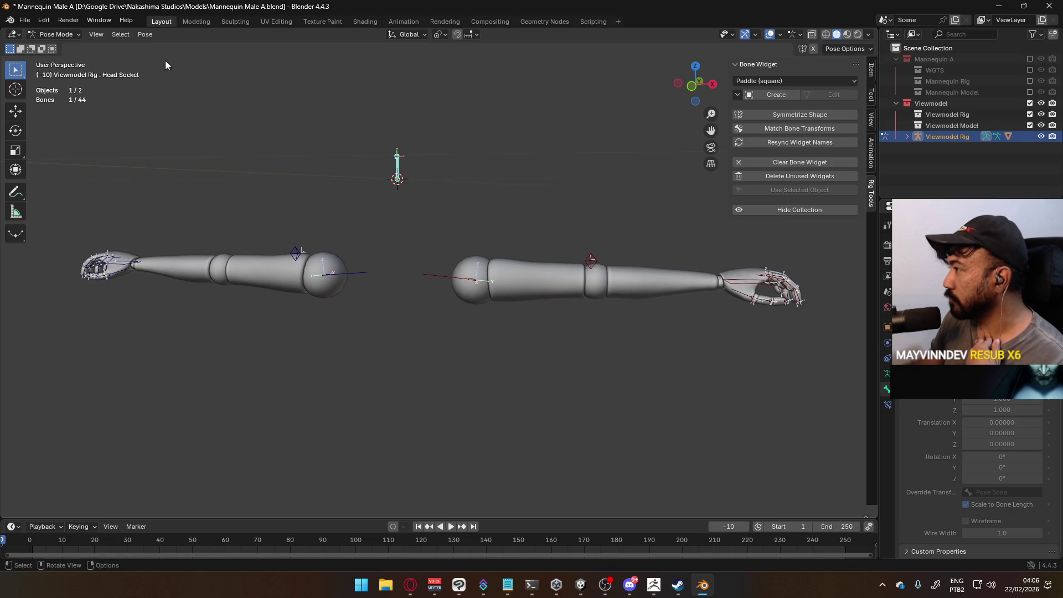
pyautogui.hotkey('ctrl', 's')
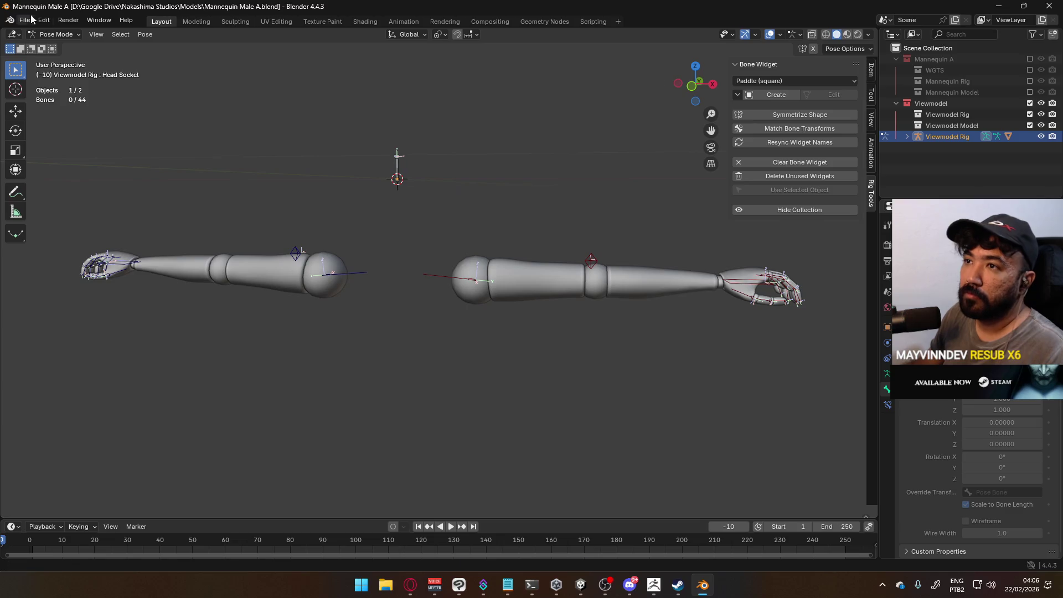
# Reopen the recent Player Viewmodel Generic file.
pyautogui.click(24, 20)
pyautogui.moveTo(52, 55)
pyautogui.click(206, 68)
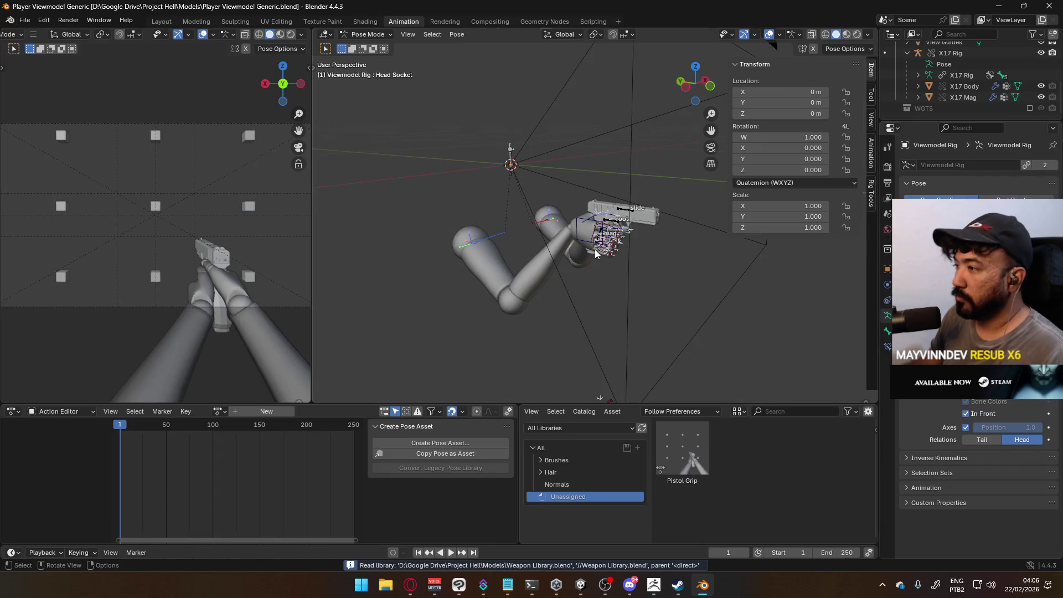
pyautogui.moveTo(619, 238)
pyautogui.mouseDown(button='middle')
pyautogui.moveTo(557, 223)
pyautogui.moveTo(623, 208)
pyautogui.moveTo(535, 286)
pyautogui.moveTo(531, 242)
pyautogui.moveTo(513, 249)
pyautogui.mouseUp(button='middle')
# Rotate the right and left shoulder bones around the global Z axis.
pyautogui.press('r')
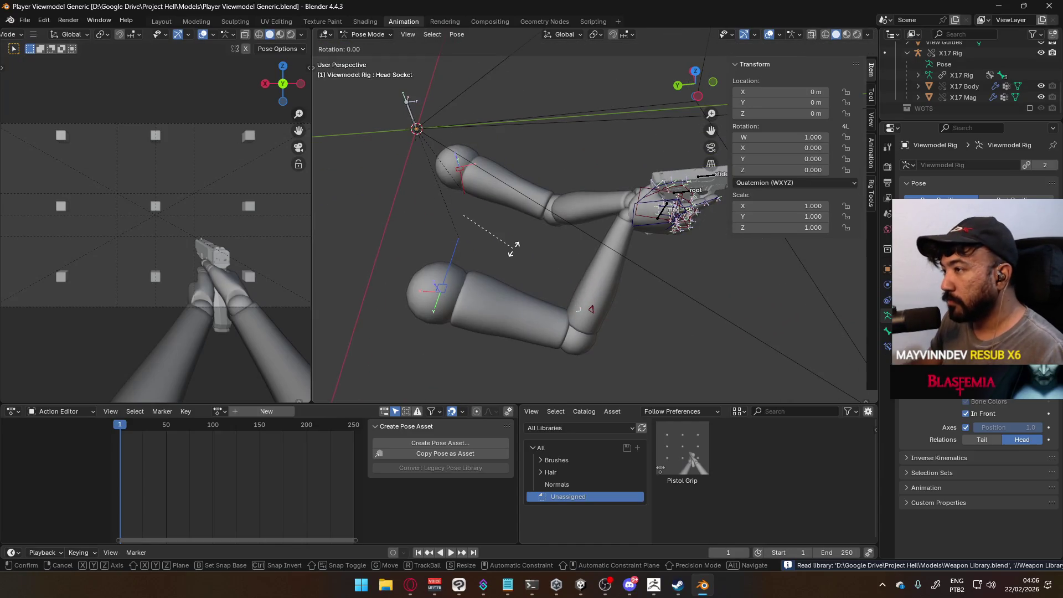
pyautogui.press('Escape')
pyautogui.click(456, 256)
pyautogui.press('r')
pyautogui.press('z')
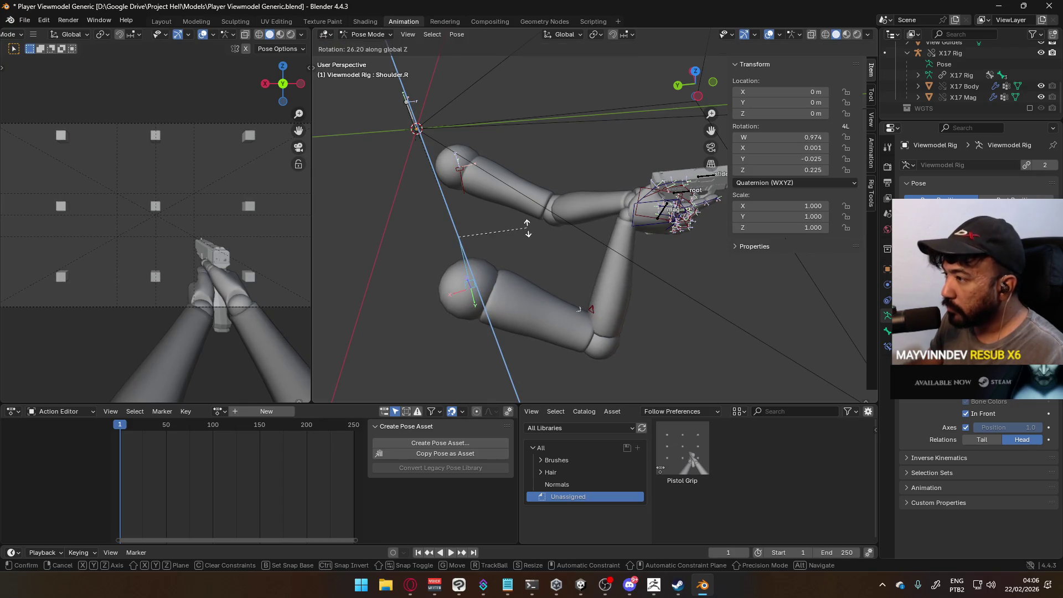
pyautogui.click(527, 228)
pyautogui.click(459, 176)
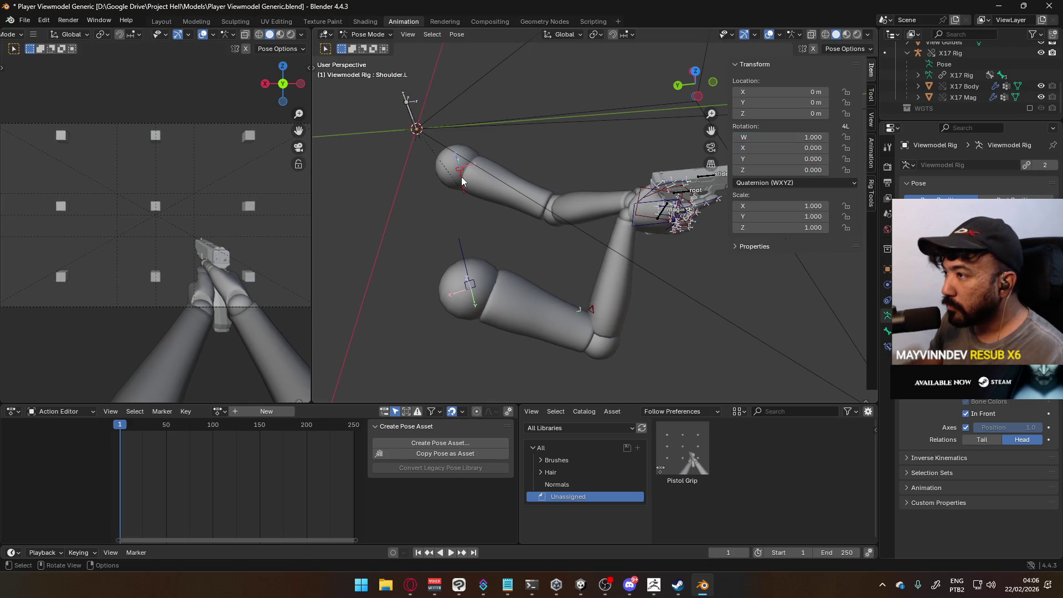
pyautogui.press('r')
pyautogui.press('z')
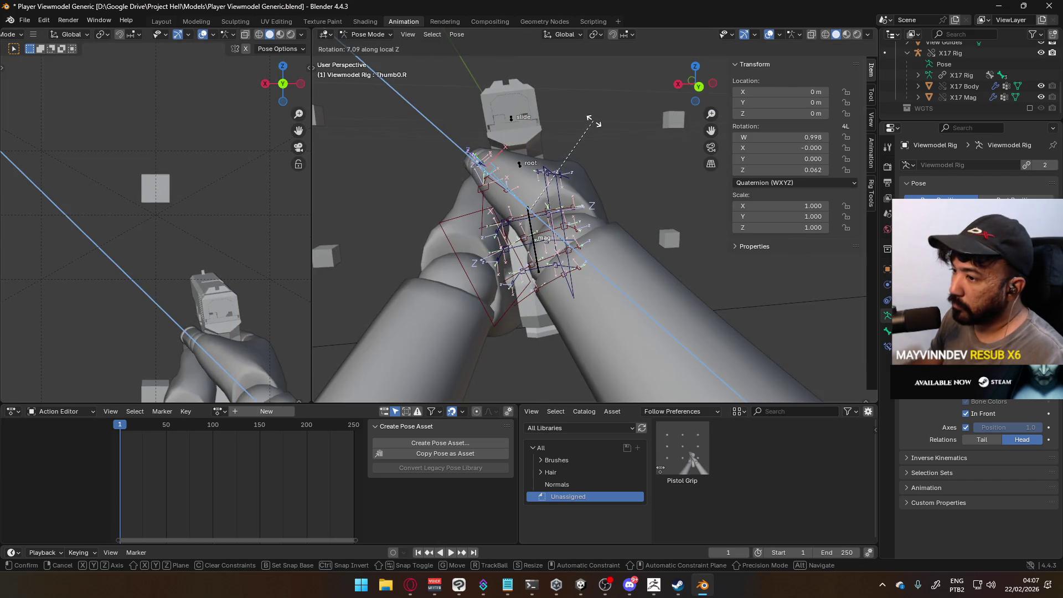
pyautogui.click(593, 121)
pyautogui.moveTo(593, 121)
pyautogui.mouseDown(button='middle')
pyautogui.moveTo(585, 132)
pyautogui.moveTo(648, 125)
pyautogui.moveTo(625, 175)
pyautogui.moveTo(643, 228)
pyautogui.moveTo(725, 260)
pyautogui.moveTo(696, 221)
pyautogui.moveTo(611, 221)
pyautogui.mouseUp(button='middle')
# Rotate the selected thumb bone in several passes (free, X axis, then Z axis) toward the grip.
pyautogui.scroll(1, 611, 221)
pyautogui.press('r')
pyautogui.press('c')
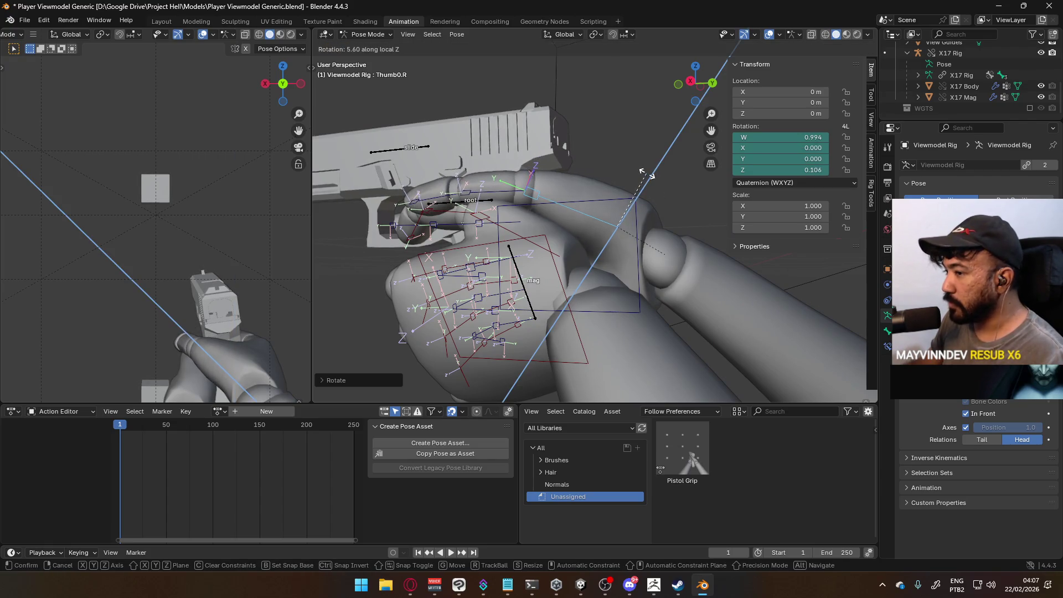
pyautogui.click(646, 173)
pyautogui.moveTo(646, 174); pyautogui.dragTo(555, 251, button='middle')
pyautogui.press('r')
pyautogui.press('x')
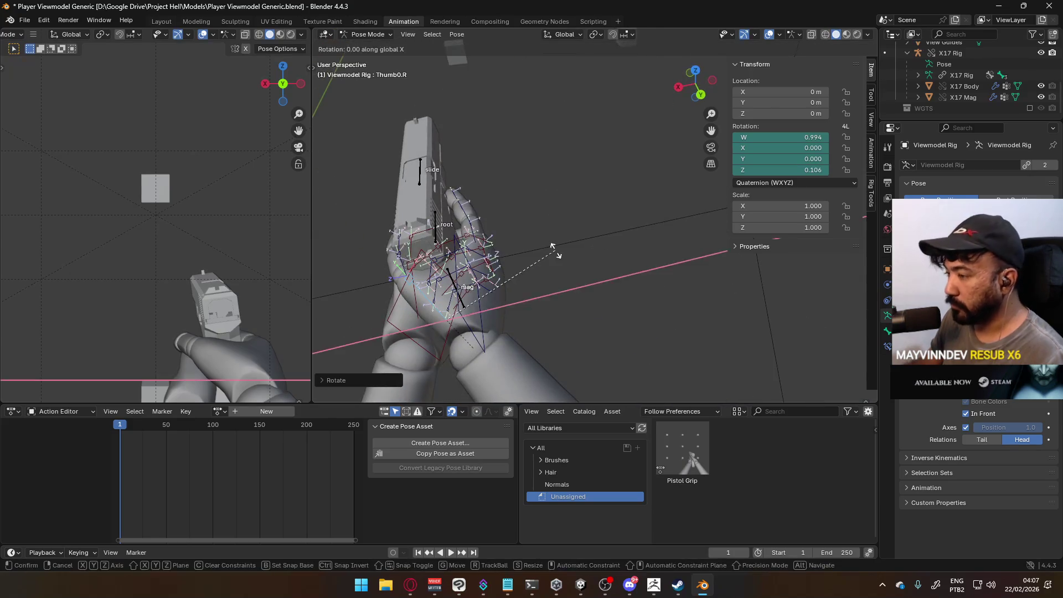
pyautogui.click(554, 267)
pyautogui.moveTo(555, 267)
pyautogui.mouseDown(button='middle')
pyautogui.moveTo(628, 203)
pyautogui.moveTo(639, 243)
pyautogui.mouseUp(button='middle')
pyautogui.press('r')
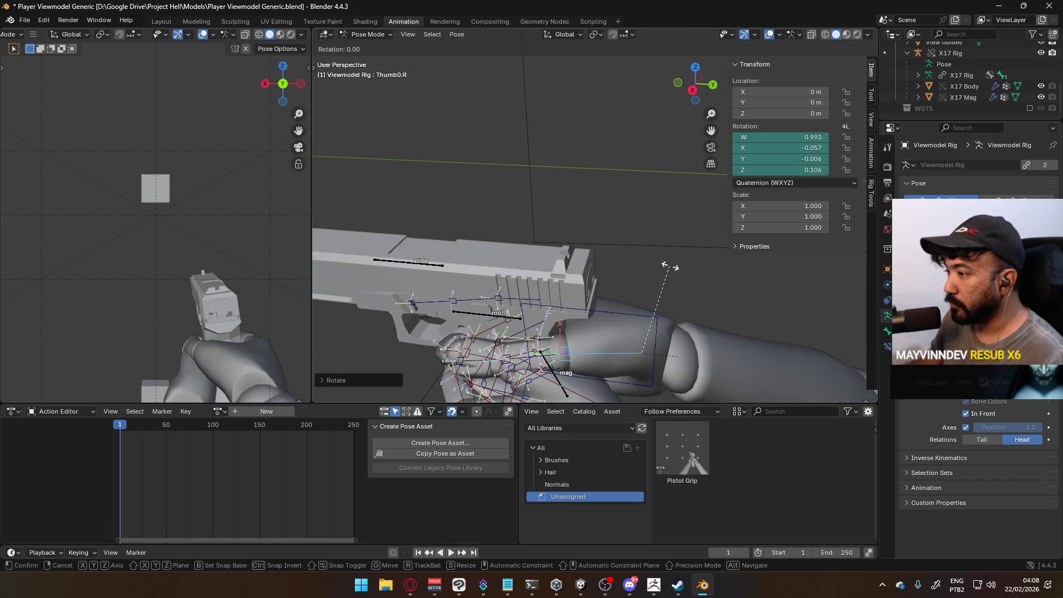
pyautogui.press('z')
pyautogui.moveTo(672, 275)
pyautogui.keyDown('alt'); pyautogui.mouseDown(button='middle')
pyautogui.moveTo(648, 244)
pyautogui.moveTo(672, 219)
pyautogui.mouseUp(button='middle'); pyautogui.keyUp('alt')
pyautogui.click(672, 218)
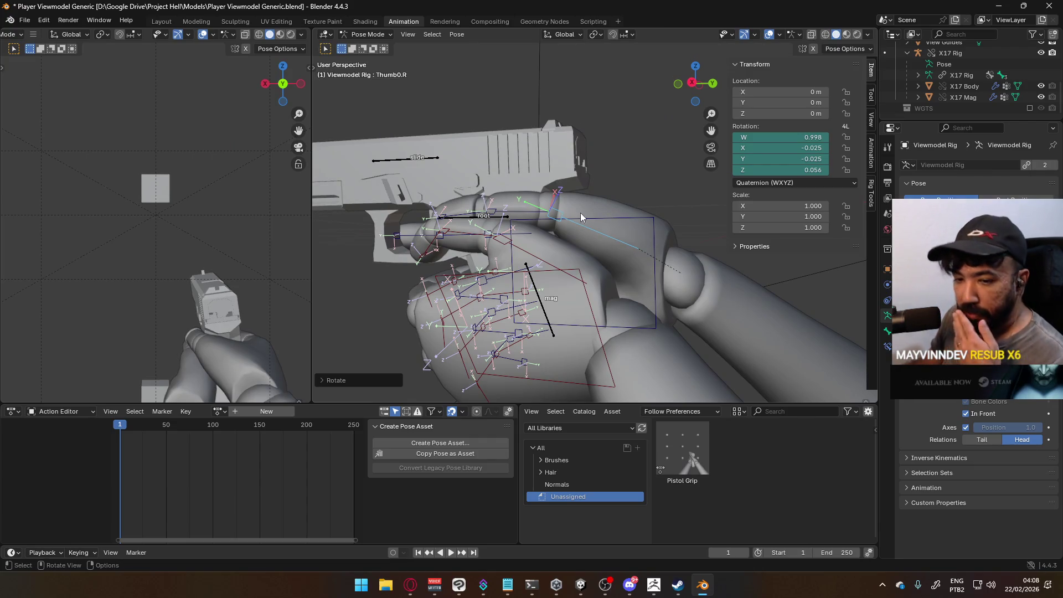
pyautogui.moveTo(580, 204)
pyautogui.mouseDown(button='middle')
pyautogui.moveTo(558, 228)
pyautogui.moveTo(606, 187)
pyautogui.moveTo(587, 176)
pyautogui.moveTo(539, 184)
pyautogui.moveTo(529, 177)
pyautogui.moveTo(537, 151)
pyautogui.moveTo(513, 198)
pyautogui.moveTo(553, 191)
pyautogui.moveTo(542, 195)
pyautogui.mouseUp(button='middle')
# Select Thumb1.R and Thumb0.R and rotate the thumb base around Z, then local X.
pyautogui.click(576, 164)
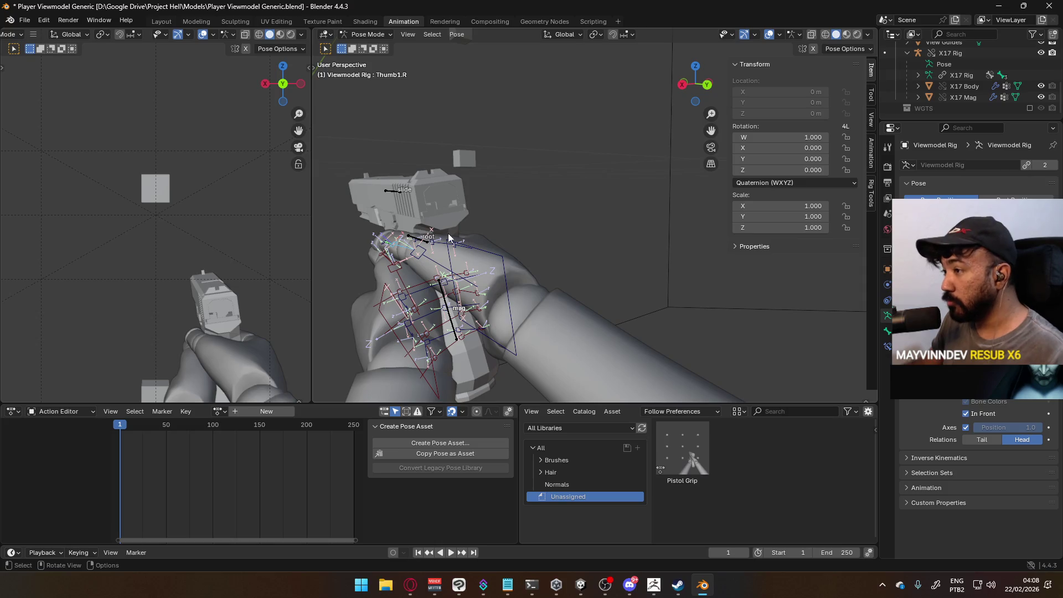
pyautogui.click(448, 270)
pyautogui.press('r')
pyautogui.press('z')
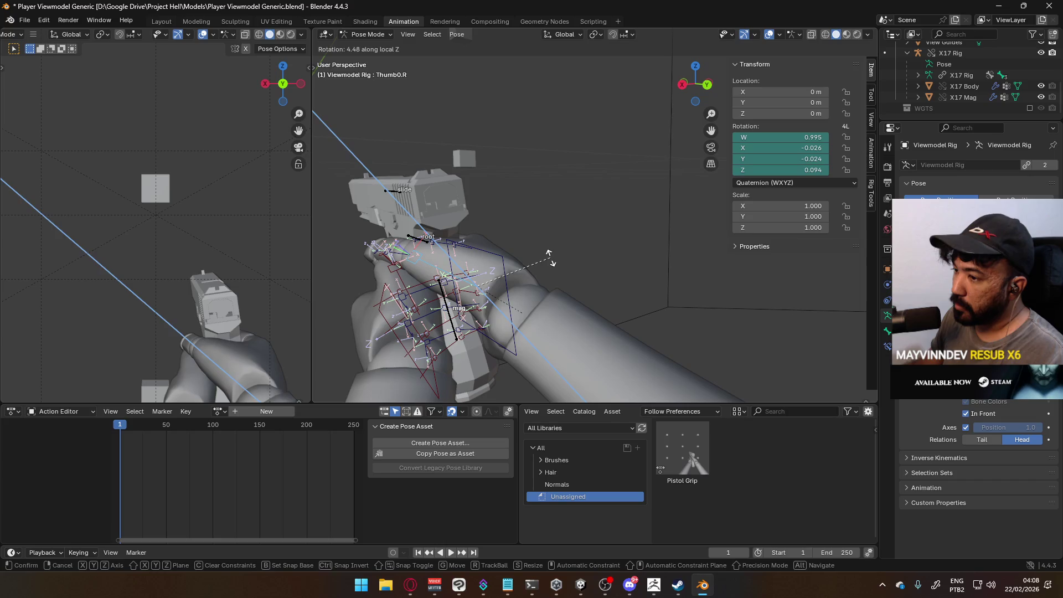
pyautogui.click(549, 256)
pyautogui.moveTo(550, 258)
pyautogui.mouseDown(button='middle')
pyautogui.moveTo(437, 260)
pyautogui.moveTo(452, 214)
pyautogui.moveTo(503, 195)
pyautogui.moveTo(633, 220)
pyautogui.mouseUp(button='middle')
pyautogui.press('r')
pyautogui.press('x')
pyautogui.press('x')
pyautogui.click(591, 214)
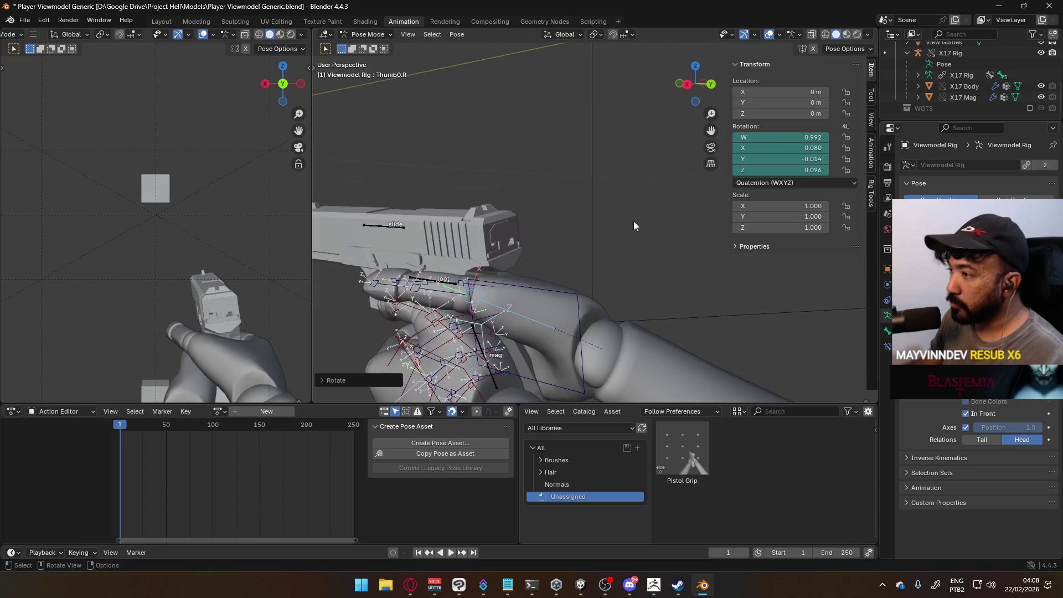
pyautogui.moveTo(546, 224); pyautogui.dragTo(527, 261, button='middle')
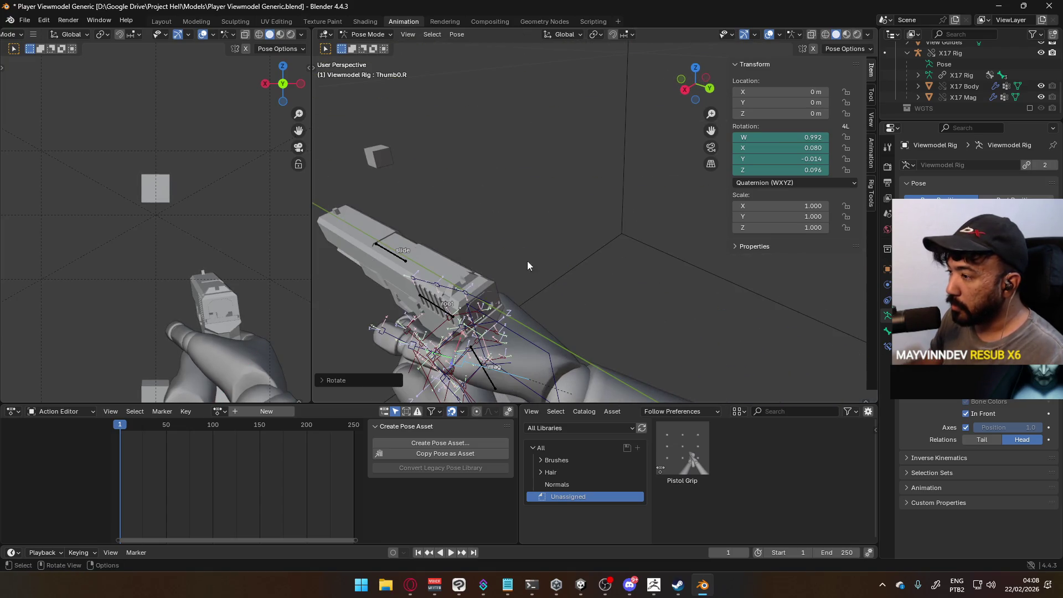
# Rotate Thumb1.R and then Thumb0.R around the global Z axis.
pyautogui.click(451, 354)
pyautogui.press('r')
pyautogui.press('z')
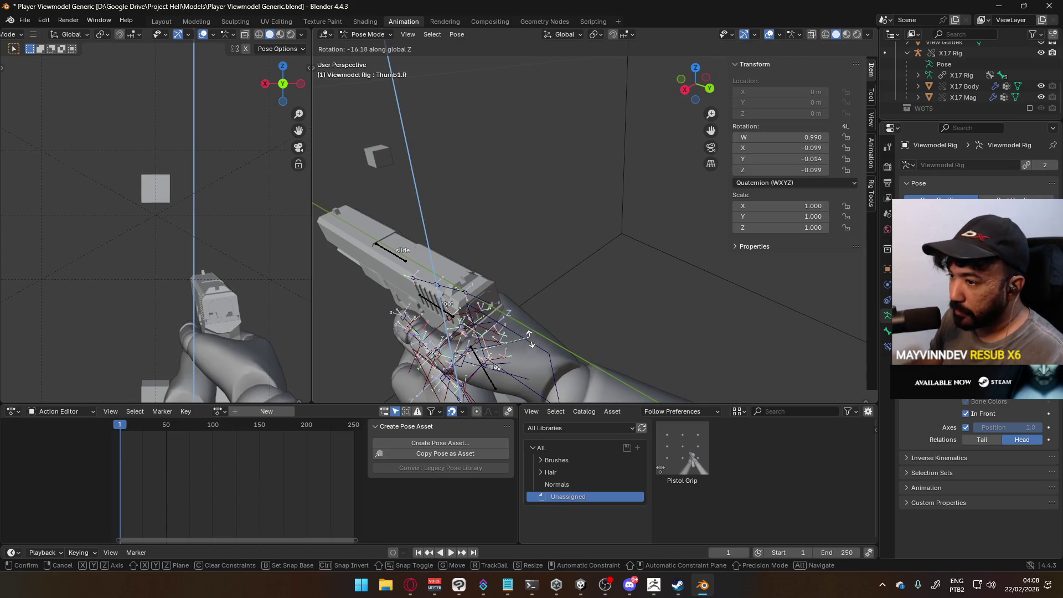
pyautogui.click(514, 352)
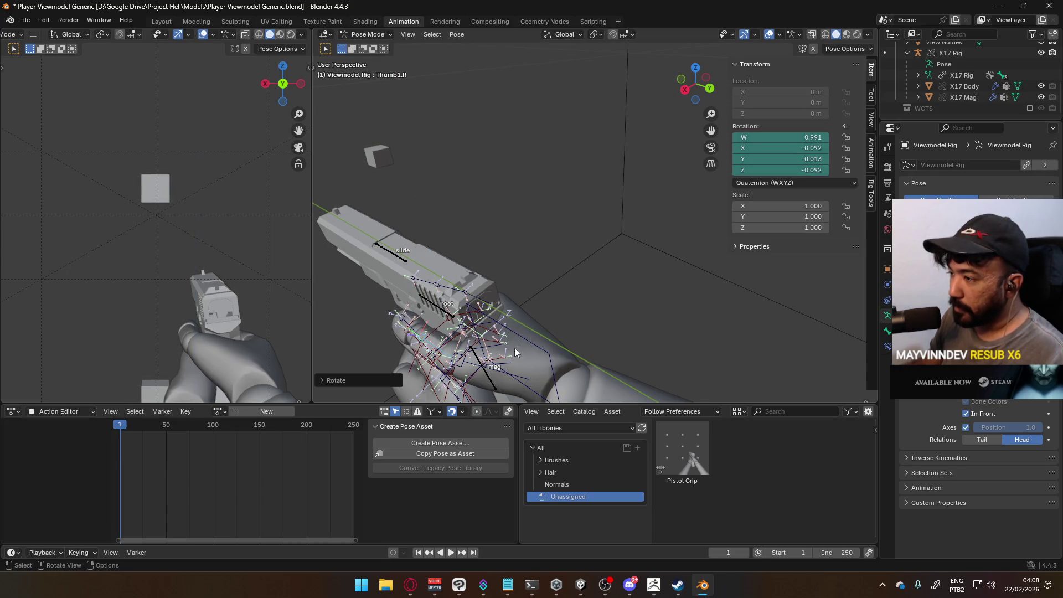
pyautogui.click(525, 379)
pyautogui.press('r')
pyautogui.press('z')
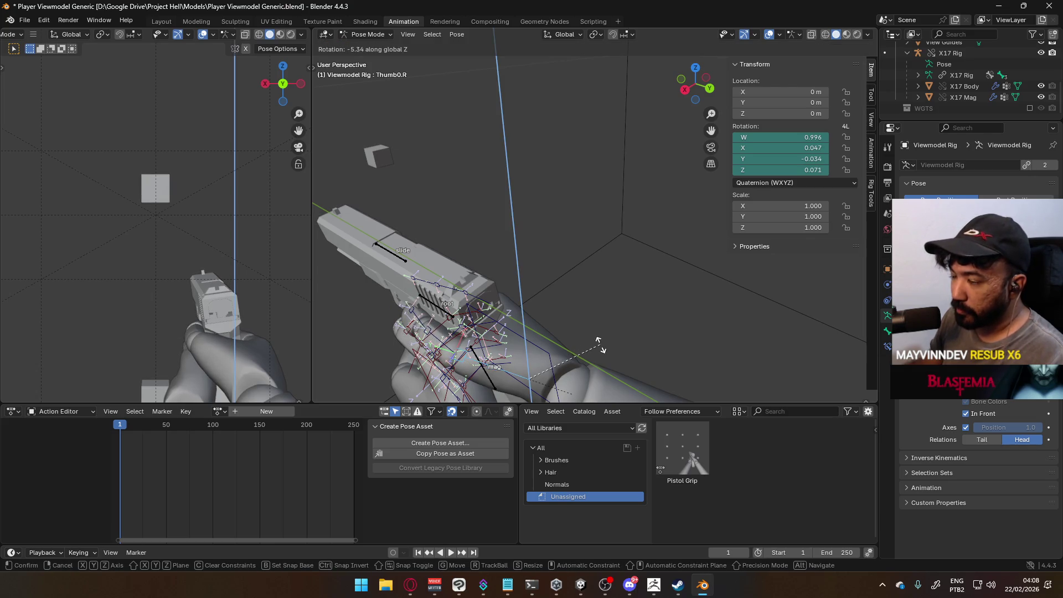
pyautogui.click(599, 344)
pyautogui.moveTo(599, 343)
pyautogui.mouseDown(button='middle')
pyautogui.moveTo(544, 287)
pyautogui.moveTo(516, 284)
pyautogui.moveTo(574, 250)
pyautogui.moveTo(563, 240)
pyautogui.mouseUp(button='middle')
# Undo and redo Thumb0.R's rotation, free then around global Z, then select HandIK.R.
pyautogui.press('r')
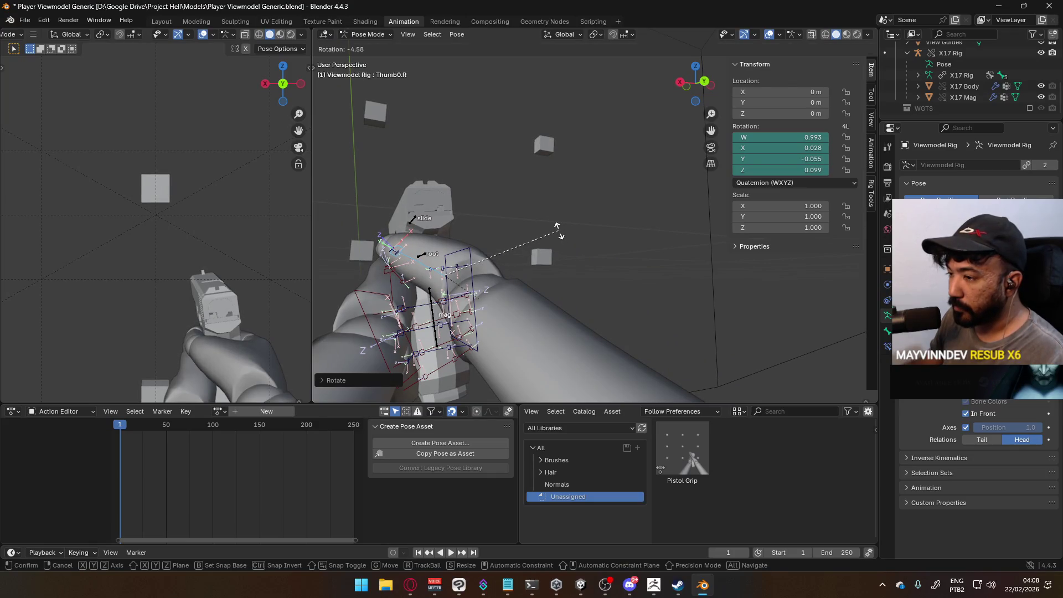
pyautogui.press('Escape')
pyautogui.moveTo(495, 232); pyautogui.dragTo(544, 225, button='middle')
pyautogui.hotkey('ctrl', 'z')
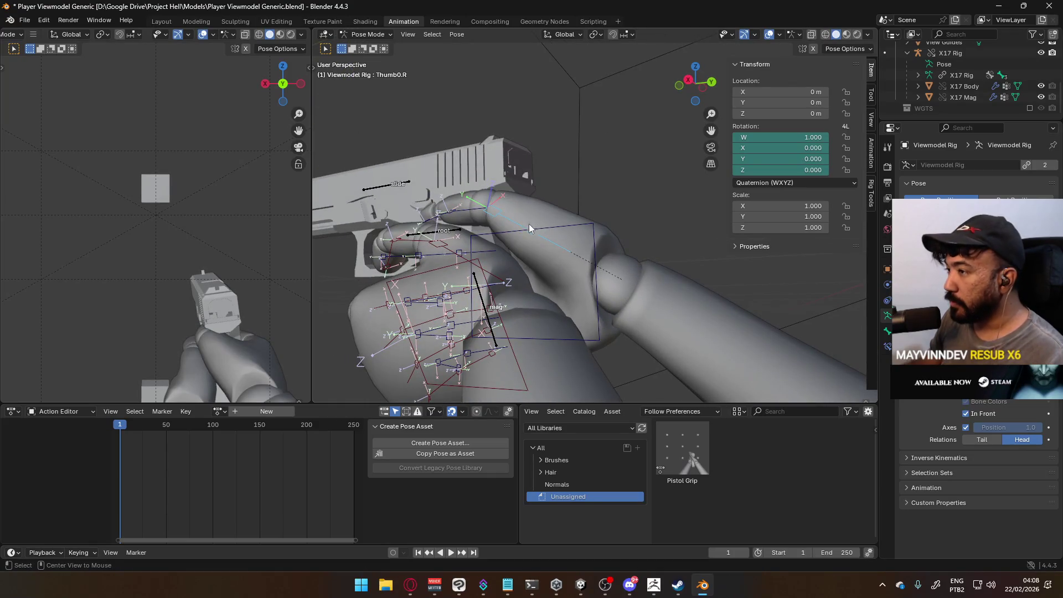
pyautogui.moveTo(491, 209); pyautogui.dragTo(555, 207, button='middle')
pyautogui.press('r')
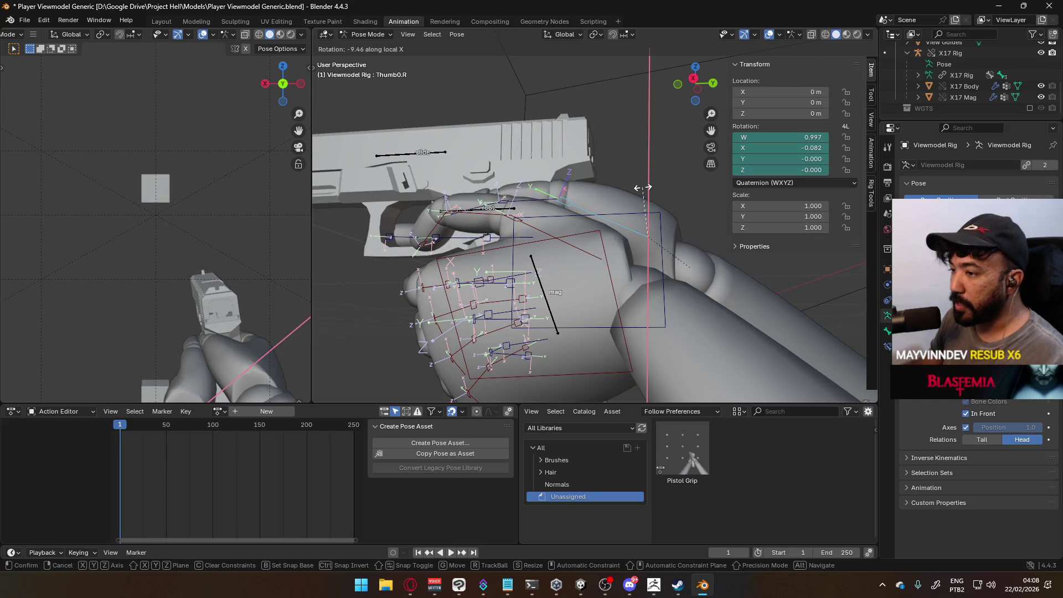
pyautogui.click(642, 187)
pyautogui.moveTo(643, 187); pyautogui.dragTo(576, 228, button='middle')
pyautogui.scroll(-3, 577, 228)
pyautogui.press('r')
pyautogui.press('z')
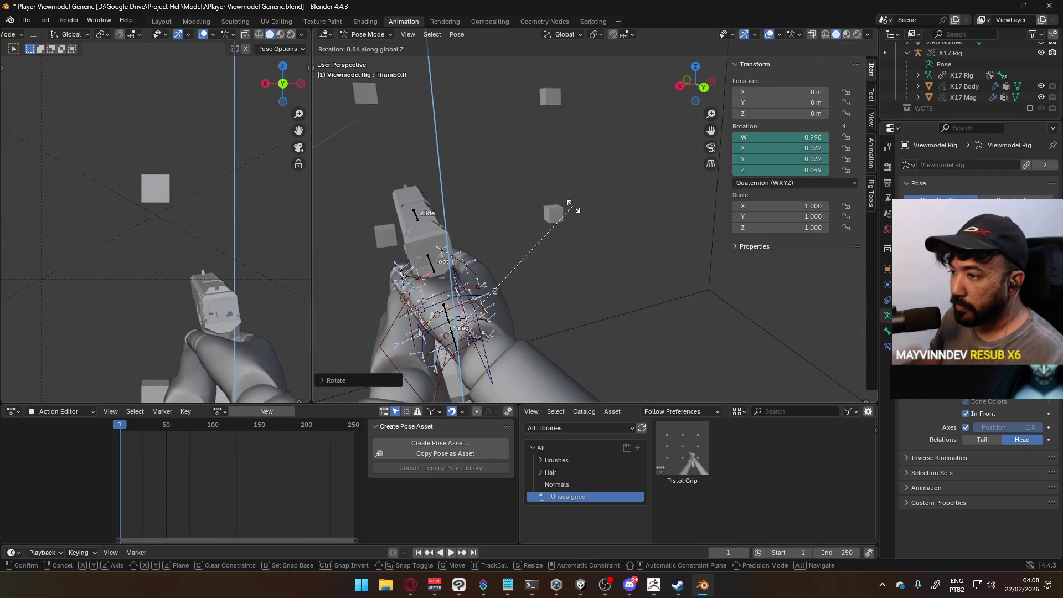
pyautogui.click(573, 207)
pyautogui.moveTo(530, 257)
pyautogui.mouseDown(button='middle')
pyautogui.moveTo(593, 155)
pyautogui.moveTo(570, 227)
pyautogui.moveTo(602, 232)
pyautogui.moveTo(587, 238)
pyautogui.moveTo(548, 222)
pyautogui.mouseUp(button='middle')
pyautogui.click(526, 236)
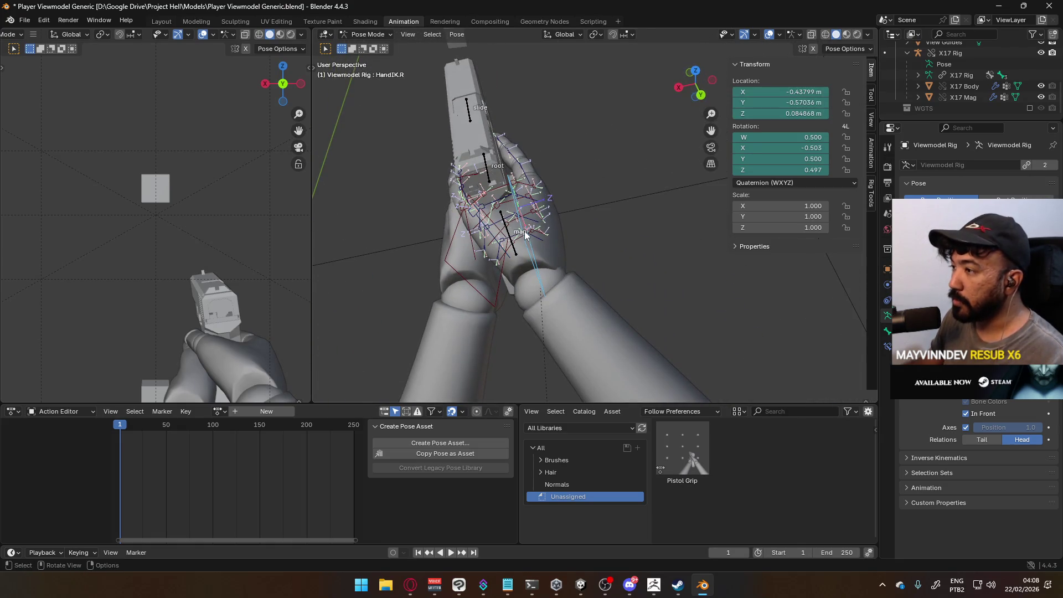
# Raise the right hand control HandIK.R slightly along Z on the pistol grip.
pyautogui.press('g')
pyautogui.press('y')
pyautogui.press('y')
pyautogui.press('y')
pyautogui.press('x')
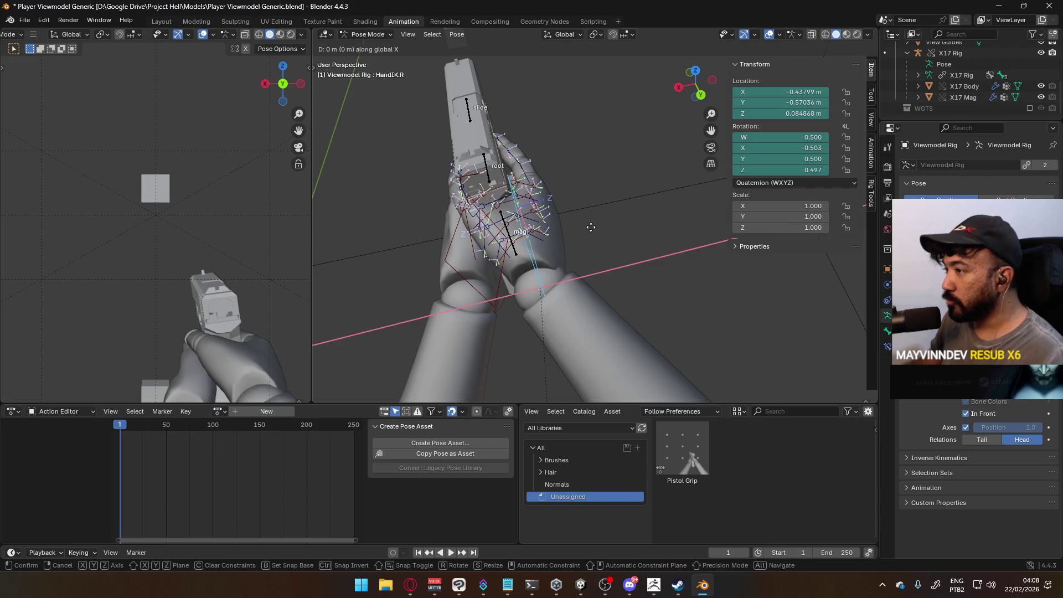
pyautogui.press('x')
pyautogui.press('z')
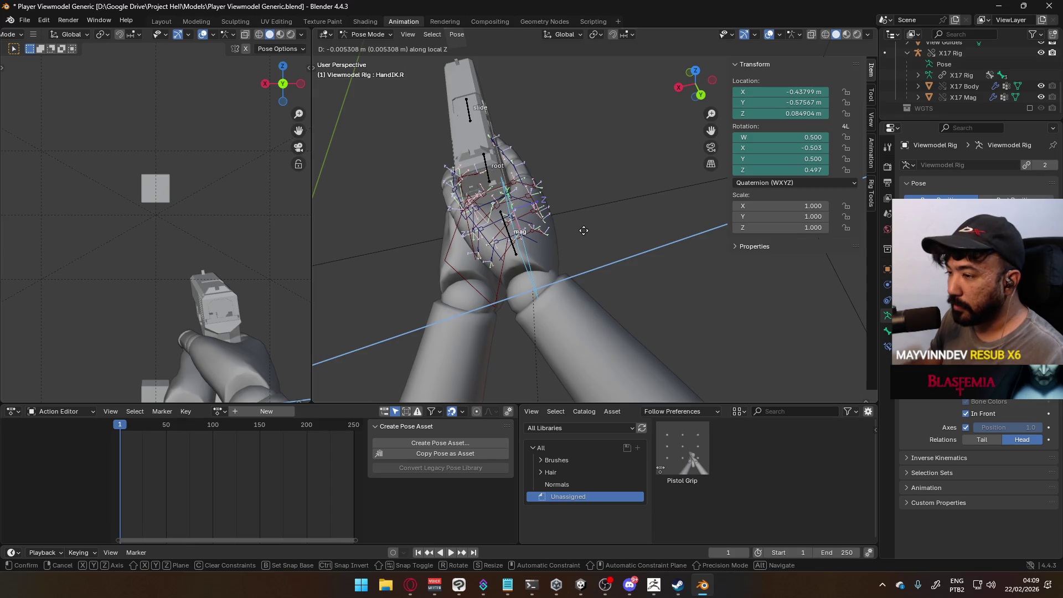
pyautogui.click(583, 230)
pyautogui.moveTo(588, 233)
pyautogui.mouseDown(button='middle')
pyautogui.moveTo(515, 232)
pyautogui.moveTo(569, 204)
pyautogui.mouseUp(button='middle')
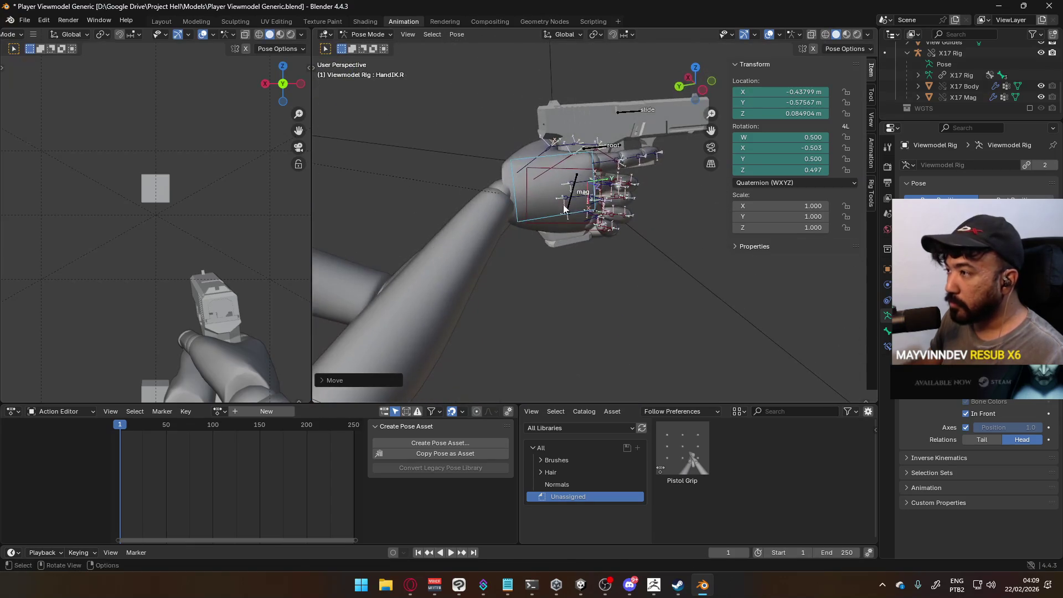
pyautogui.press('g')
pyautogui.press('z')
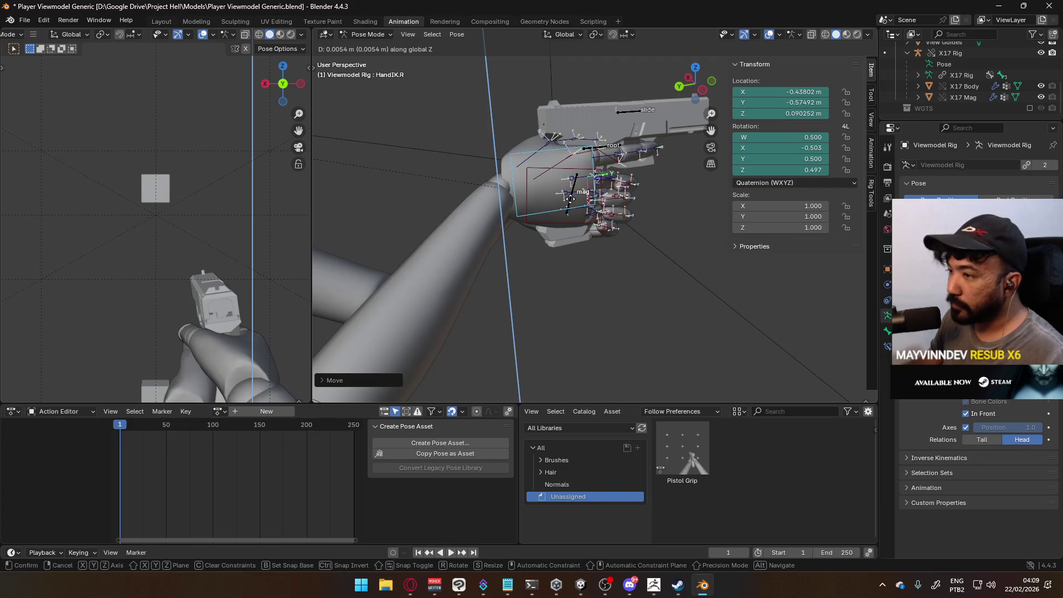
pyautogui.click(570, 198)
pyautogui.moveTo(570, 198)
pyautogui.mouseDown(button='middle')
pyautogui.moveTo(620, 182)
pyautogui.moveTo(541, 174)
pyautogui.moveTo(570, 188)
pyautogui.moveTo(639, 181)
pyautogui.moveTo(611, 183)
pyautogui.moveTo(739, 207)
pyautogui.moveTo(732, 238)
pyautogui.mouseUp(button='middle')
# Rotate the right thumb base Thumb0.R, finishing with a turn around global Z.
pyautogui.click(570, 188)
pyautogui.press('r')
pyautogui.click(641, 169)
pyautogui.moveTo(672, 217); pyautogui.dragTo(649, 234, button='middle')
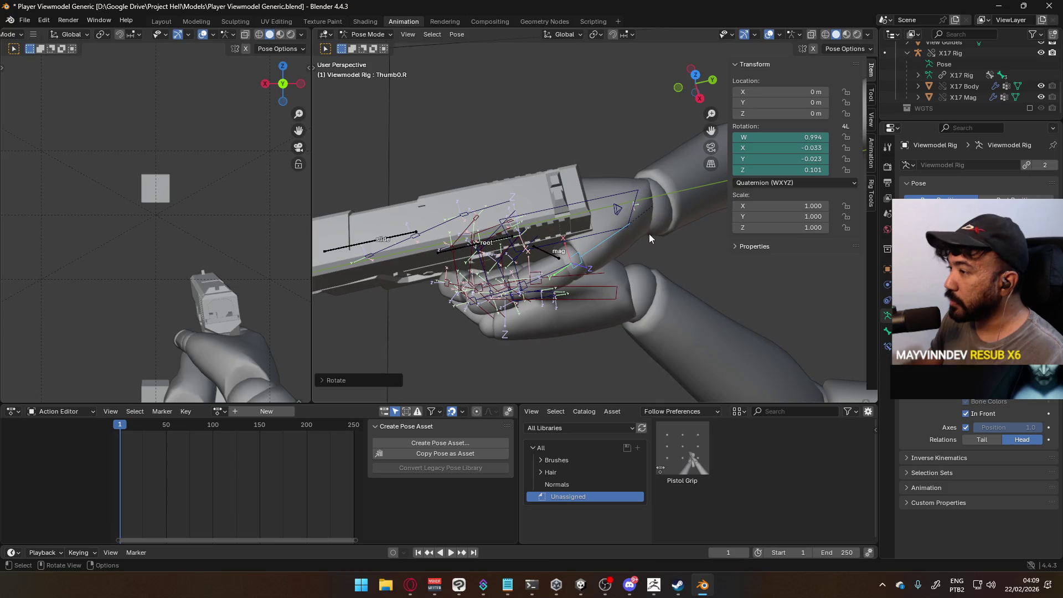
pyautogui.press('r')
pyautogui.press('z')
pyautogui.press('Escape')
pyautogui.press('r')
pyautogui.press('z')
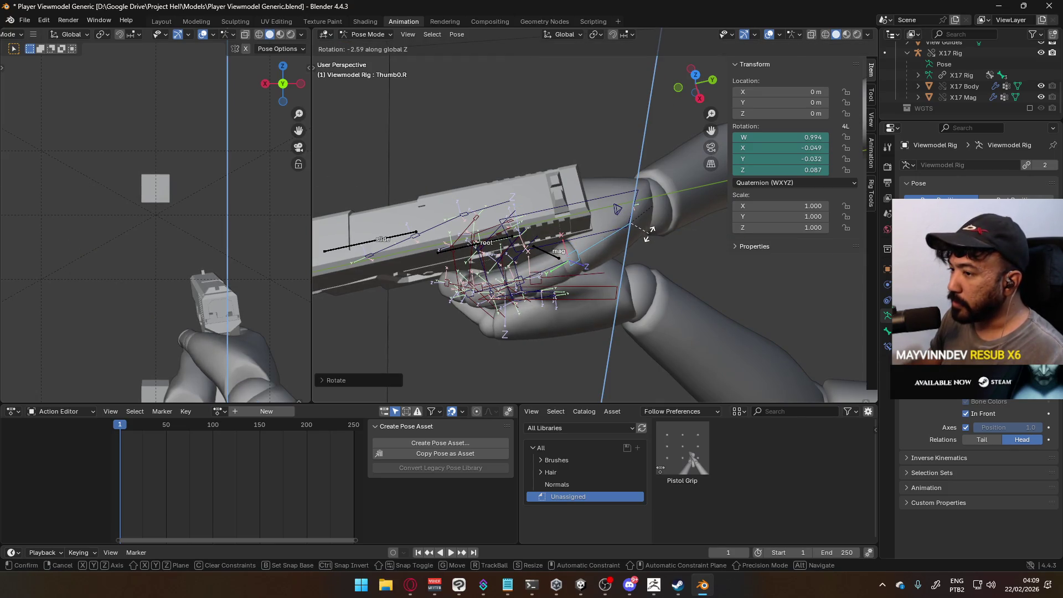
pyautogui.click(652, 235)
pyautogui.moveTo(652, 235)
pyautogui.mouseDown(button='middle')
pyautogui.moveTo(646, 245)
pyautogui.moveTo(610, 168)
pyautogui.moveTo(652, 181)
pyautogui.moveTo(562, 198)
pyautogui.mouseUp(button='middle')
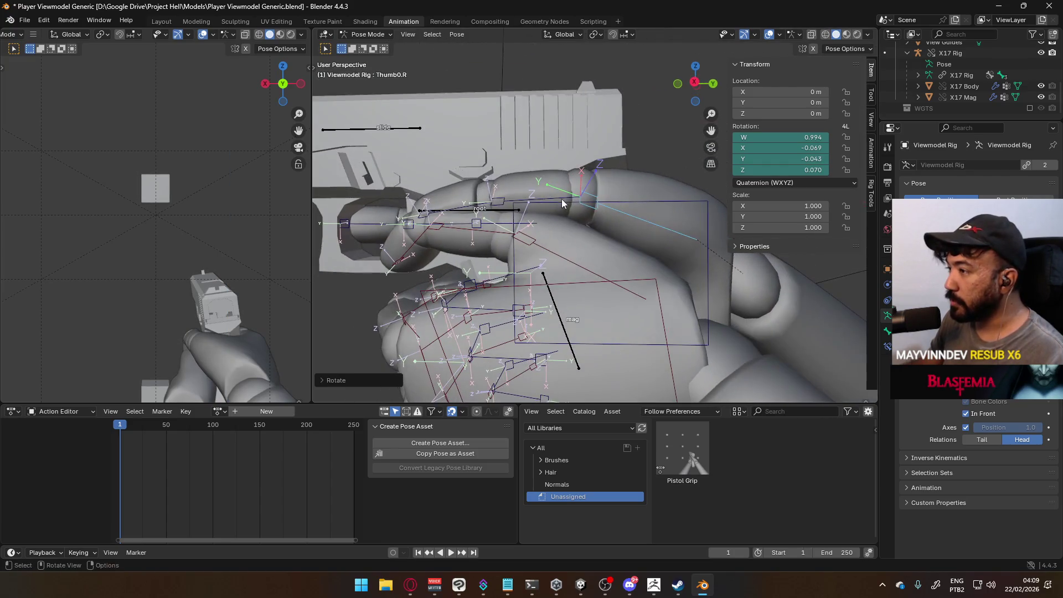
# Bend Thumb1.R and Thumb2.R on their local X axes along the pistol.
pyautogui.click(598, 198)
pyautogui.press('r')
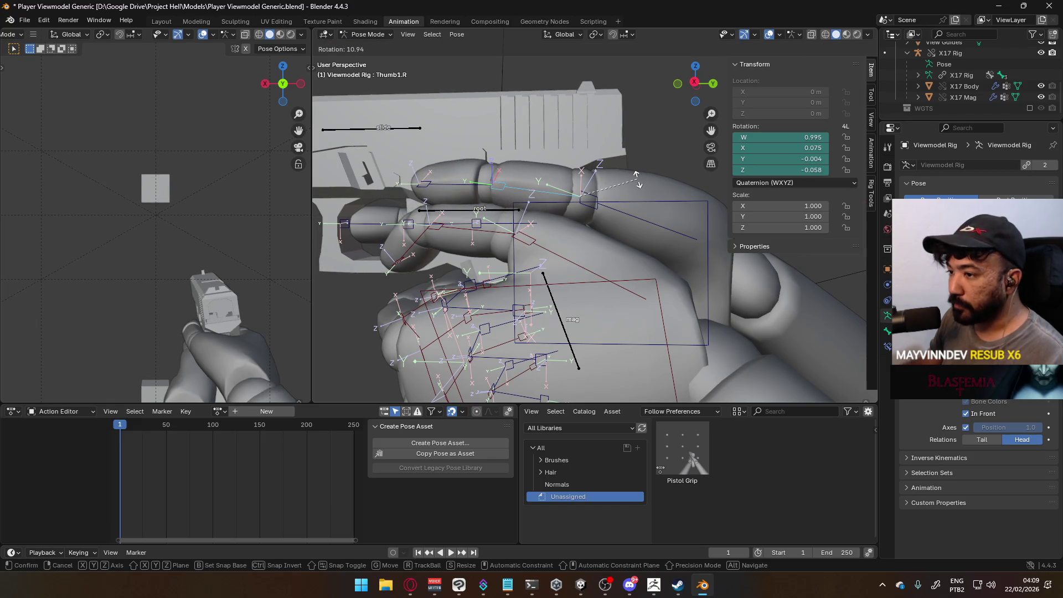
pyautogui.press('x')
pyautogui.press('x')
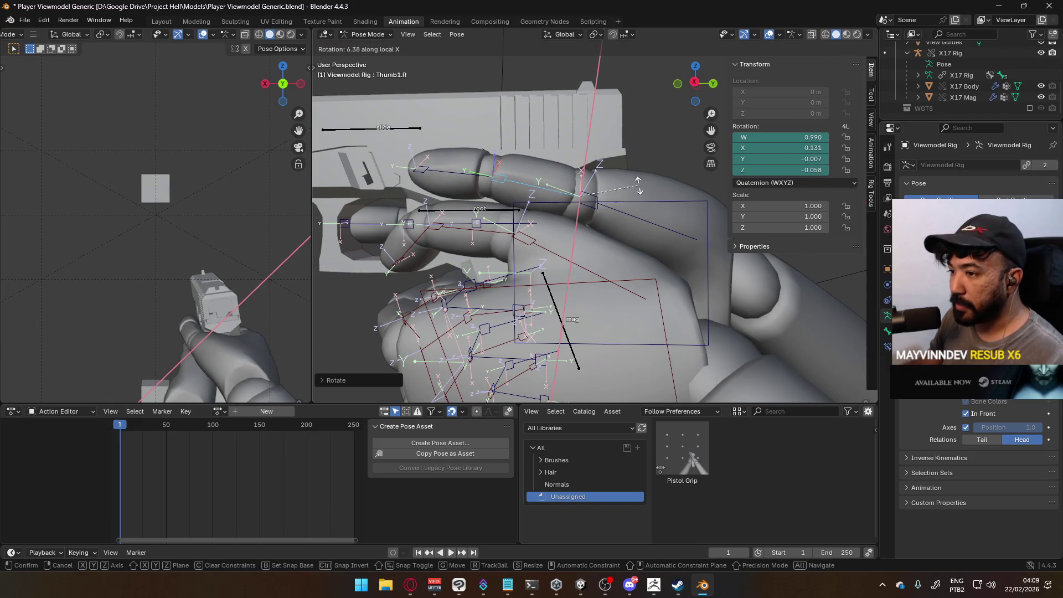
pyautogui.click(638, 186)
pyautogui.click(601, 175)
pyautogui.press('r')
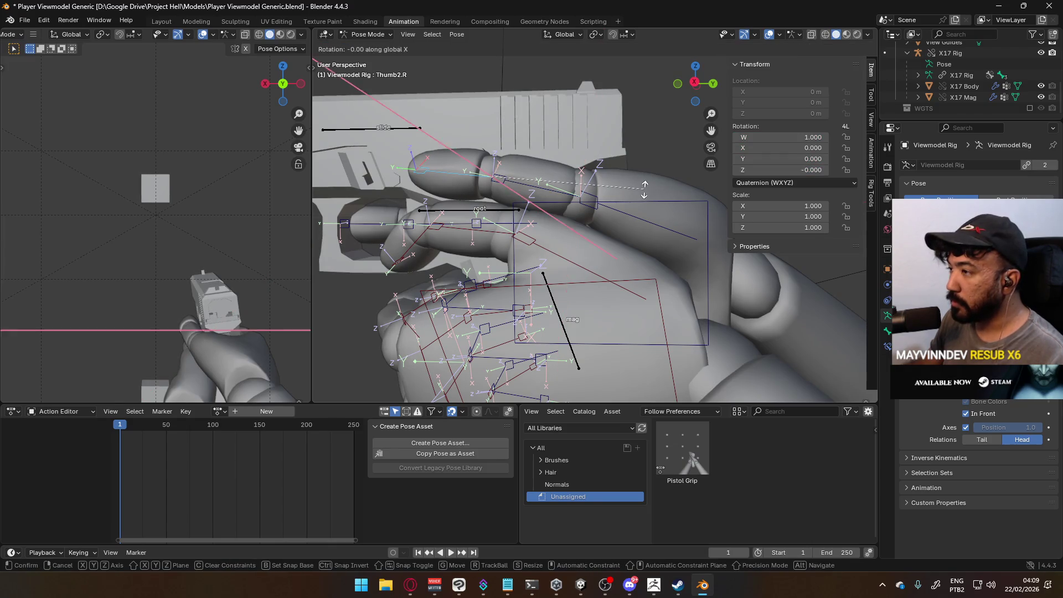
pyautogui.press('x')
pyautogui.press('x')
pyautogui.click(608, 141)
# Refine the Thumb1.R bend on local X, then select the left thumb base Thumb0.L.
pyautogui.moveTo(607, 142)
pyautogui.mouseDown(button='middle')
pyautogui.moveTo(475, 191)
pyautogui.moveTo(490, 193)
pyautogui.moveTo(483, 205)
pyautogui.mouseUp(button='middle')
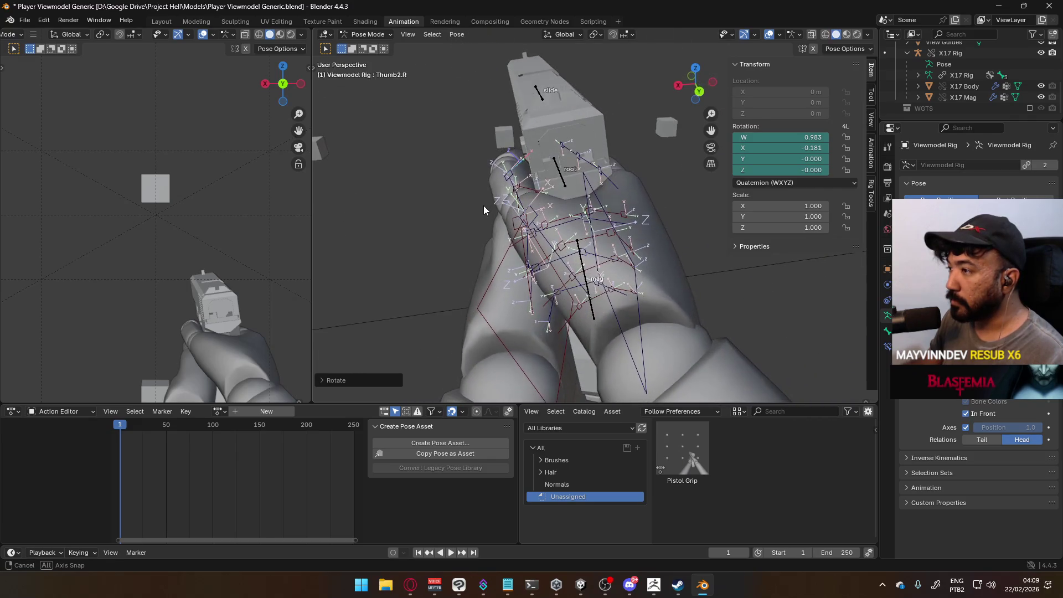
pyautogui.click(512, 183)
pyautogui.press('r')
pyautogui.press('x')
pyautogui.press('x')
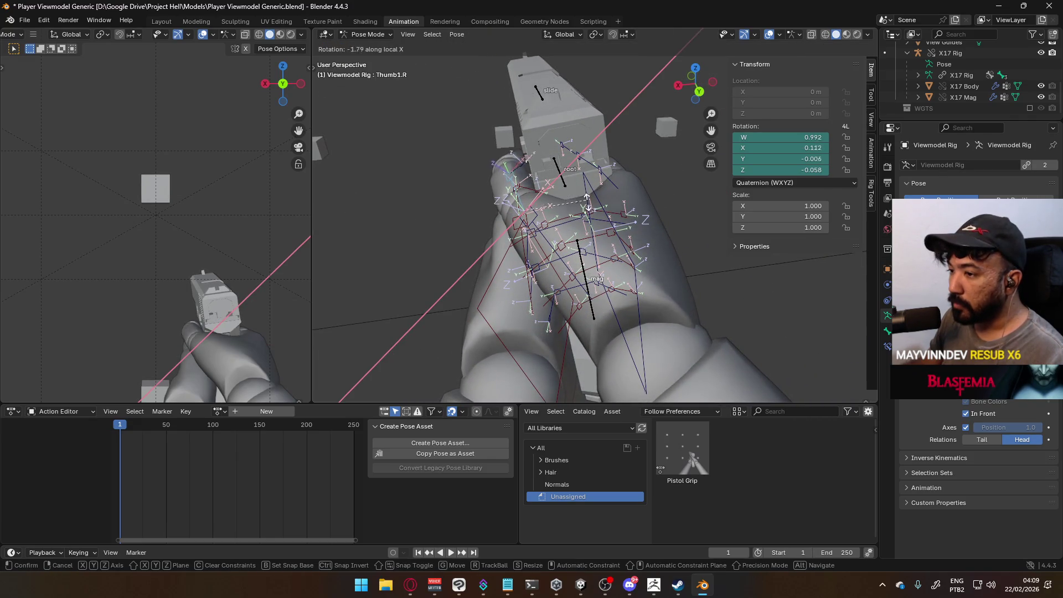
pyautogui.click(590, 208)
pyautogui.moveTo(590, 208)
pyautogui.mouseDown(button='middle')
pyautogui.moveTo(543, 183)
pyautogui.moveTo(654, 176)
pyautogui.moveTo(635, 153)
pyautogui.moveTo(623, 203)
pyautogui.moveTo(659, 185)
pyautogui.moveTo(605, 221)
pyautogui.moveTo(651, 203)
pyautogui.mouseUp(button='middle')
pyautogui.scroll(-3, 634, 154)
pyautogui.click(649, 208)
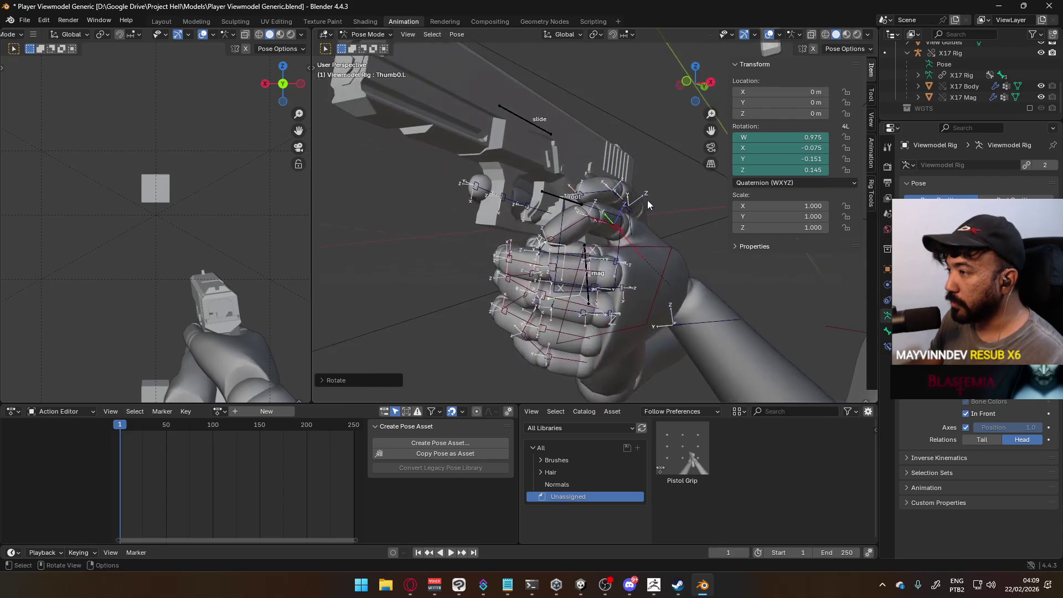
# Bend the left thumb tip Thumb2.L on local X, then turn it around global Z.
pyautogui.click(578, 226)
pyautogui.press('r')
pyautogui.press('x')
pyautogui.press('x')
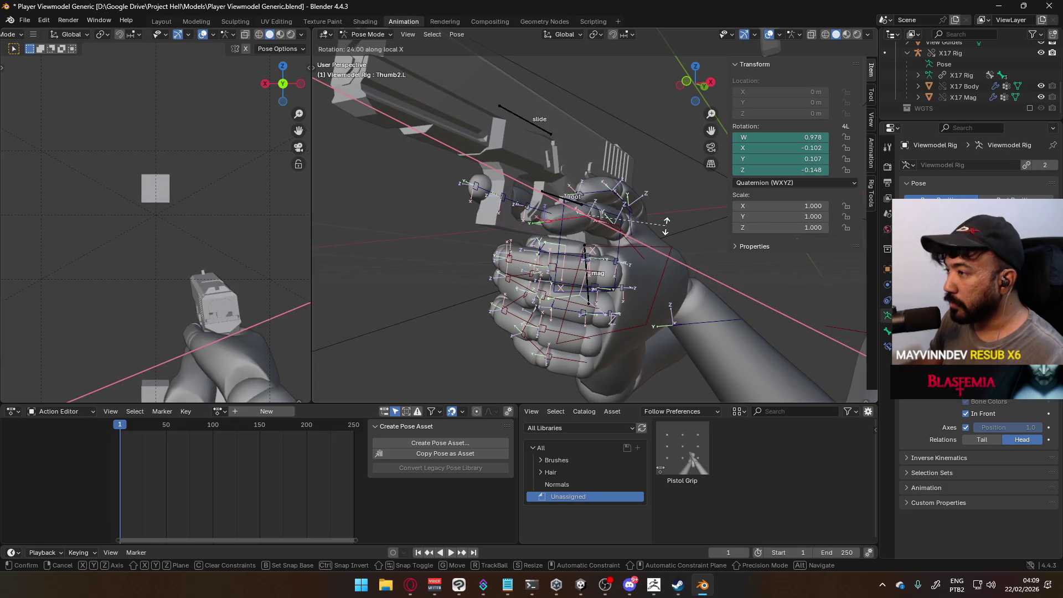
pyautogui.click(666, 222)
pyautogui.moveTo(666, 214)
pyautogui.mouseDown(button='middle')
pyautogui.moveTo(669, 234)
pyautogui.moveTo(695, 243)
pyautogui.moveTo(669, 273)
pyautogui.moveTo(631, 247)
pyautogui.moveTo(627, 229)
pyautogui.mouseUp(button='middle')
pyautogui.press('r')
pyautogui.press('z')
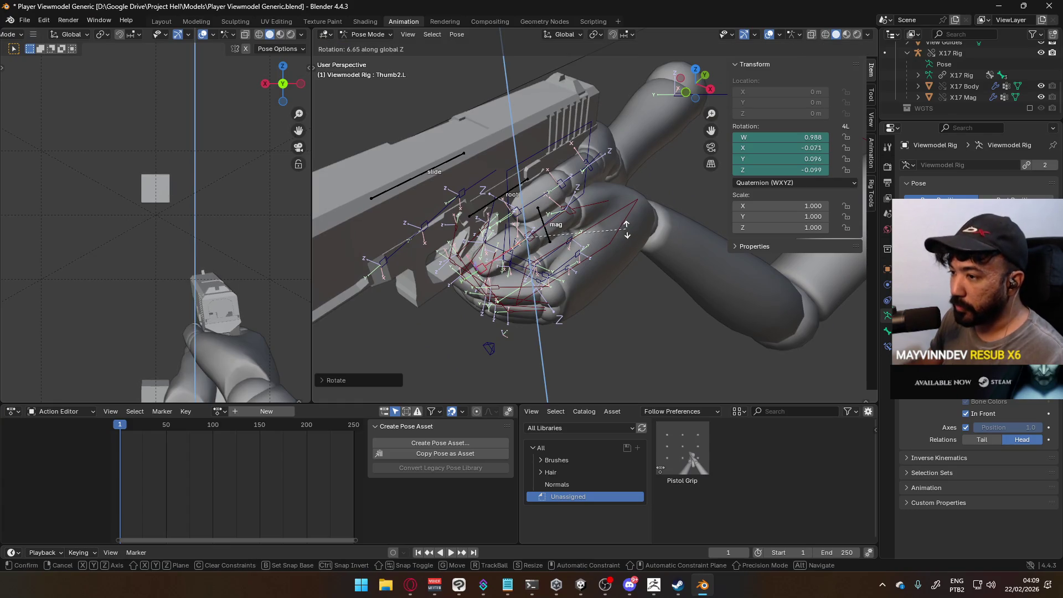
pyautogui.click(618, 214)
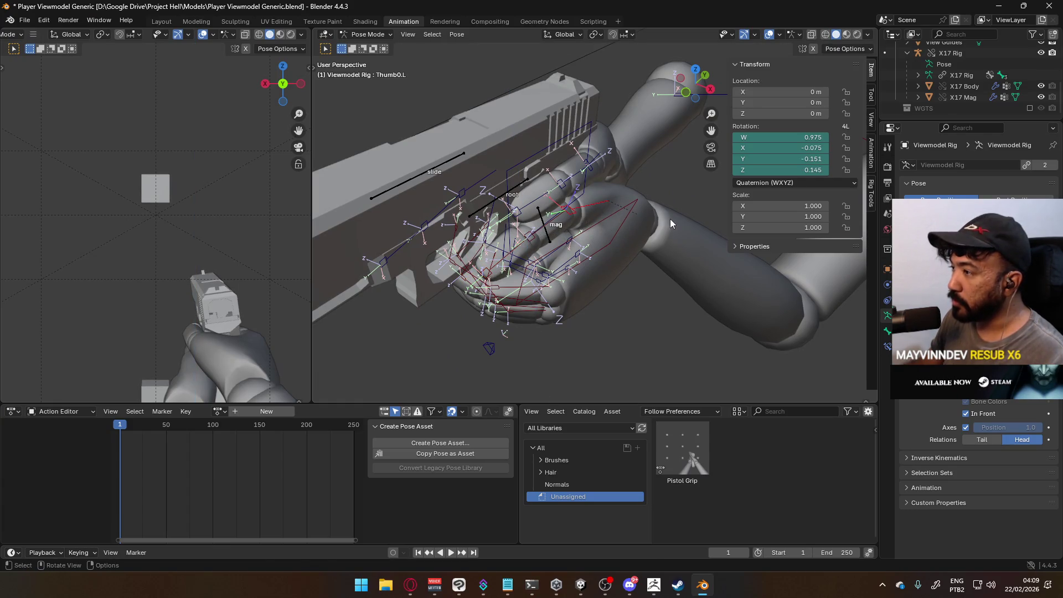
# Rotate the left thumb base Thumb0.L freely and then around its local Y.
pyautogui.press('r')
pyautogui.press('z')
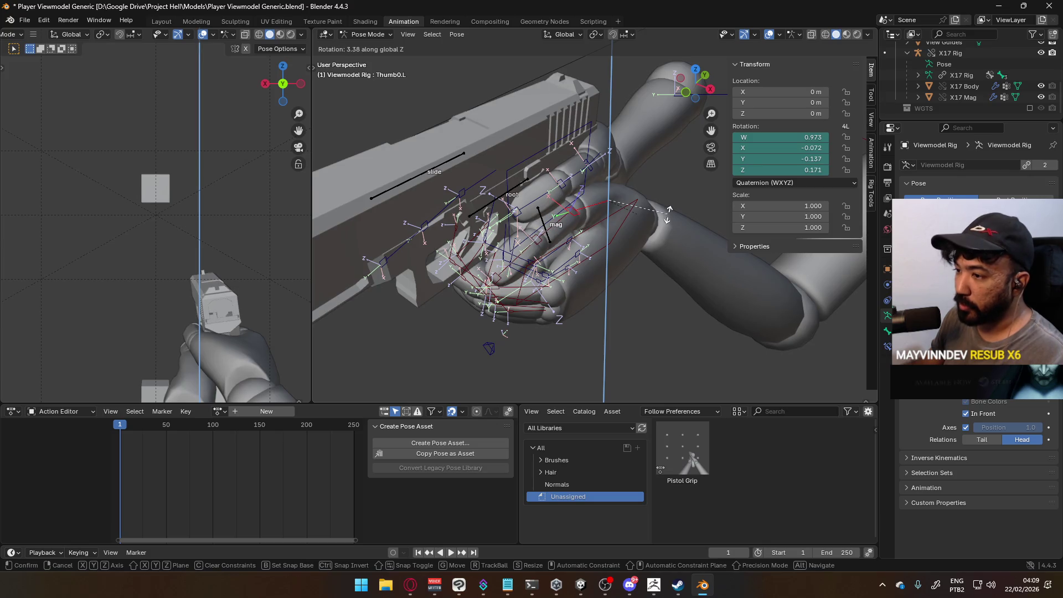
pyautogui.rightClick(675, 218)
pyautogui.moveTo(675, 218)
pyautogui.mouseDown(button='middle')
pyautogui.moveTo(616, 187)
pyautogui.moveTo(595, 197)
pyautogui.moveTo(645, 188)
pyautogui.moveTo(658, 208)
pyautogui.moveTo(595, 197)
pyautogui.mouseUp(button='middle')
pyautogui.press('r')
pyautogui.click(635, 173)
pyautogui.press('r')
pyautogui.press('y')
pyautogui.press('y')
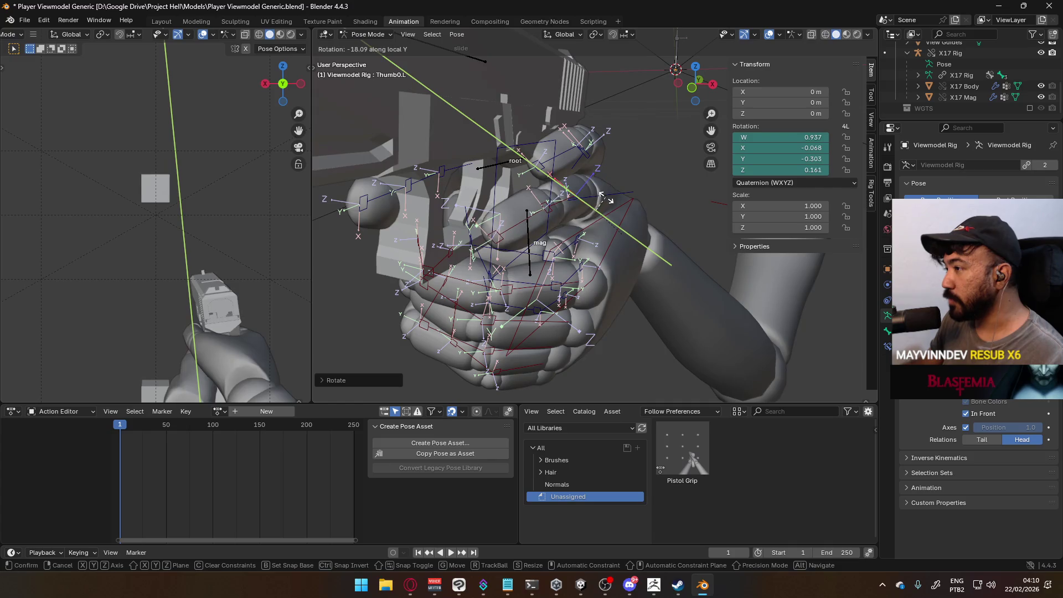
pyautogui.click(605, 195)
# Tilt the left hand control HandIK.L around global Y on the grip.
pyautogui.click(600, 200)
pyautogui.moveTo(601, 200)
pyautogui.mouseDown(button='middle')
pyautogui.moveTo(589, 193)
pyautogui.moveTo(610, 223)
pyautogui.moveTo(568, 245)
pyautogui.moveTo(608, 201)
pyautogui.mouseUp(button='middle')
pyautogui.scroll(-3, 240, 280)
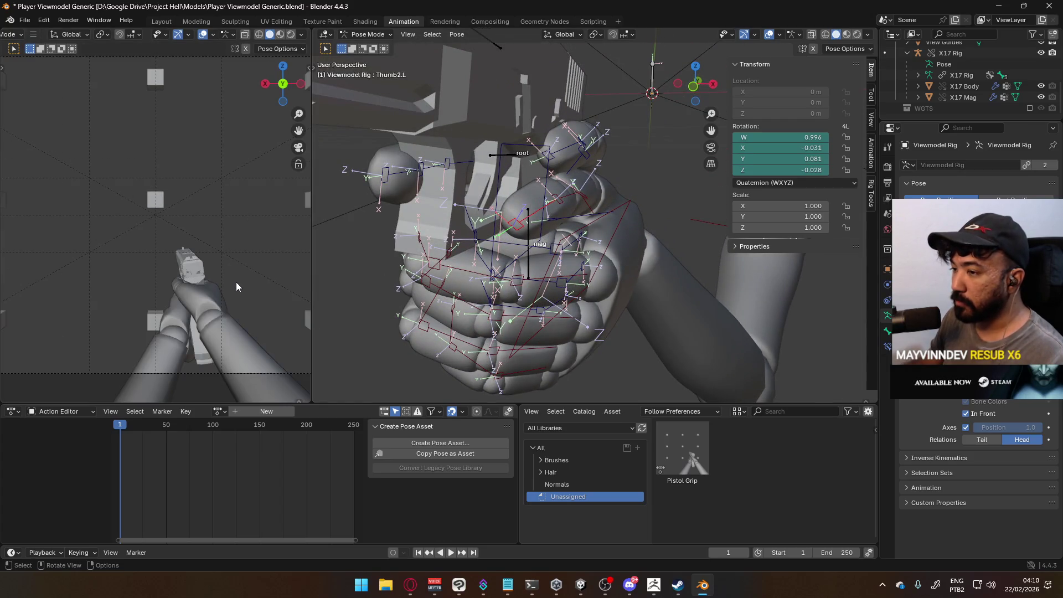
pyautogui.click(628, 216)
pyautogui.press('r')
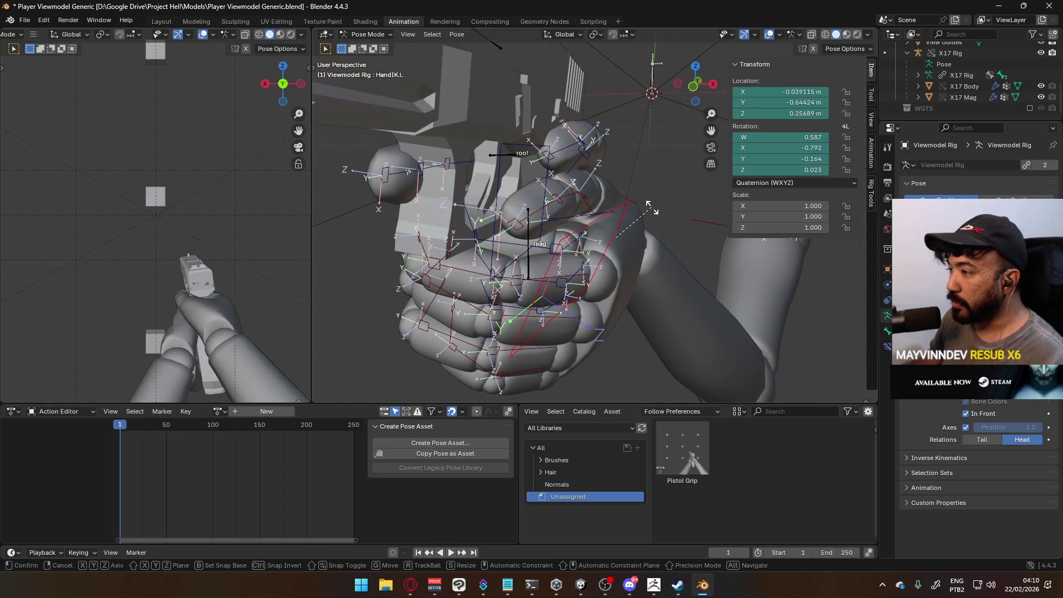
pyautogui.press('y')
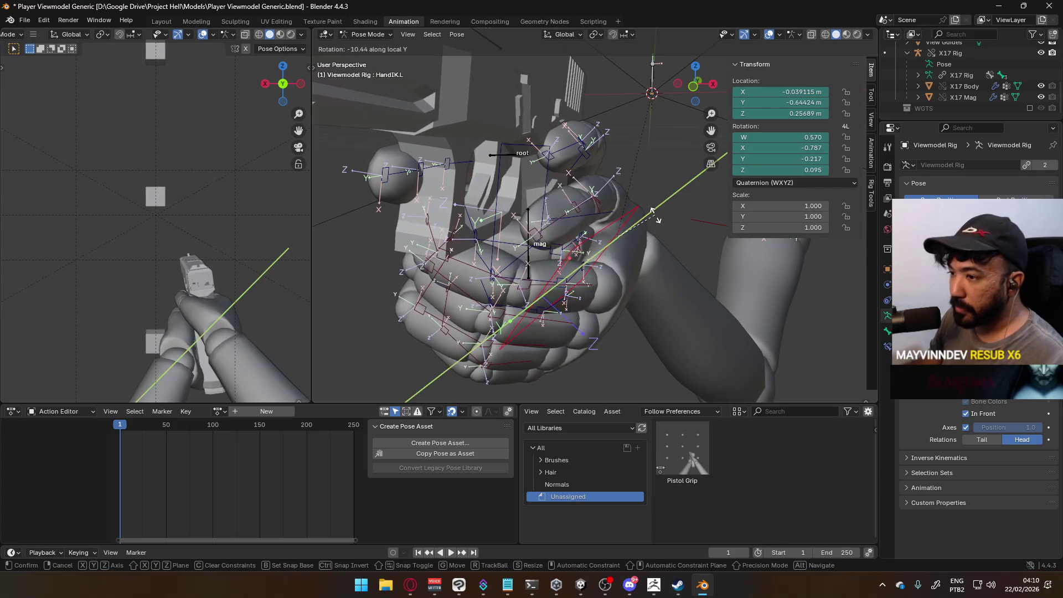
pyautogui.click(654, 211)
# Turn Thumb0.L further, to about W 0.947, X -0.074, Y -0.248, Z 0.158.
pyautogui.moveTo(600, 213)
pyautogui.mouseDown(button='middle')
pyautogui.moveTo(553, 259)
pyautogui.moveTo(423, 247)
pyautogui.moveTo(481, 221)
pyautogui.moveTo(554, 210)
pyautogui.mouseUp(button='middle')
pyautogui.click(573, 194)
pyautogui.press('r')
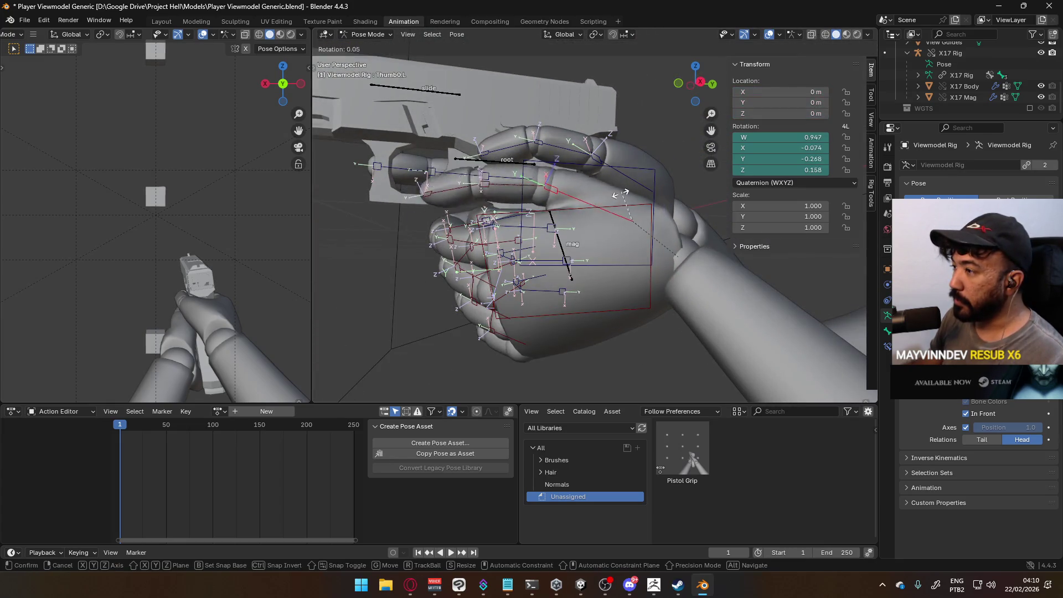
pyautogui.click(507, 181)
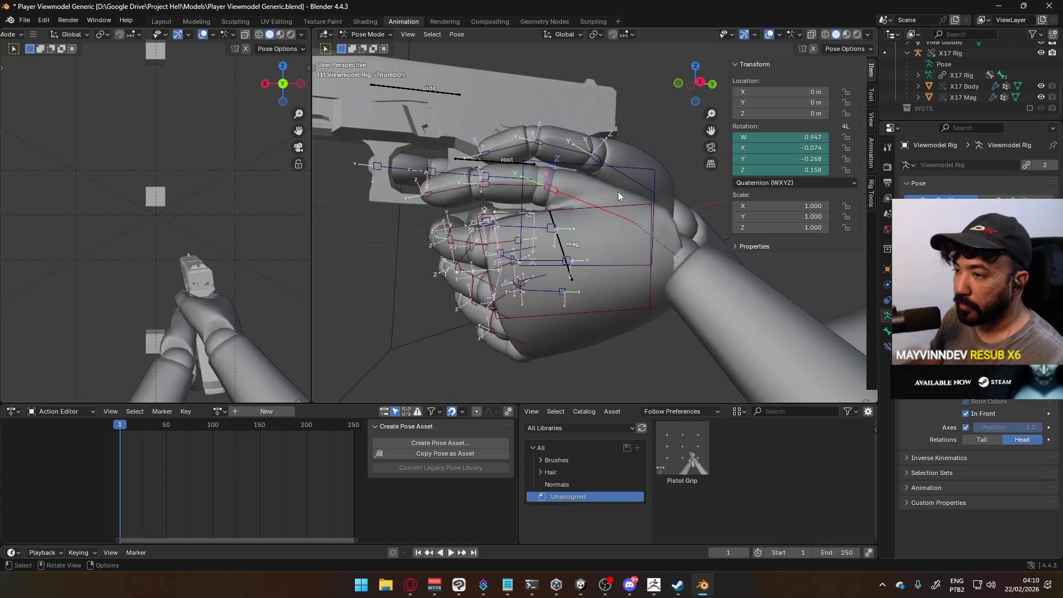
pyautogui.moveTo(507, 181); pyautogui.dragTo(465, 206, button='middle')
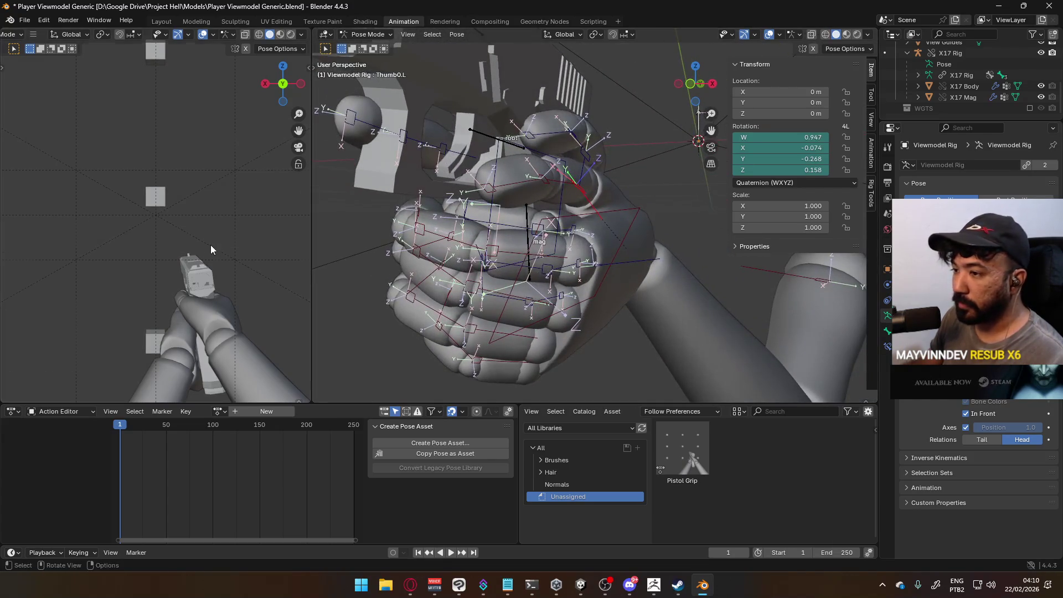
pyautogui.scroll(-2, 222, 242)
pyautogui.scroll(3, 235, 241)
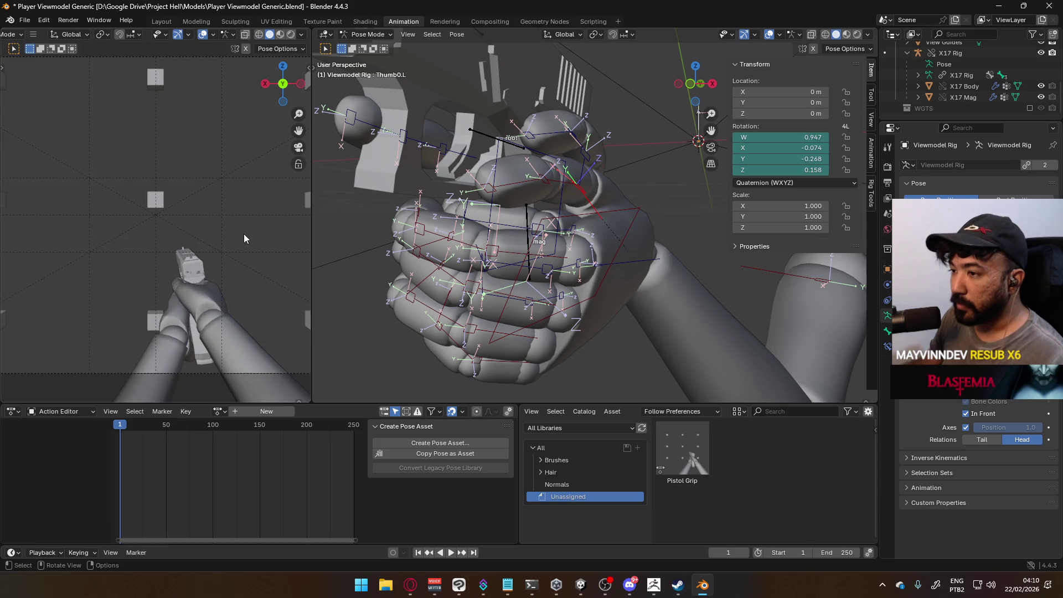
pyautogui.moveTo(597, 176)
pyautogui.mouseDown(button='middle')
pyautogui.moveTo(446, 182)
pyautogui.moveTo(532, 192)
pyautogui.moveTo(519, 188)
pyautogui.moveTo(580, 121)
pyautogui.mouseUp(button='middle')
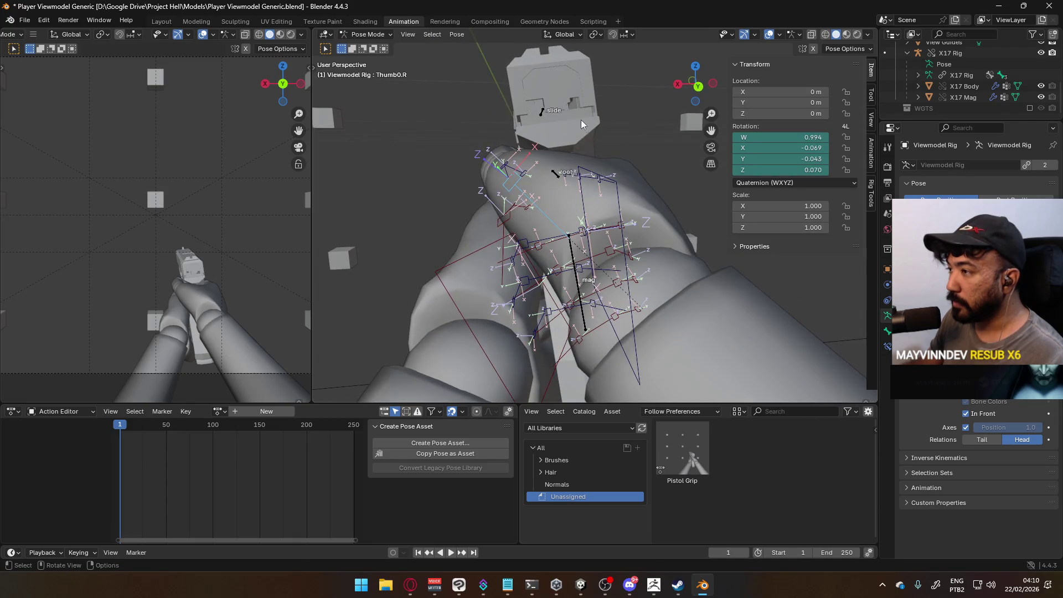
# Rotate Thumb0.R, then curl Thumb2.R on local X to about W 0.968, X -0.242.
pyautogui.press('r')
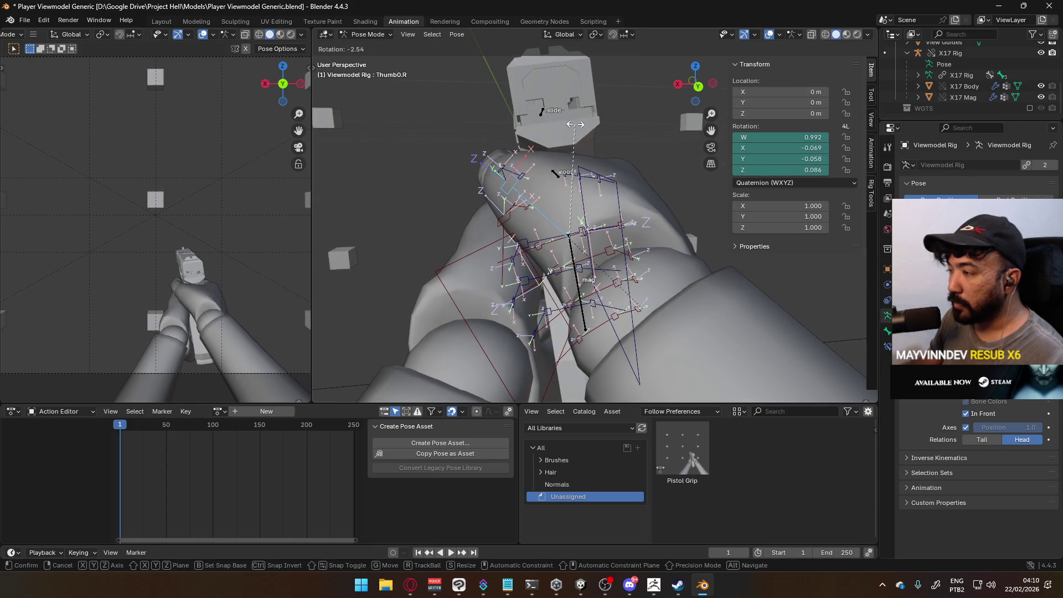
pyautogui.click(575, 124)
pyautogui.moveTo(576, 125)
pyautogui.mouseDown(button='middle')
pyautogui.moveTo(590, 177)
pyautogui.moveTo(693, 182)
pyautogui.moveTo(412, 288)
pyautogui.mouseUp(button='middle')
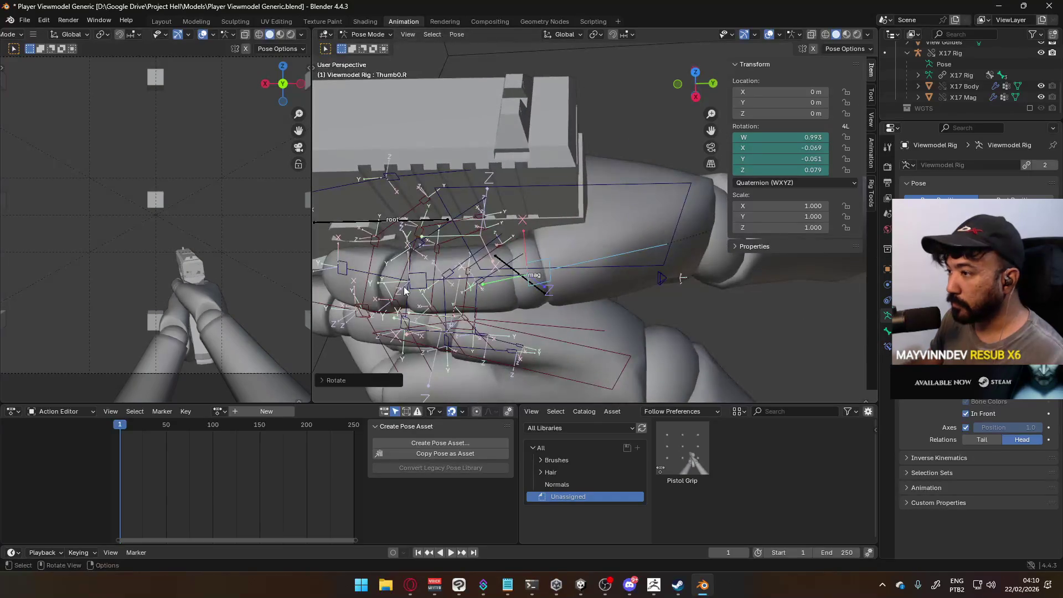
pyautogui.click(412, 288)
pyautogui.press('r')
pyautogui.press('x')
pyautogui.press('x')
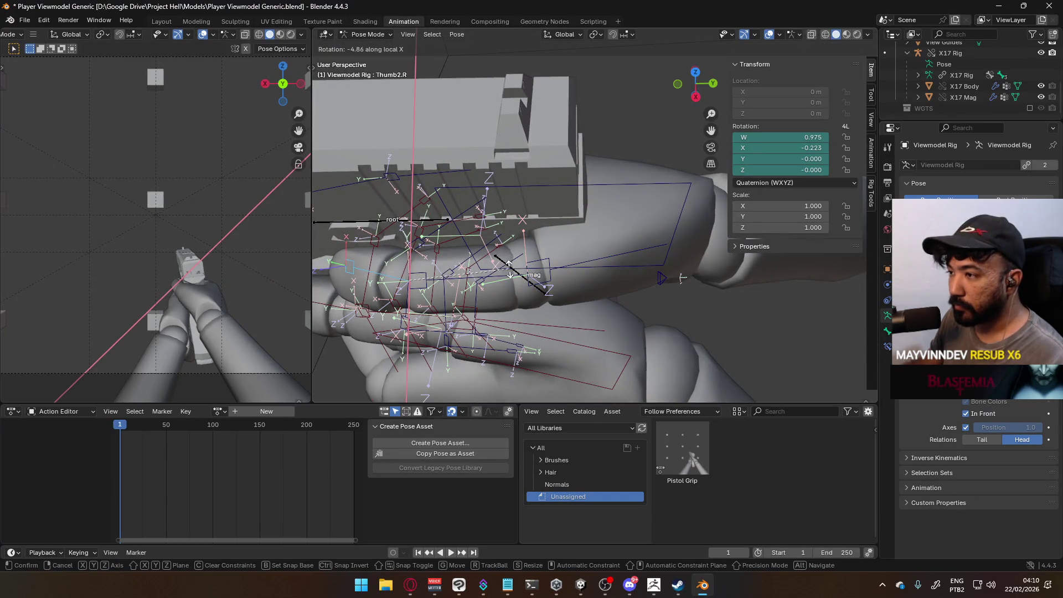
pyautogui.keyDown('alt'); pyautogui.moveTo(508, 273); pyautogui.dragTo(587, 217, button='middle'); pyautogui.keyUp('alt')
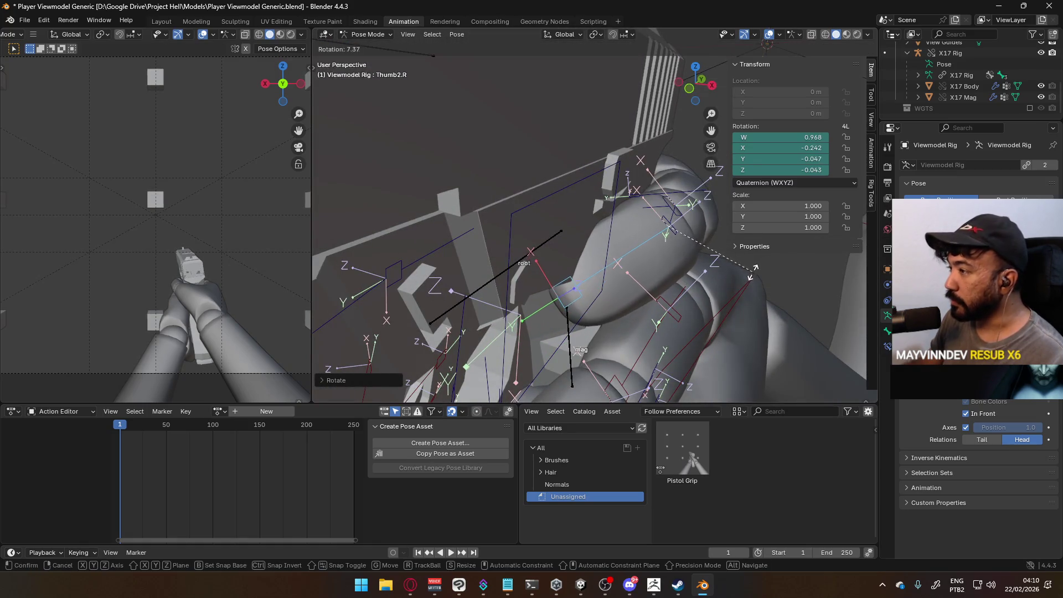
pyautogui.click(728, 258)
# Bend Thumb1.R on local X to about W 0.990, X 0.127, Z -0.058.
pyautogui.moveTo(685, 250)
pyautogui.mouseDown(button='middle')
pyautogui.moveTo(590, 253)
pyautogui.moveTo(642, 244)
pyautogui.moveTo(692, 254)
pyautogui.mouseUp(button='middle')
pyautogui.click(590, 254)
pyautogui.press('r')
pyautogui.press('x')
pyautogui.press('x')
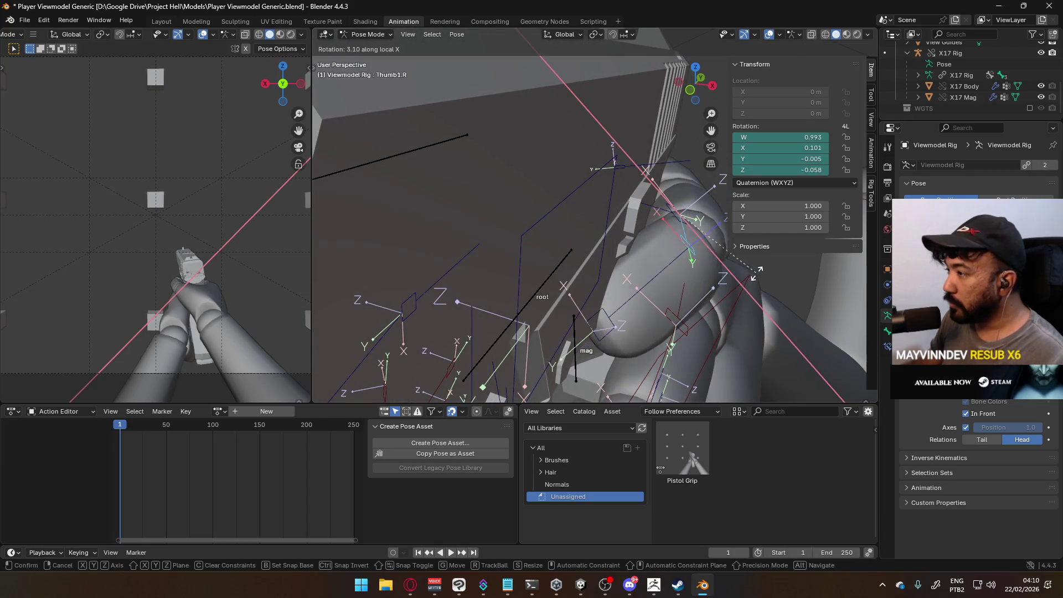
pyautogui.click(760, 269)
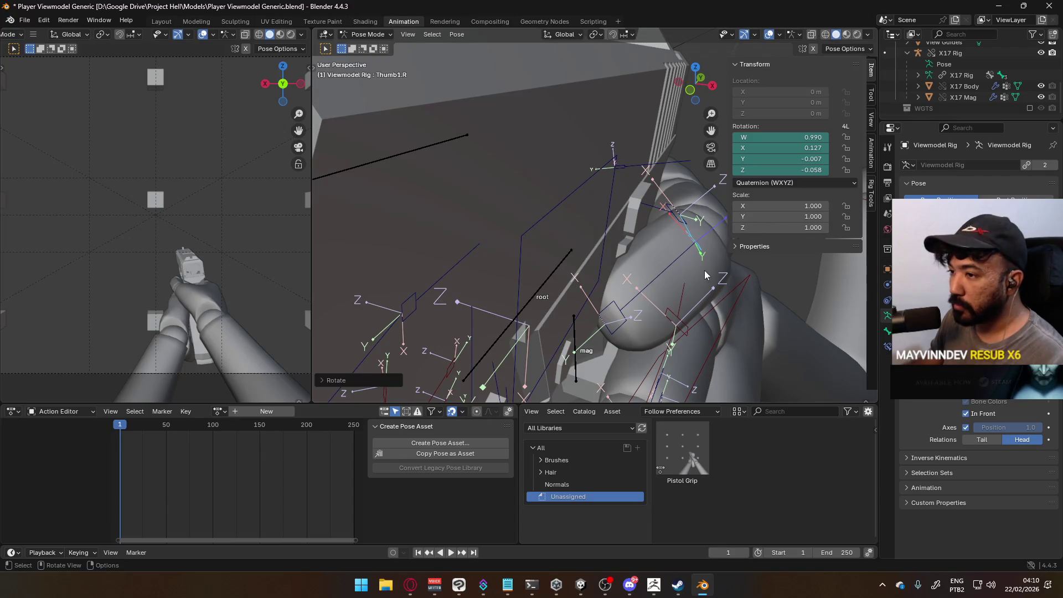
pyautogui.moveTo(611, 250)
pyautogui.mouseDown(button='middle')
pyautogui.moveTo(579, 220)
pyautogui.moveTo(418, 222)
pyautogui.moveTo(504, 232)
pyautogui.mouseUp(button='middle')
pyautogui.press('KP_3')
# Reposition HandIK.L on the grip using the right-side and front orthographic views.
pyautogui.press('KP_1')
pyautogui.press('KP_3')
pyautogui.click(576, 245)
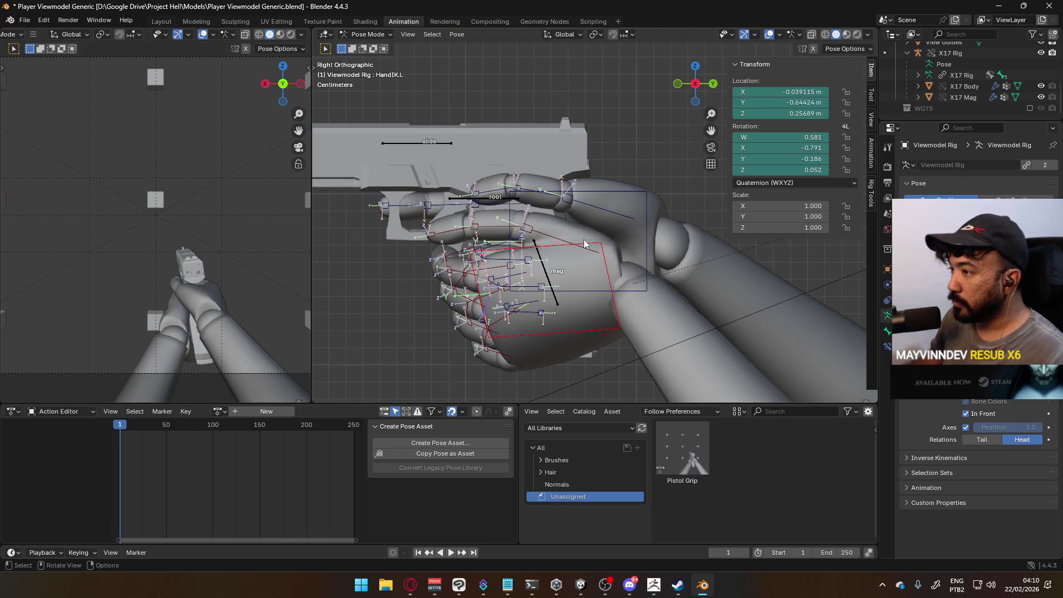
pyautogui.press('g')
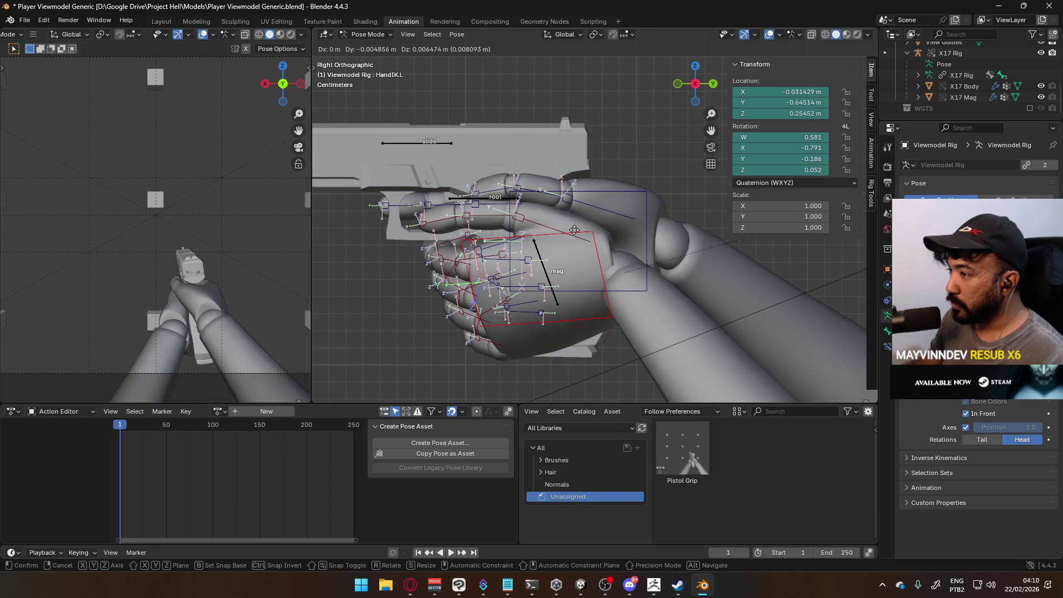
pyautogui.click(582, 230)
pyautogui.moveTo(582, 229)
pyautogui.mouseDown(button='middle')
pyautogui.moveTo(599, 192)
pyautogui.moveTo(678, 125)
pyautogui.moveTo(645, 155)
pyautogui.mouseUp(button='middle')
pyautogui.press('KP_1')
pyautogui.press('g')
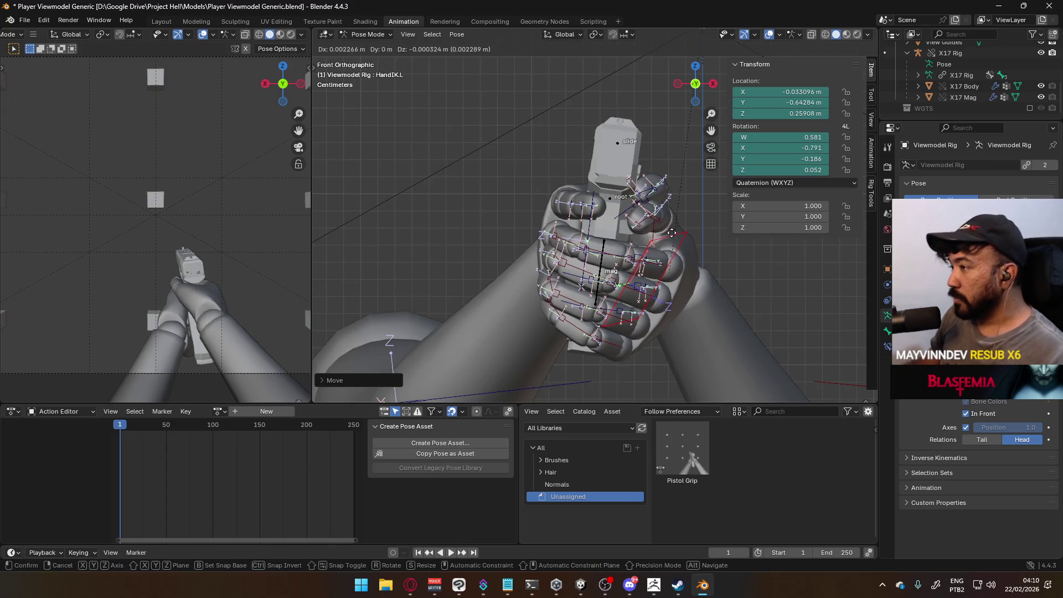
pyautogui.click(675, 233)
pyautogui.moveTo(675, 233)
pyautogui.mouseDown(button='middle')
pyautogui.moveTo(722, 166)
pyautogui.moveTo(505, 287)
pyautogui.moveTo(418, 244)
pyautogui.moveTo(493, 255)
pyautogui.moveTo(592, 237)
pyautogui.moveTo(589, 259)
pyautogui.moveTo(564, 254)
pyautogui.moveTo(588, 218)
pyautogui.moveTo(654, 176)
pyautogui.mouseUp(button='middle')
# Bend the left thumb's Thumb1.L and Thumb2.L bones on their local X axes.
pyautogui.click(565, 255)
pyautogui.press('r')
pyautogui.press('x')
pyautogui.press('x')
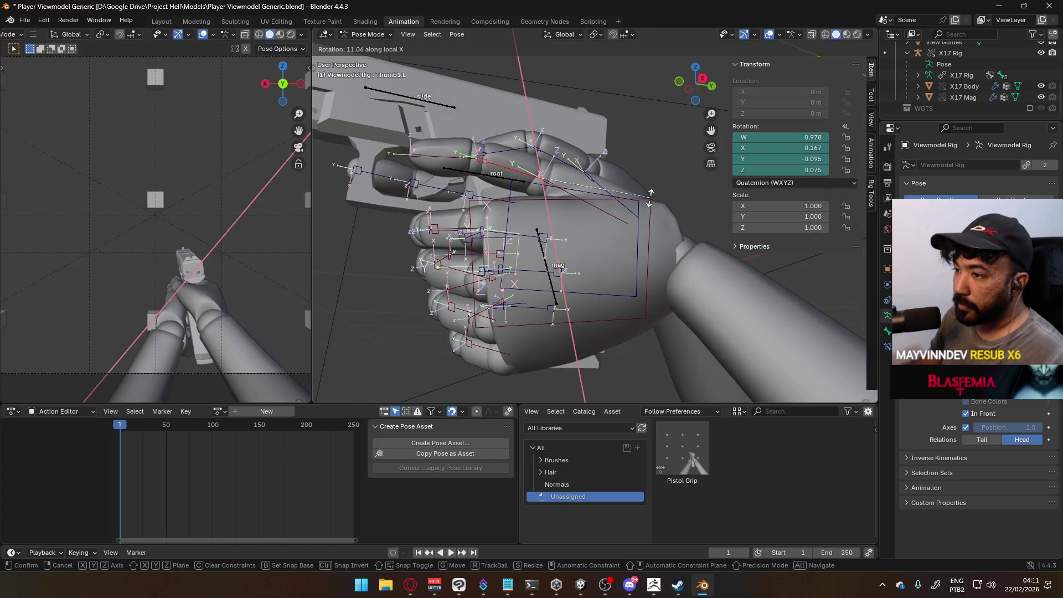
pyautogui.click(650, 195)
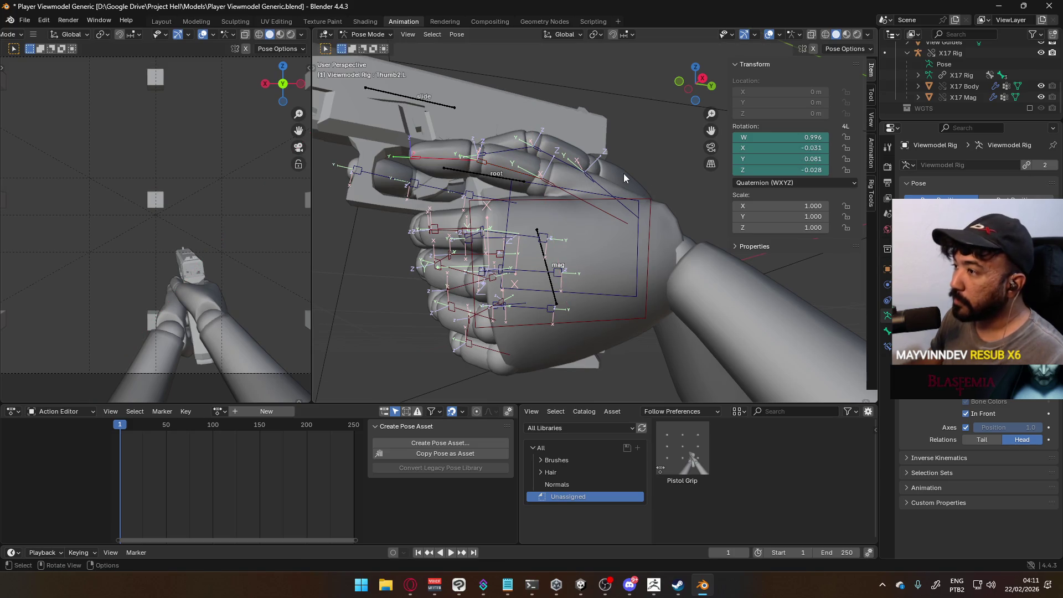
pyautogui.press('r')
pyautogui.press('x')
pyautogui.click(597, 119)
# Curl Thumb2.L further on local X to about W 0.921, X -0.381, Y -0.018, Z -0.080.
pyautogui.moveTo(597, 118); pyautogui.dragTo(689, 211, button='middle')
pyautogui.press('x')
pyautogui.press('x')
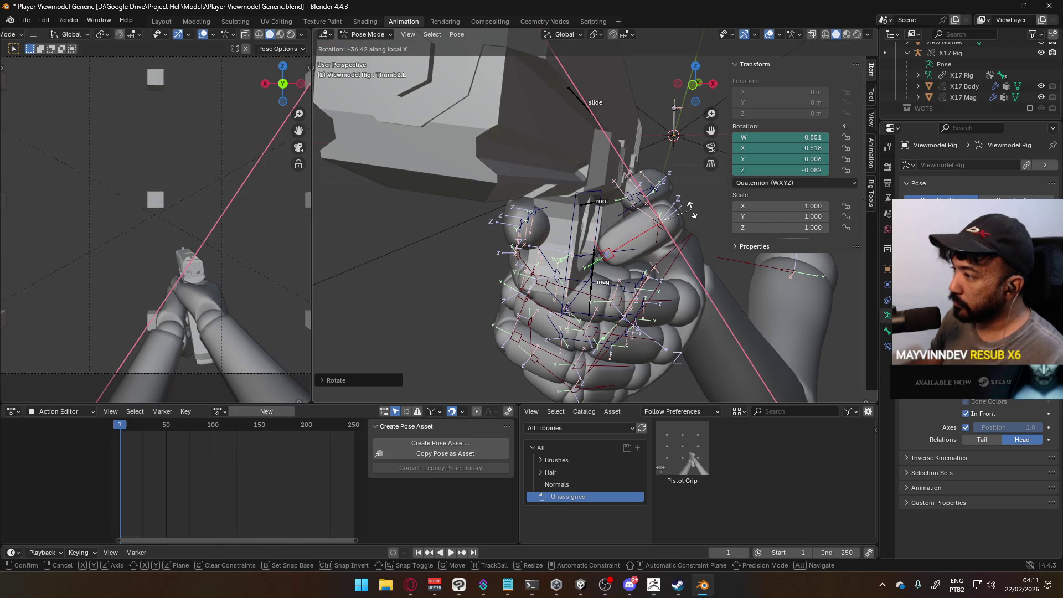
pyautogui.click(672, 215)
pyautogui.moveTo(673, 215)
pyautogui.mouseDown(button='middle')
pyautogui.moveTo(615, 197)
pyautogui.moveTo(500, 237)
pyautogui.moveTo(482, 228)
pyautogui.mouseUp(button='middle')
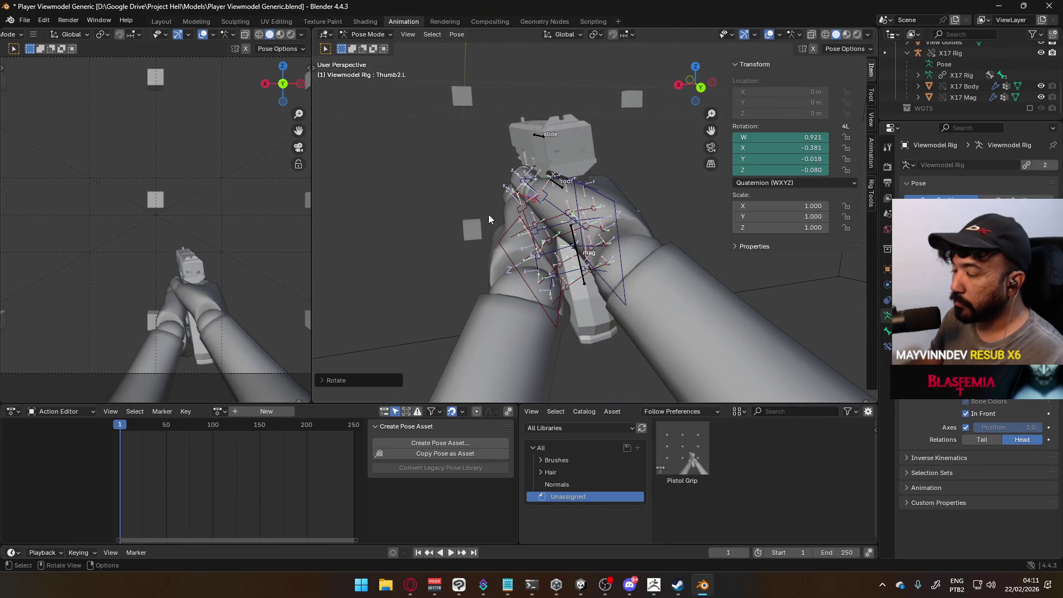
pyautogui.scroll(-3, 224, 264)
pyautogui.scroll(3, 227, 264)
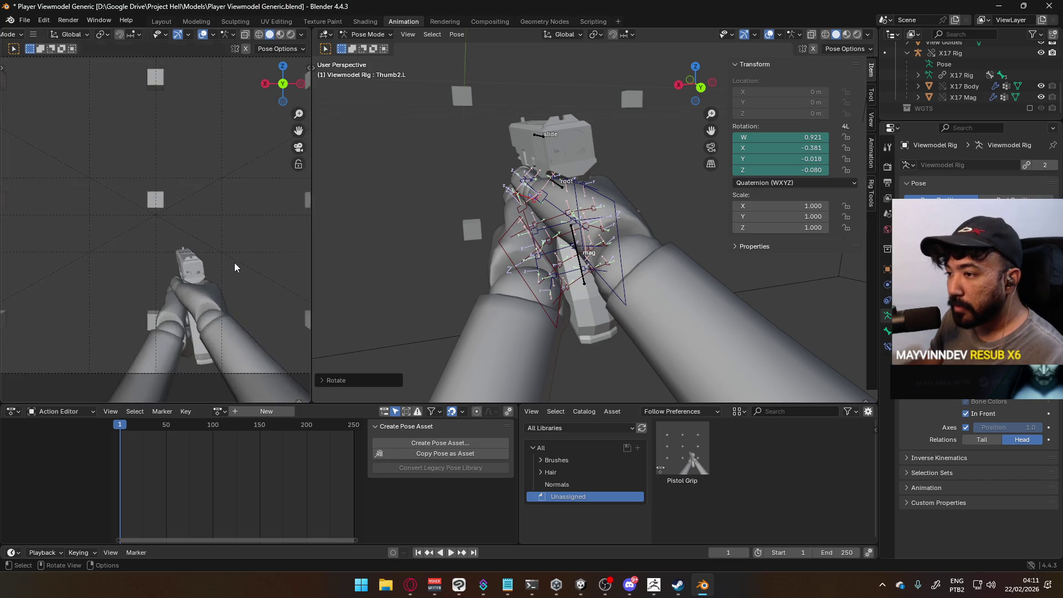
pyautogui.scroll(2, 235, 262)
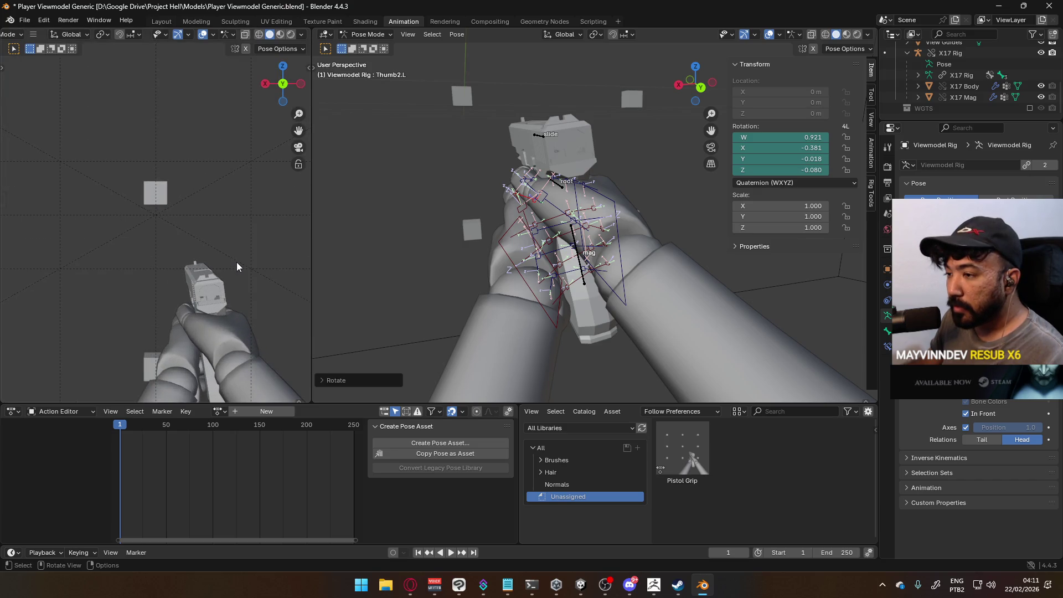
# Move the right hand control HandIK.R along its local Z axis.
pyautogui.click(617, 205)
pyautogui.press('g')
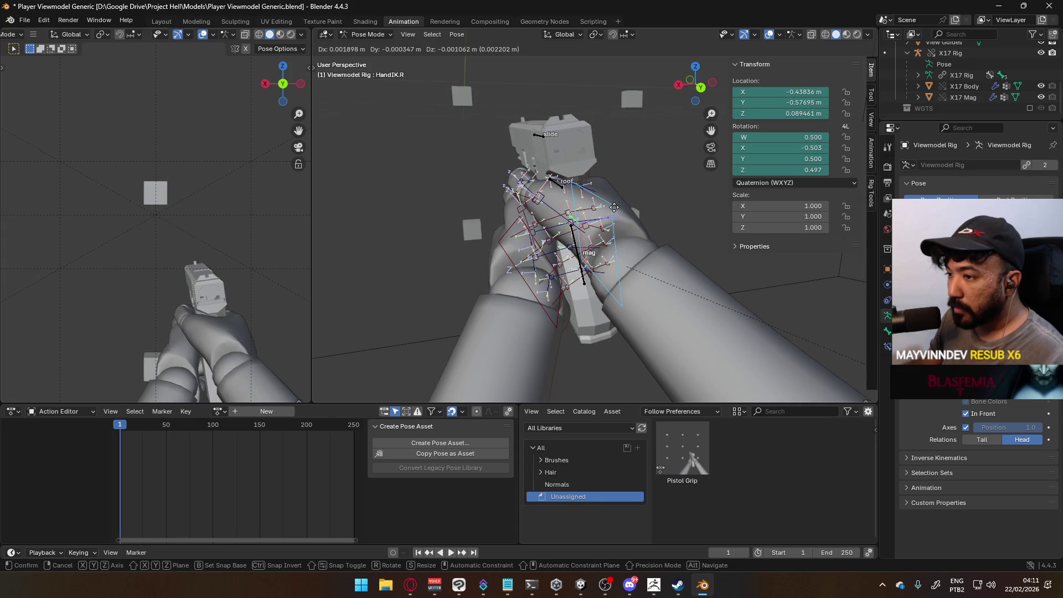
pyautogui.click(615, 210)
pyautogui.press('g')
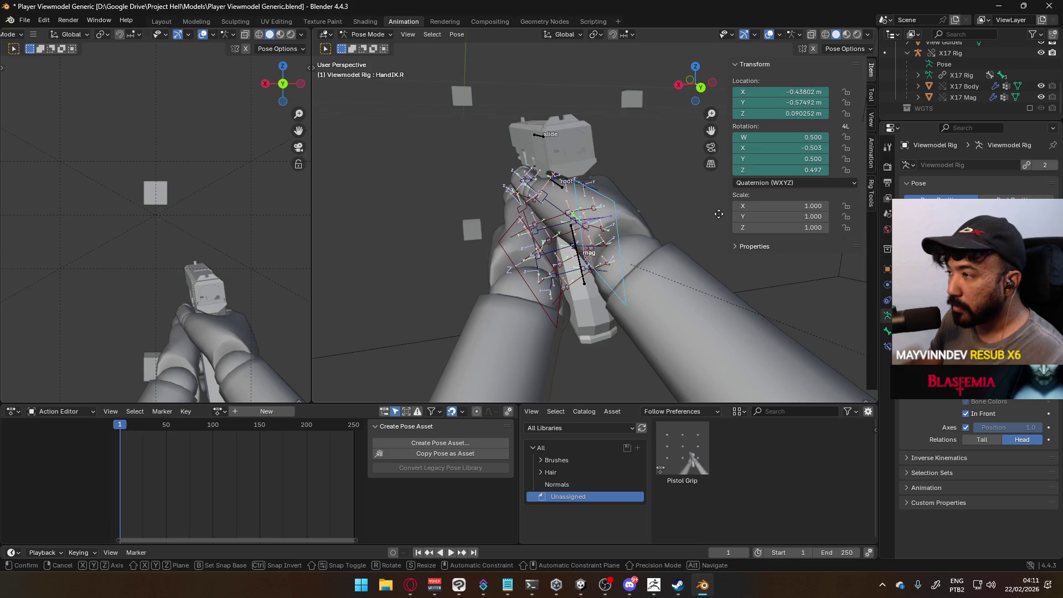
pyautogui.press('x')
pyautogui.press('x')
pyautogui.press('x')
pyautogui.press('y')
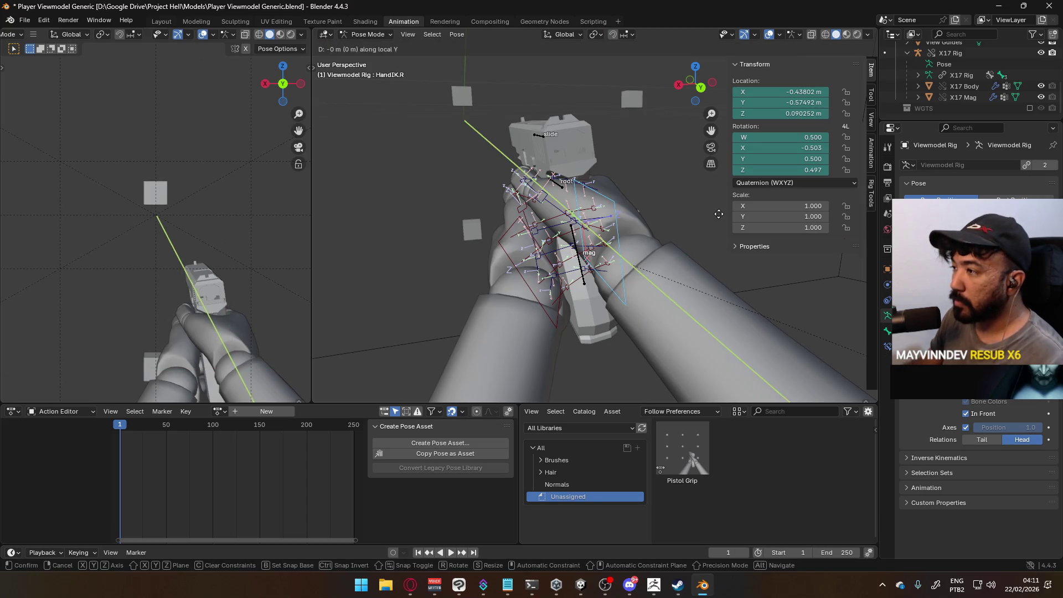
pyautogui.press('z')
pyautogui.press('z')
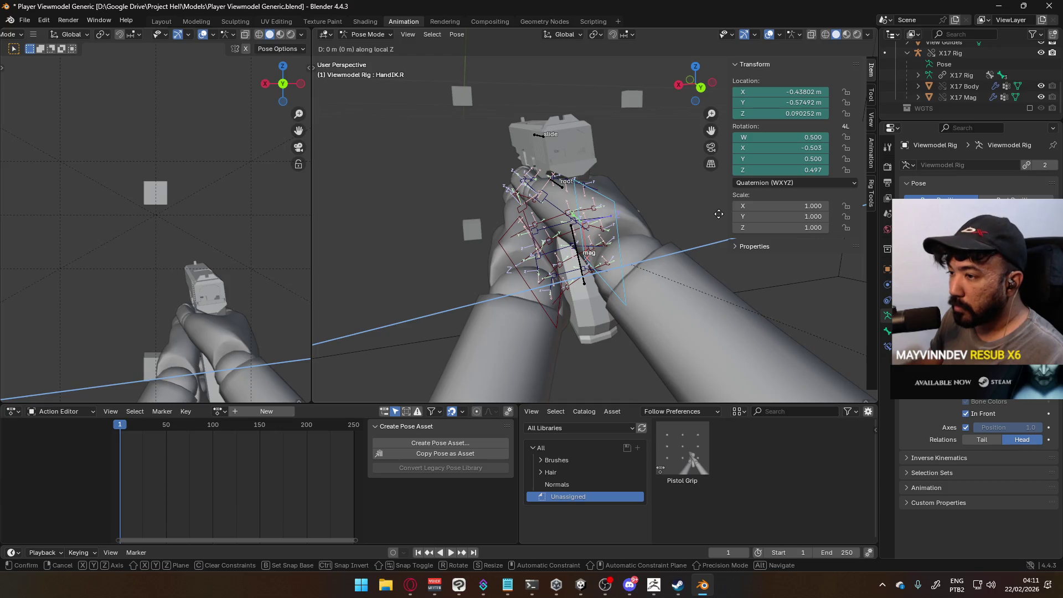
pyautogui.click(716, 214)
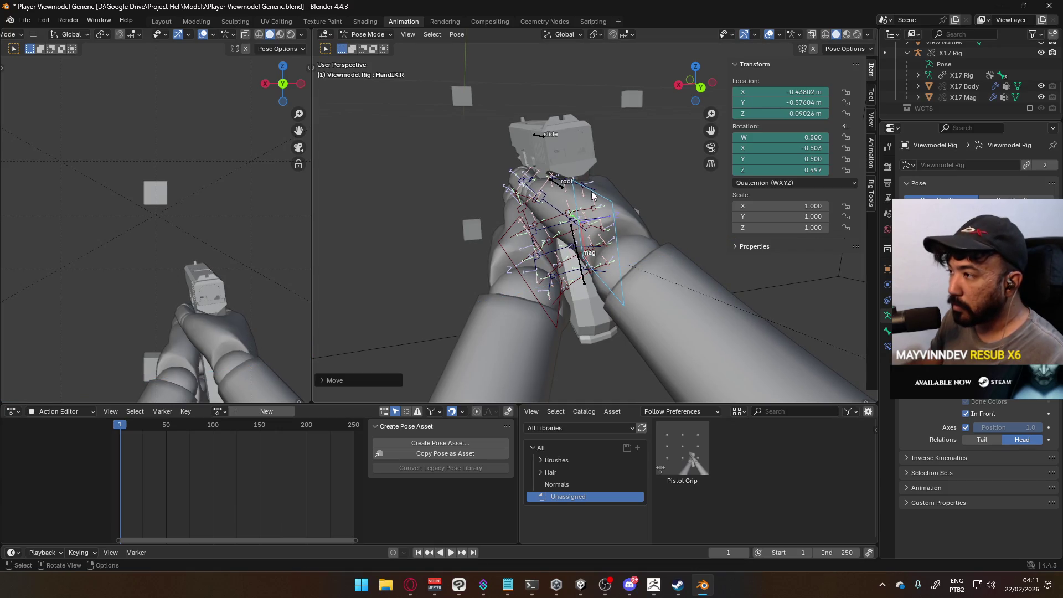
# Bend the right thumb's middle bone Thumb1.R around its local X and global Y axes.
pyautogui.click(521, 189)
pyautogui.moveTo(521, 188); pyautogui.dragTo(631, 175, button='middle')
pyautogui.press('r')
pyautogui.press('x')
pyautogui.press('x')
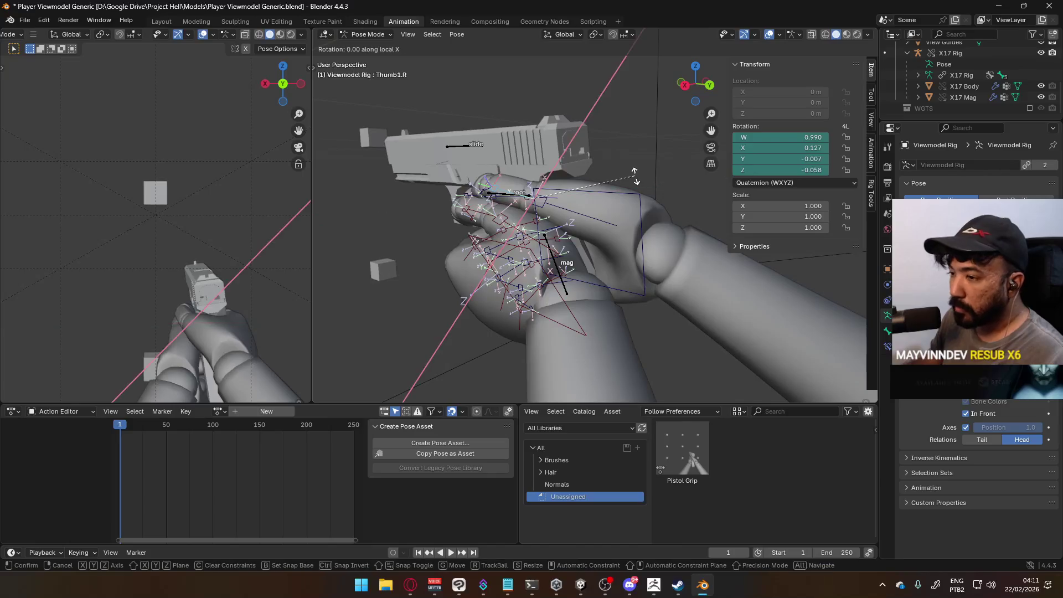
pyautogui.click(589, 172)
pyautogui.moveTo(589, 172)
pyautogui.mouseDown(button='middle')
pyautogui.moveTo(698, 197)
pyautogui.moveTo(744, 191)
pyautogui.moveTo(700, 242)
pyautogui.mouseUp(button='middle')
pyautogui.press('r')
pyautogui.press('y')
pyautogui.click(703, 242)
# Twist the right thumb tip Thumb2.R around its local Z axis.
pyautogui.click(643, 224)
pyautogui.press('r')
pyautogui.press('y')
pyautogui.press('z')
pyautogui.press('z')
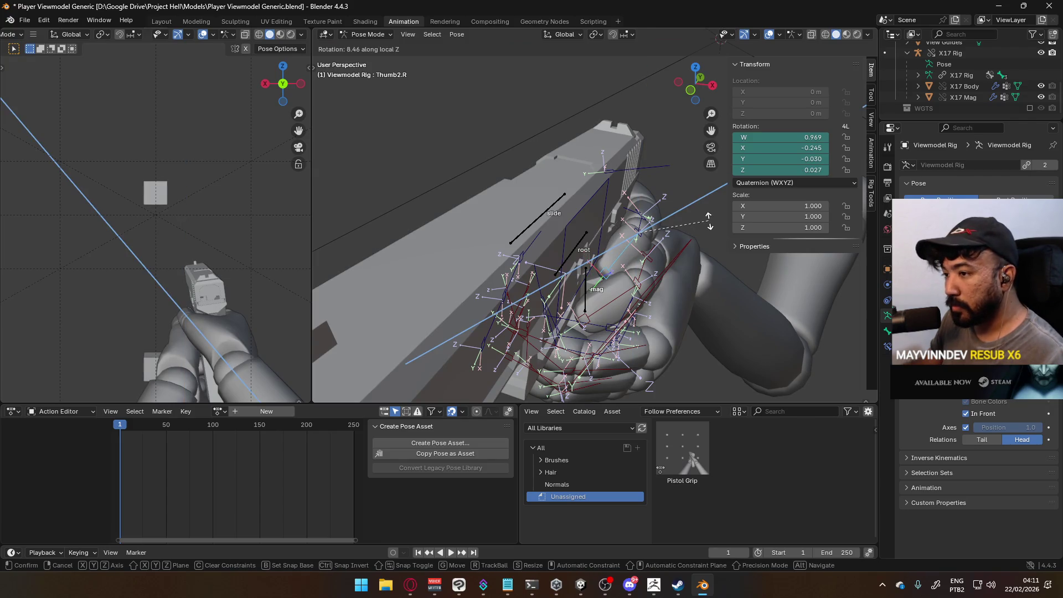
pyautogui.click(701, 223)
# Bend Thumb1.R again around its local X axis.
pyautogui.click(644, 228)
pyautogui.moveTo(644, 228); pyautogui.dragTo(612, 190, button='middle')
pyautogui.press('r')
pyautogui.press('x')
pyautogui.press('x')
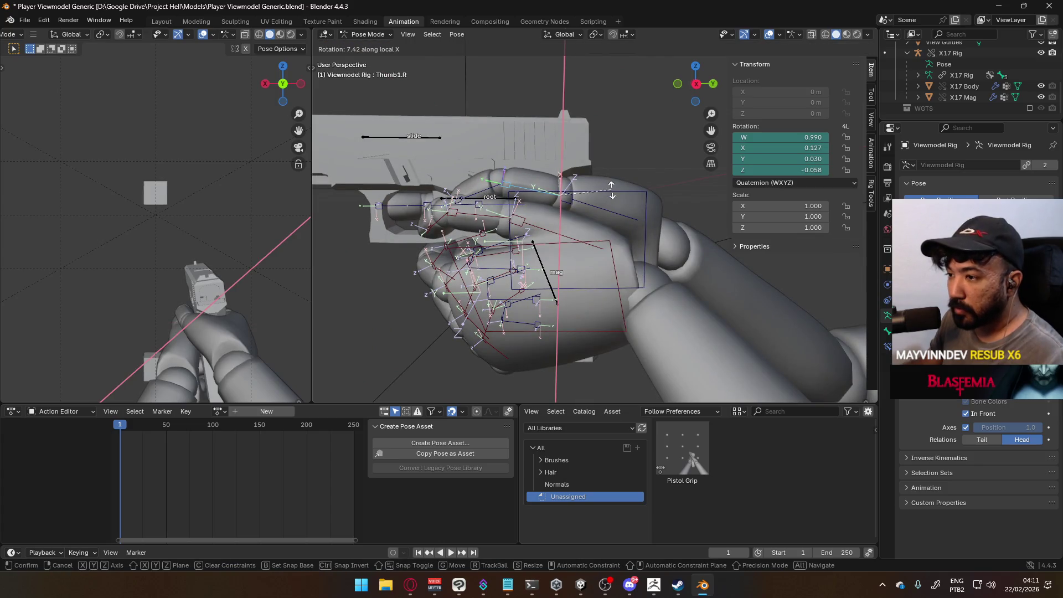
pyautogui.click(612, 190)
# Straighten the thumb tip Thumb2.R with global Z and local X rotations, then check the grip.
pyautogui.click(531, 187)
pyautogui.moveTo(531, 188); pyautogui.dragTo(729, 244, button='middle')
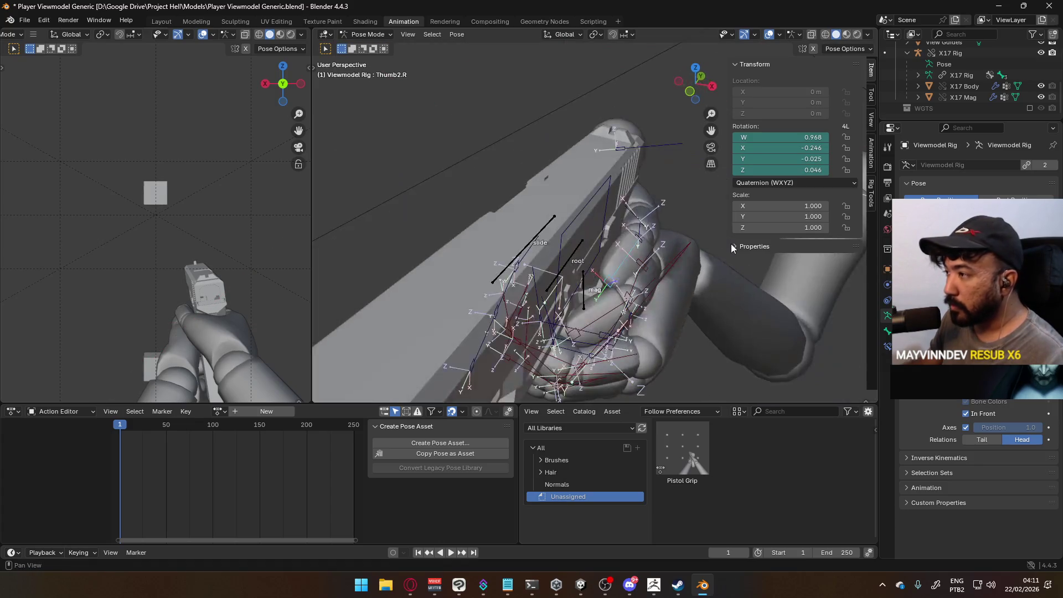
pyautogui.press('r')
pyautogui.press('z')
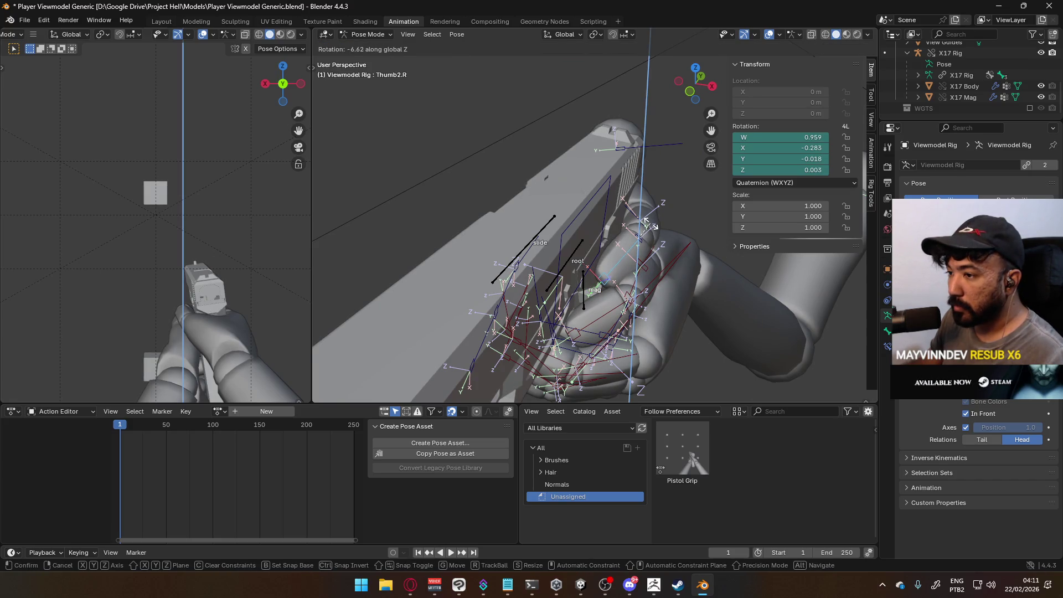
pyautogui.click(669, 224)
pyautogui.moveTo(669, 223); pyautogui.dragTo(580, 178, button='middle')
pyautogui.press('r')
pyautogui.press('x')
pyautogui.press('x')
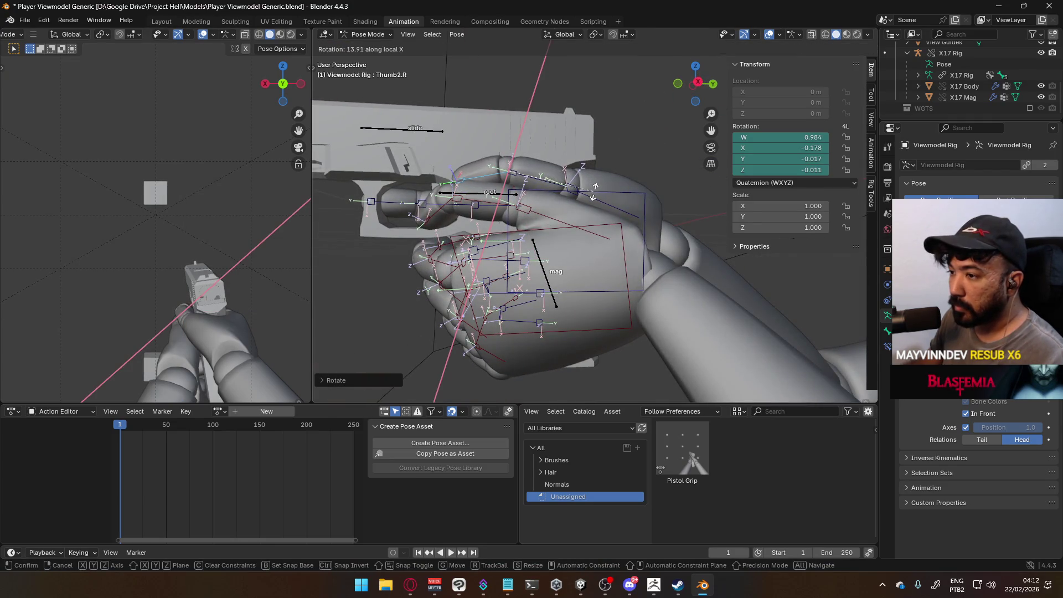
pyautogui.click(593, 190)
pyautogui.moveTo(594, 189)
pyautogui.mouseDown(button='middle')
pyautogui.moveTo(683, 181)
pyautogui.moveTo(642, 215)
pyautogui.moveTo(470, 219)
pyautogui.moveTo(657, 193)
pyautogui.moveTo(719, 175)
pyautogui.moveTo(715, 148)
pyautogui.moveTo(652, 159)
pyautogui.moveTo(646, 190)
pyautogui.moveTo(520, 256)
pyautogui.moveTo(441, 239)
pyautogui.moveTo(466, 244)
pyautogui.mouseUp(button='middle')
pyautogui.scroll(-8, 646, 190)
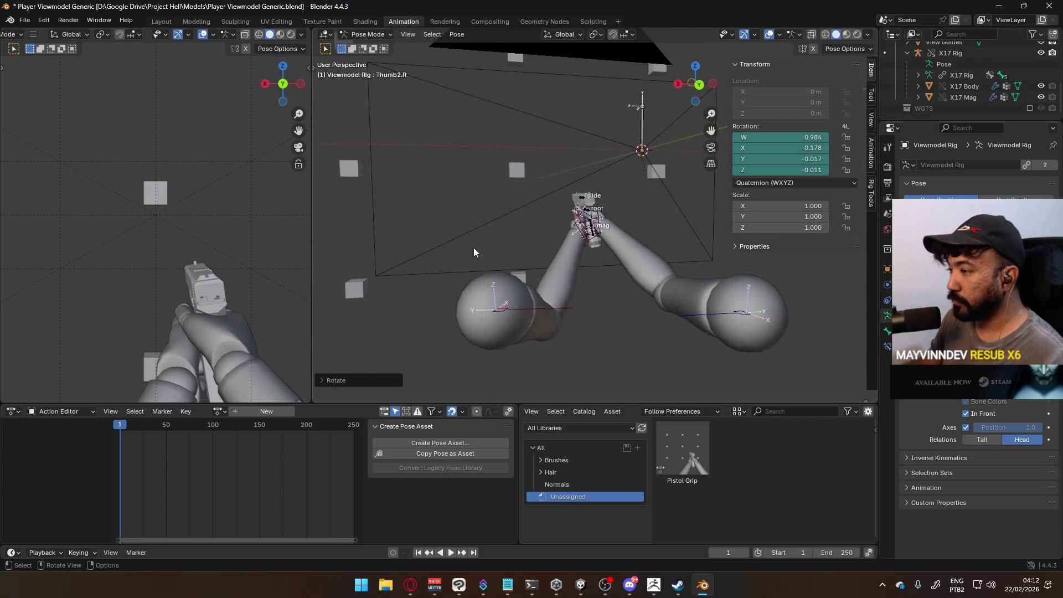
# Raise the left arm by moving the left elbow control ElbowIK.L.
pyautogui.moveTo(518, 315)
pyautogui.mouseDown(button='middle')
pyautogui.moveTo(549, 328)
pyautogui.moveTo(600, 324)
pyautogui.moveTo(601, 337)
pyautogui.mouseUp(button='middle')
pyautogui.click(575, 321)
pyautogui.click(569, 304)
pyautogui.scroll(-4, 241, 237)
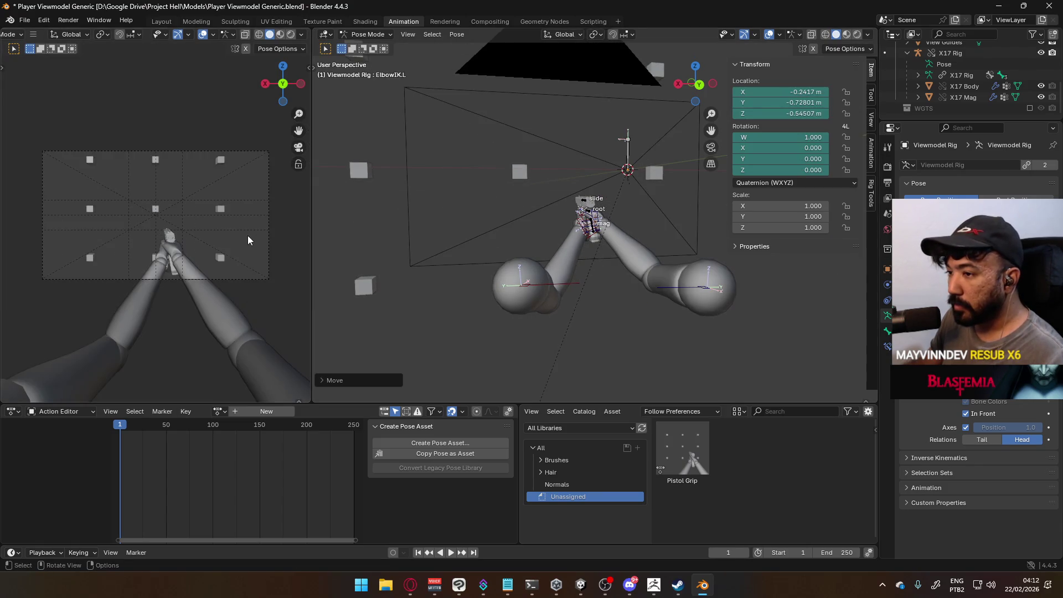
pyautogui.press('g')
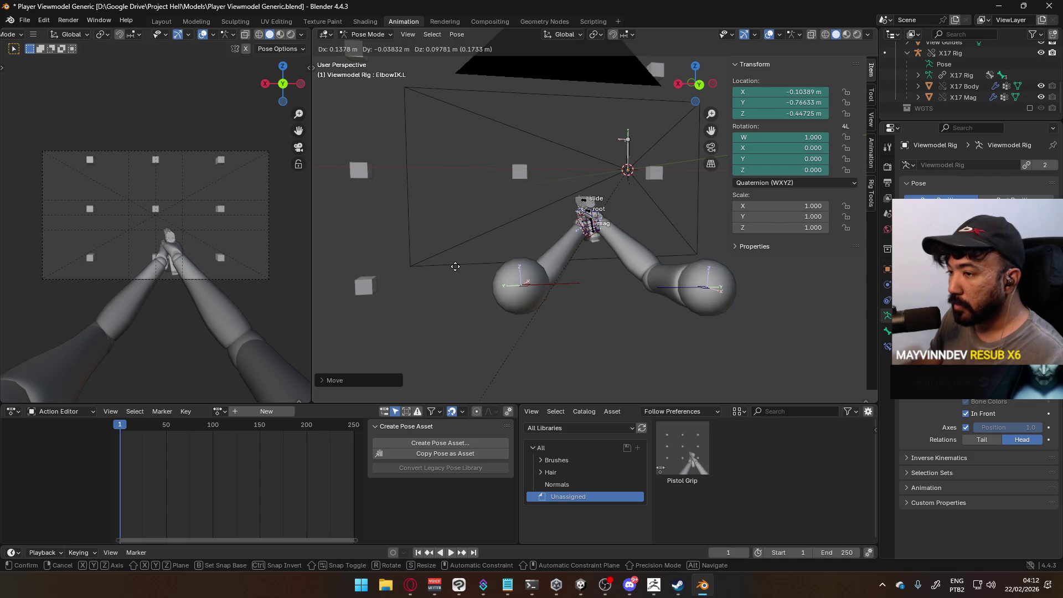
pyautogui.click(465, 283)
# Bring up the Pistol Grip asset's Modify Pose Asset options.
pyautogui.moveTo(465, 284)
pyautogui.mouseDown(button='middle')
pyautogui.moveTo(597, 270)
pyautogui.moveTo(548, 185)
pyautogui.mouseUp(button='middle')
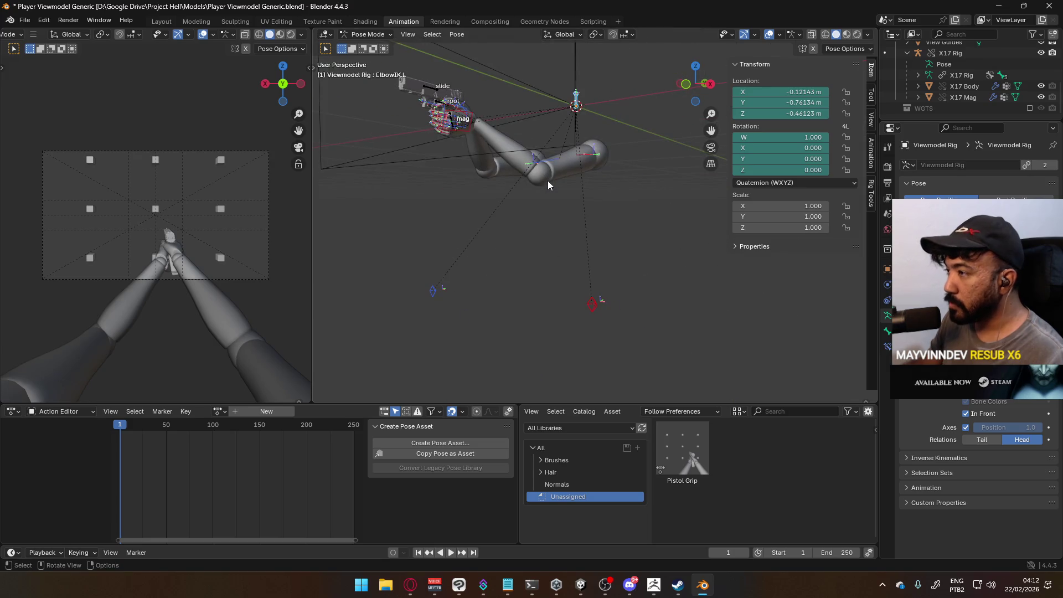
pyautogui.rightClick(690, 439)
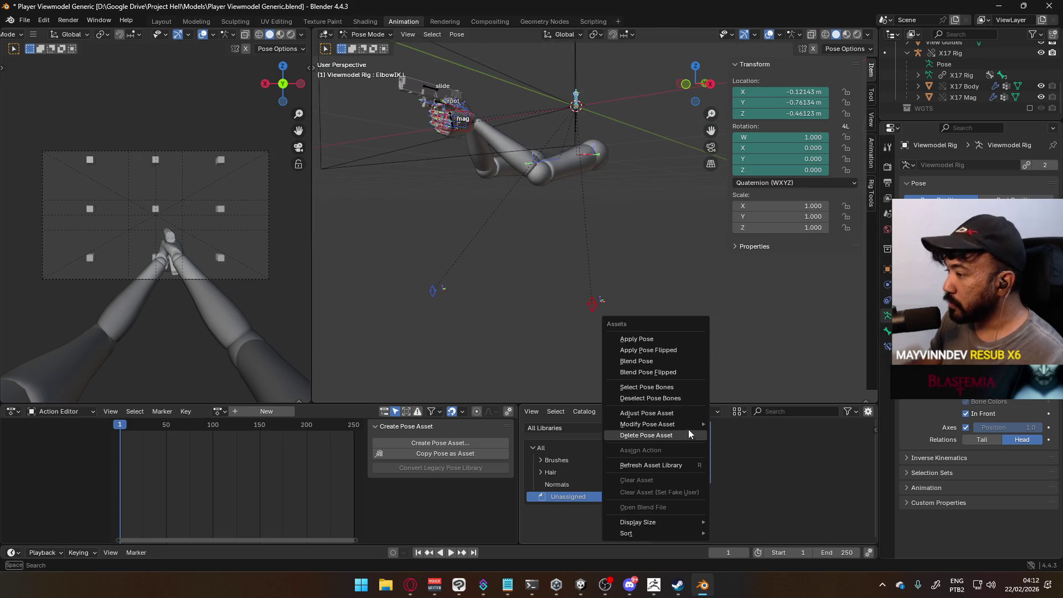
pyautogui.moveTo(692, 424)
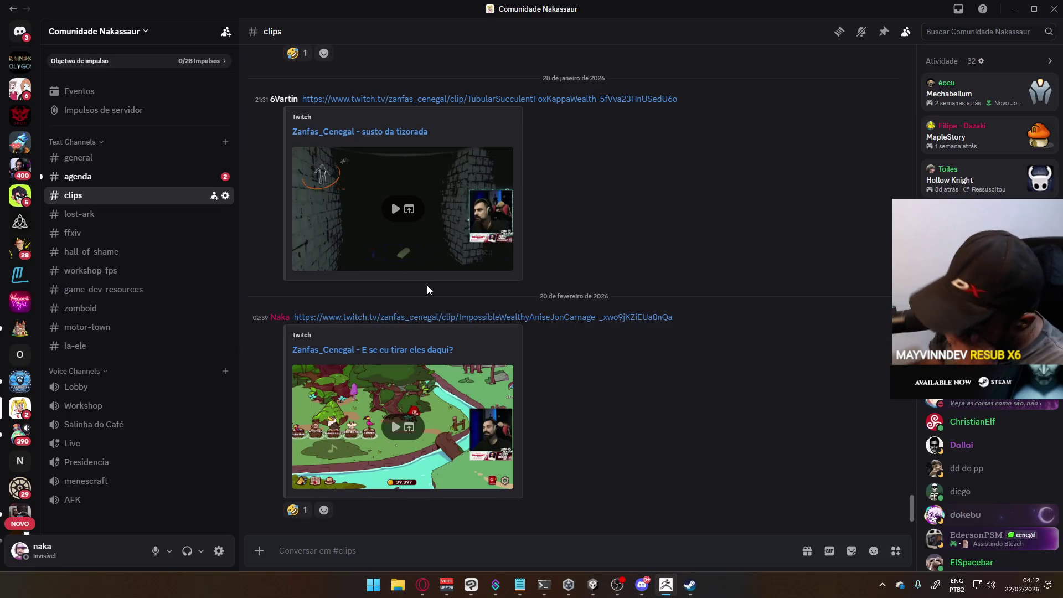
# Open Mannequin Male A.blend from the Google Drive Models folder and return to Blender.
pyautogui.click(884, 585)
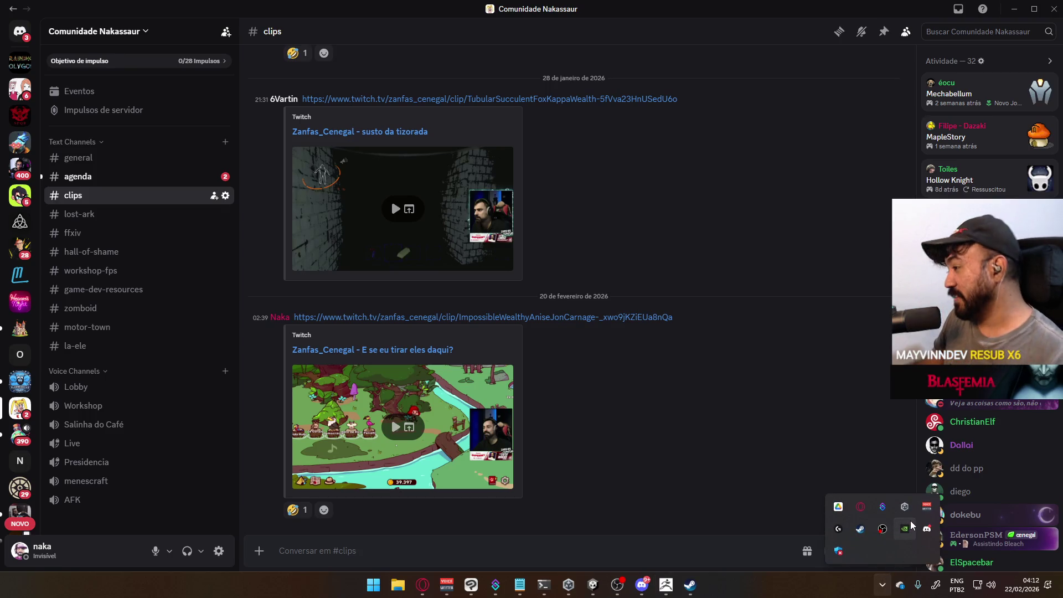
pyautogui.click(838, 506)
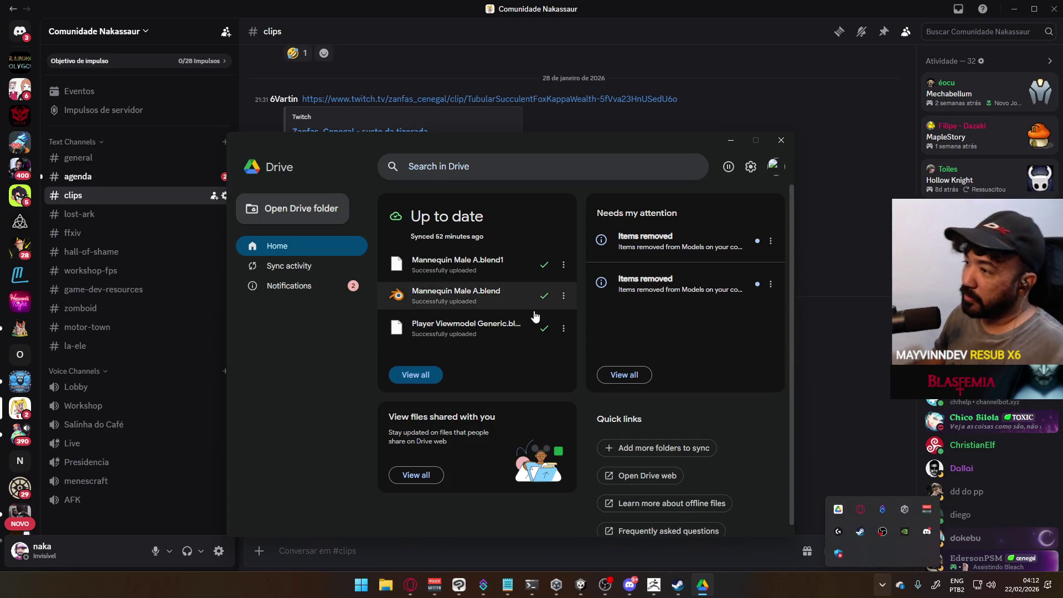
pyautogui.click(490, 304)
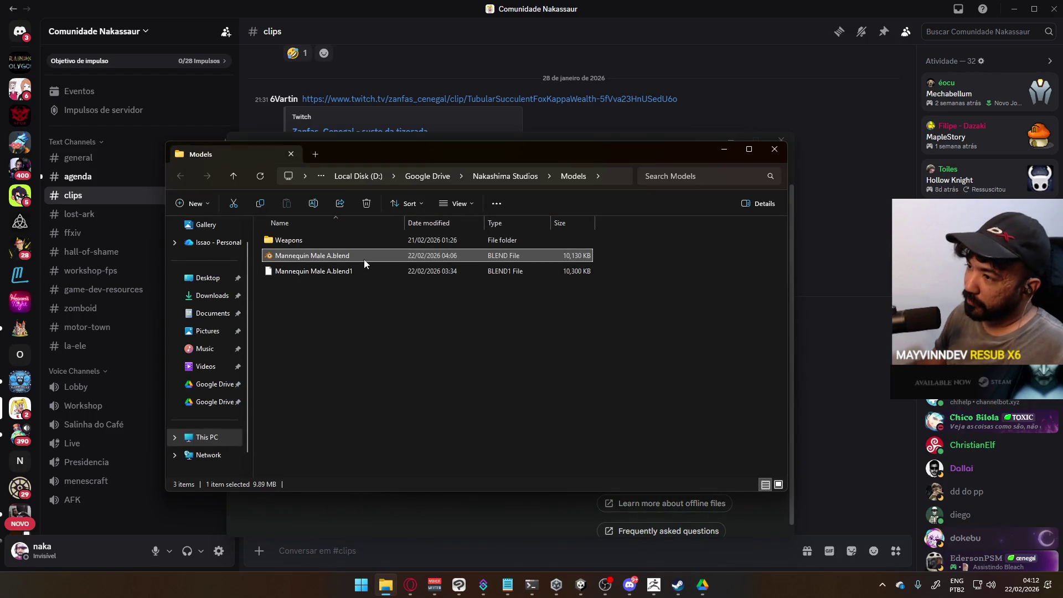
pyautogui.doubleClick(363, 259)
pyautogui.click(780, 149)
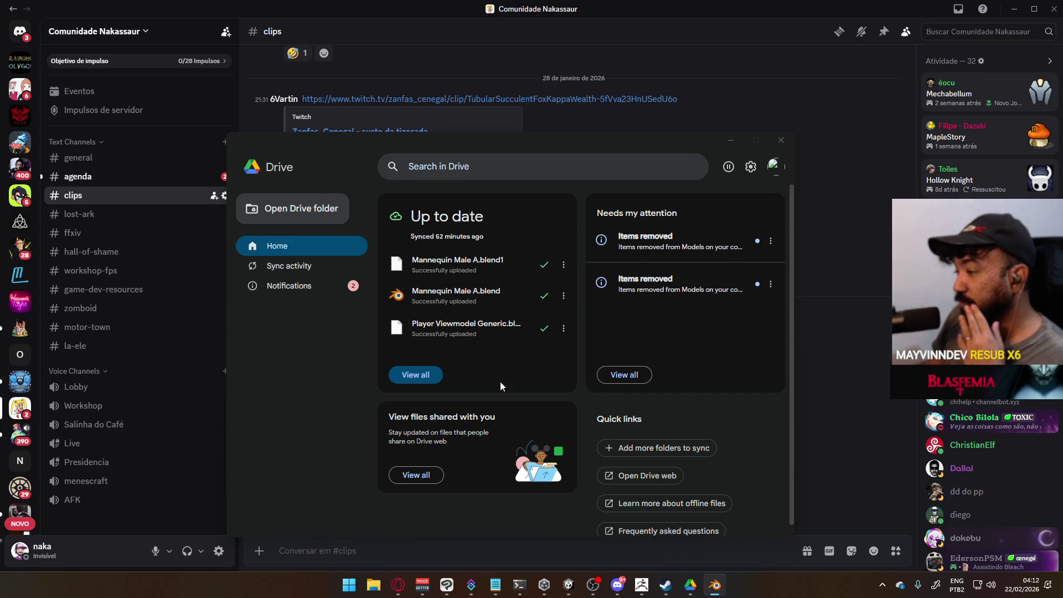
pyautogui.moveTo(666, 592)
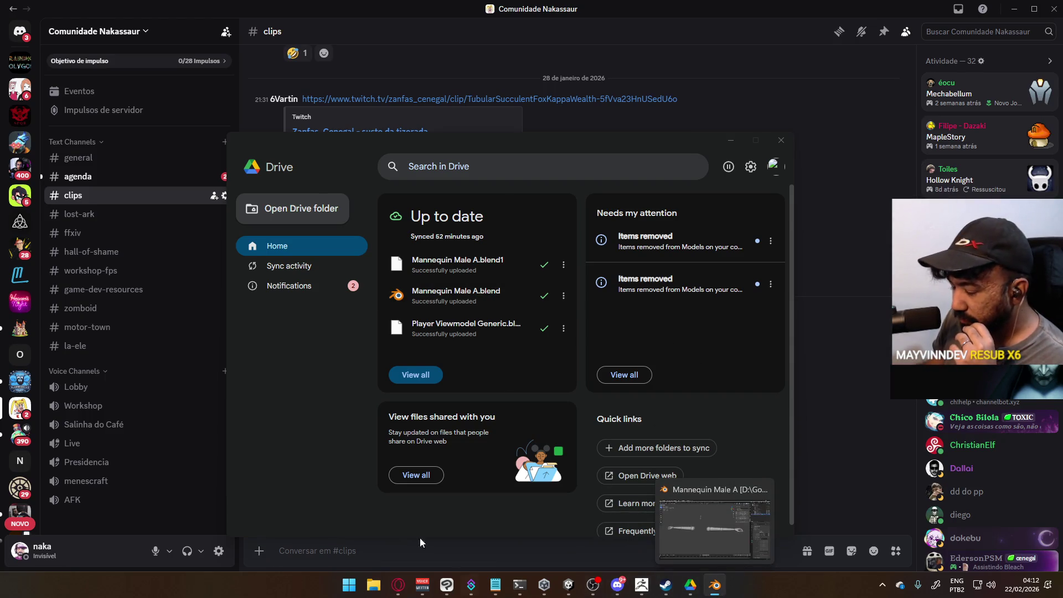
pyautogui.click(715, 585)
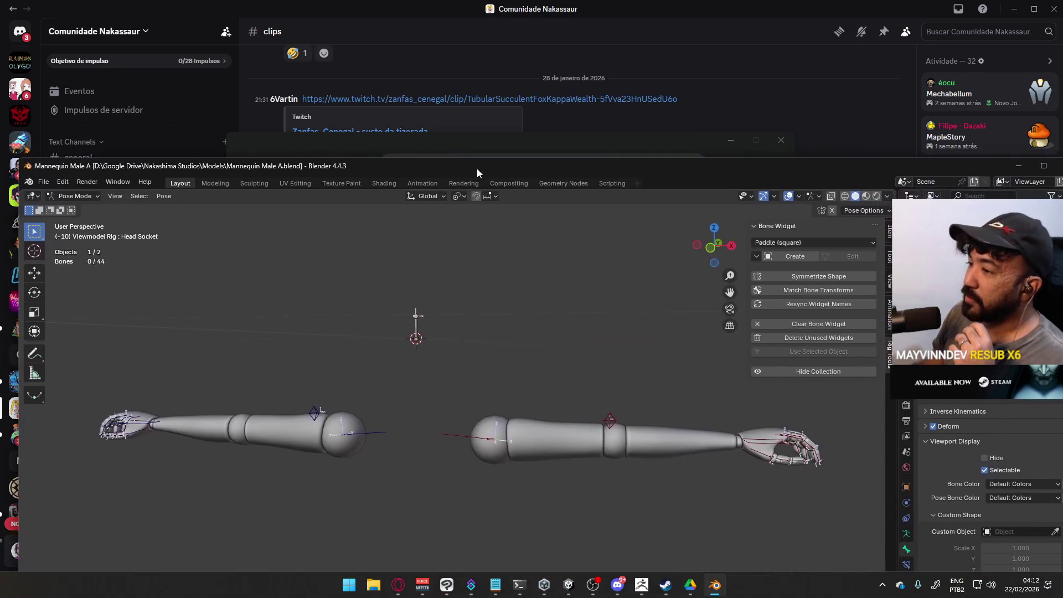
# Recover Player Viewmodel Generic from its autosave and save it over the original.
pyautogui.scroll(-6, 410, 280)
pyautogui.scroll(2, 410, 277)
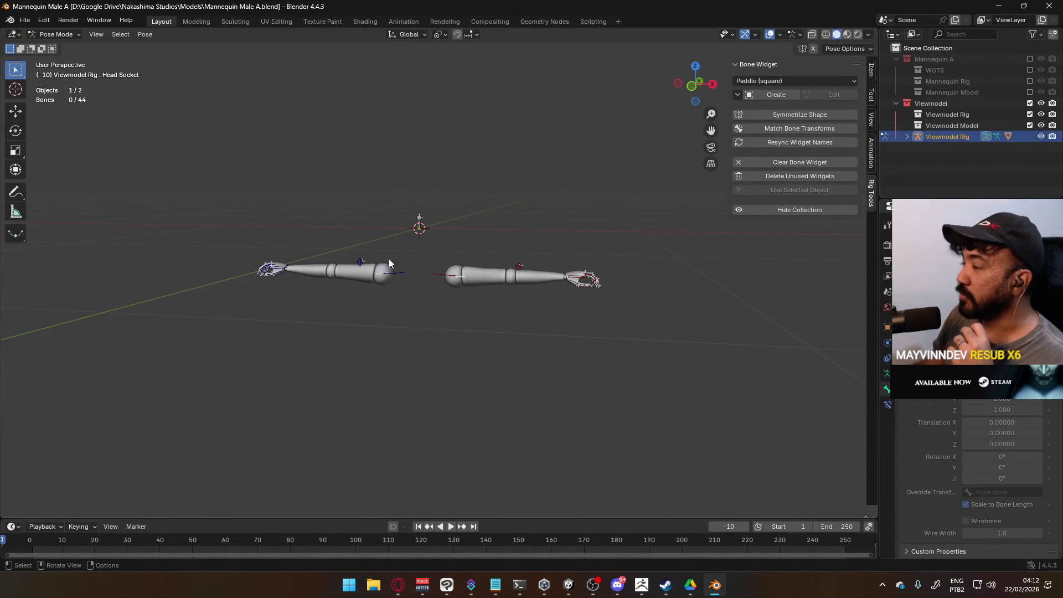
pyautogui.click(25, 20)
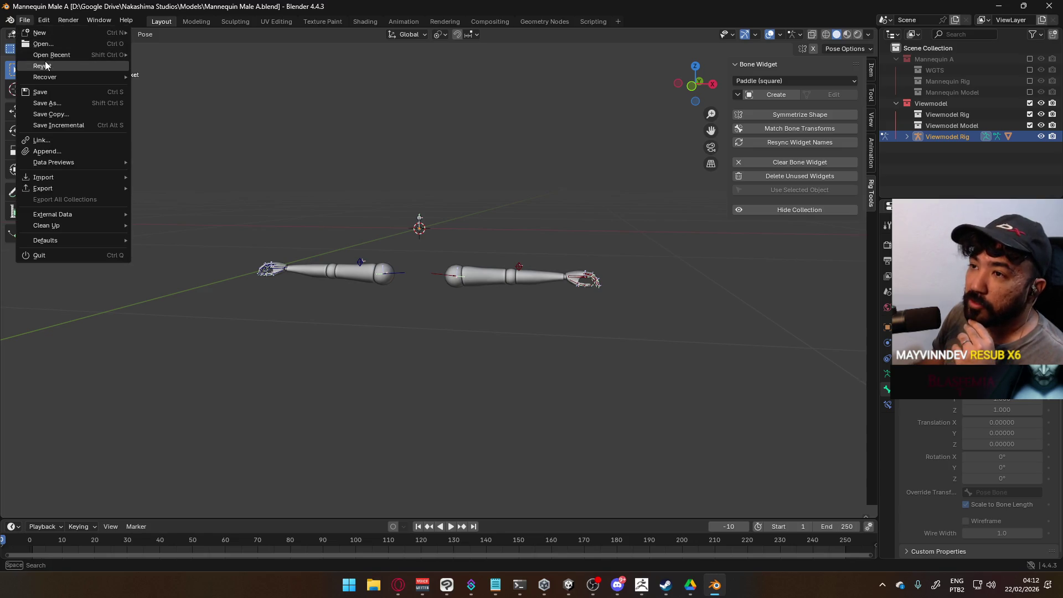
pyautogui.moveTo(52, 72)
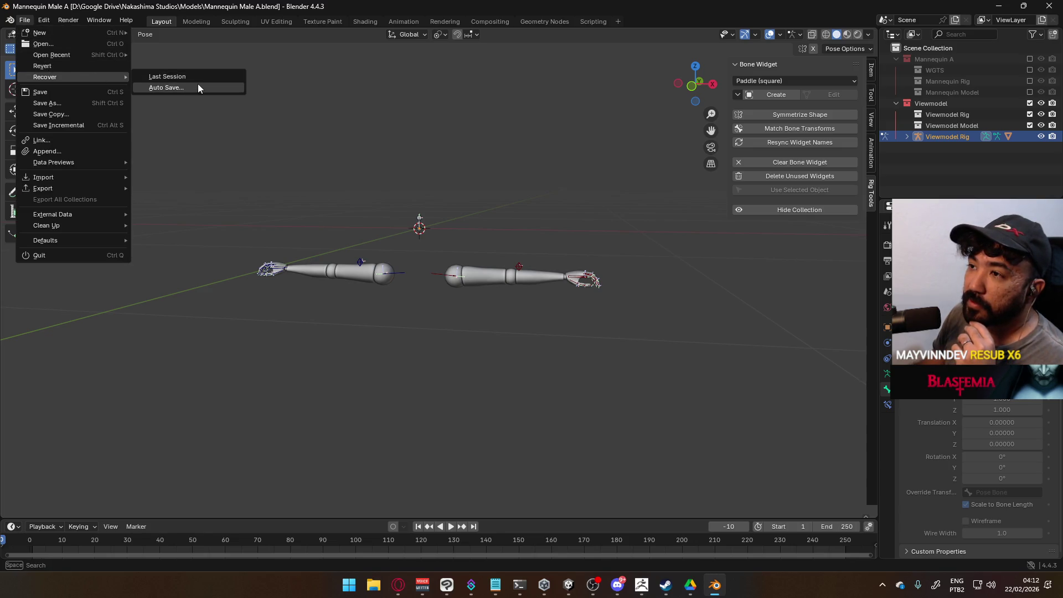
pyautogui.click(197, 86)
pyautogui.doubleClick(494, 188)
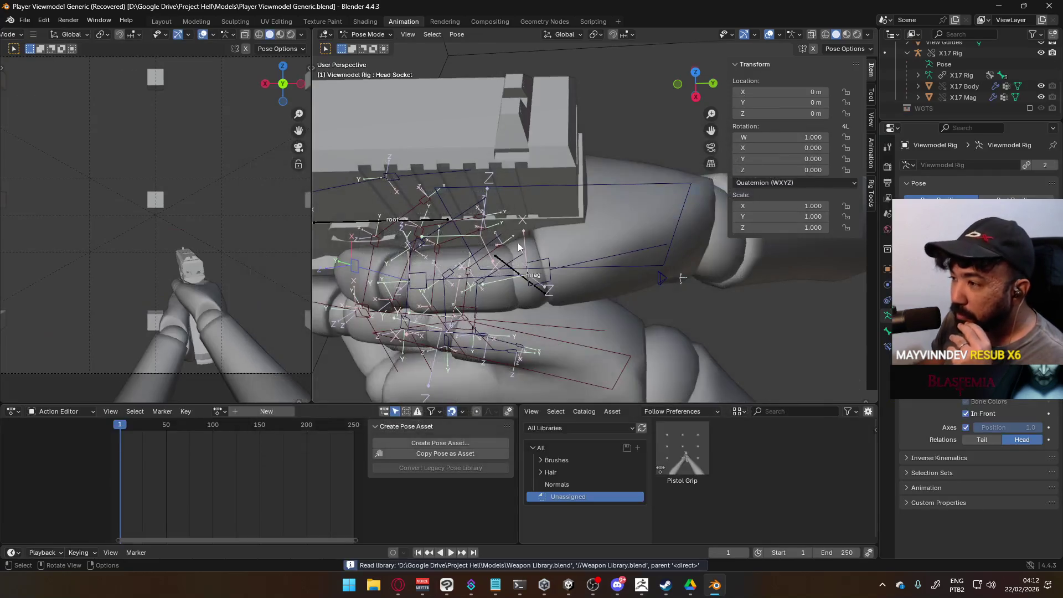
pyautogui.moveTo(426, 274)
pyautogui.mouseDown(button='middle')
pyautogui.moveTo(511, 272)
pyautogui.moveTo(580, 203)
pyautogui.moveTo(530, 216)
pyautogui.mouseUp(button='middle')
pyautogui.hotkey('ctrl', 's')
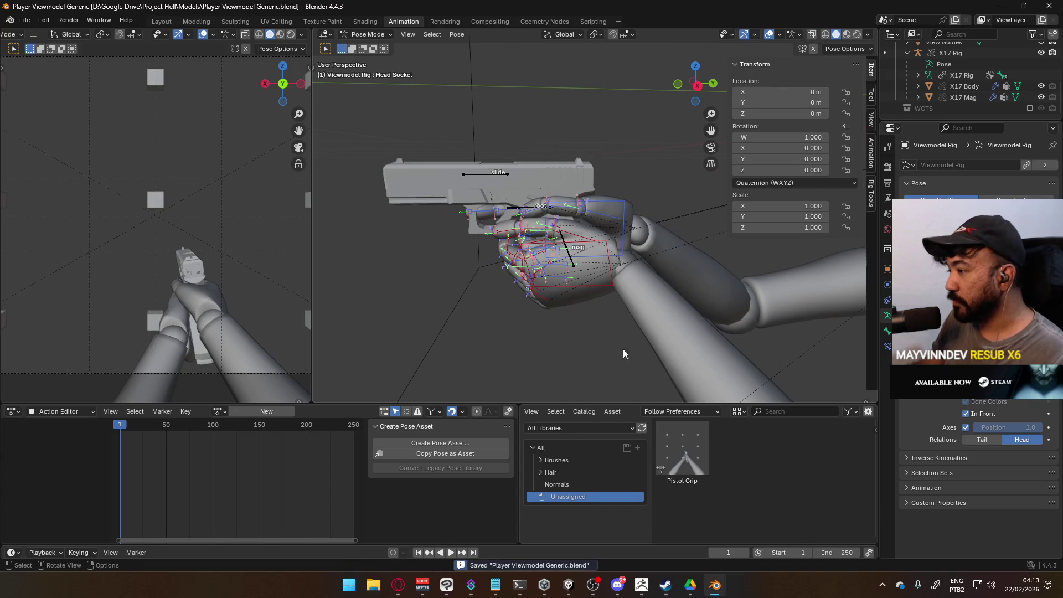
# Move the left elbow IK control ElbowIK.L up and left, then reframe the rig.
pyautogui.scroll(-6, 600, 296)
pyautogui.moveTo(566, 308); pyautogui.dragTo(410, 308, button='middle')
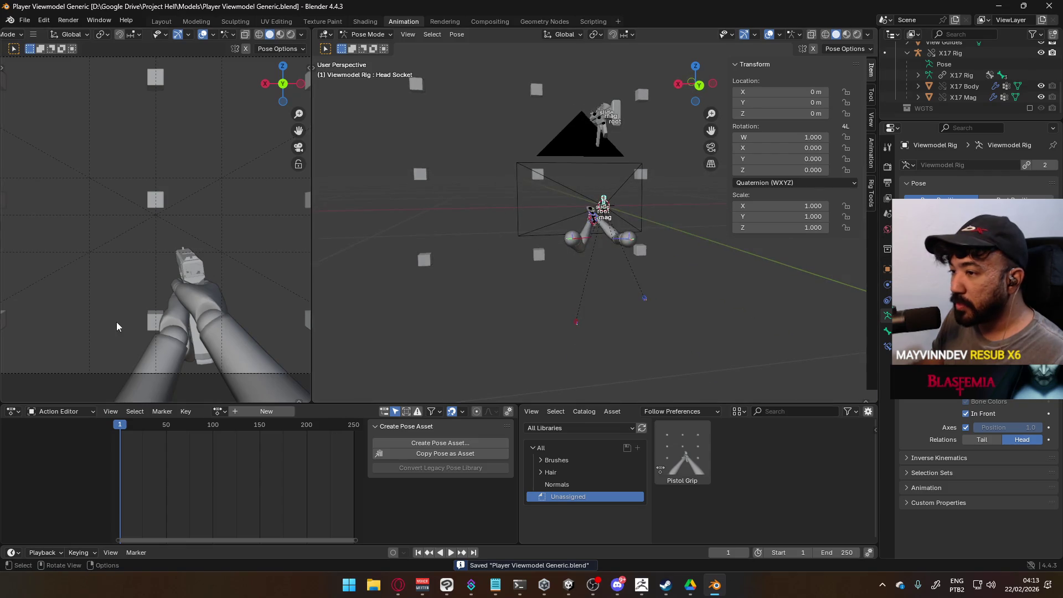
pyautogui.scroll(-3, 138, 321)
pyautogui.click(577, 323)
pyautogui.moveTo(580, 326); pyautogui.dragTo(543, 295)
pyautogui.moveTo(586, 291)
pyautogui.mouseDown(button='middle')
pyautogui.moveTo(641, 282)
pyautogui.moveTo(559, 269)
pyautogui.moveTo(733, 269)
pyautogui.moveTo(689, 321)
pyautogui.moveTo(590, 353)
pyautogui.moveTo(647, 234)
pyautogui.moveTo(786, 201)
pyautogui.mouseUp(button='middle')
pyautogui.scroll(5, 204, 247)
pyautogui.scroll(2, 224, 269)
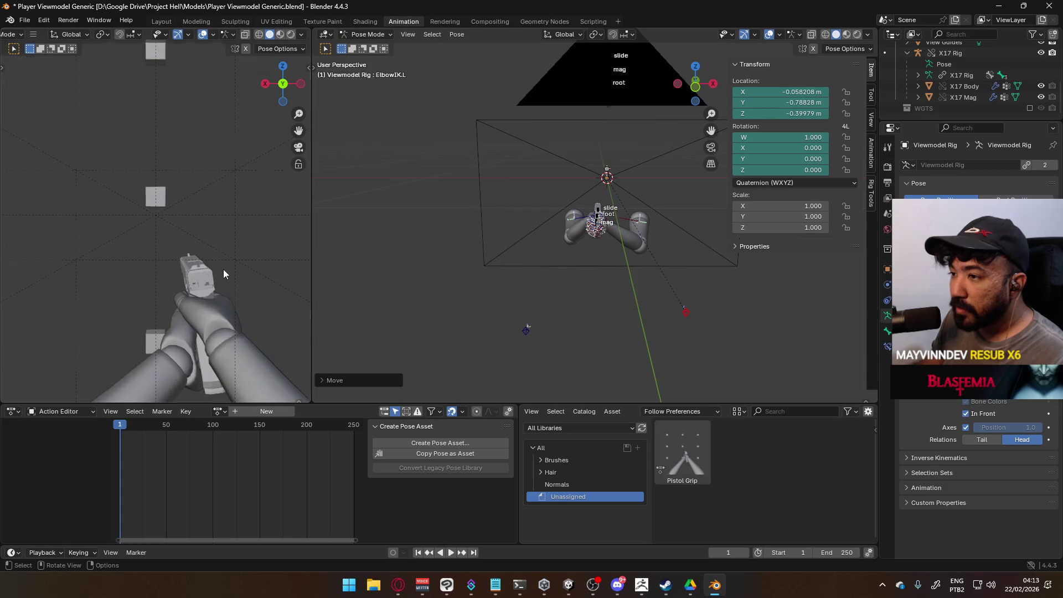
pyautogui.scroll(2, 294, 294)
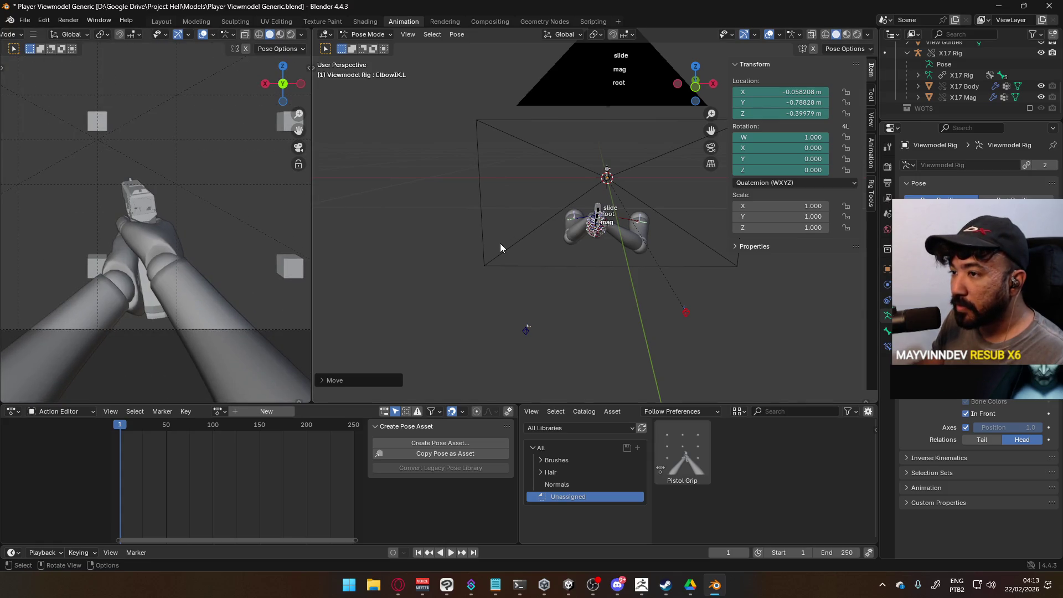
pyautogui.keyDown('shift'); pyautogui.moveTo(616, 267); pyautogui.dragTo(553, 206, button='middle'); pyautogui.keyUp('shift')
pyautogui.click(568, 123)
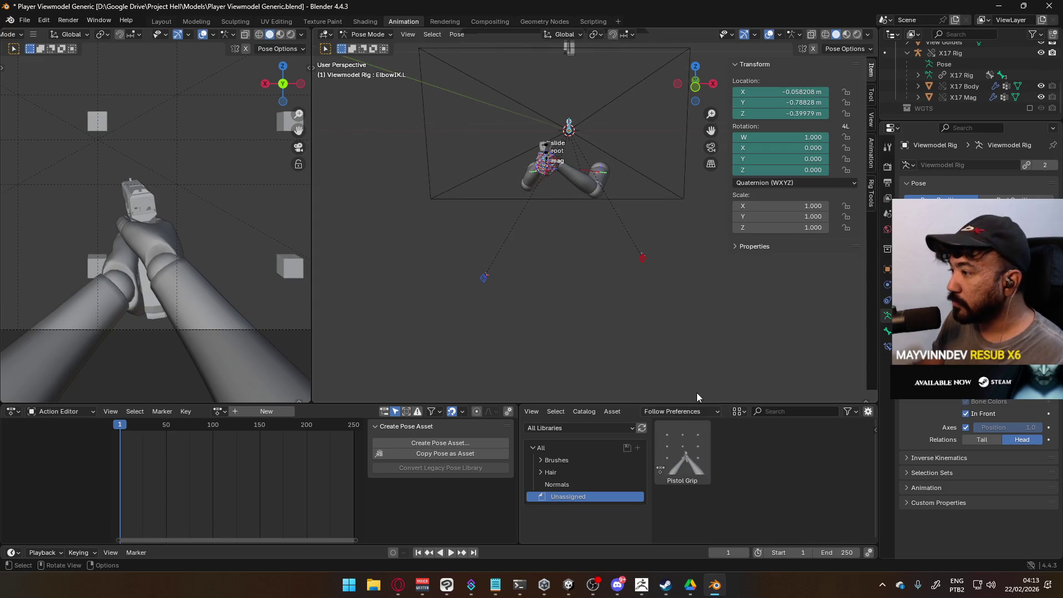
# Delete the old Pistol Grip pose asset and refresh the asset library.
pyautogui.rightClick(695, 449)
pyautogui.click(691, 456)
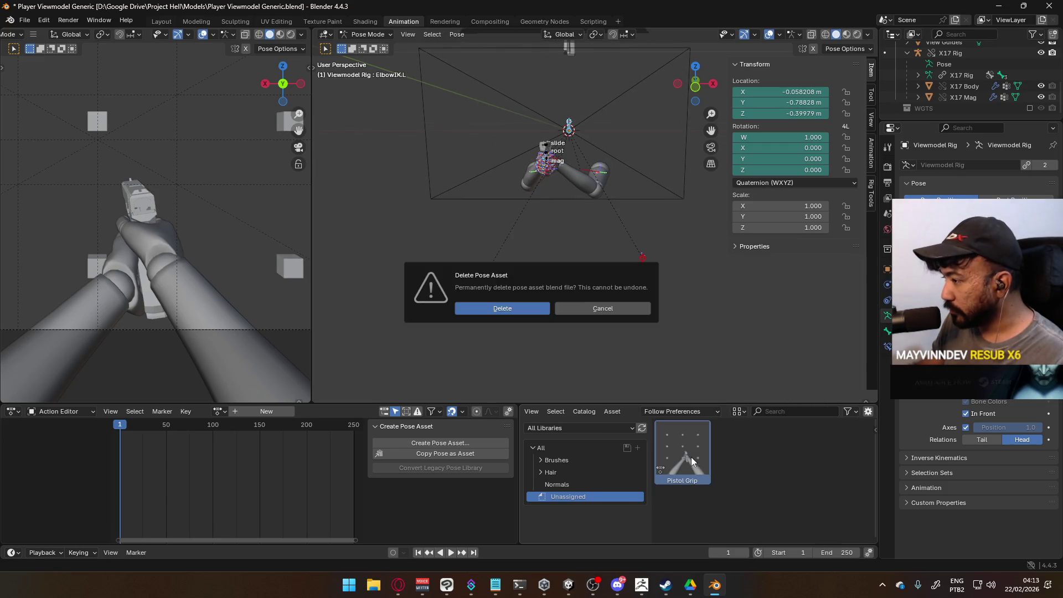
pyautogui.click(532, 313)
pyautogui.rightClick(684, 450)
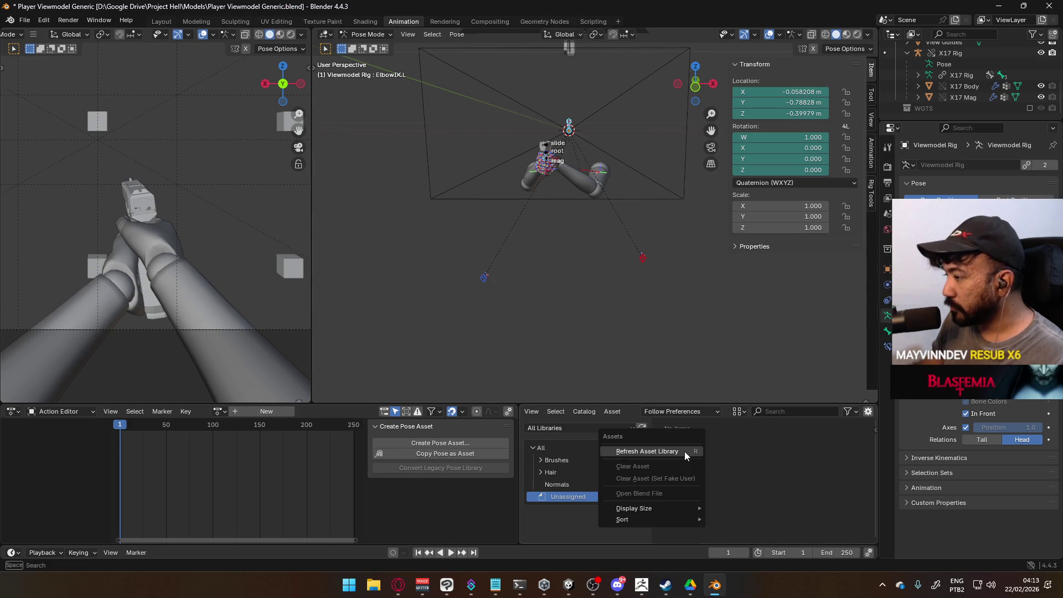
pyautogui.click(684, 451)
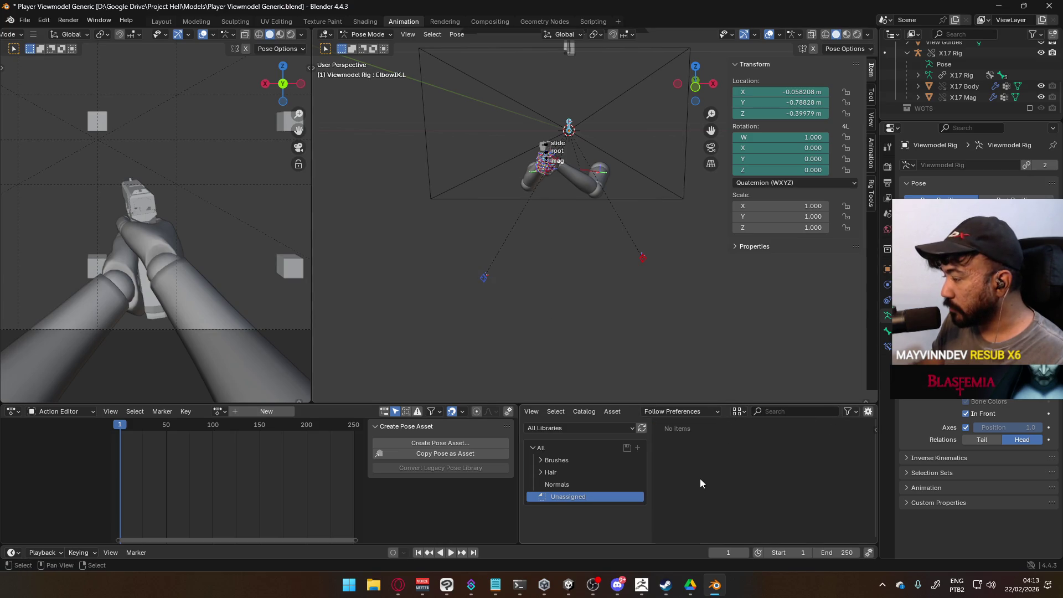
# Create a new 'Pistol Grip' pose asset in the Rig Poses catalog.
pyautogui.click(447, 442)
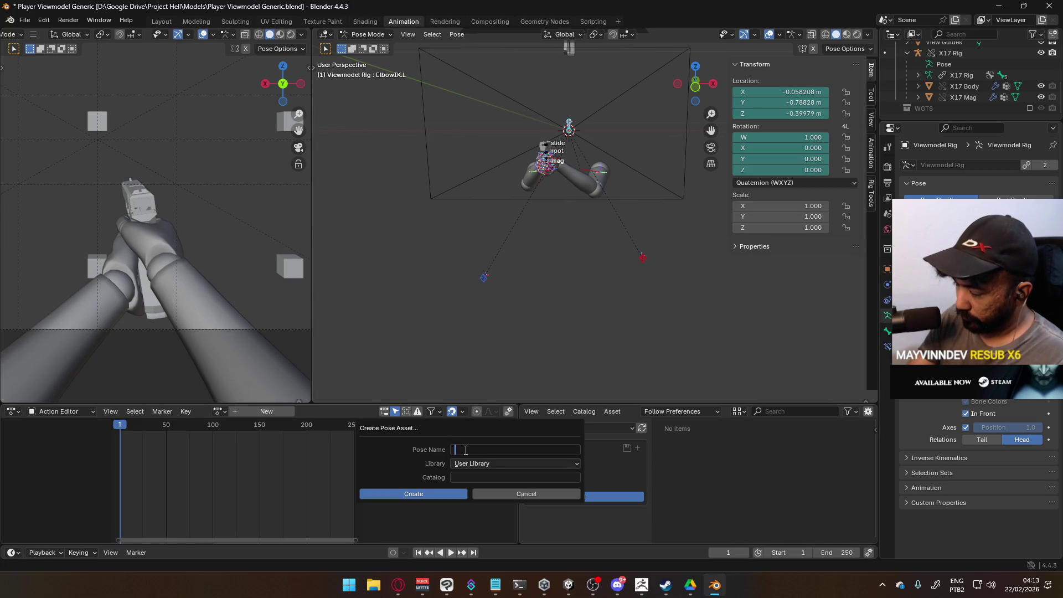
pyautogui.write('c')
pyautogui.press('BackSpace')
pyautogui.write('Pistol Grip')
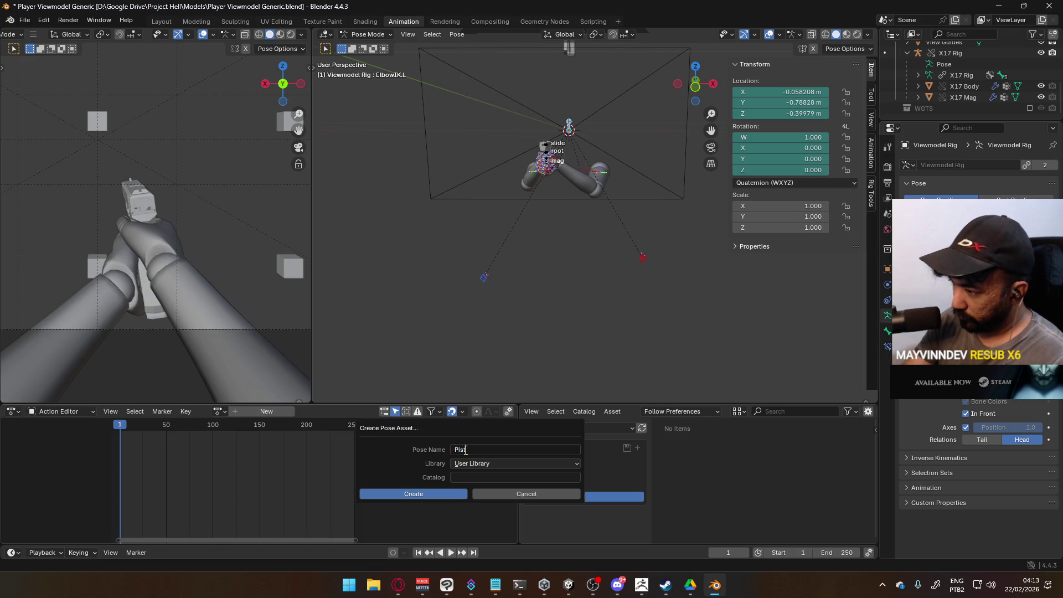
pyautogui.click(479, 476)
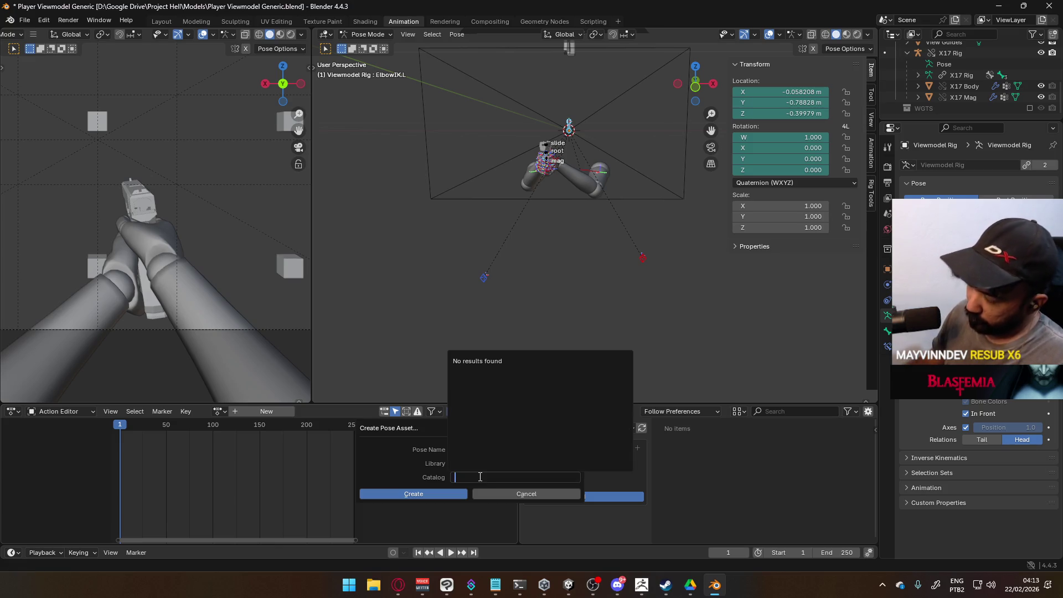
pyautogui.write('H')
pyautogui.press('BackSpace')
pyautogui.write('a')
pyautogui.press('BackSpace')
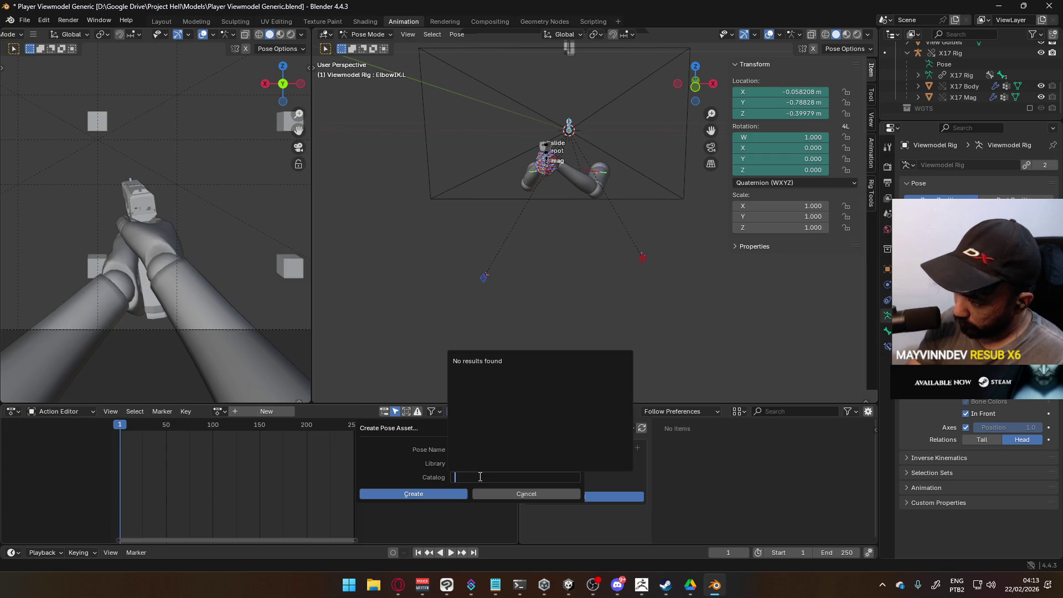
pyautogui.write('Rug')
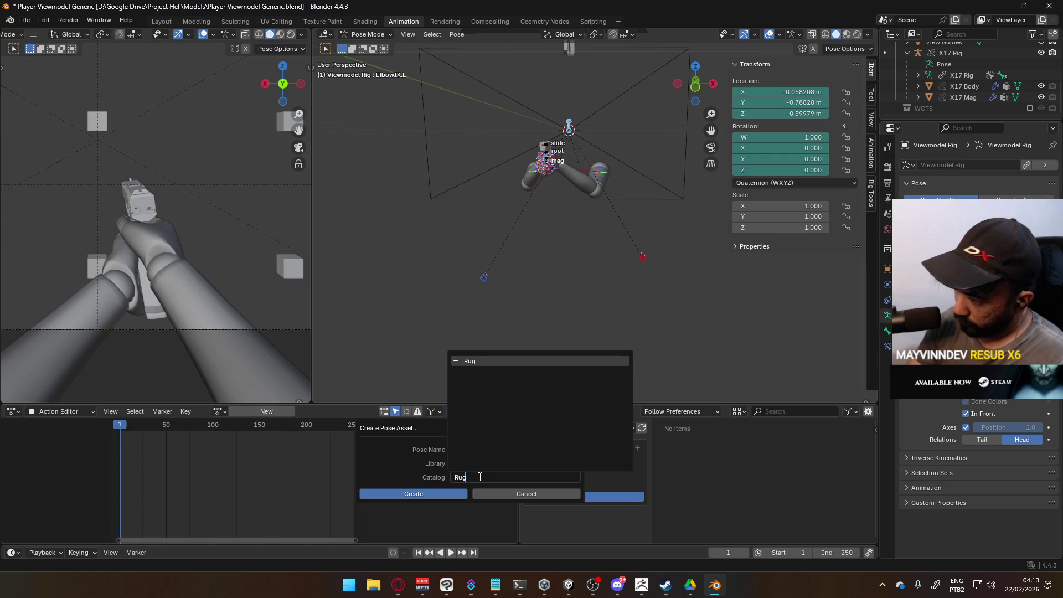
pyautogui.write('Poses')
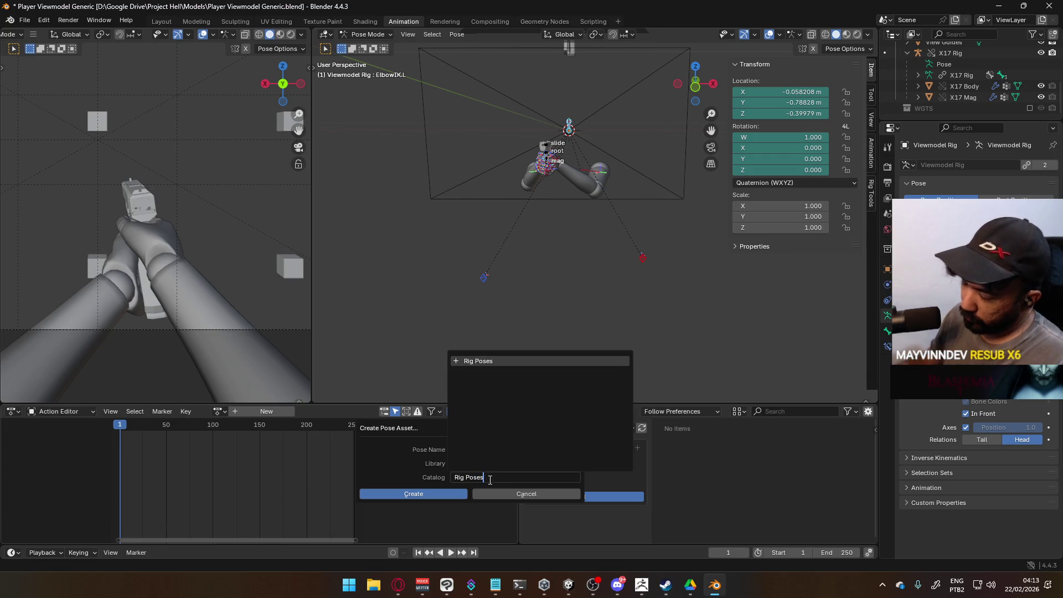
pyautogui.click(455, 493)
pyautogui.moveTo(493, 250)
pyautogui.mouseDown(button='middle')
pyautogui.moveTo(456, 231)
pyautogui.moveTo(632, 217)
pyautogui.moveTo(558, 241)
pyautogui.moveTo(447, 218)
pyautogui.moveTo(476, 202)
pyautogui.moveTo(567, 191)
pyautogui.moveTo(579, 237)
pyautogui.moveTo(508, 251)
pyautogui.moveTo(462, 205)
pyautogui.moveTo(594, 166)
pyautogui.moveTo(513, 222)
pyautogui.moveTo(464, 229)
pyautogui.moveTo(567, 228)
pyautogui.mouseUp(button='middle')
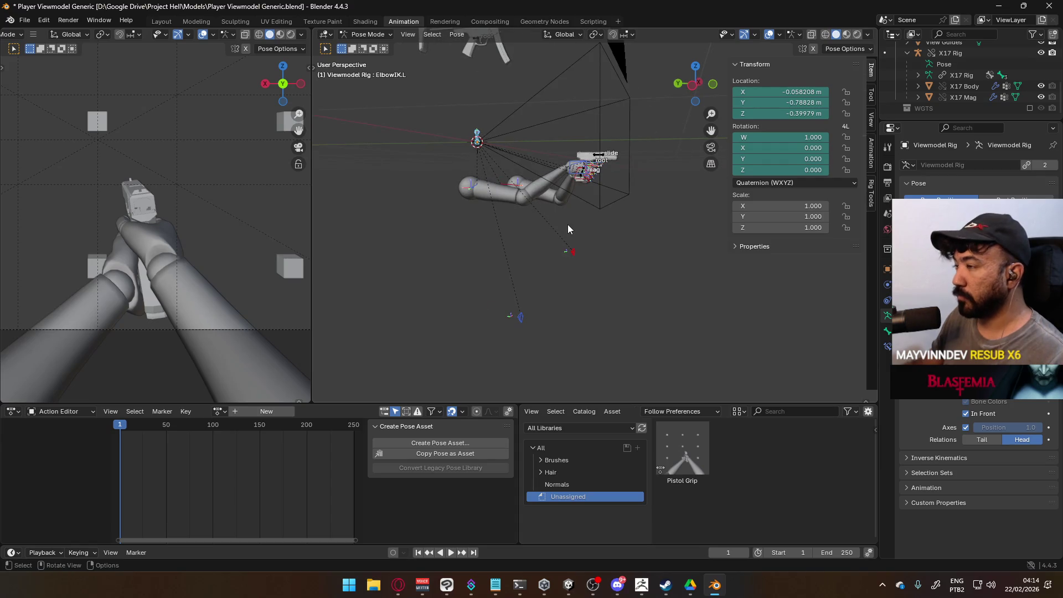
# Save Player Viewmodel Generic.blend and zoom in on the hand and pistol.
pyautogui.hotkey('ctrl', 's')
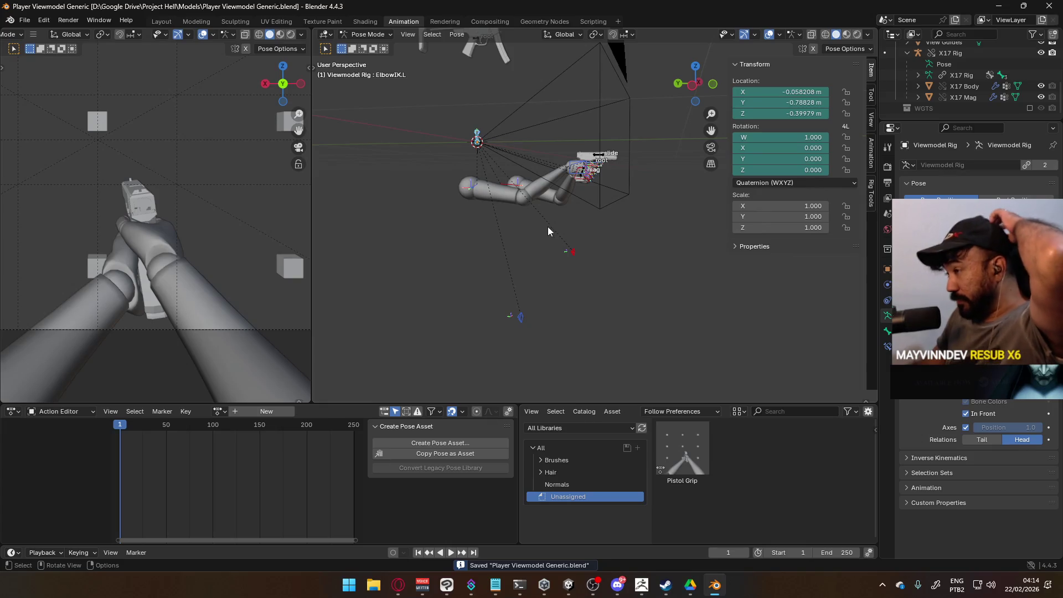
pyautogui.scroll(10, 607, 143)
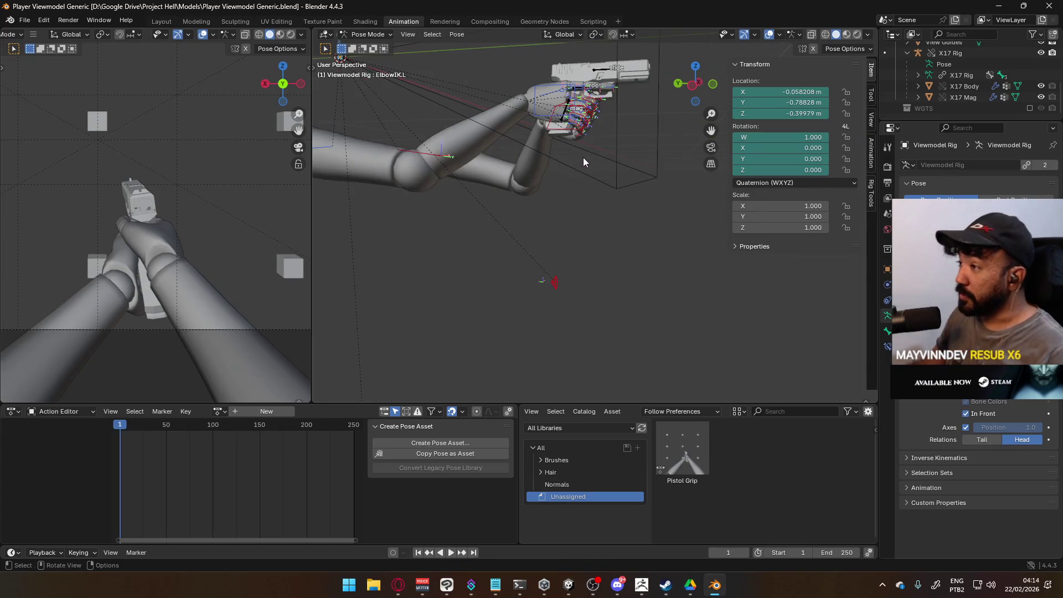
pyautogui.scroll(2, 577, 239)
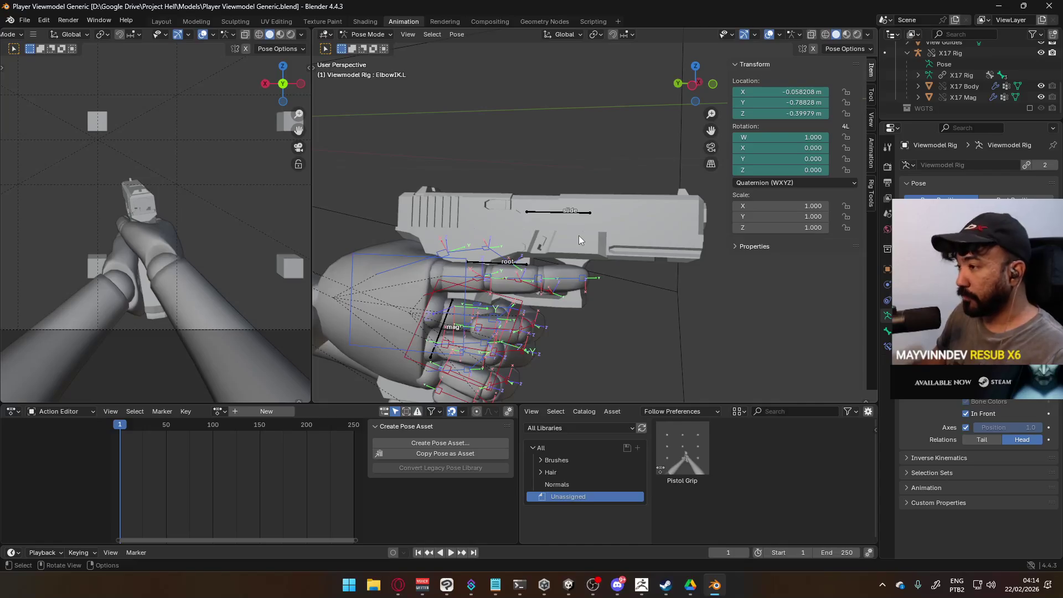
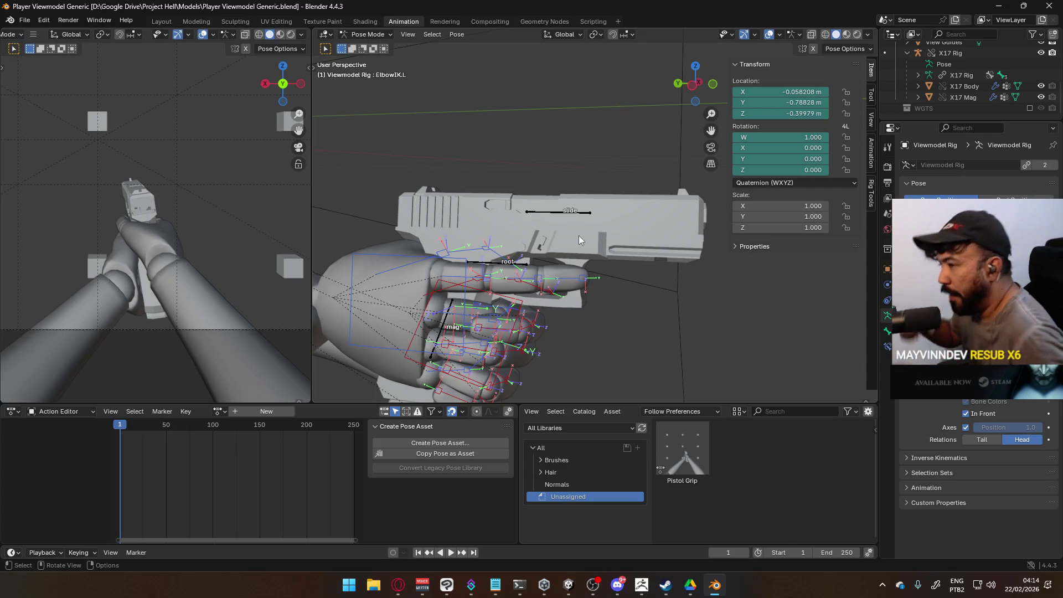
# Return to Object Mode and select the MP5 Rig object.
pyautogui.moveTo(639, 183)
pyautogui.keyDown('ctrl'); pyautogui.mouseDown(button='middle')
pyautogui.moveTo(609, 243)
pyautogui.moveTo(543, 176)
pyautogui.moveTo(506, 190)
pyautogui.mouseUp(button='middle'); pyautogui.keyUp('ctrl')
pyautogui.click(366, 34)
pyautogui.click(366, 46)
pyautogui.click(386, 129)
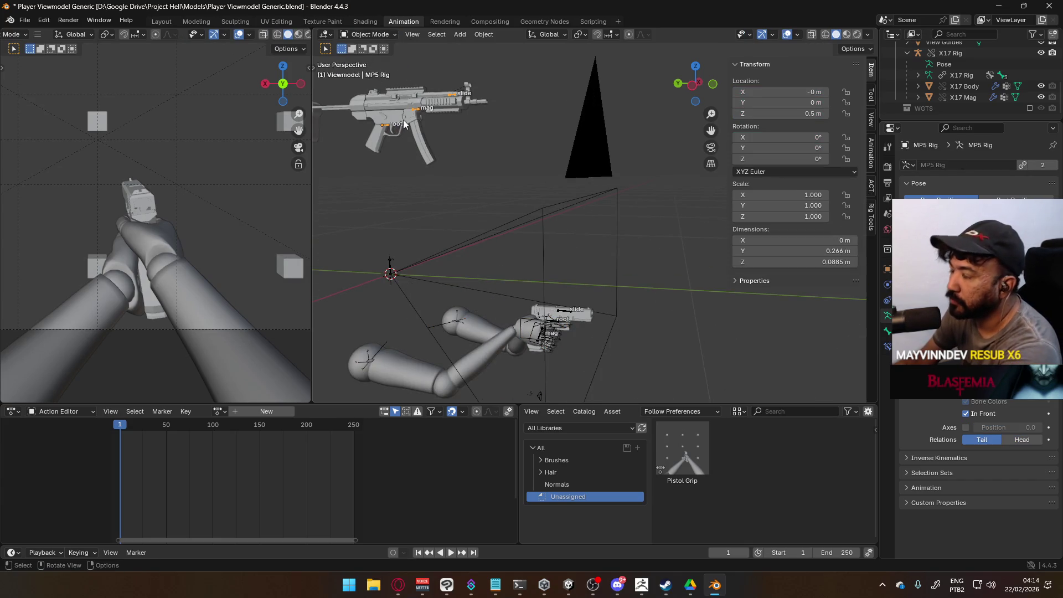
# In the right orthographic view, clear the MP5 Rig's location to the world origin.
pyautogui.press('KP_3')
pyautogui.scroll(-3, 511, 140)
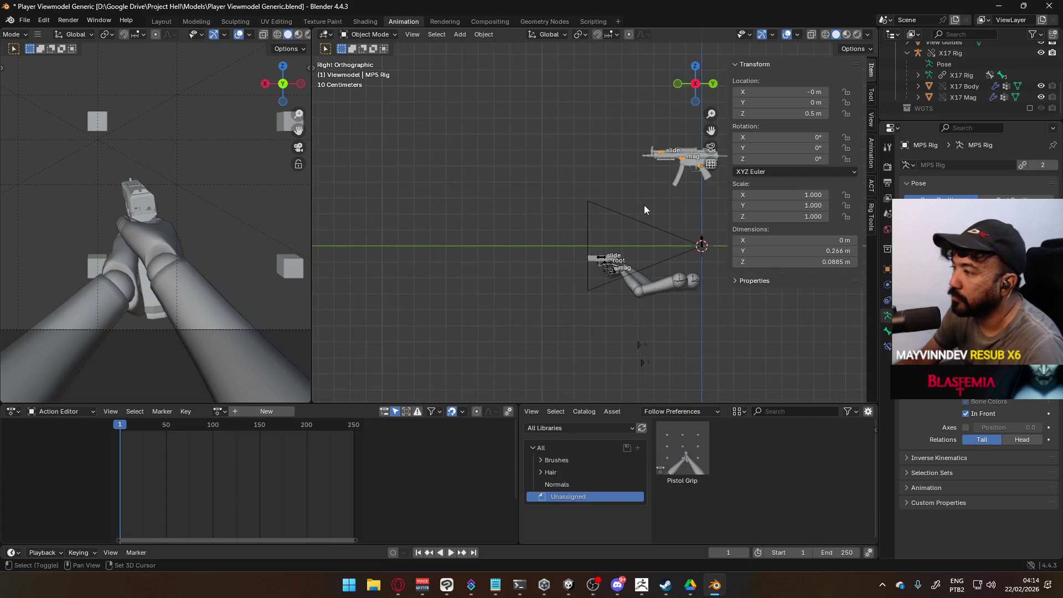
pyautogui.keyDown('shift'); pyautogui.moveTo(606, 189); pyautogui.dragTo(516, 196, button='middle'); pyautogui.keyUp('shift')
pyautogui.hotkey('alt', 'g')
pyautogui.scroll(4, 583, 213)
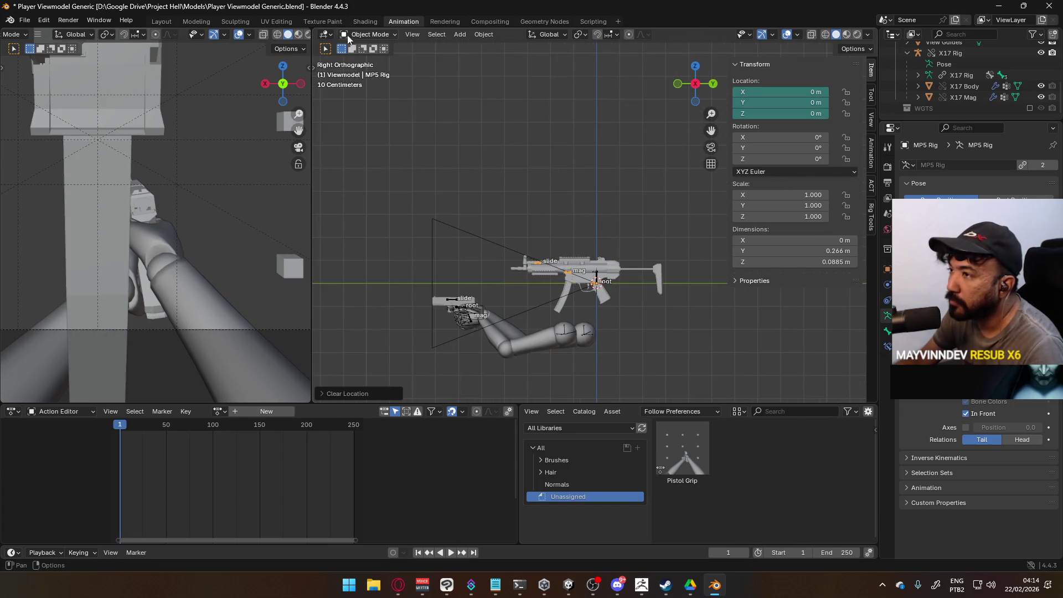
pyautogui.click(366, 35)
# In Pose Mode, slide the MP5 rig's root bone along the global Y axis.
pyautogui.click(390, 66)
pyautogui.click(596, 314)
pyautogui.moveTo(604, 324)
pyautogui.keyDown('shift'); pyautogui.mouseDown(button='middle')
pyautogui.moveTo(629, 298)
pyautogui.moveTo(640, 245)
pyautogui.mouseUp(button='middle'); pyautogui.keyUp('shift')
pyautogui.press('g')
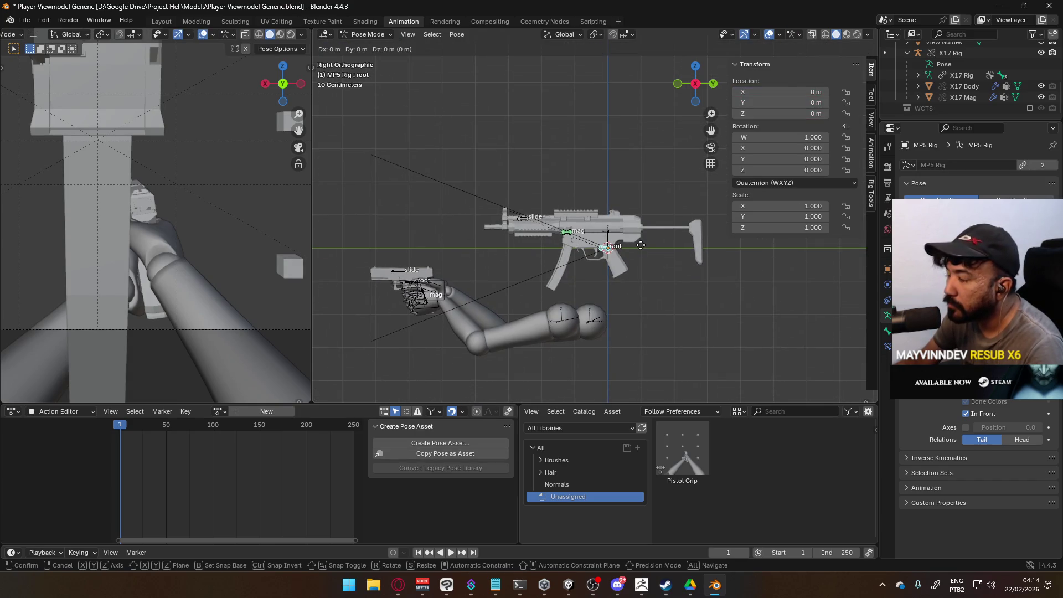
pyautogui.press('y')
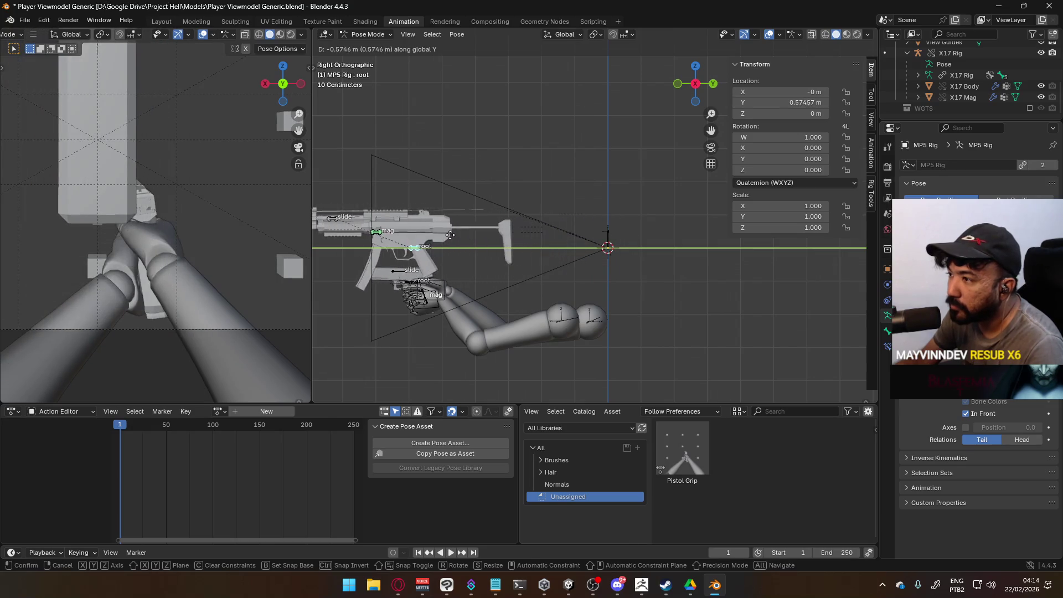
pyautogui.click(476, 241)
# Move the root bone freely so the rifle sits in the viewmodel hands, checking through the camera.
pyautogui.moveTo(476, 241)
pyautogui.mouseDown(button='middle')
pyautogui.moveTo(471, 234)
pyautogui.moveTo(556, 215)
pyautogui.mouseUp(button='middle')
pyautogui.press('g')
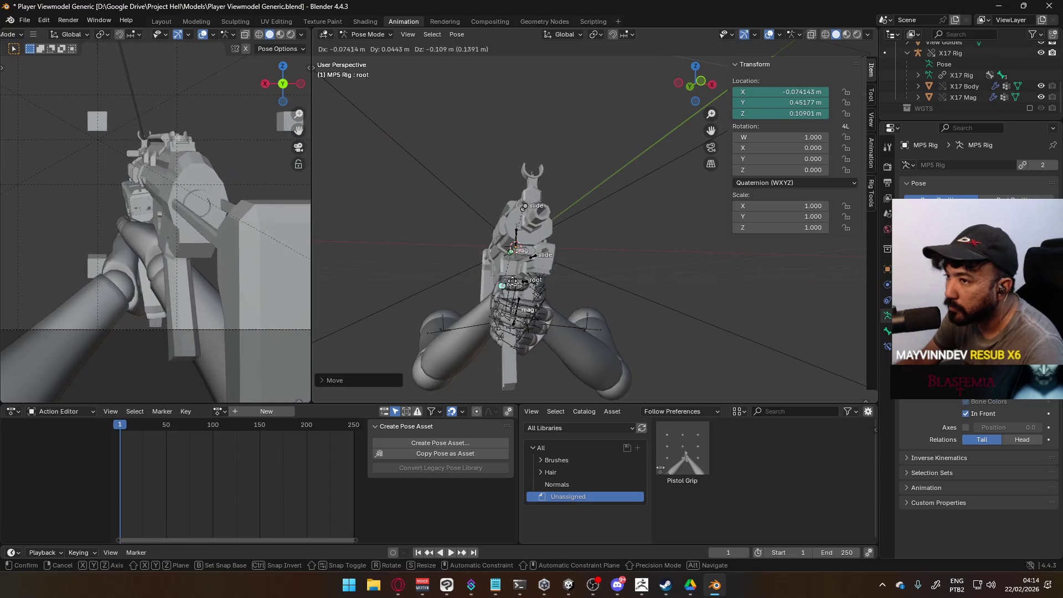
pyautogui.click(190, 213)
pyautogui.scroll(-4, 210, 209)
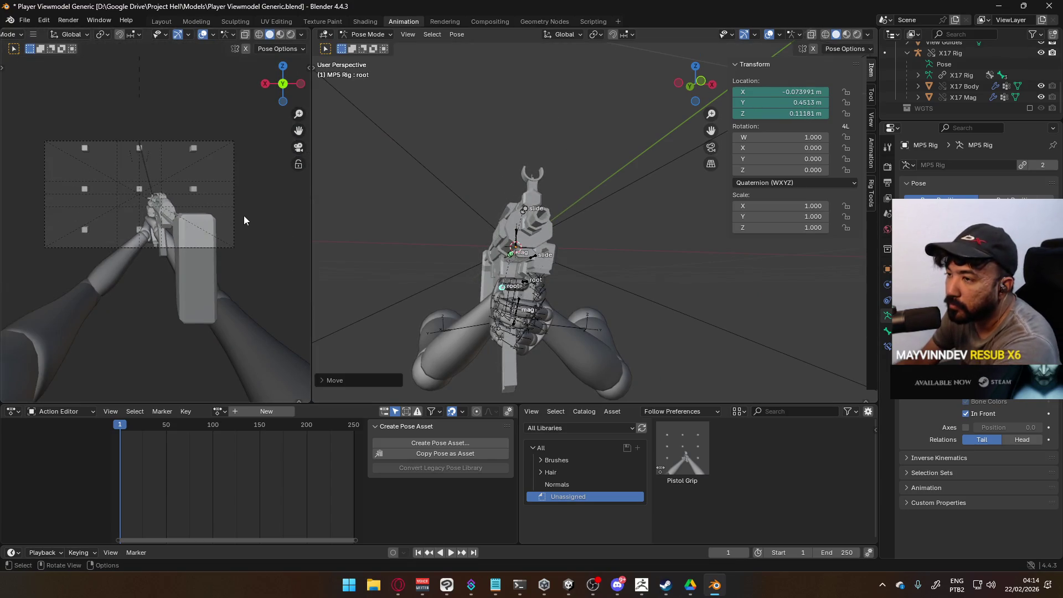
pyautogui.press('KP_0')
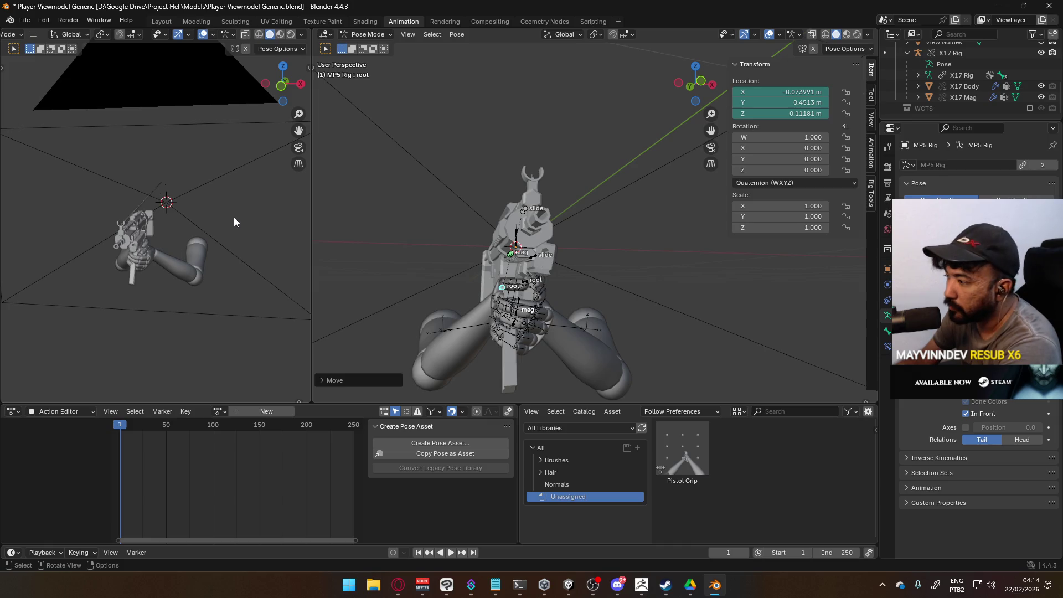
pyautogui.scroll(4, 238, 223)
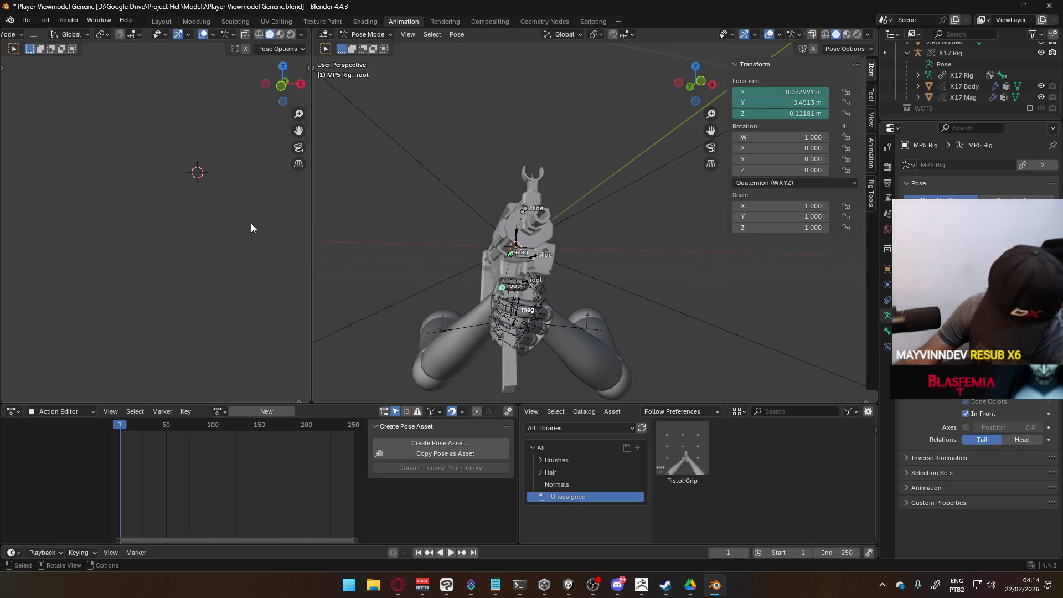
pyautogui.press('KP_0')
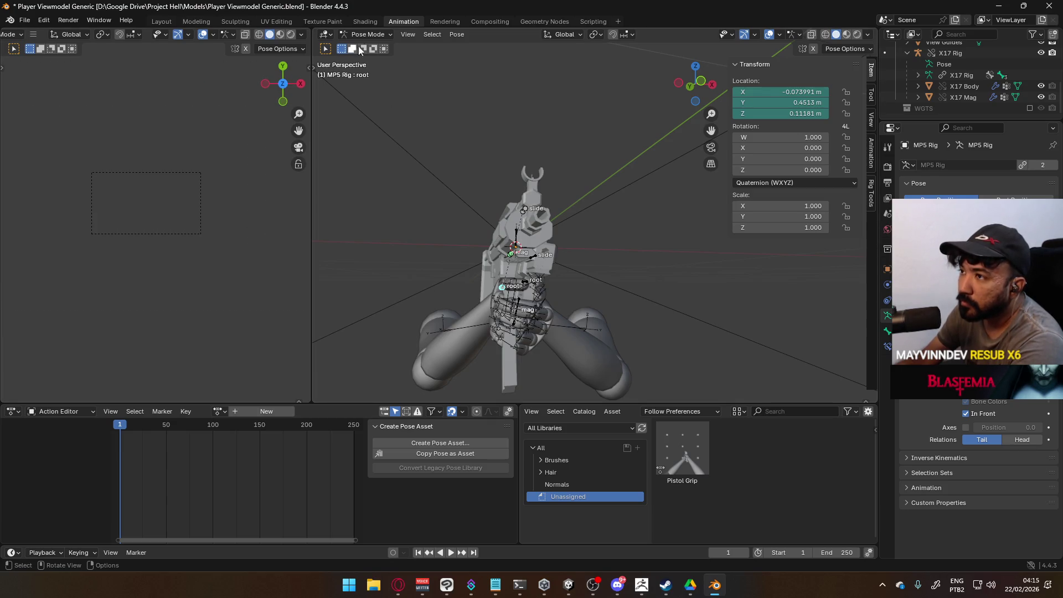
# Nudge the root bone slightly so the rifle ends near X -0.074, Y 0.451, Z 0.112 m.
pyautogui.moveTo(147, 174)
pyautogui.mouseDown(button='middle')
pyautogui.moveTo(197, 200)
pyautogui.moveTo(94, 286)
pyautogui.moveTo(184, 327)
pyautogui.mouseUp(button='middle')
pyautogui.press('super')
pyautogui.rightClick(231, 284)
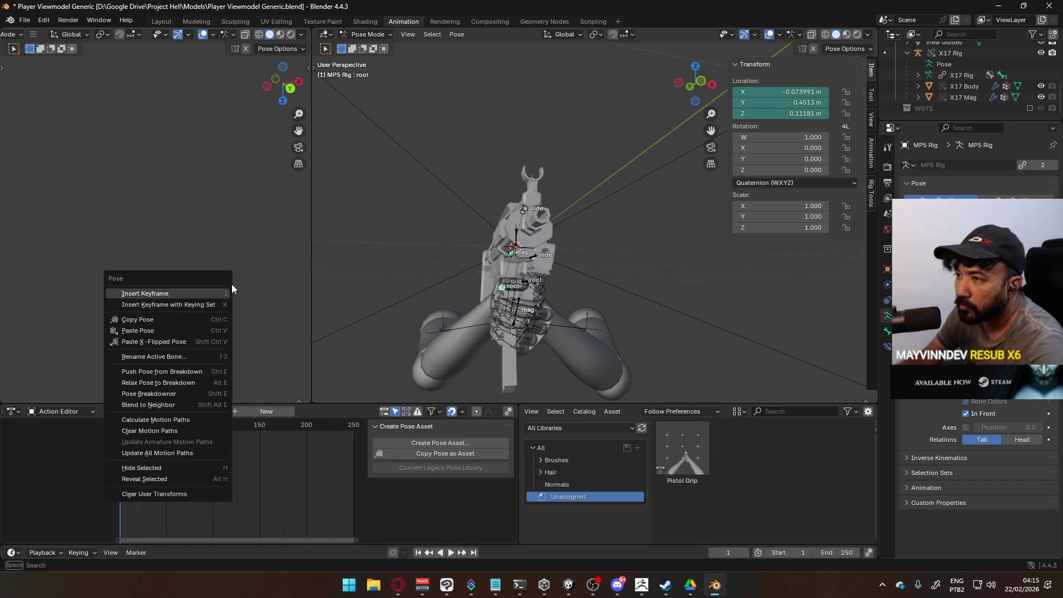
pyautogui.press('g')
pyautogui.click(226, 174)
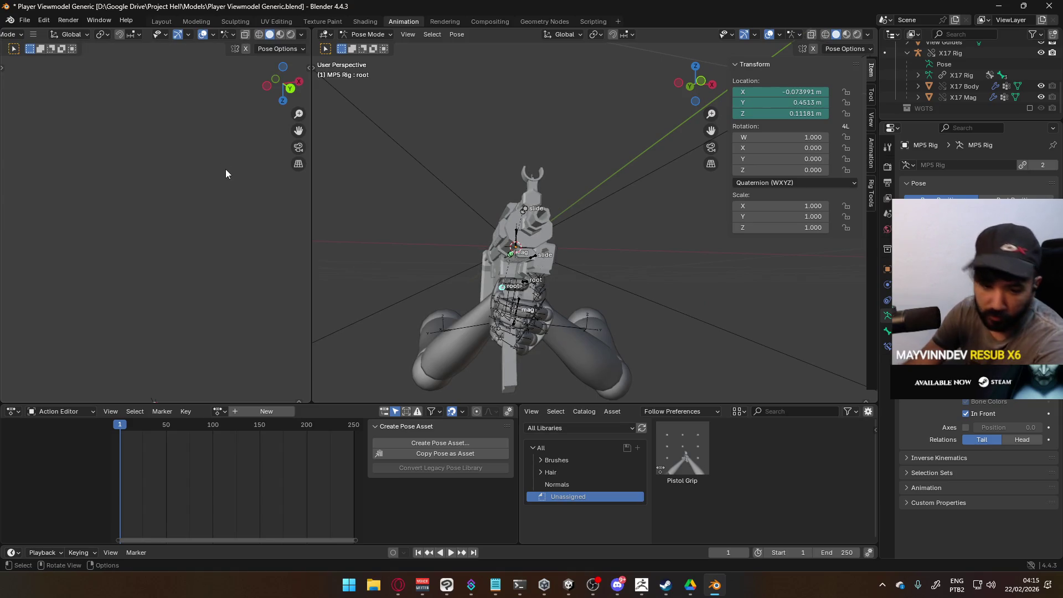
pyautogui.scroll(2, 55, 35)
# Switch the rig back to Object Mode and select the MP5 Body mesh.
pyautogui.click(55, 34)
pyautogui.click(50, 46)
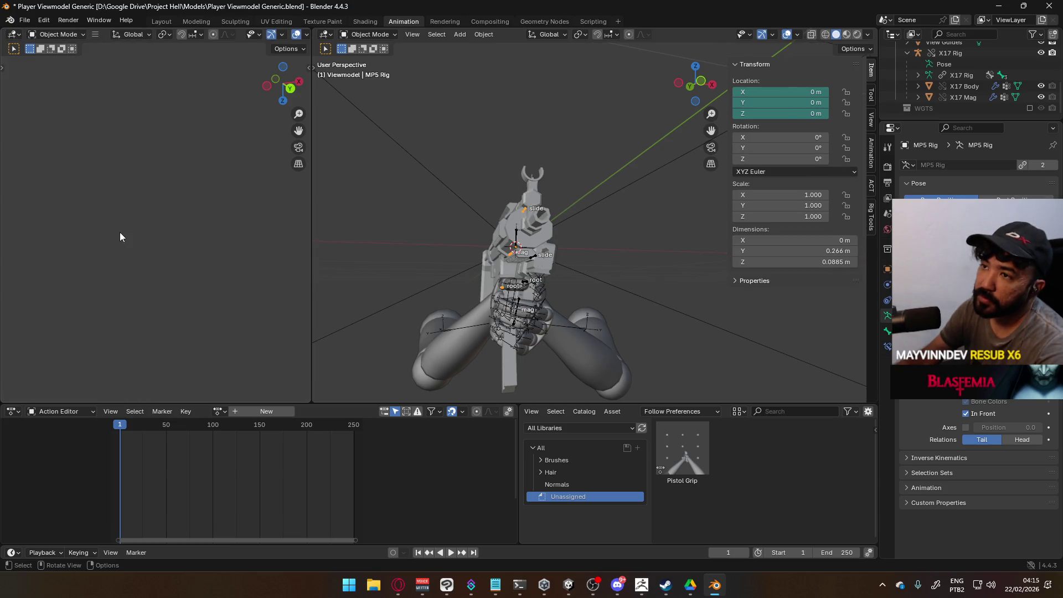
pyautogui.moveTo(128, 246)
pyautogui.mouseDown(button='middle')
pyautogui.moveTo(264, 251)
pyautogui.moveTo(28, 269)
pyautogui.mouseUp(button='middle')
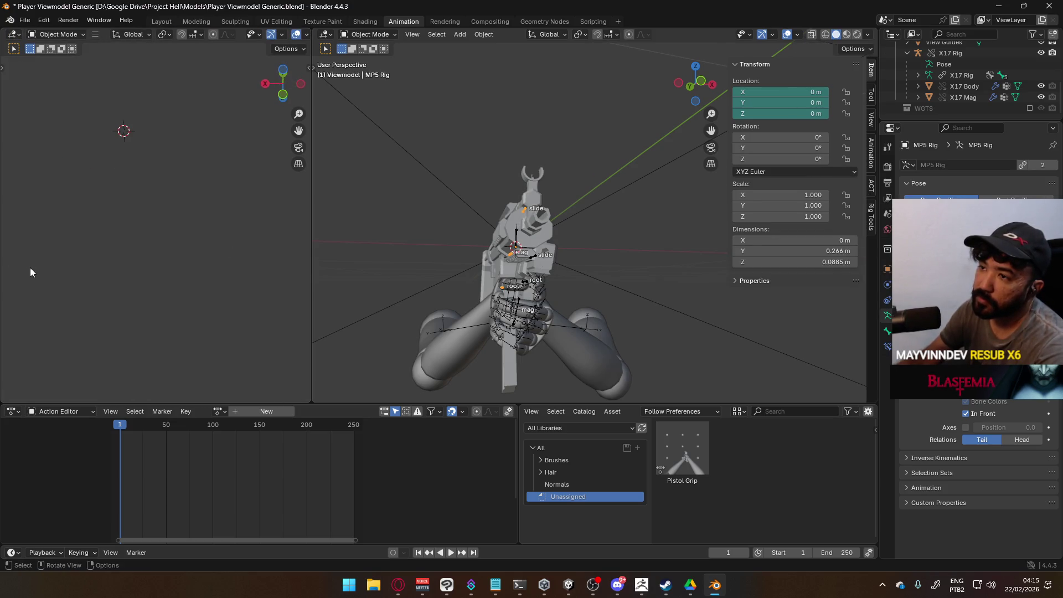
pyautogui.click(539, 225)
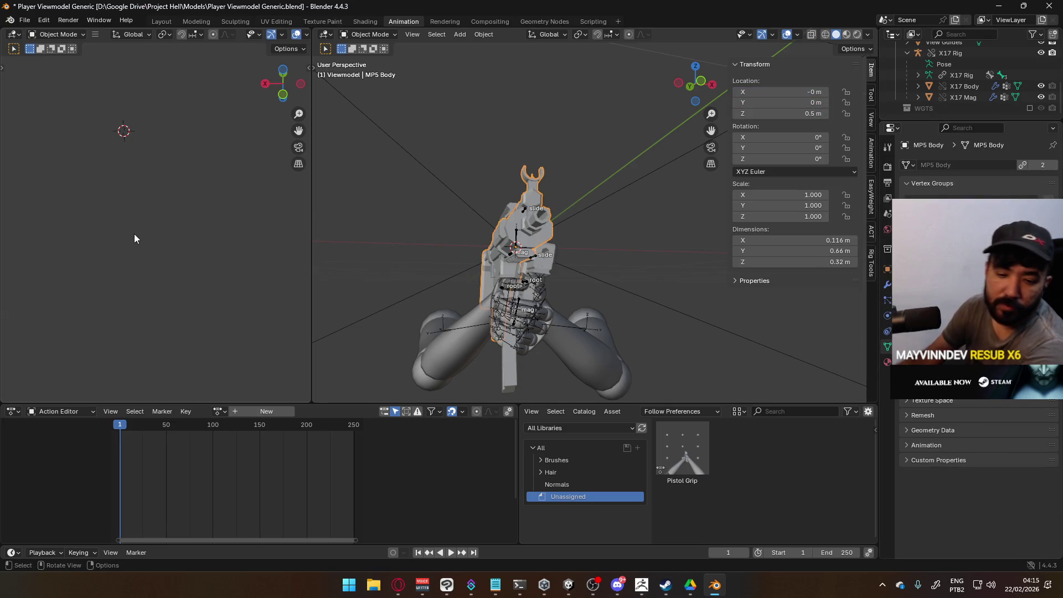
pyautogui.scroll(2, 171, 227)
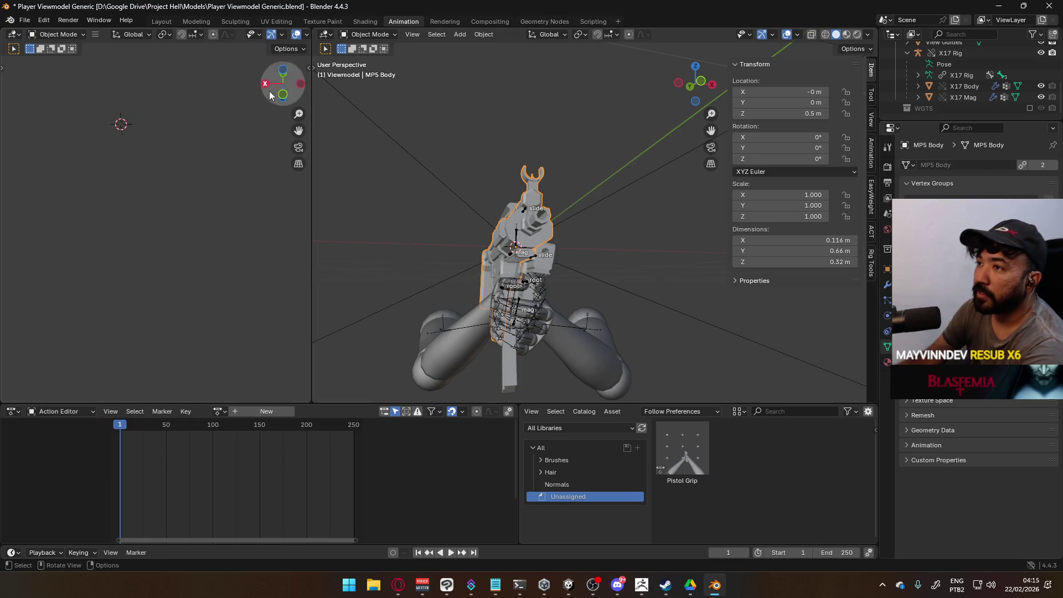
# Open and close the left viewport's overlay and gizmo settings.
pyautogui.moveTo(202, 34); pyautogui.dragTo(117, 34, button='middle')
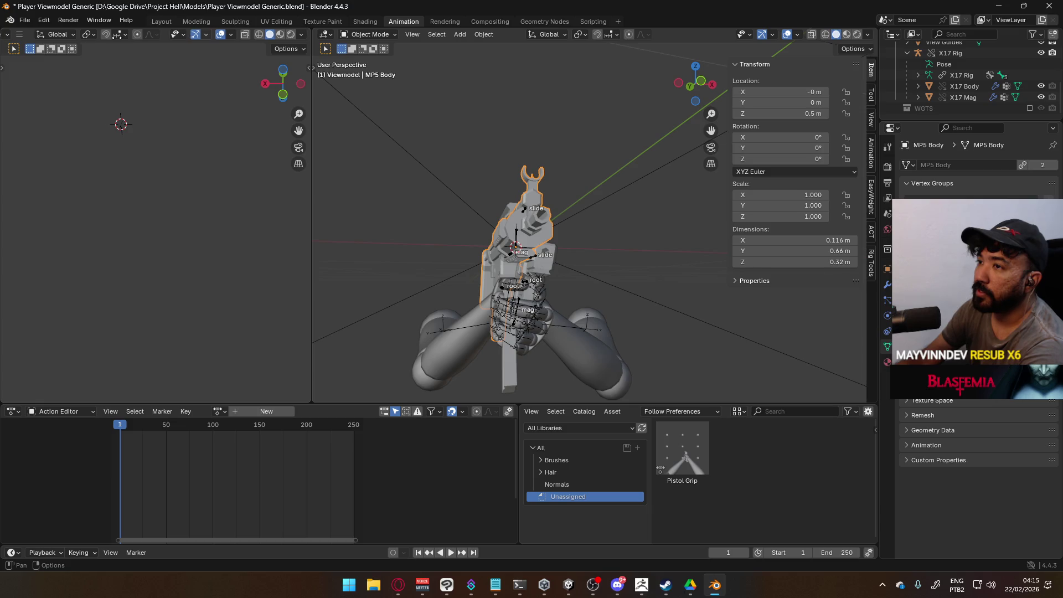
pyautogui.click(230, 35)
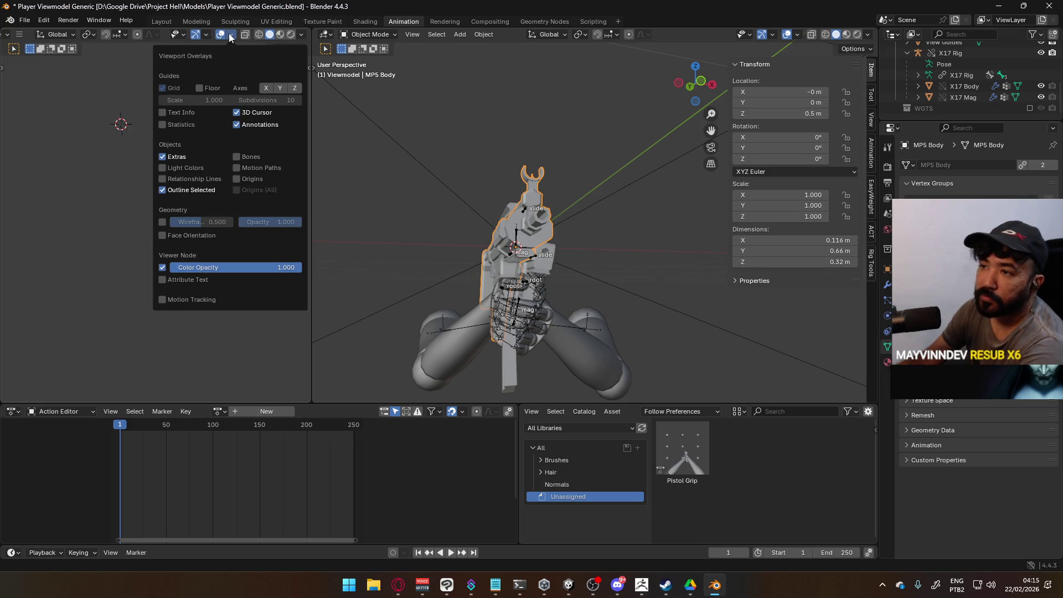
pyautogui.click(209, 35)
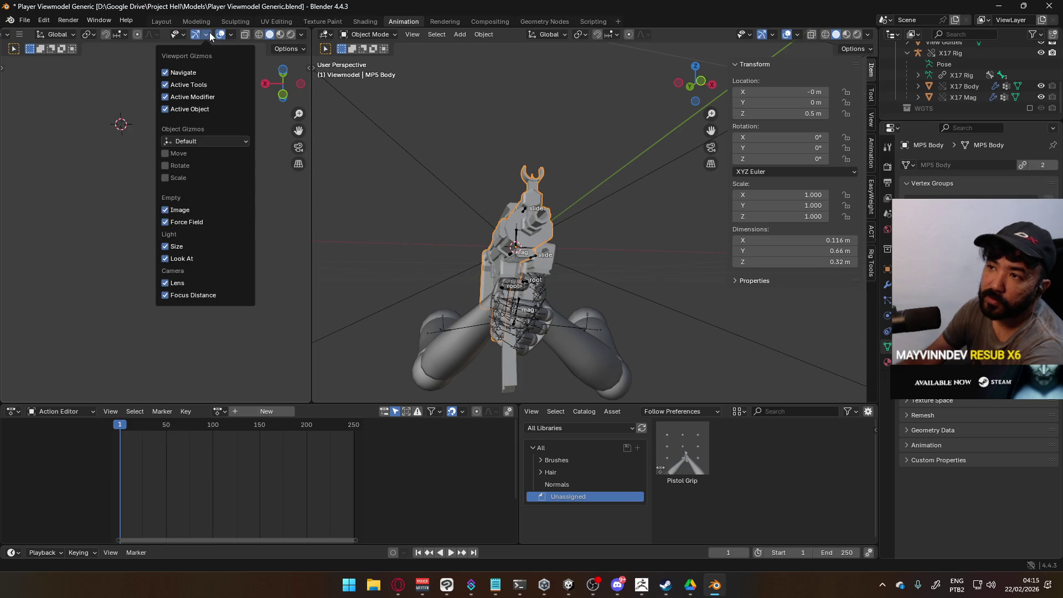
pyautogui.click(197, 36)
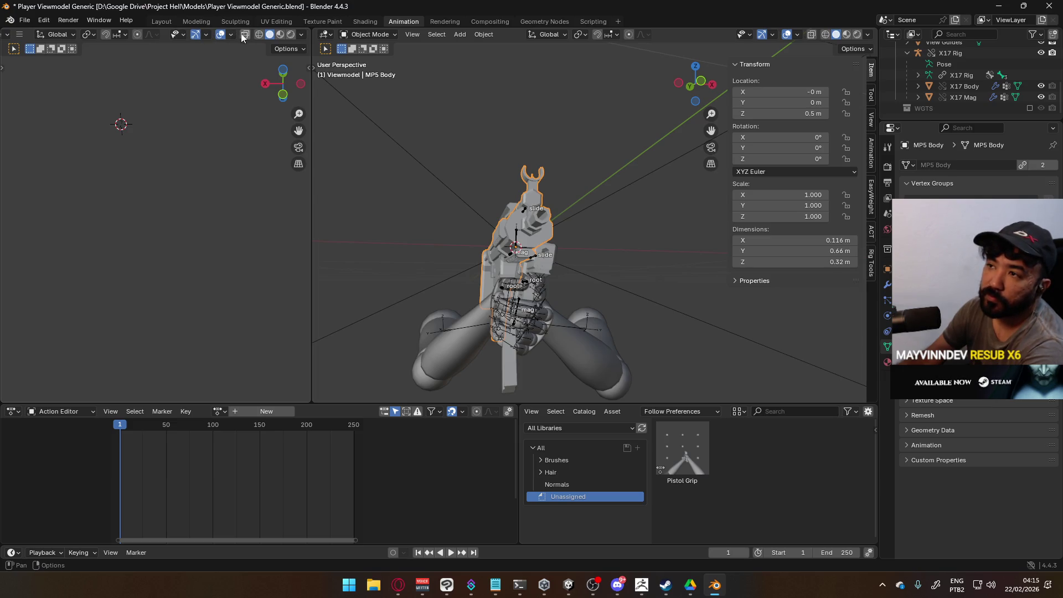
pyautogui.scroll(-5, 169, 148)
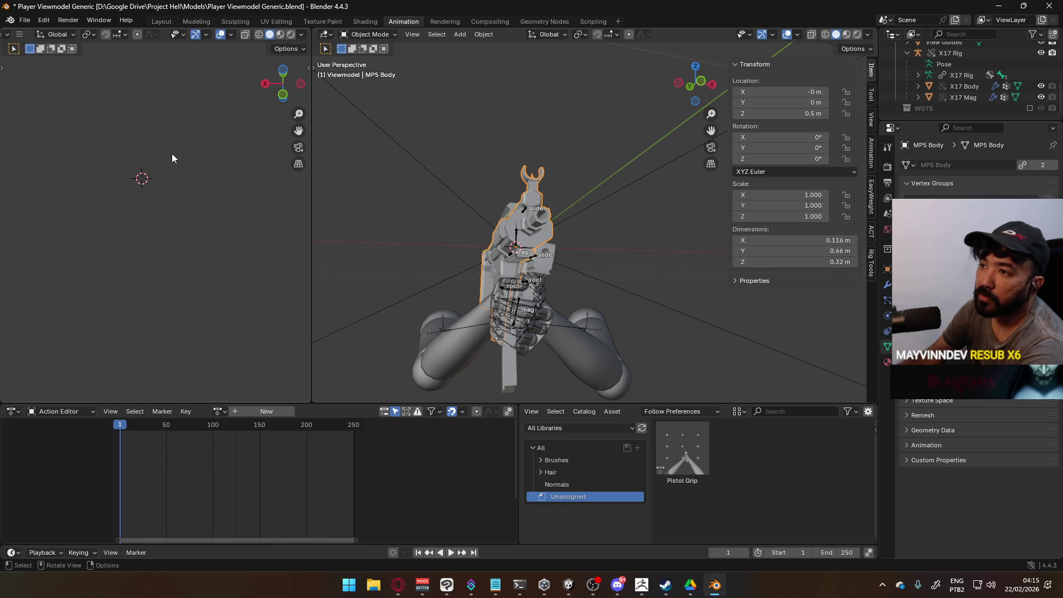
pyautogui.scroll(-3, 572, 299)
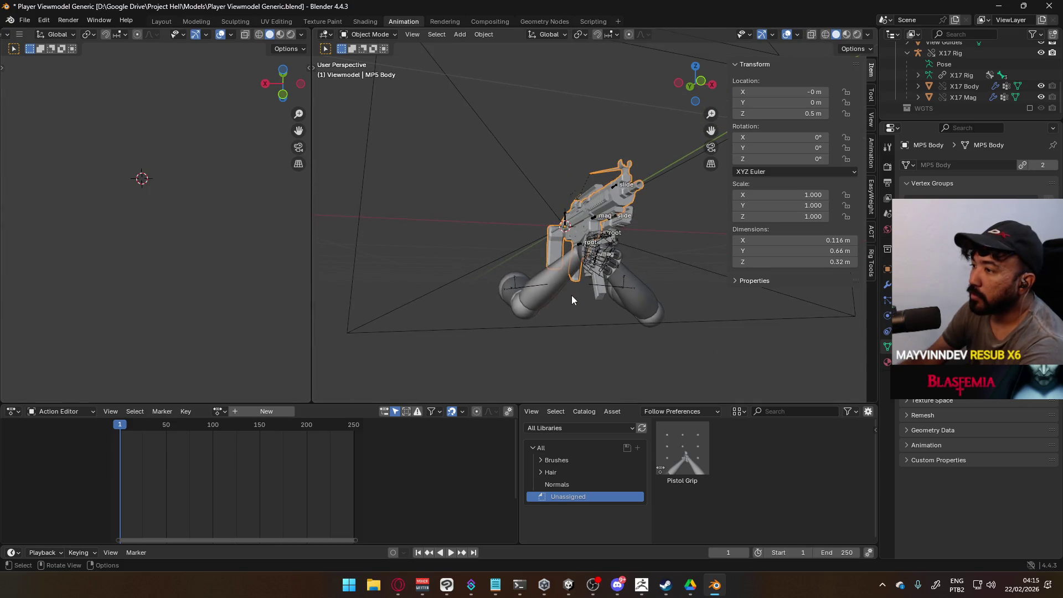
# Drag the border between the viewports to the right so the left 3D viewport widens.
pyautogui.moveTo(155, 191); pyautogui.dragTo(232, 175, button='middle')
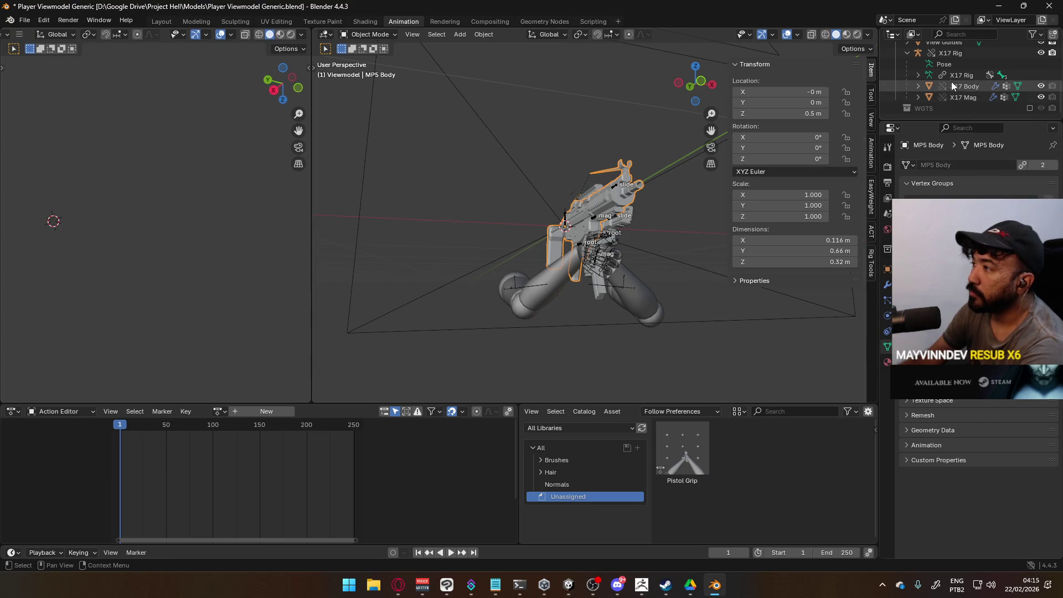
pyautogui.click(629, 284)
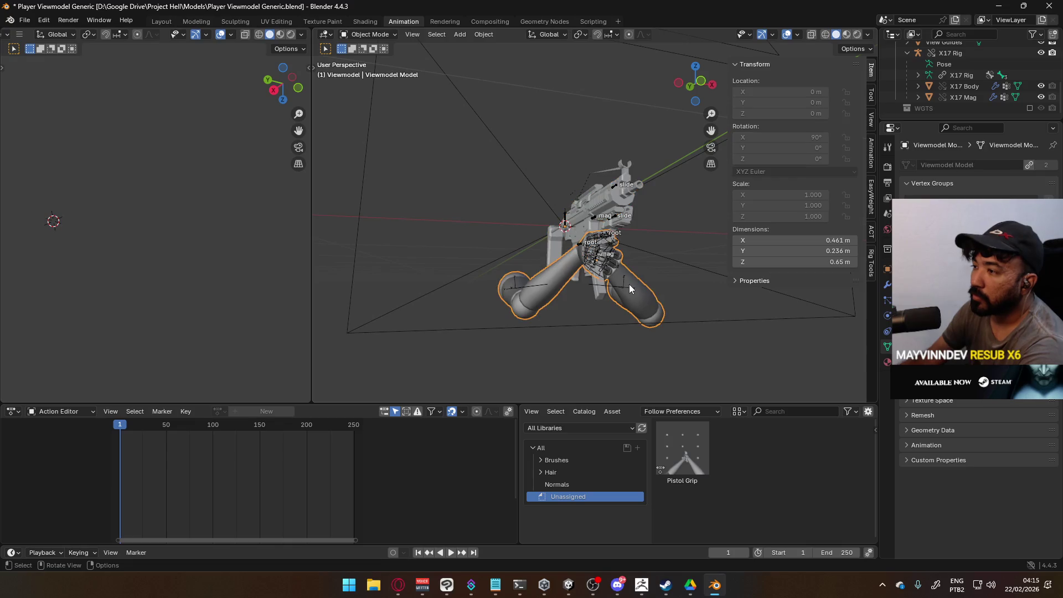
pyautogui.click(144, 216)
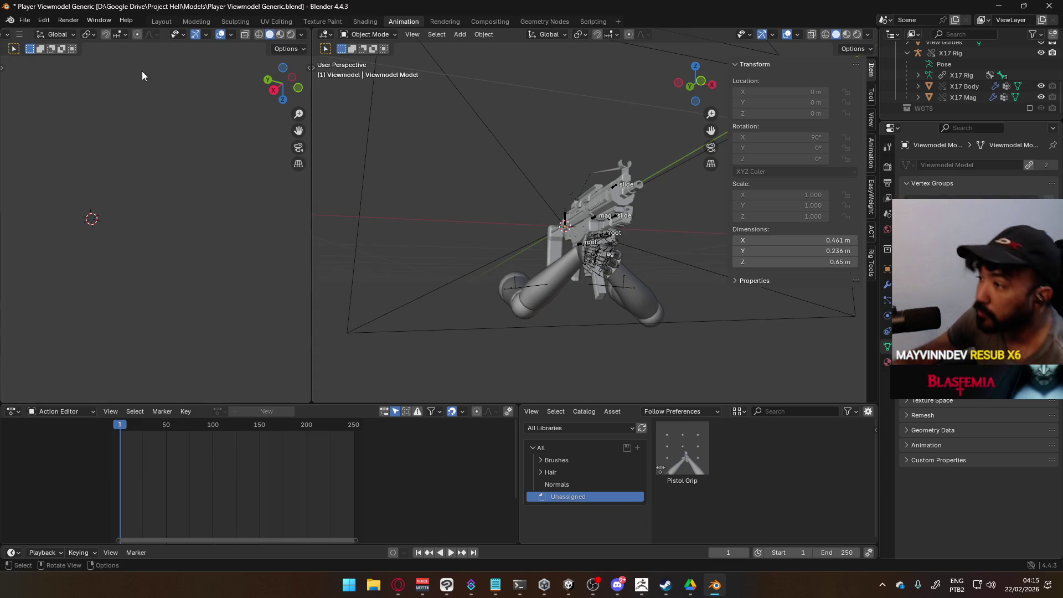
pyautogui.moveTo(238, 181)
pyautogui.mouseDown(button='middle')
pyautogui.moveTo(211, 194)
pyautogui.moveTo(253, 199)
pyautogui.moveTo(5, 148)
pyautogui.moveTo(83, 182)
pyautogui.moveTo(166, 199)
pyautogui.moveTo(49, 172)
pyautogui.moveTo(55, 166)
pyautogui.mouseUp(button='middle')
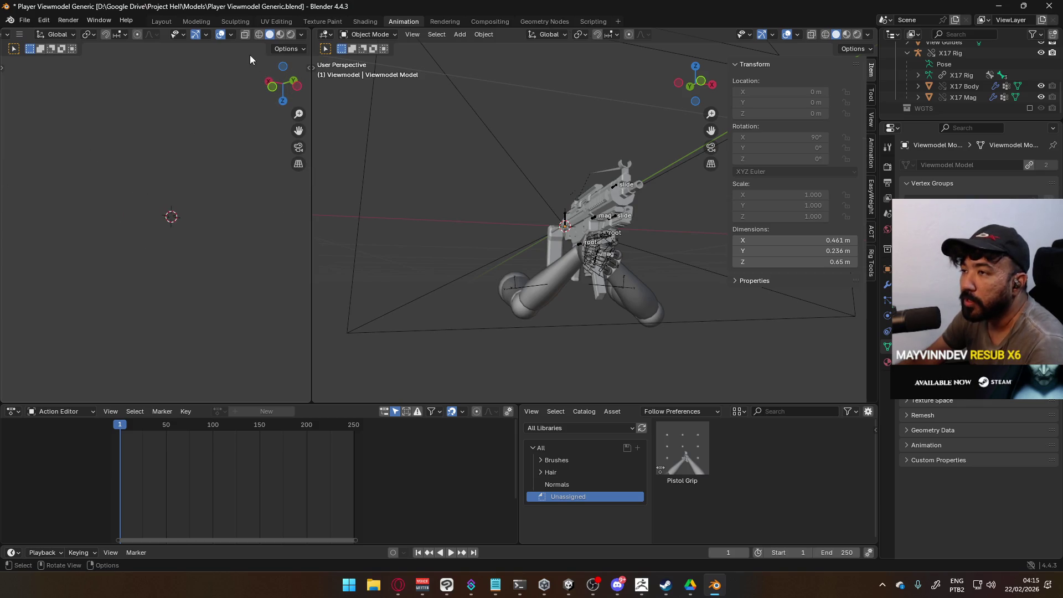
pyautogui.moveTo(308, 46); pyautogui.dragTo(550, 45)
pyautogui.moveTo(343, 181)
pyautogui.keyDown('shift'); pyautogui.mouseDown(button='middle')
pyautogui.moveTo(353, 183)
pyautogui.moveTo(374, 342)
pyautogui.moveTo(339, 190)
pyautogui.moveTo(385, 215)
pyautogui.mouseUp(button='middle'); pyautogui.keyUp('shift')
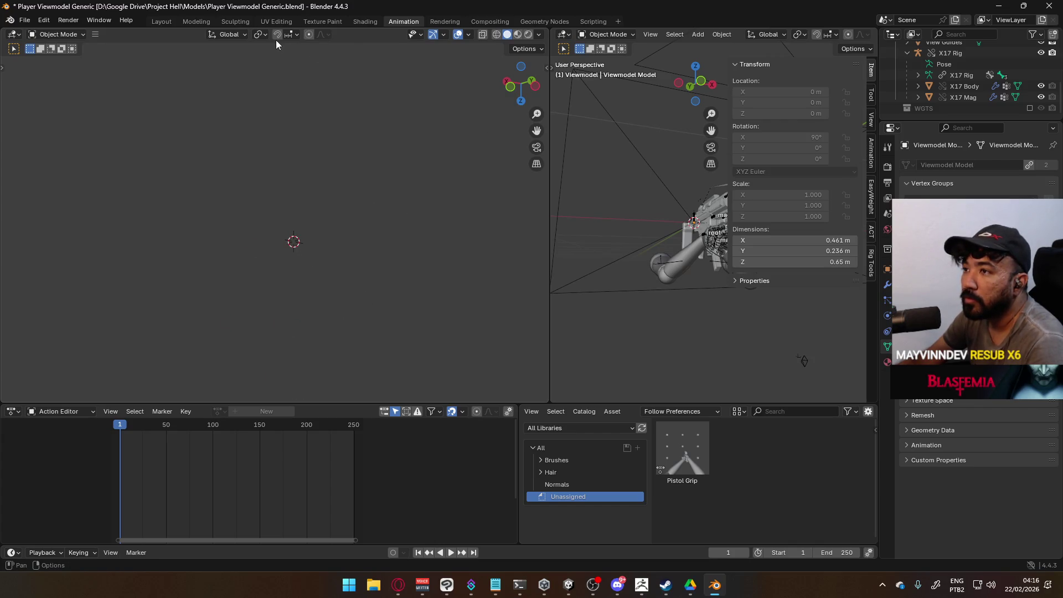
# Enable the Floor grid overlay in the left viewport.
pyautogui.click(472, 35)
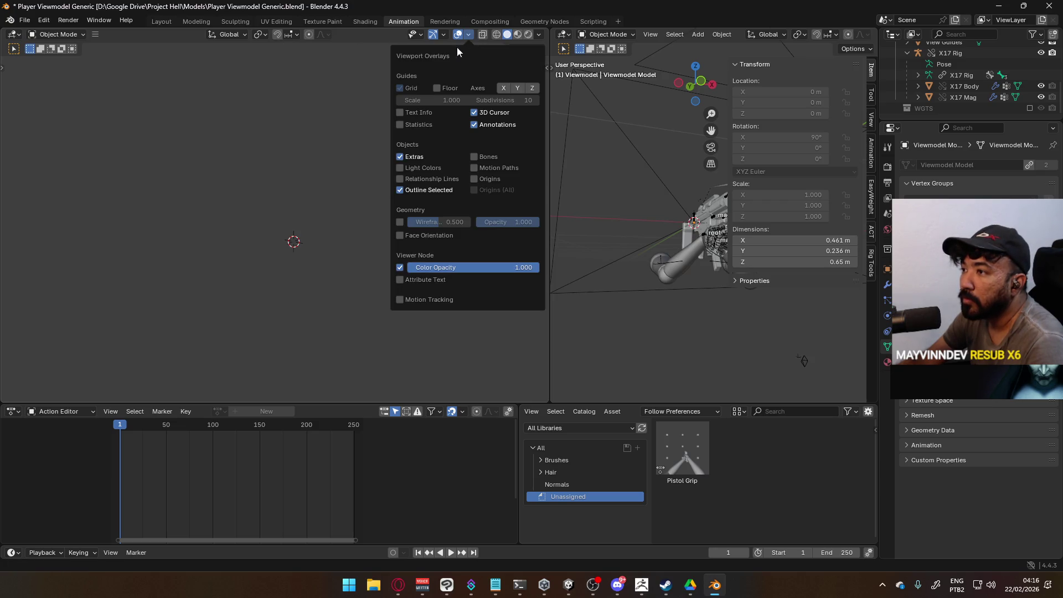
pyautogui.click(509, 37)
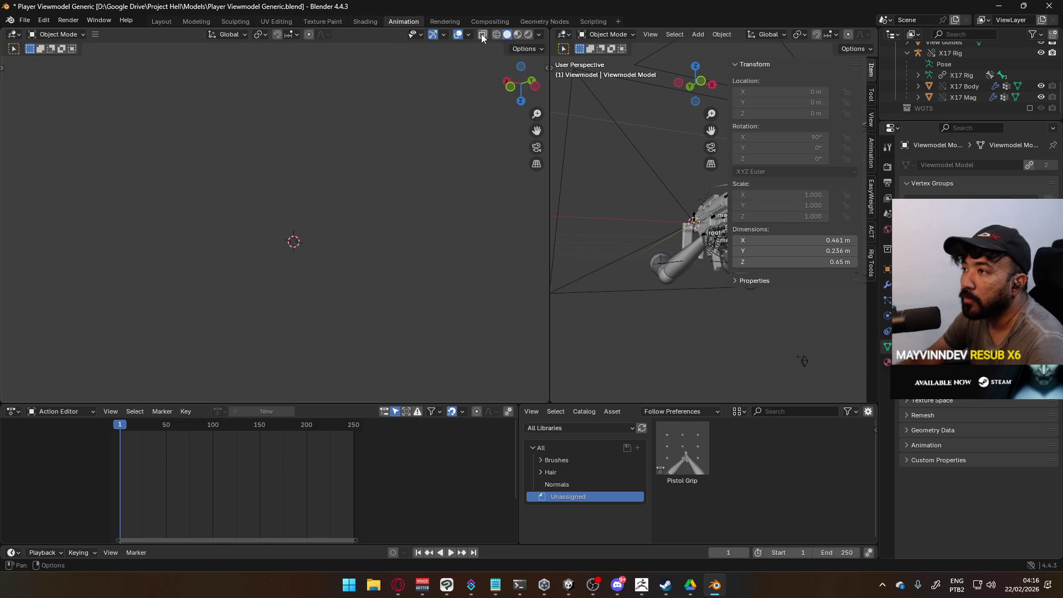
pyautogui.click(468, 34)
pyautogui.click(401, 89)
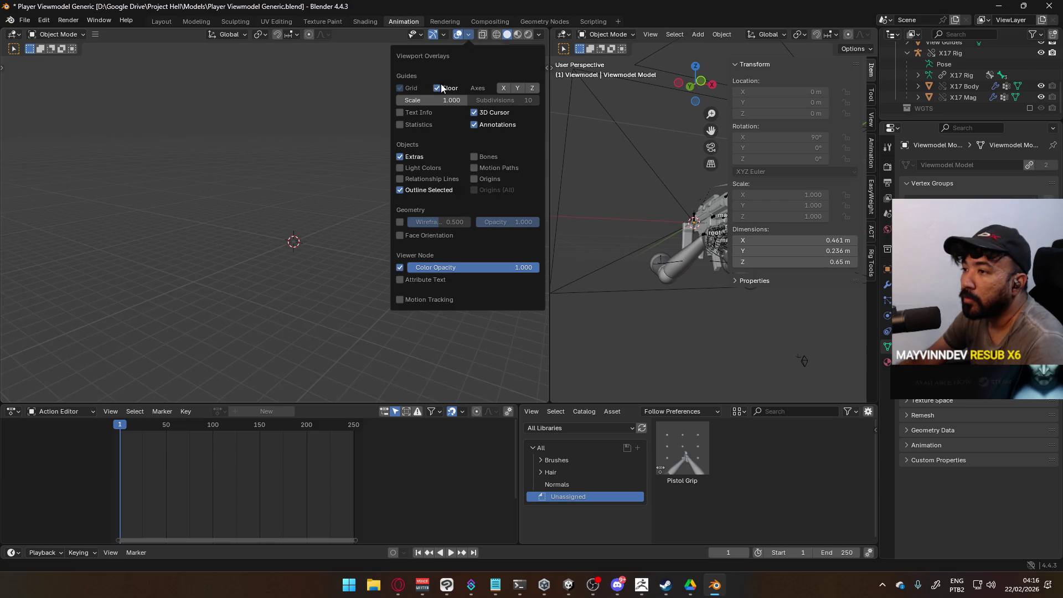
pyautogui.moveTo(316, 224)
pyautogui.mouseDown(button='middle')
pyautogui.moveTo(230, 244)
pyautogui.moveTo(121, 214)
pyautogui.moveTo(159, 235)
pyautogui.moveTo(438, 159)
pyautogui.mouseUp(button='middle')
# Open the left viewport's sidebar on the View tab.
pyautogui.press('n')
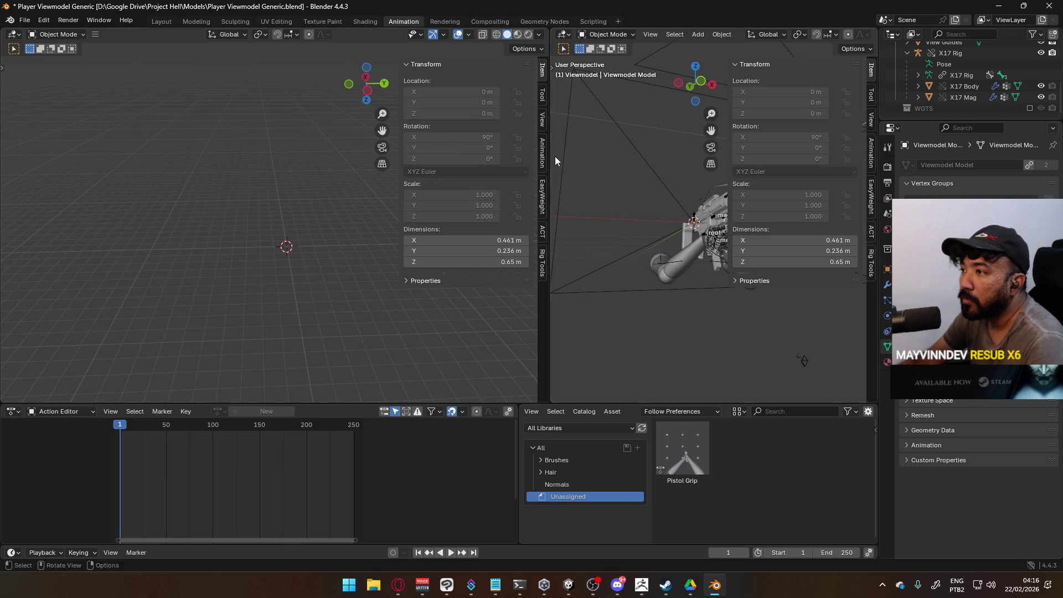
pyautogui.click(543, 117)
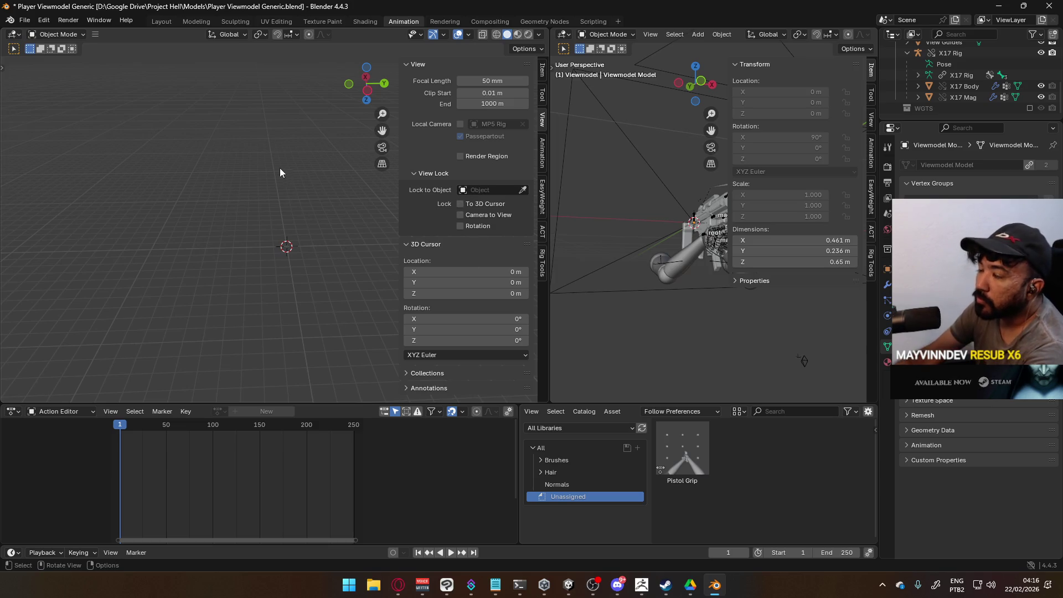
pyautogui.scroll(1, 197, 114)
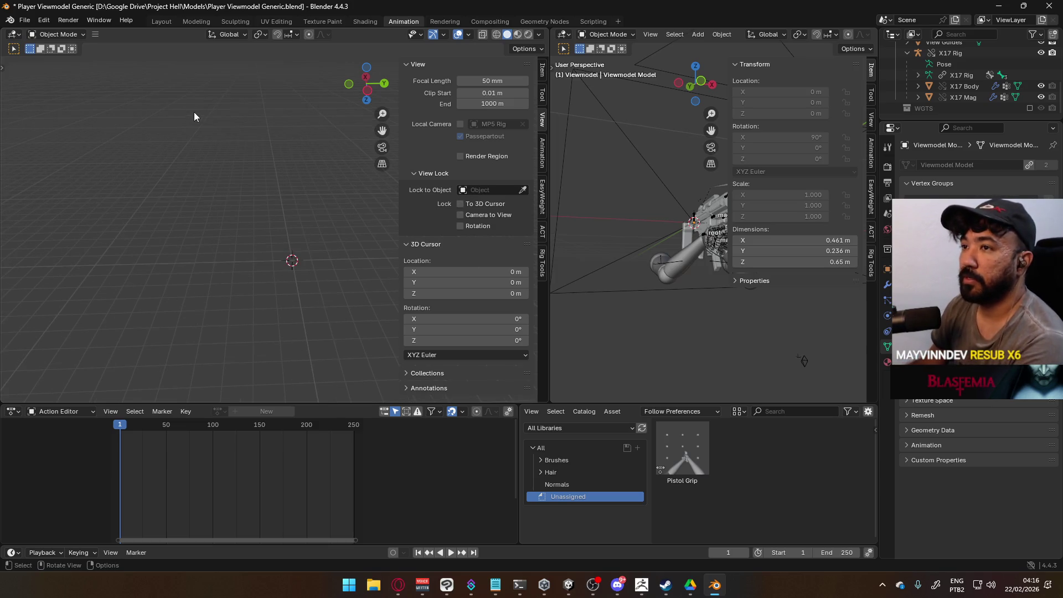
pyautogui.moveTo(323, 141); pyautogui.dragTo(335, 136, button='middle')
# Check the selectability and overlay settings, then select the MP5 Rig.
pyautogui.click(422, 35)
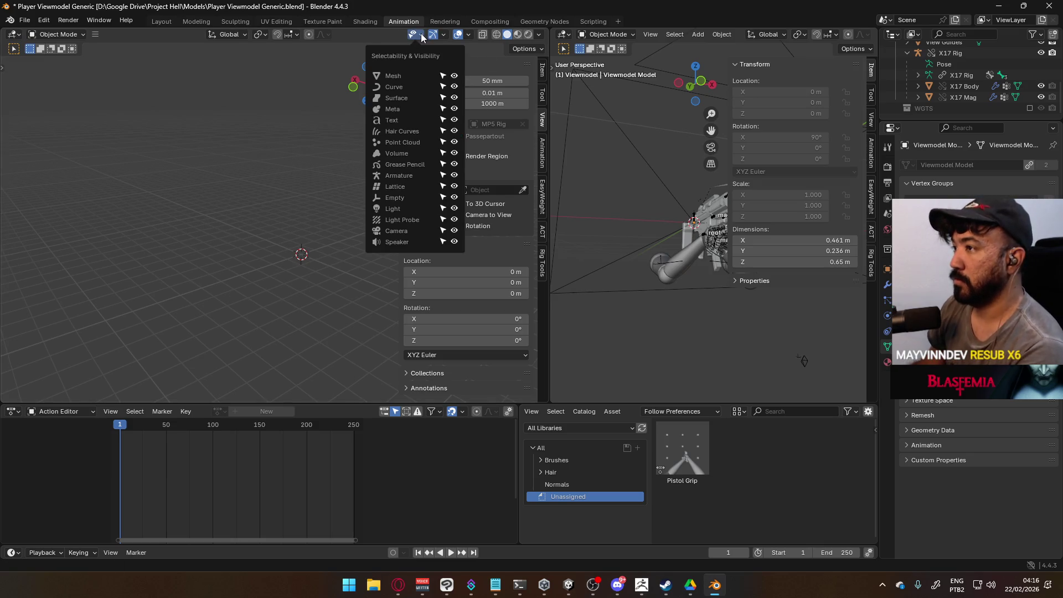
pyautogui.click(468, 35)
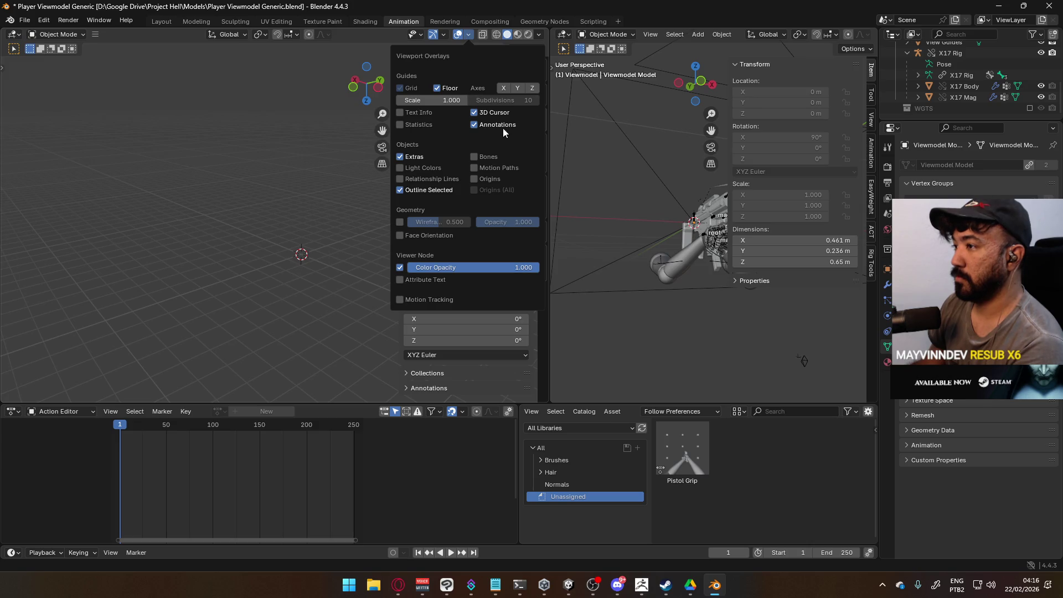
pyautogui.scroll(8, 312, 263)
pyautogui.click(310, 281)
pyautogui.moveTo(321, 301); pyautogui.dragTo(321, 220, button='middle')
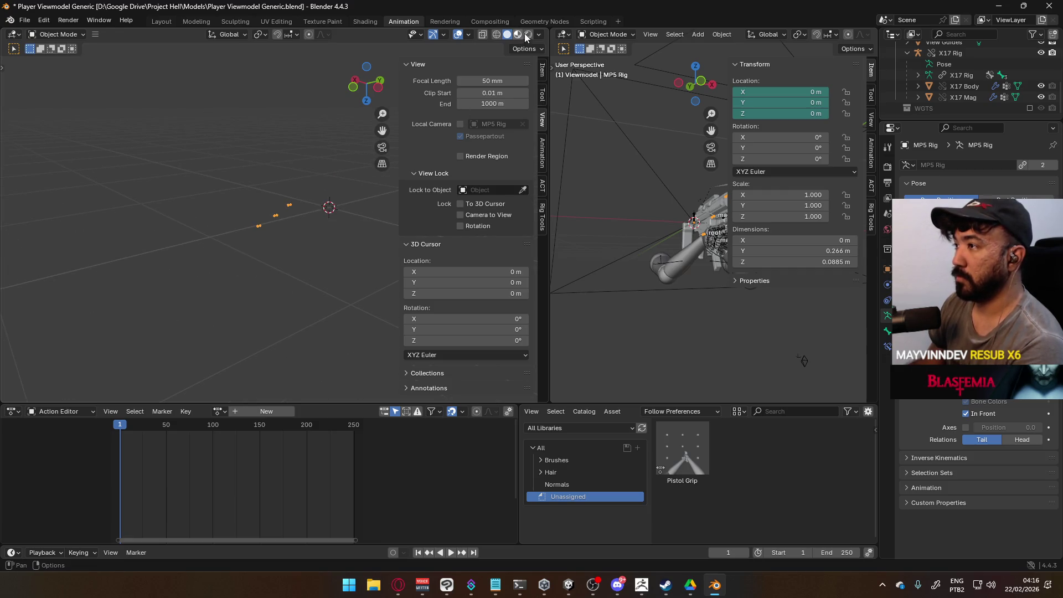